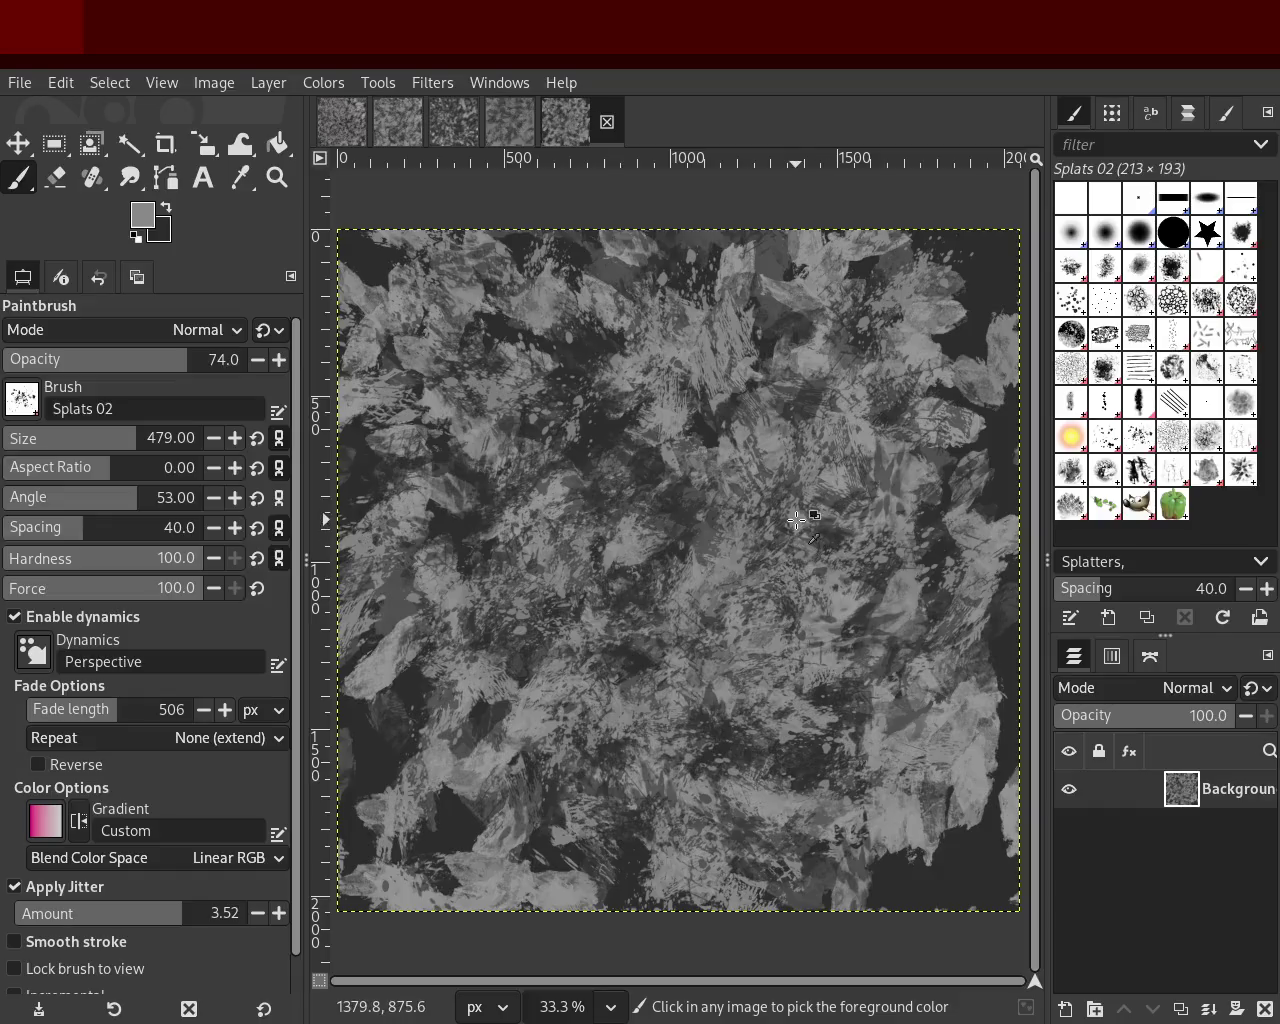
Step: Stamp grey Splats 02 splatter dabs along the bottom of the texture
click(730, 780)
ctrl+click(810, 372)
click(686, 785)
ctrl+click(804, 372)
click(601, 880)
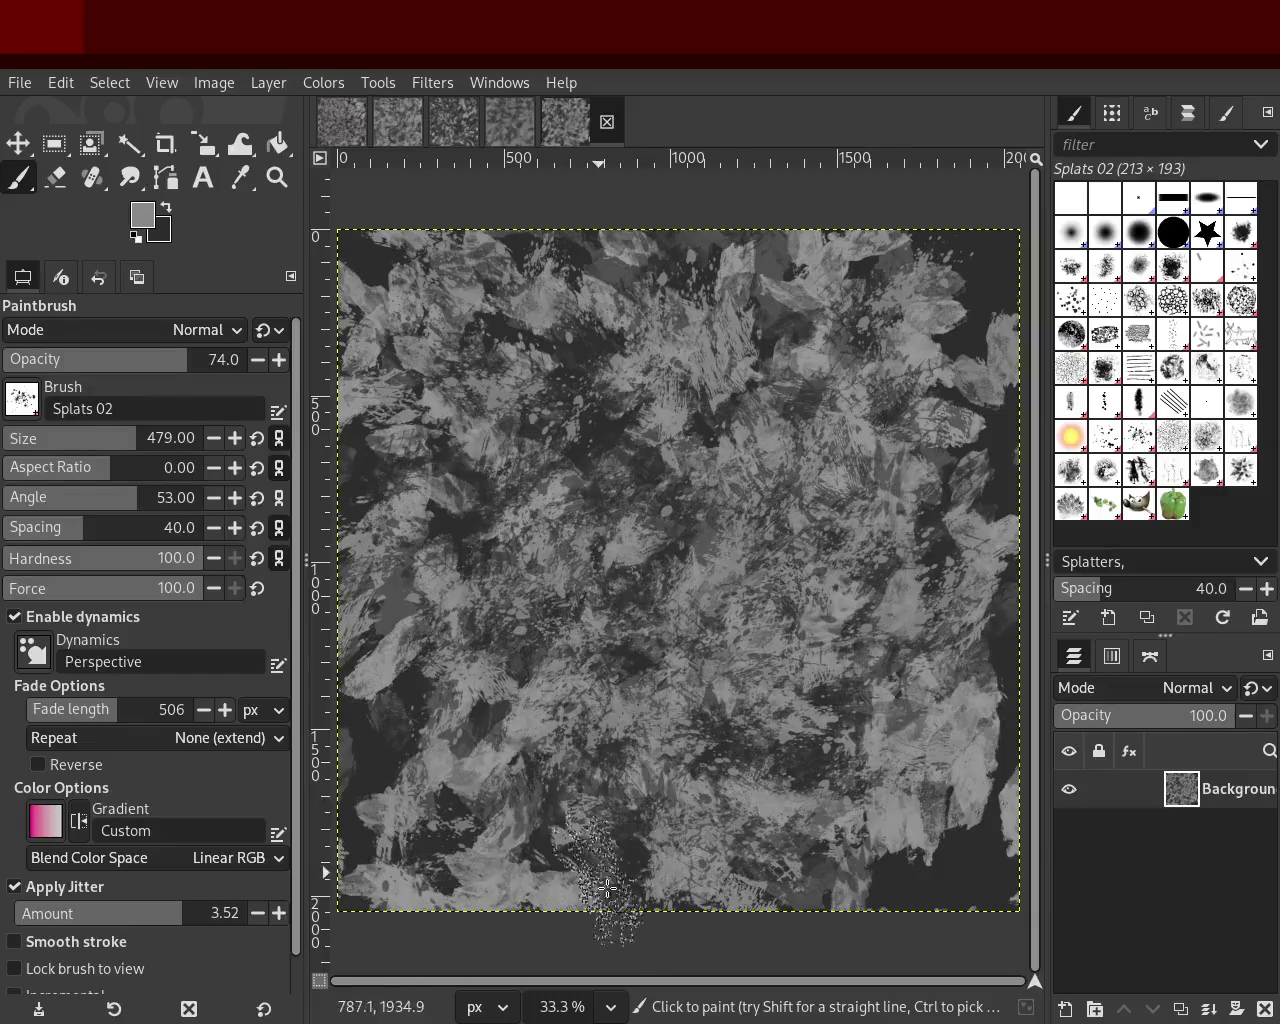
Step: Sample a dark tone, stamp two more lower dabs, and select the Pencil 02 brush
ctrl+click(390, 771)
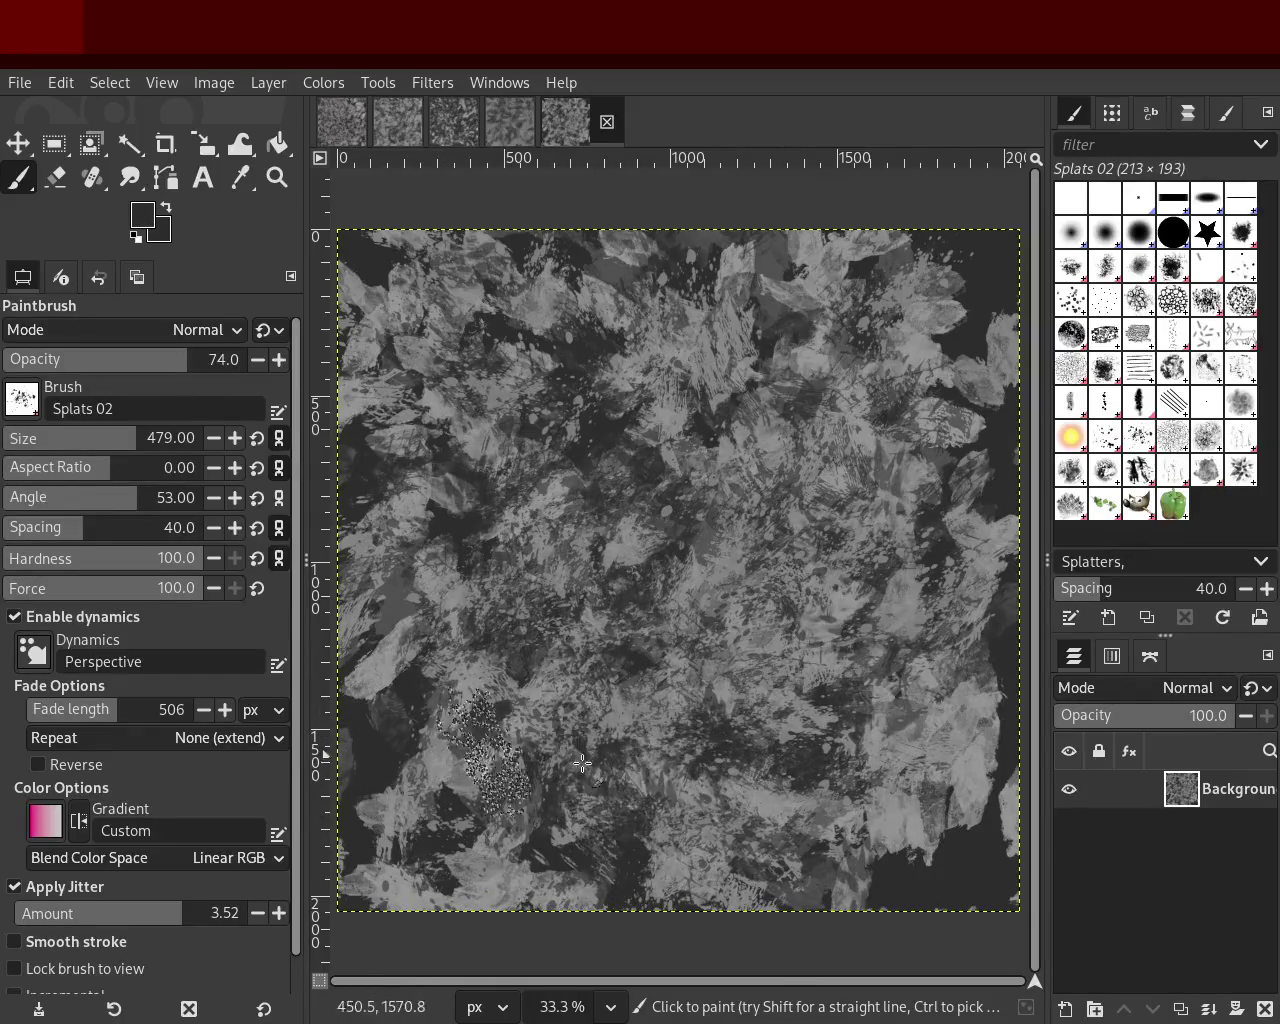
ctrl+click(829, 374)
click(733, 679)
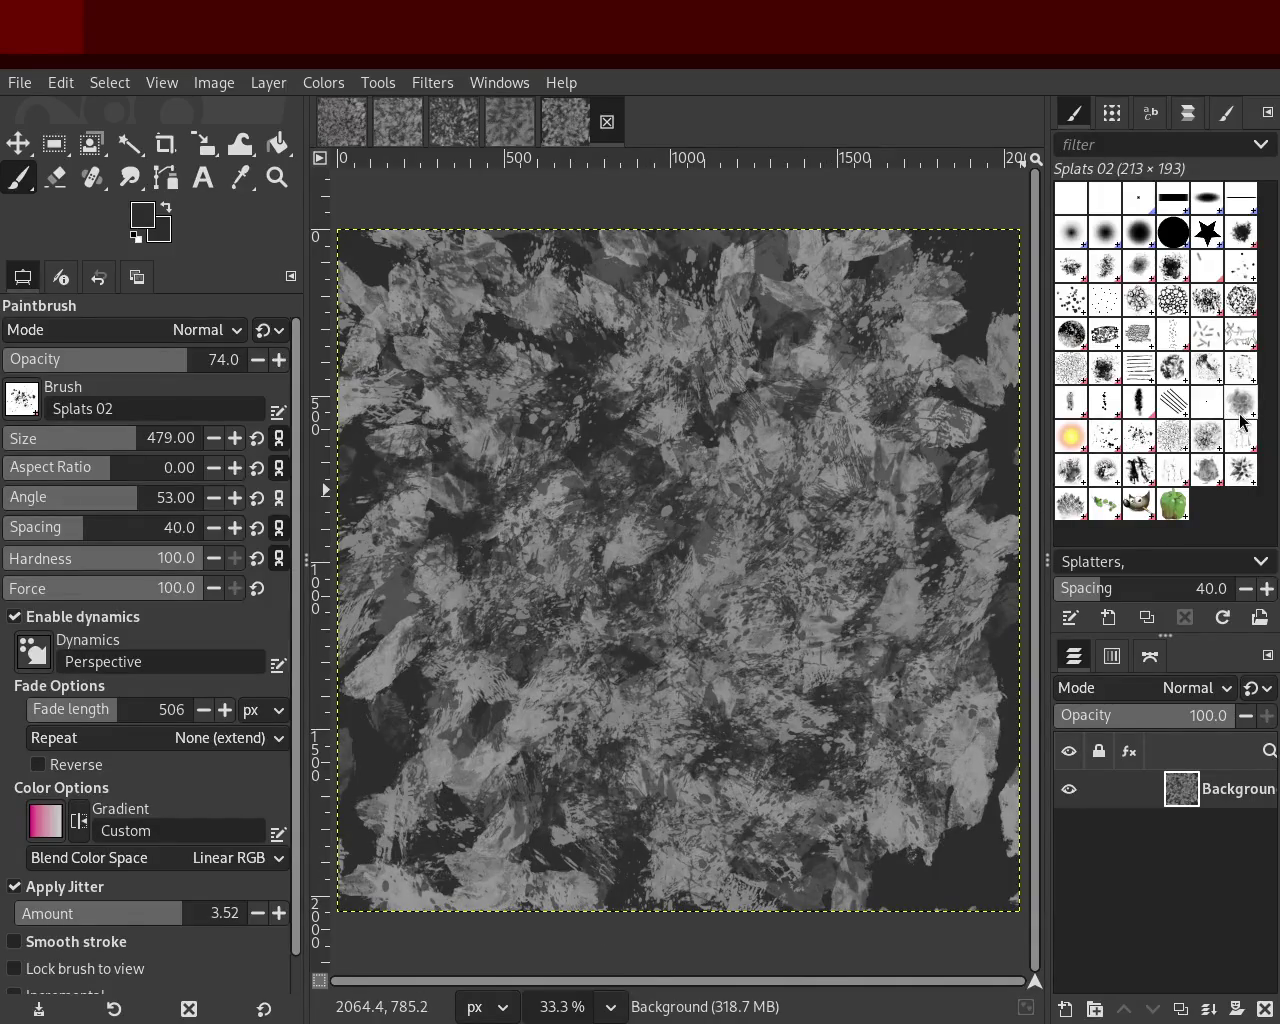
click(1104, 401)
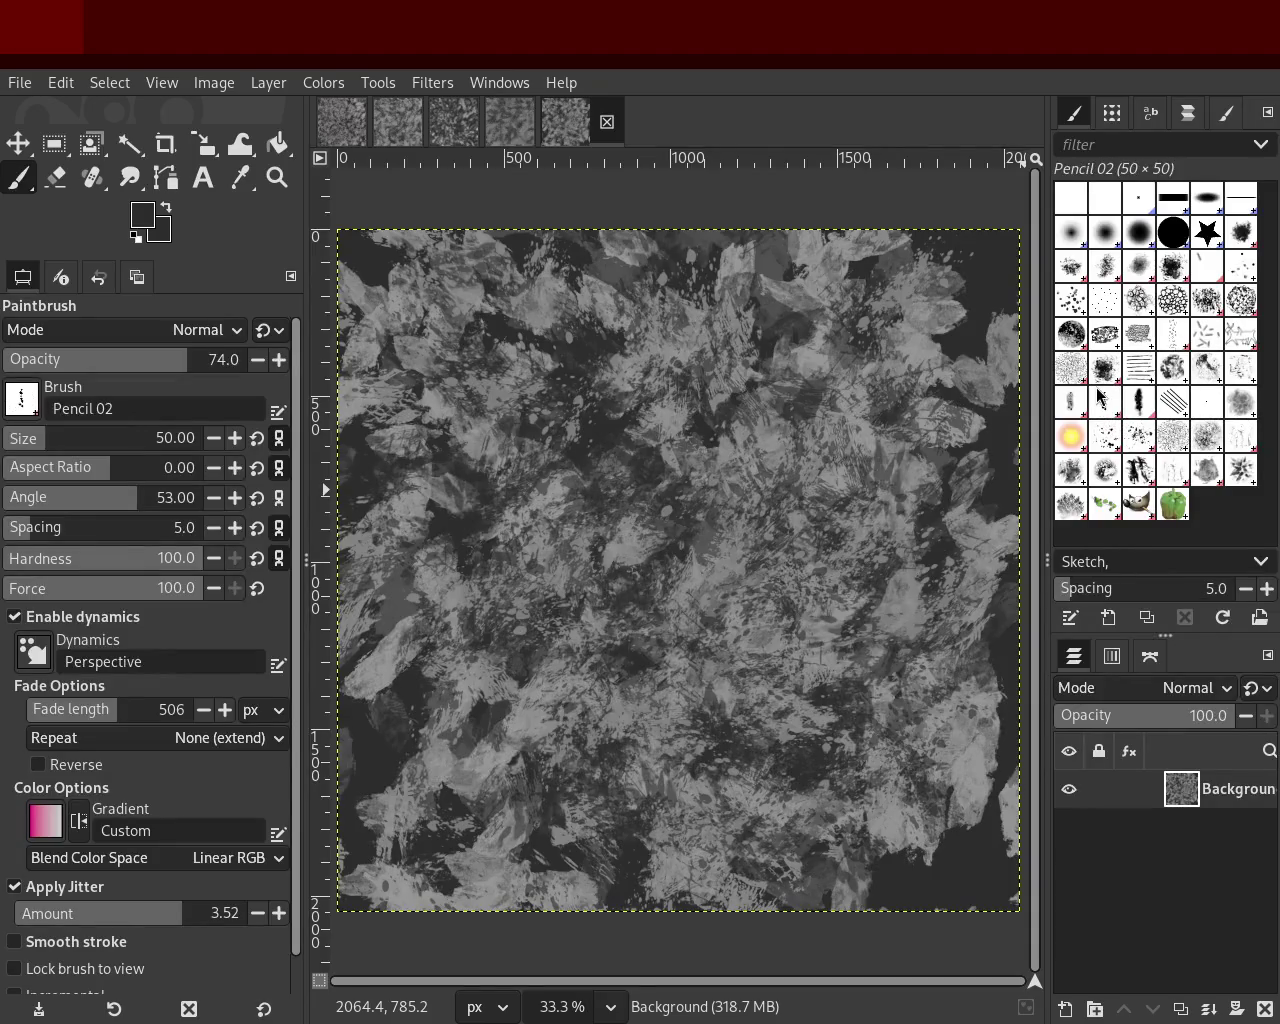
Step: At brush size 287, sample a grey and paint pencil flecks across the texture
key(ctrl)
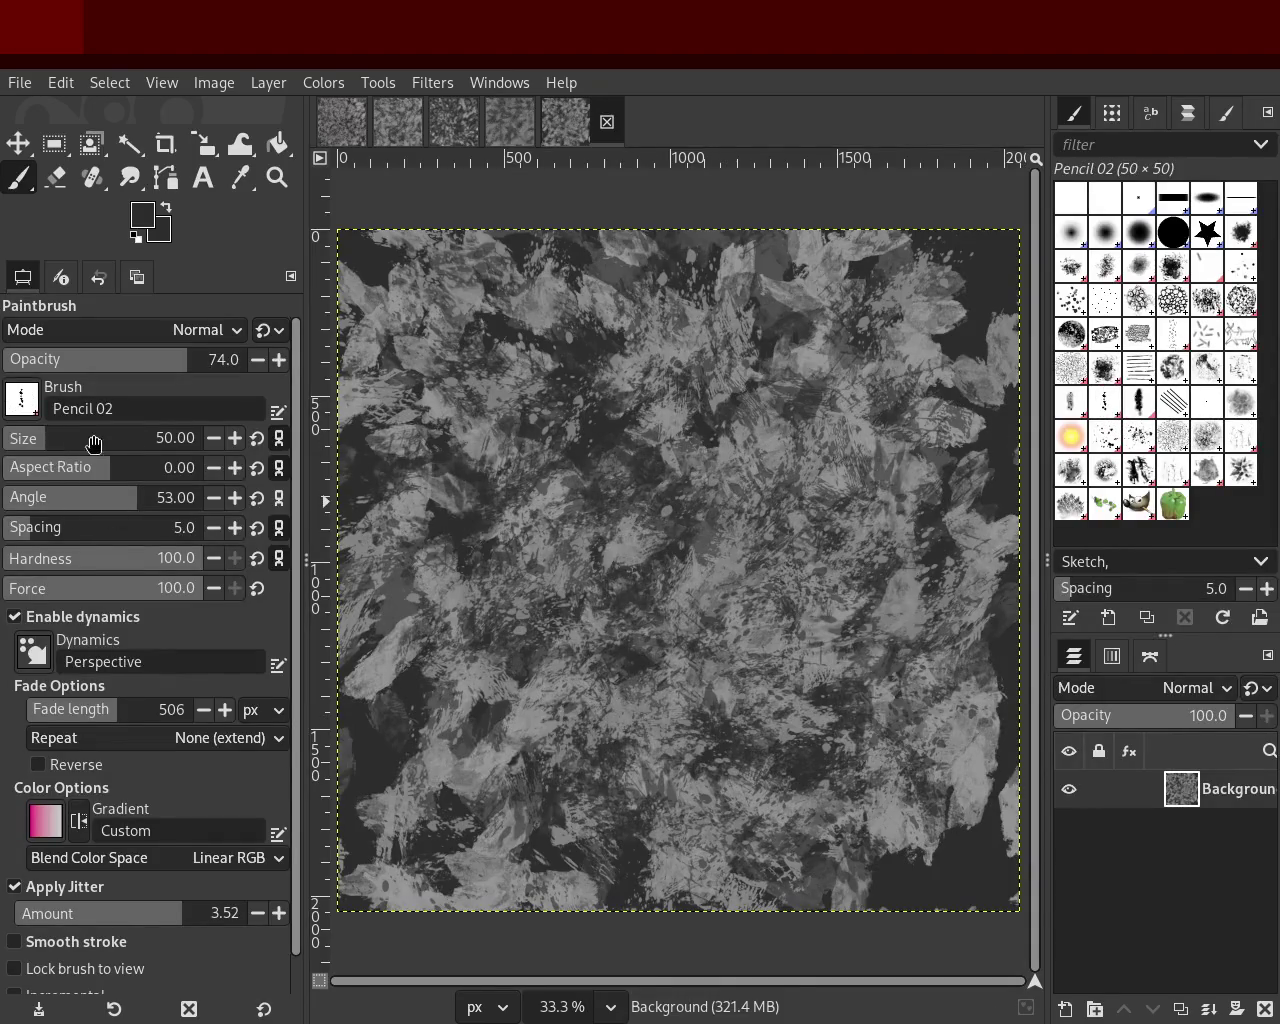
click(90, 445)
ctrl+click(766, 446)
mouse_move(766, 446)
mouse_down()
mouse_move(778, 905)
mouse_move(534, 440)
mouse_up()
drag(426, 492, 973, 869)
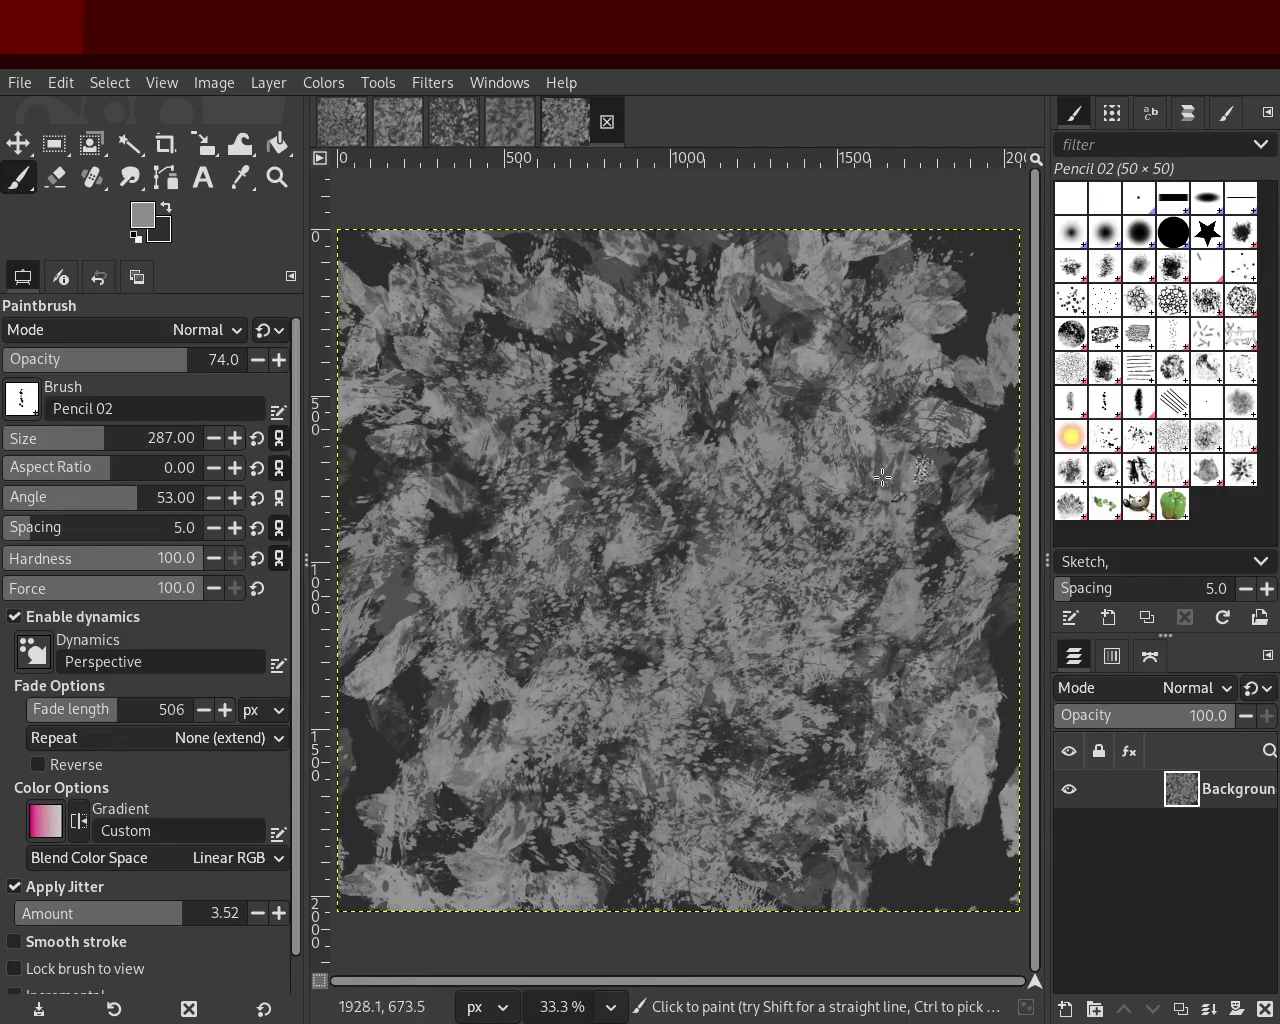
Step: Discard a light lower-right stroke, add faint dark dabs, then select Pencil 01
key(ctrl)
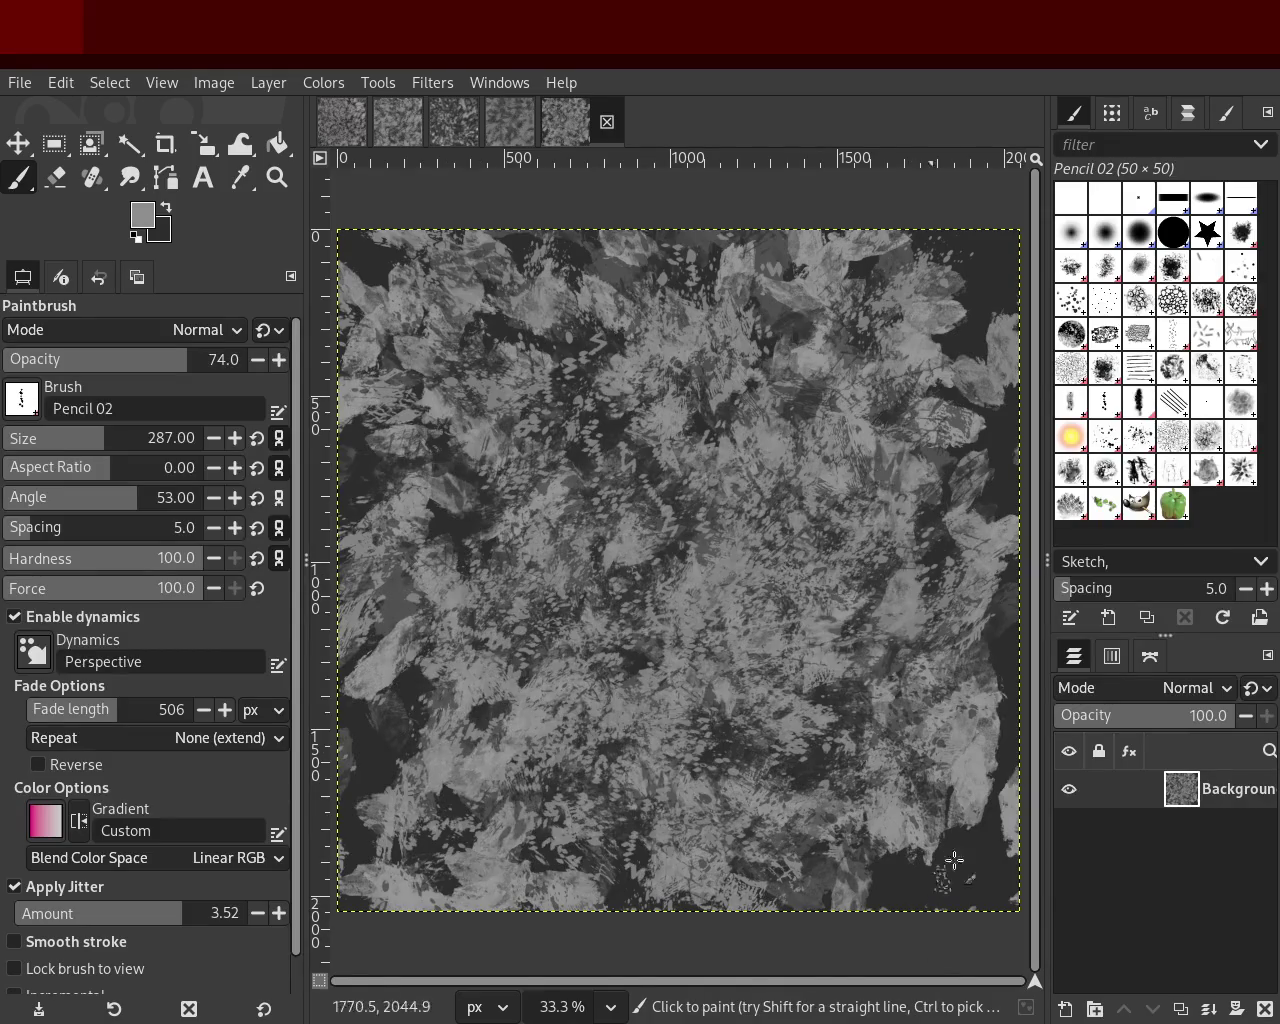
drag(560, 866, 671, 858)
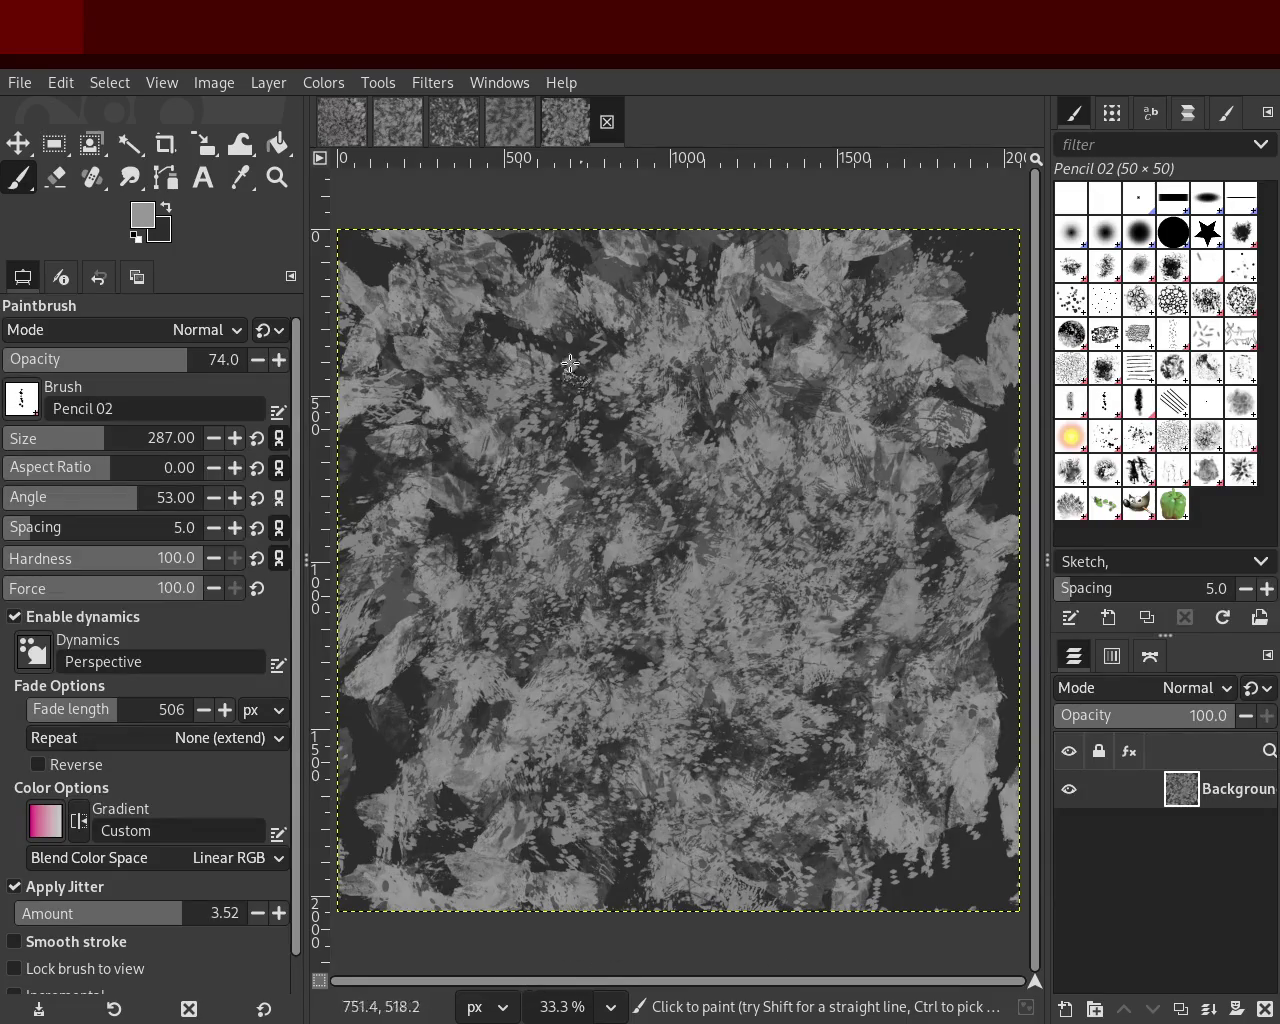
key(ctrl+z)
ctrl+click(771, 350)
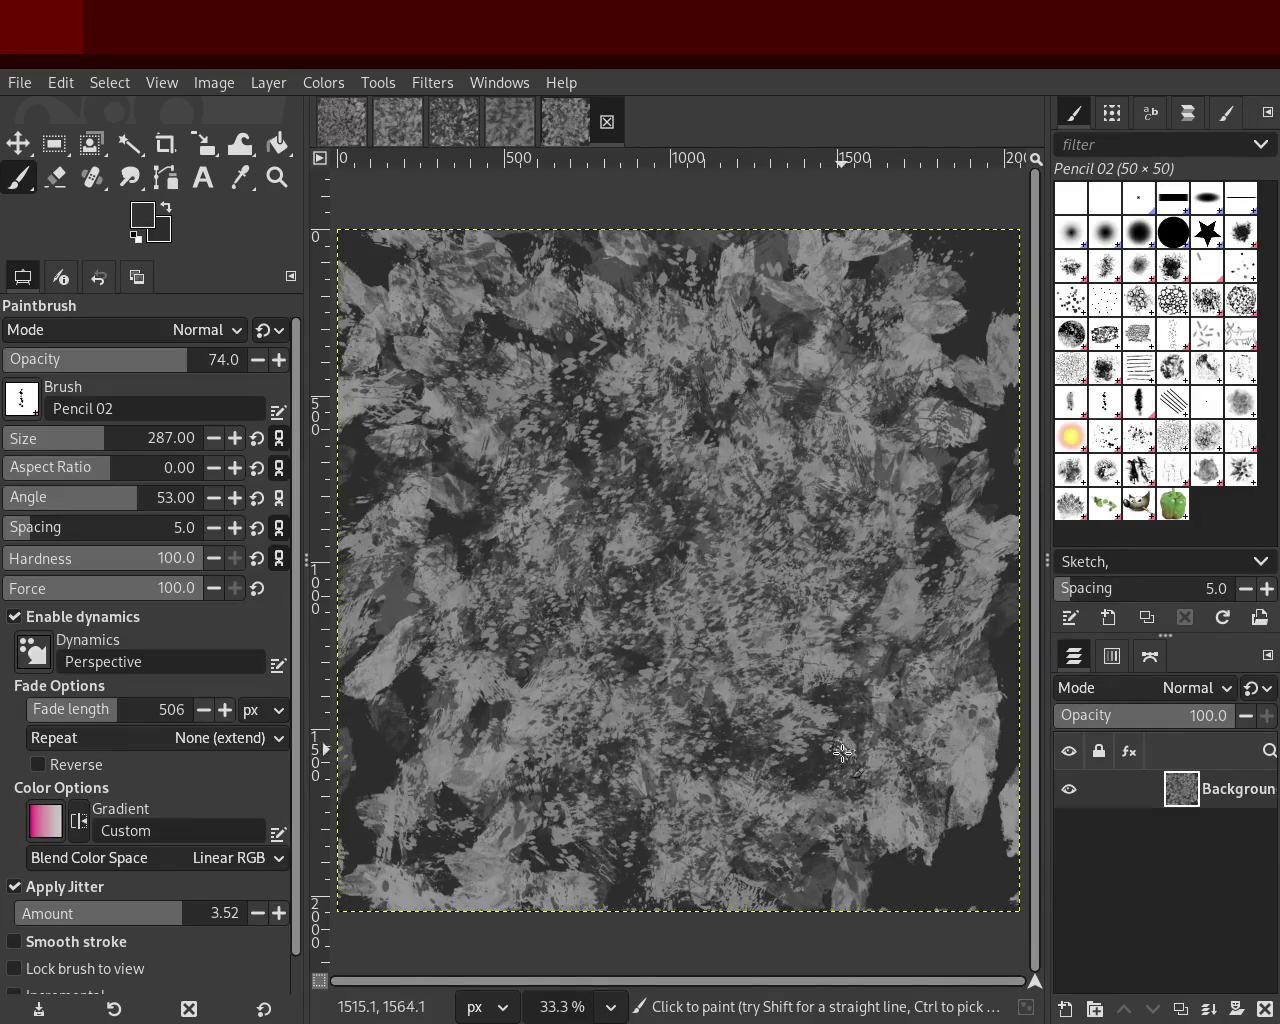
mouse_move(723, 828)
mouse_down()
mouse_move(676, 375)
mouse_move(602, 783)
mouse_move(515, 530)
mouse_move(683, 898)
mouse_up()
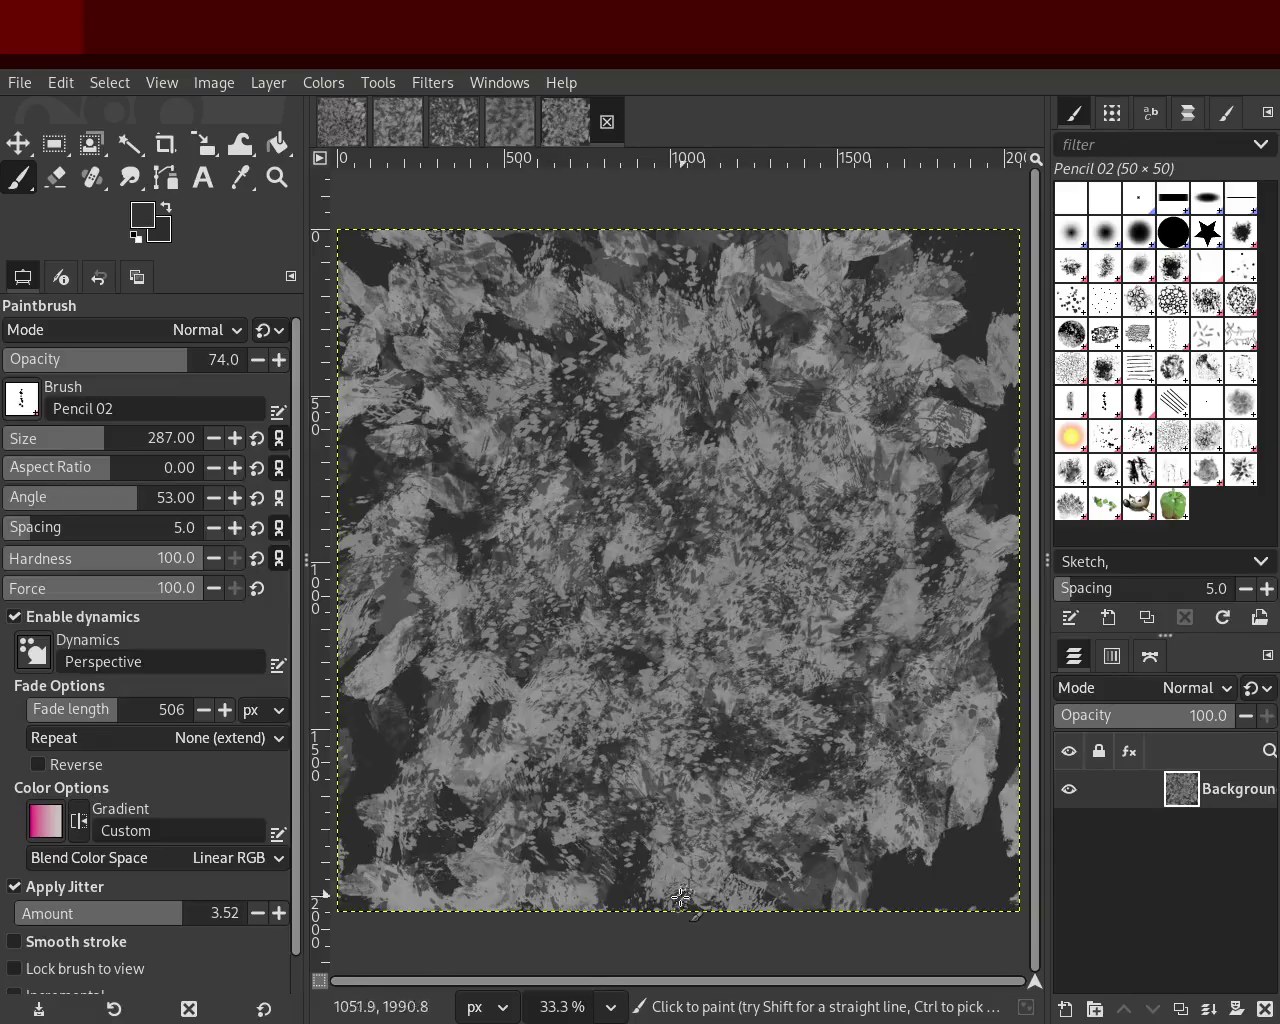
ctrl+click(563, 725)
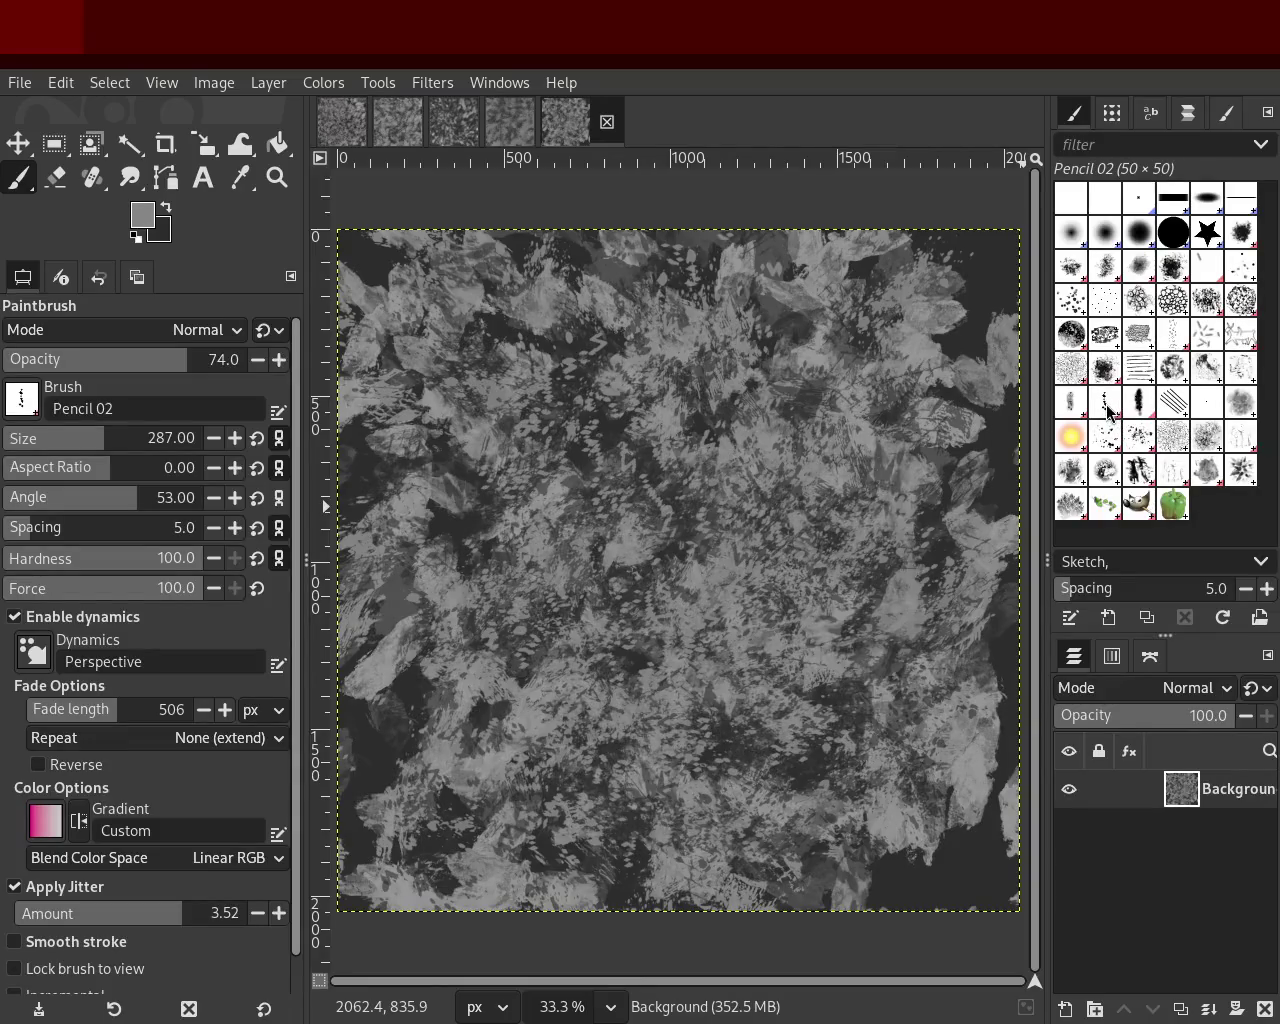
click(1068, 402)
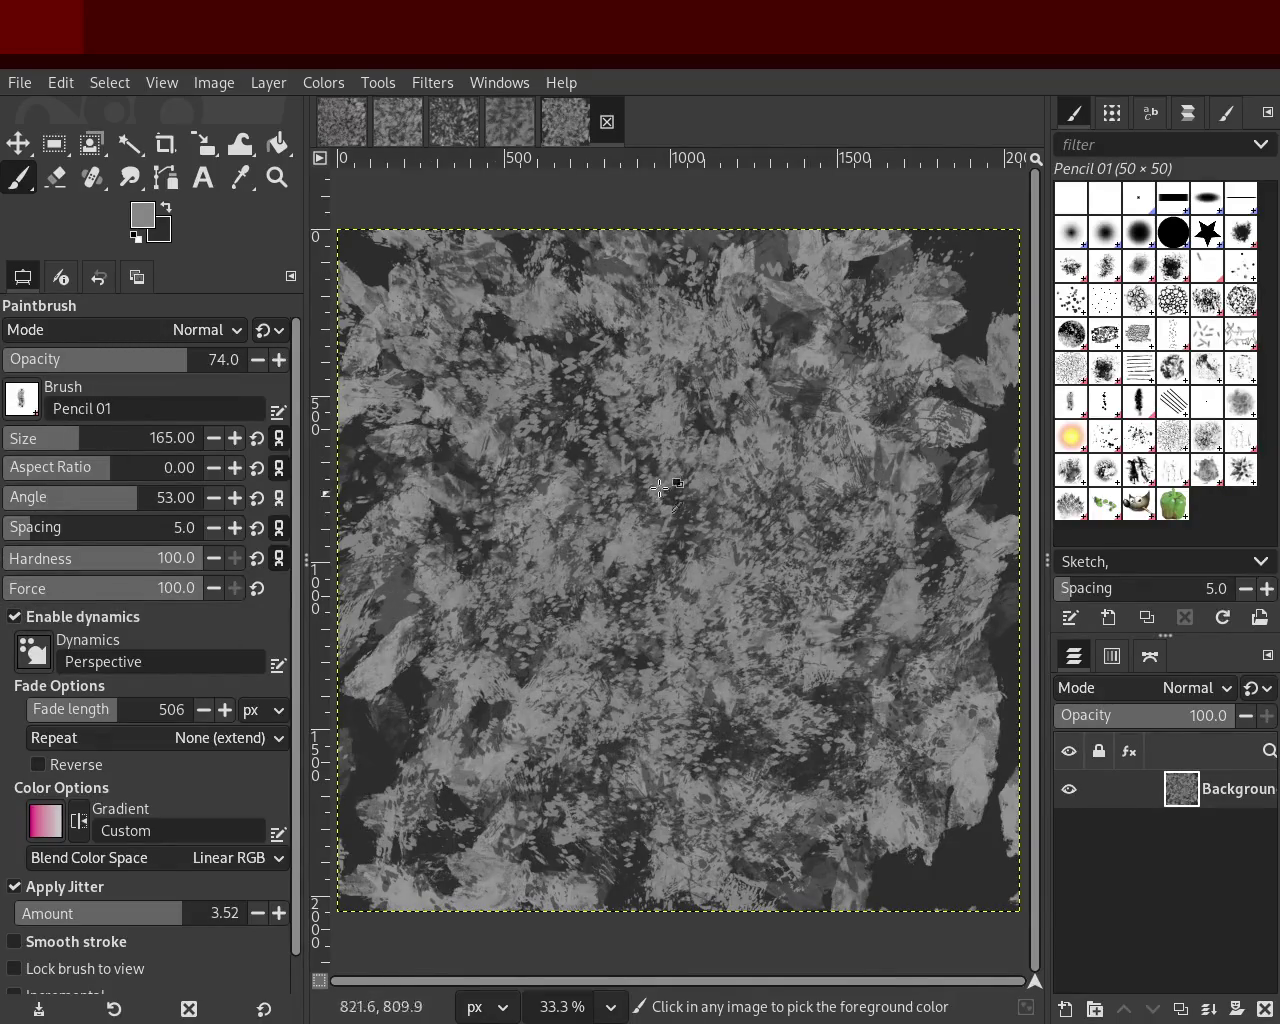
Step: Scatter lighter jittered dabs across the texture with the Pencil 03 brush
click(1135, 408)
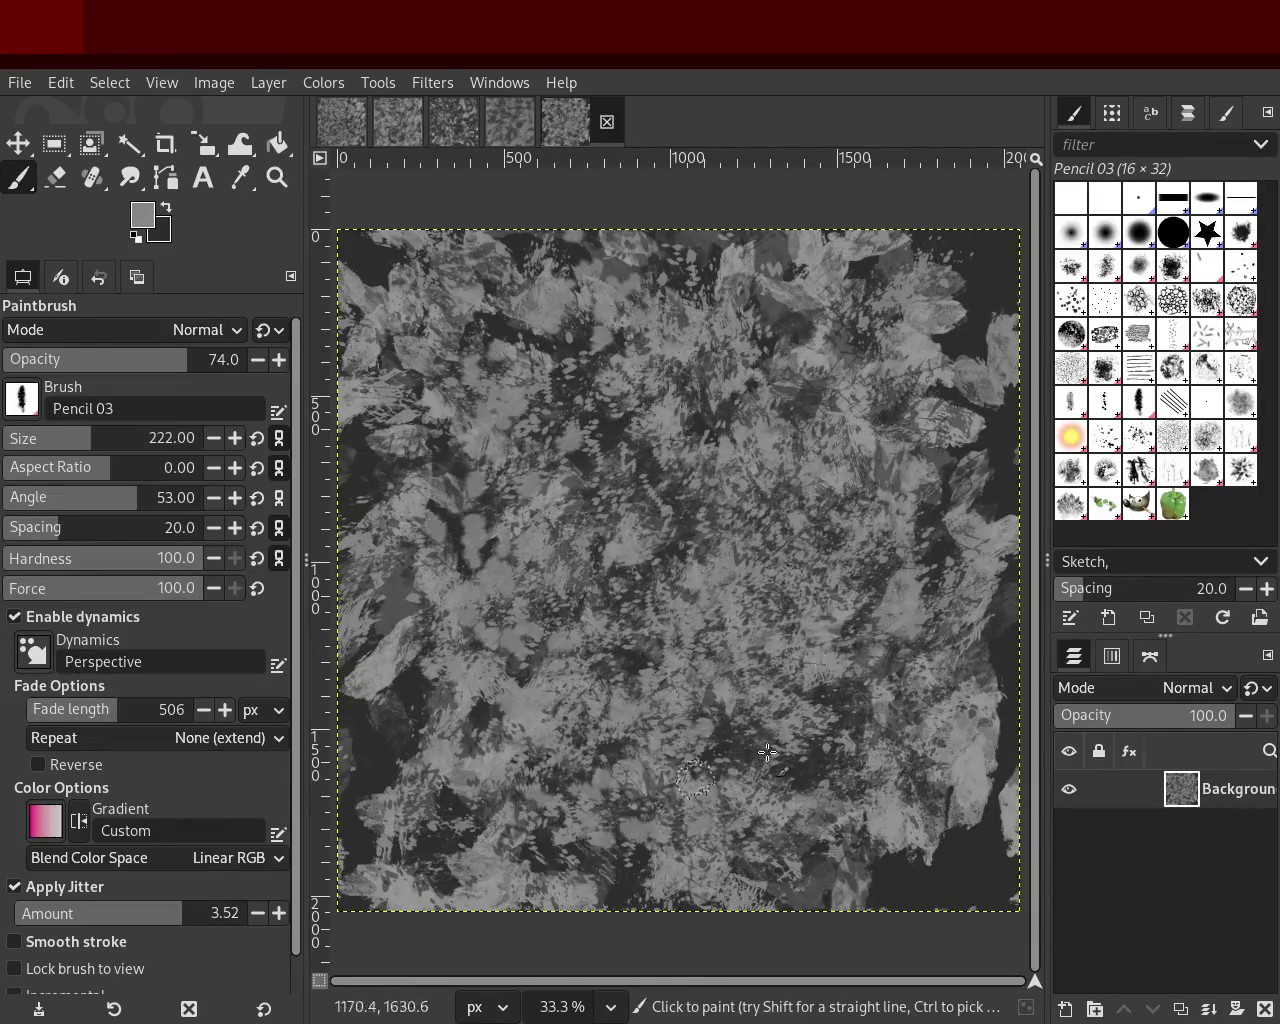
drag(727, 771, 631, 686)
mouse_move(824, 794)
mouse_down()
mouse_move(429, 815)
mouse_move(838, 623)
mouse_move(769, 791)
mouse_move(679, 505)
mouse_up()
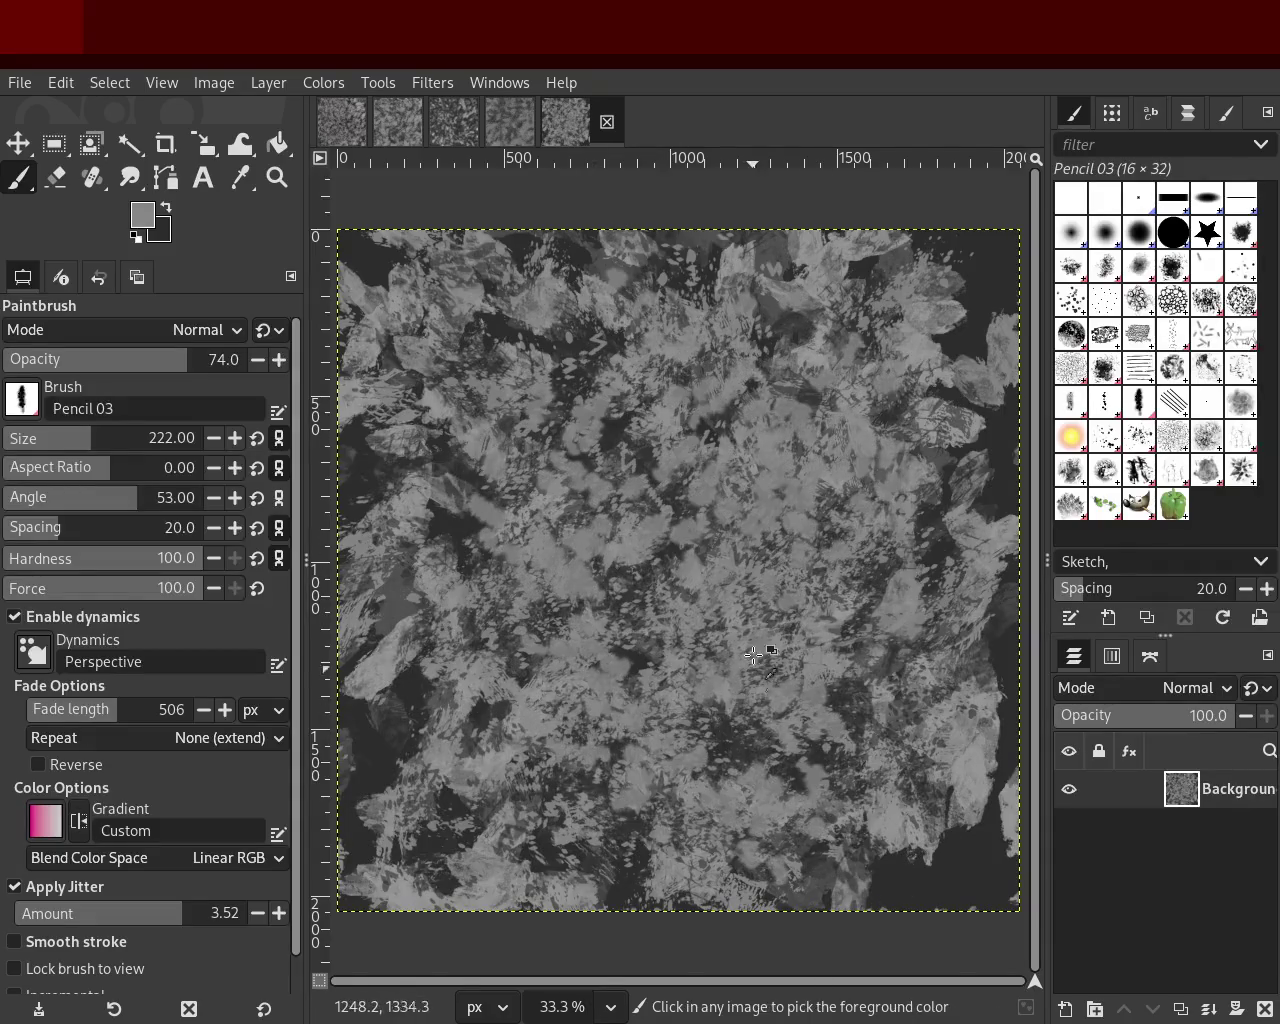
drag(754, 750, 543, 699)
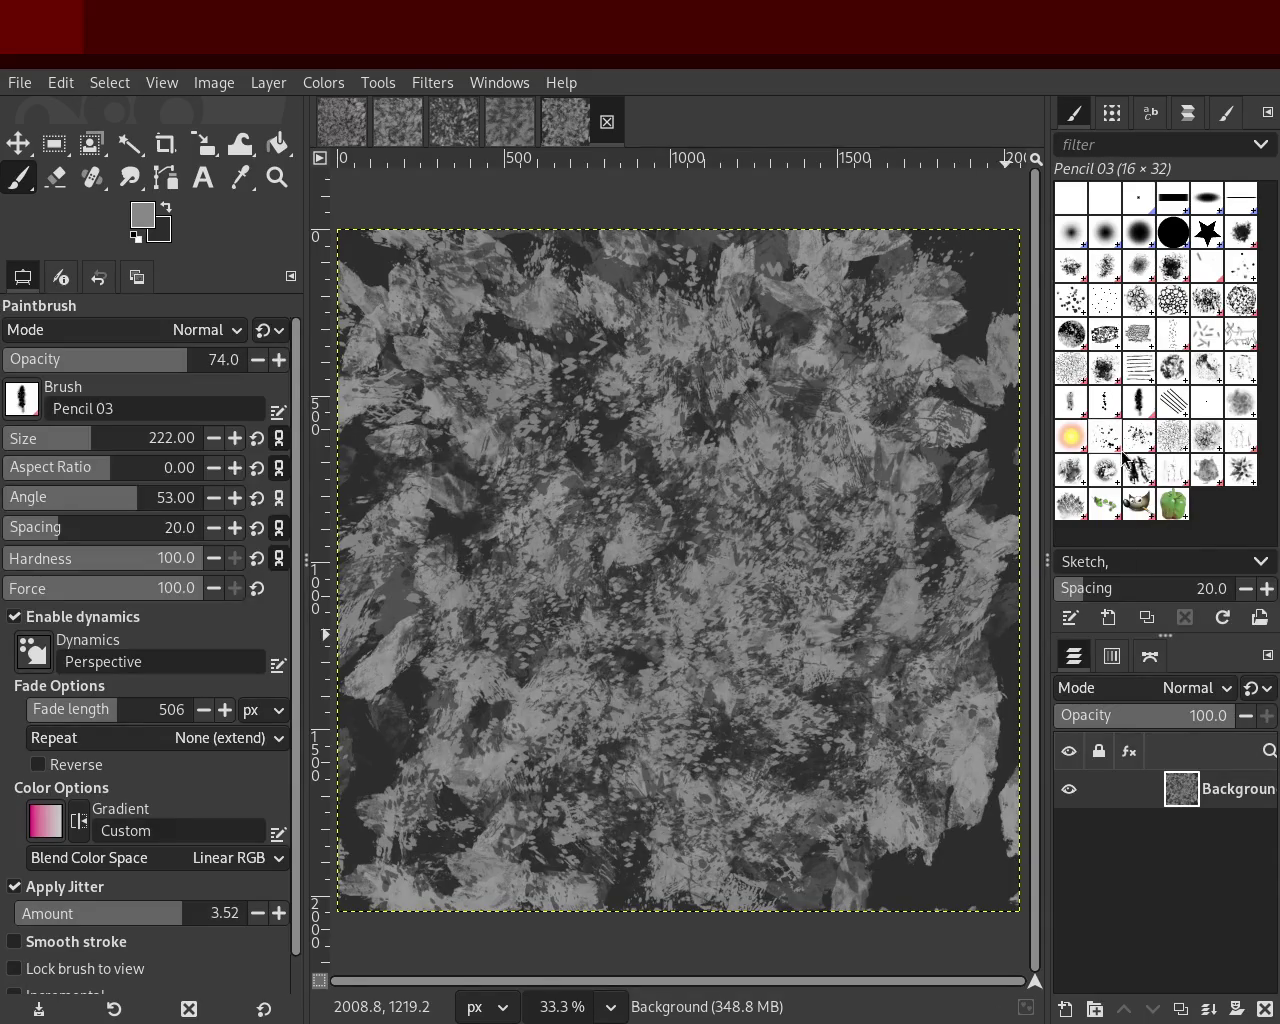
Step: Paint textured grey patches with Pencil 01 at size 252
click(1082, 404)
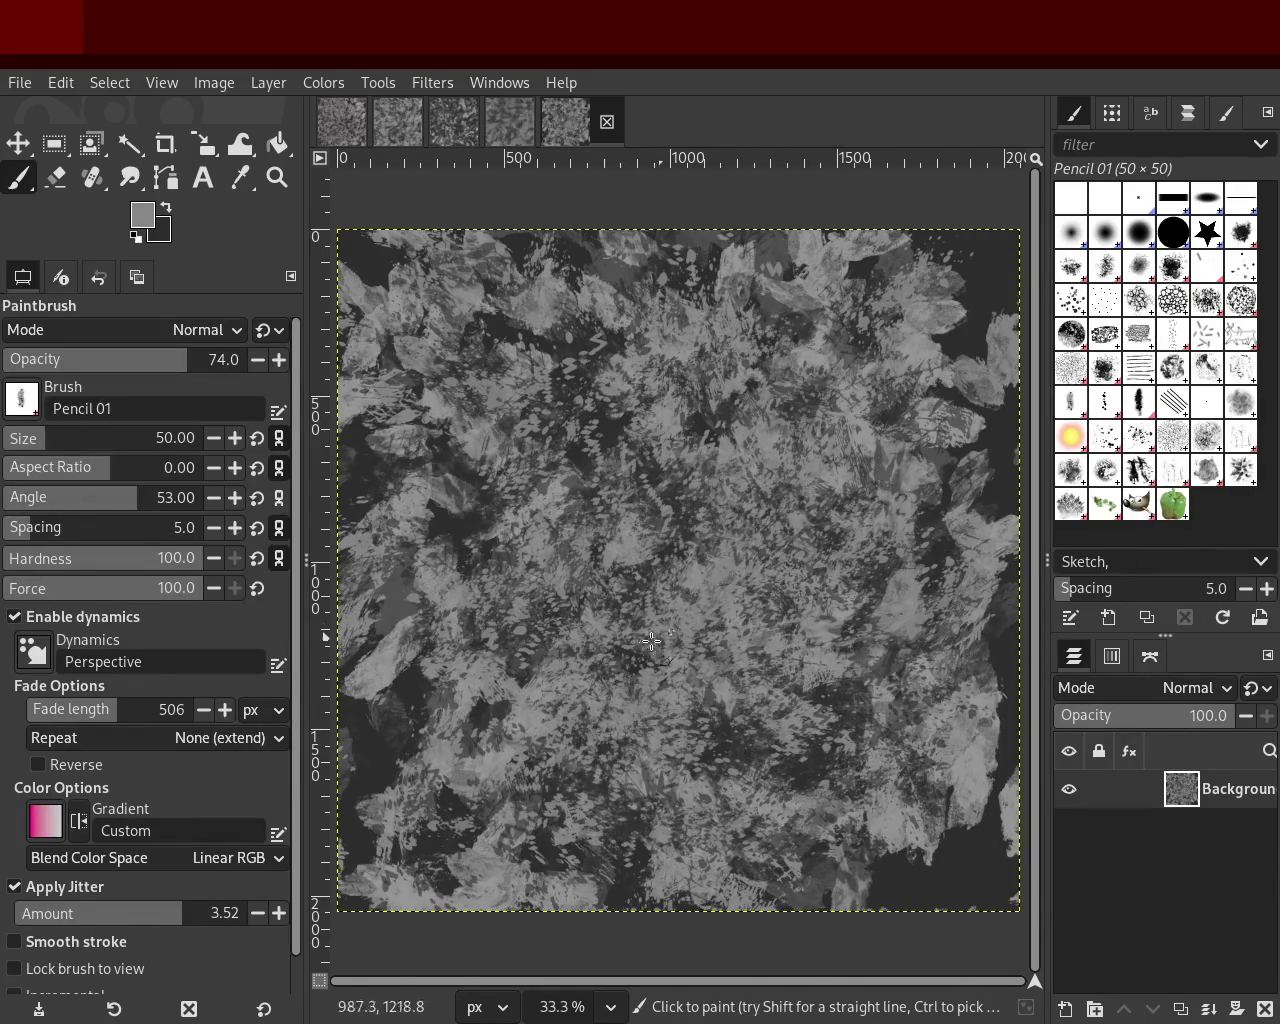
drag(86, 448, 139, 448)
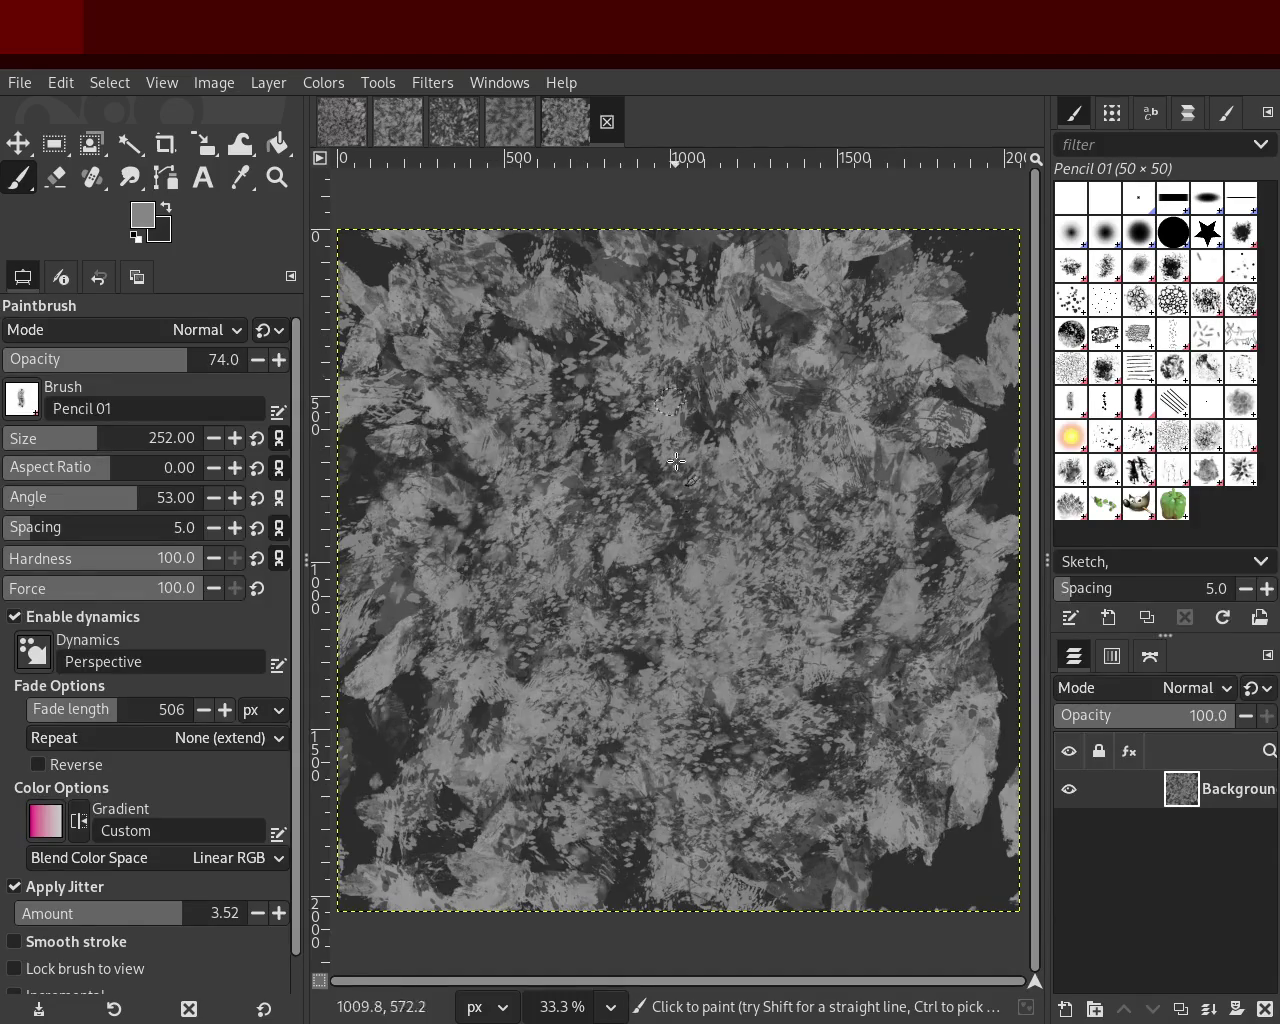
drag(775, 404, 852, 880)
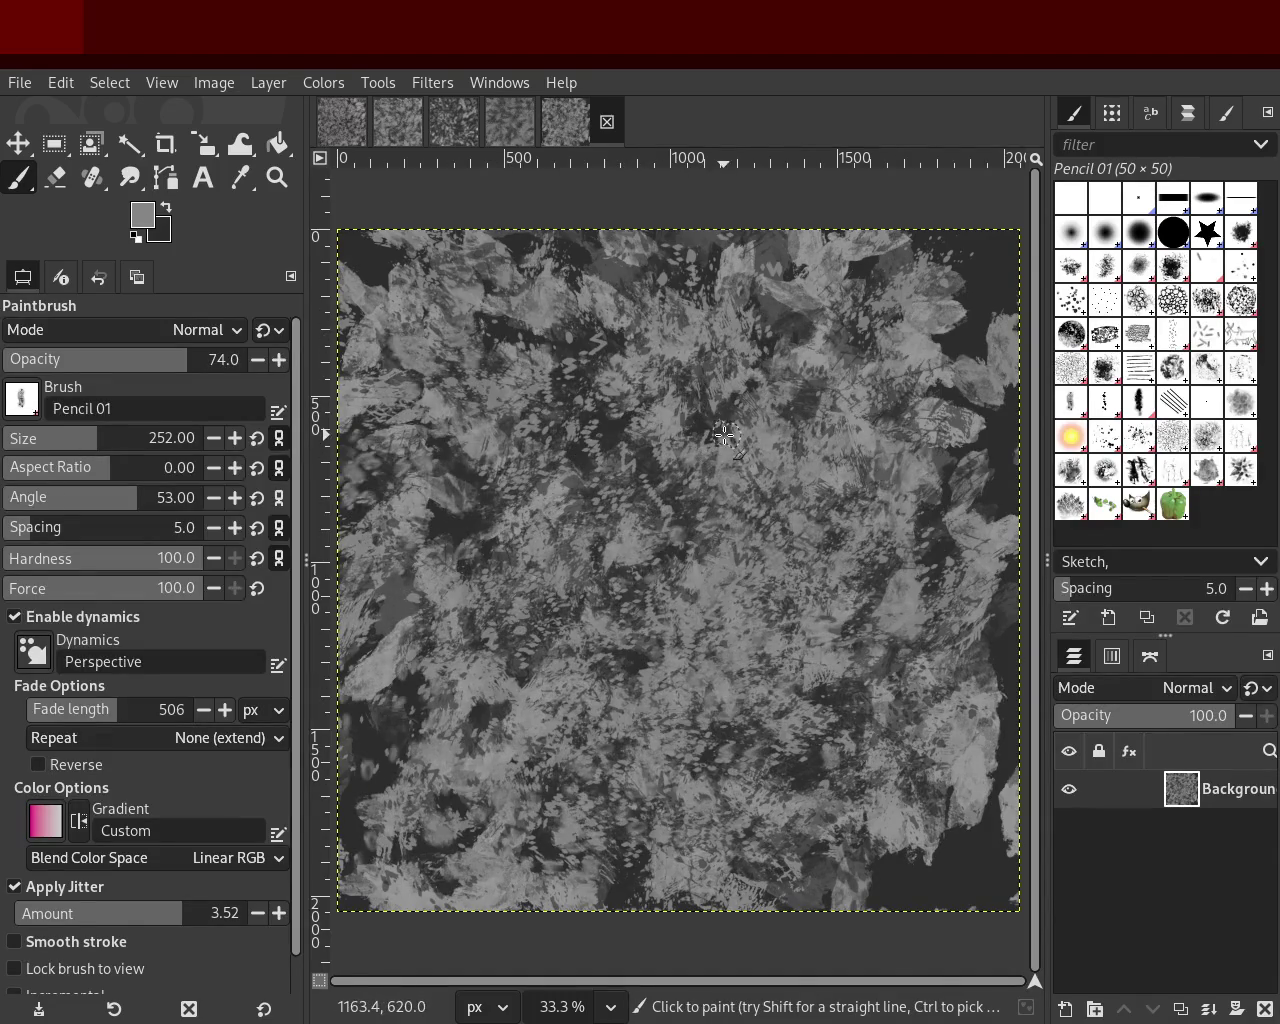
mouse_move(695, 440)
mouse_down()
mouse_move(489, 739)
mouse_move(715, 396)
mouse_move(612, 661)
mouse_move(805, 589)
mouse_up()
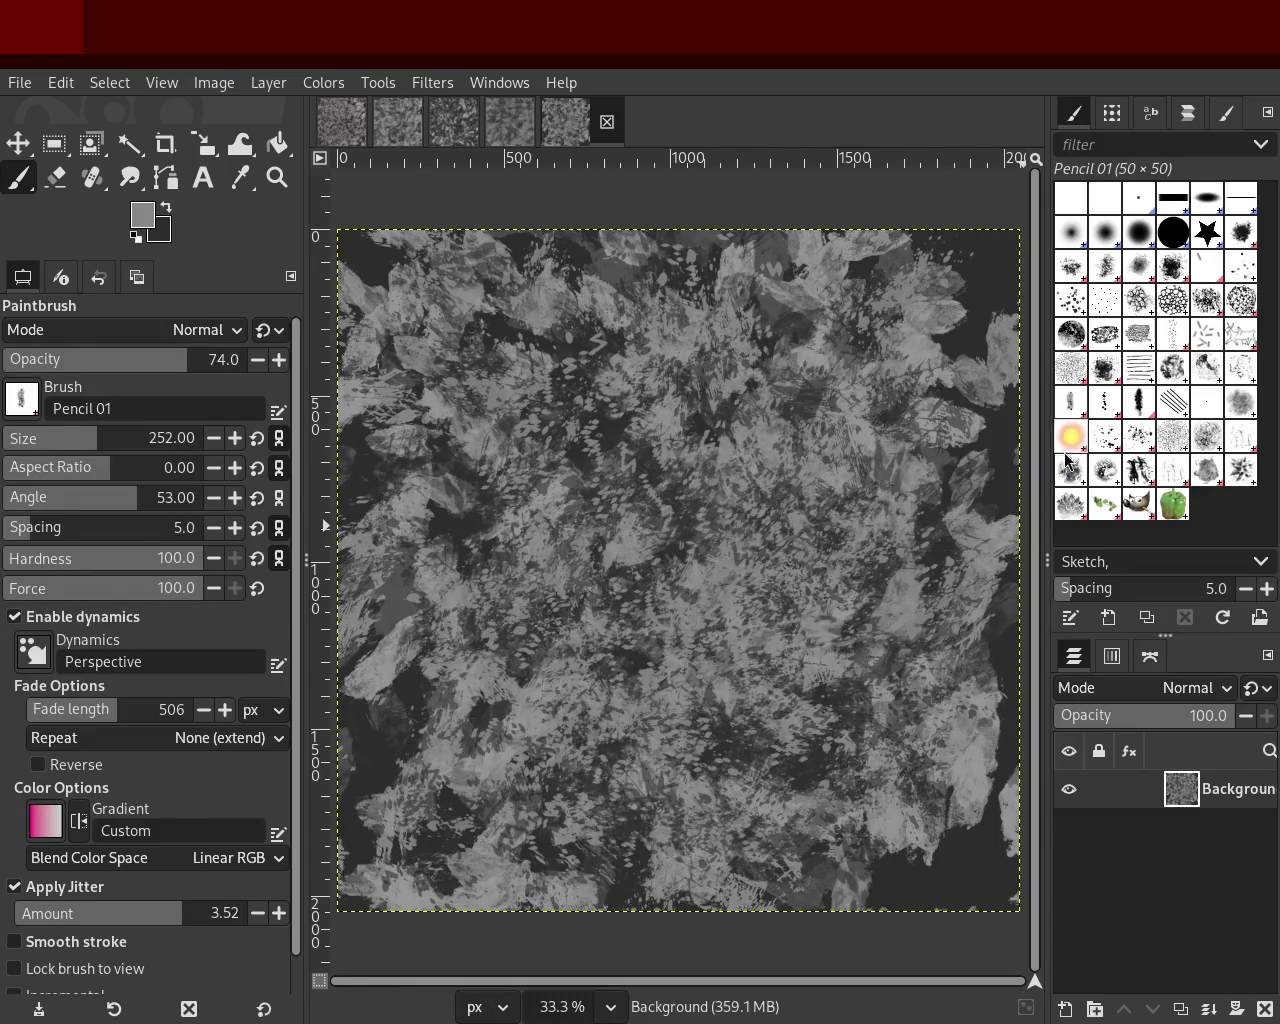
Step: Paint large grey Oils 03 strokes down the middle, then try and undo Oils 02 strokes
click(1233, 378)
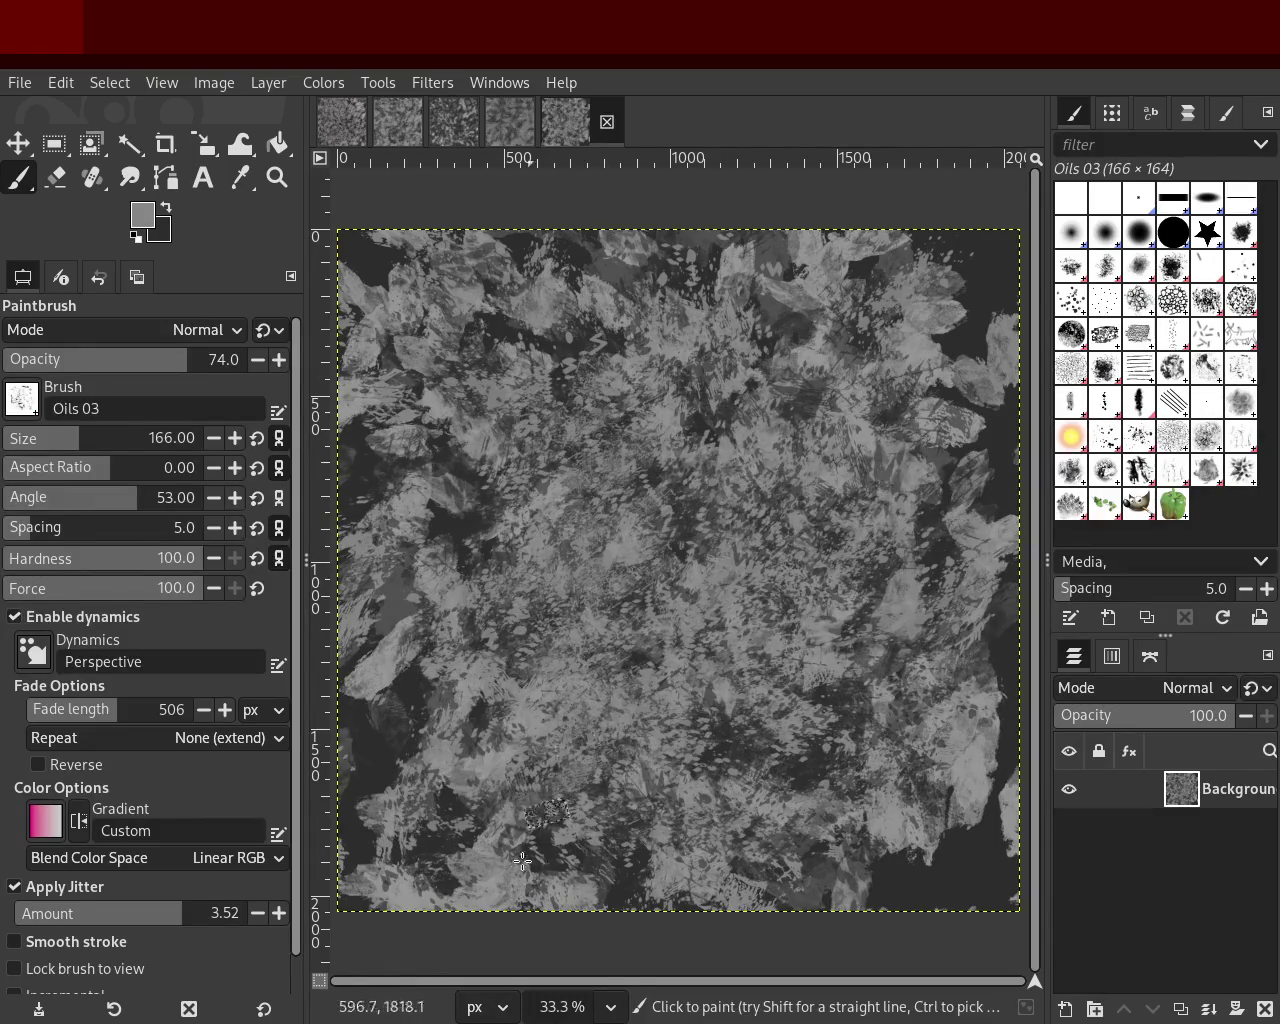
mouse_move(740, 440)
mouse_down()
mouse_move(537, 725)
mouse_move(624, 456)
mouse_move(498, 574)
mouse_move(812, 843)
mouse_move(794, 421)
mouse_move(507, 874)
mouse_move(626, 656)
mouse_move(771, 540)
mouse_move(604, 937)
mouse_move(760, 632)
mouse_move(515, 863)
mouse_move(587, 841)
mouse_move(387, 975)
mouse_move(537, 653)
mouse_move(732, 770)
mouse_move(928, 775)
mouse_move(492, 401)
mouse_move(700, 850)
mouse_move(642, 926)
mouse_move(625, 636)
mouse_move(568, 609)
mouse_move(482, 452)
mouse_move(642, 803)
mouse_move(672, 929)
mouse_move(594, 424)
mouse_move(678, 1022)
mouse_up()
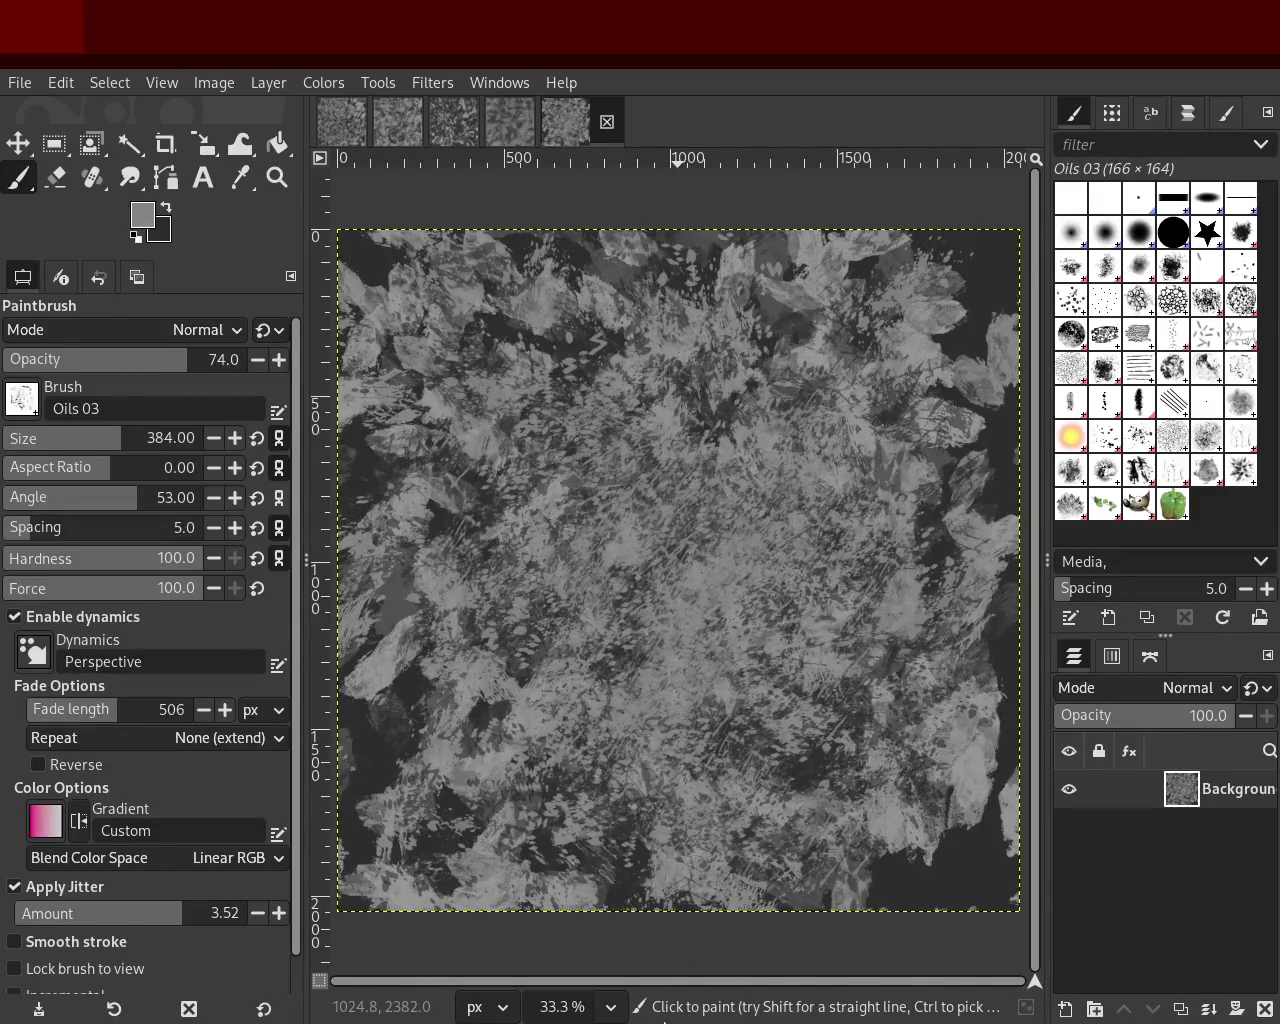
click(1222, 375)
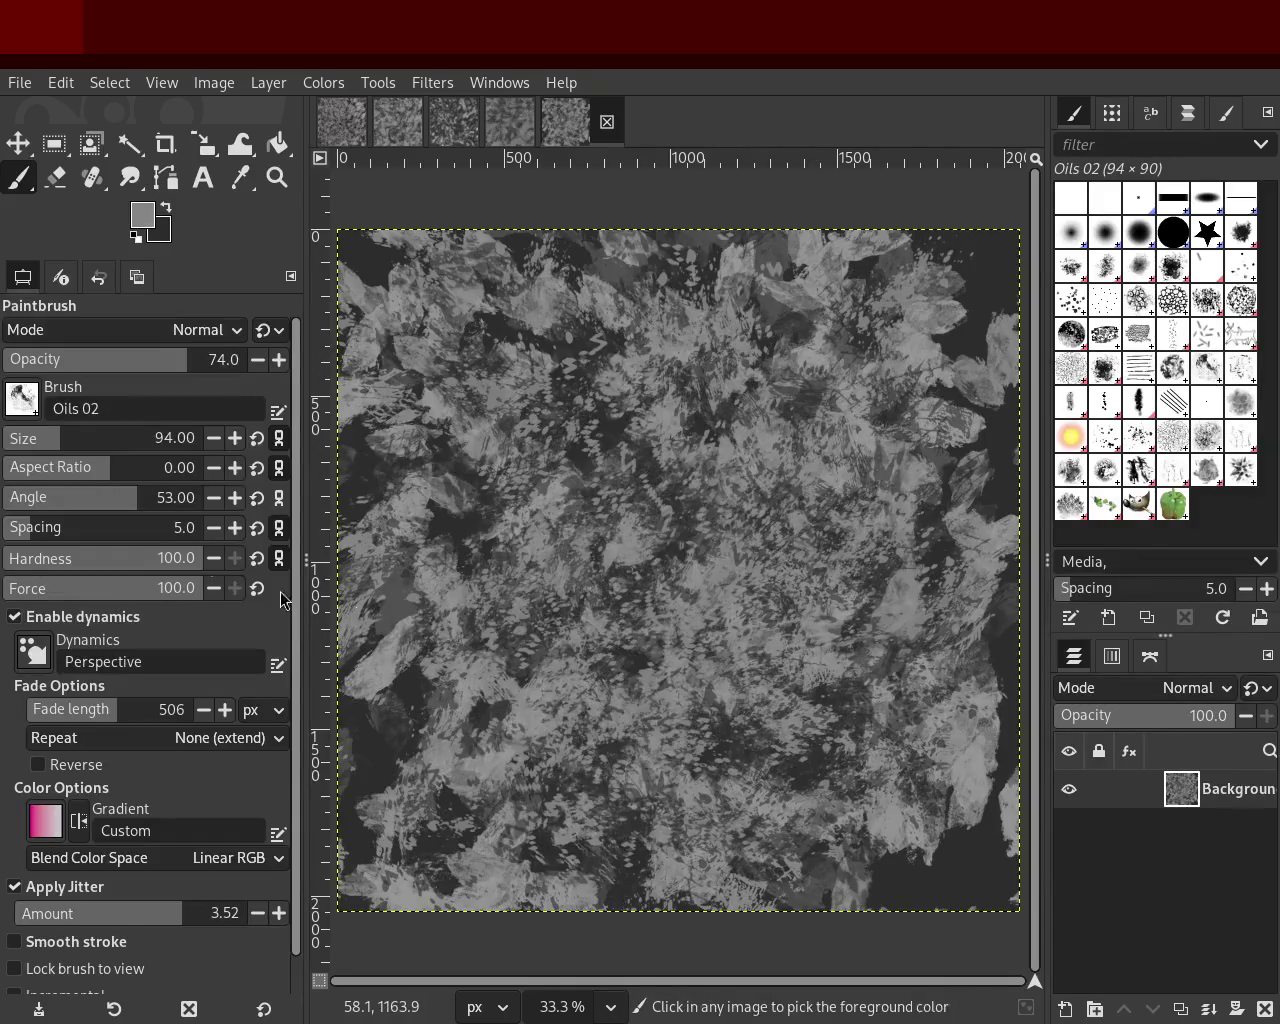
mouse_move(800, 490)
mouse_down()
mouse_move(492, 778)
mouse_move(837, 568)
mouse_up()
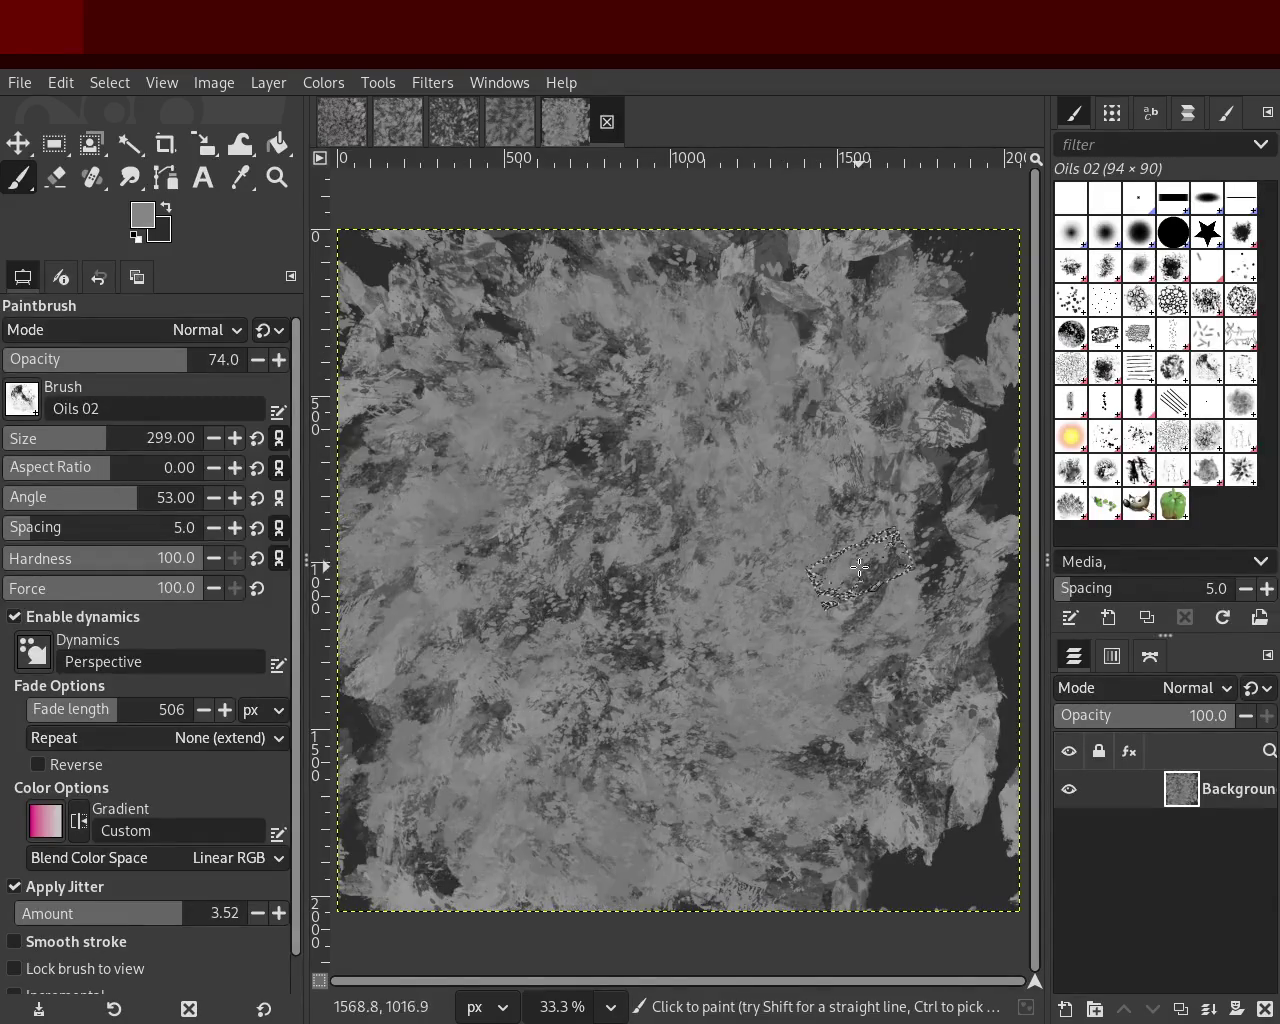
key(ctrl+z)
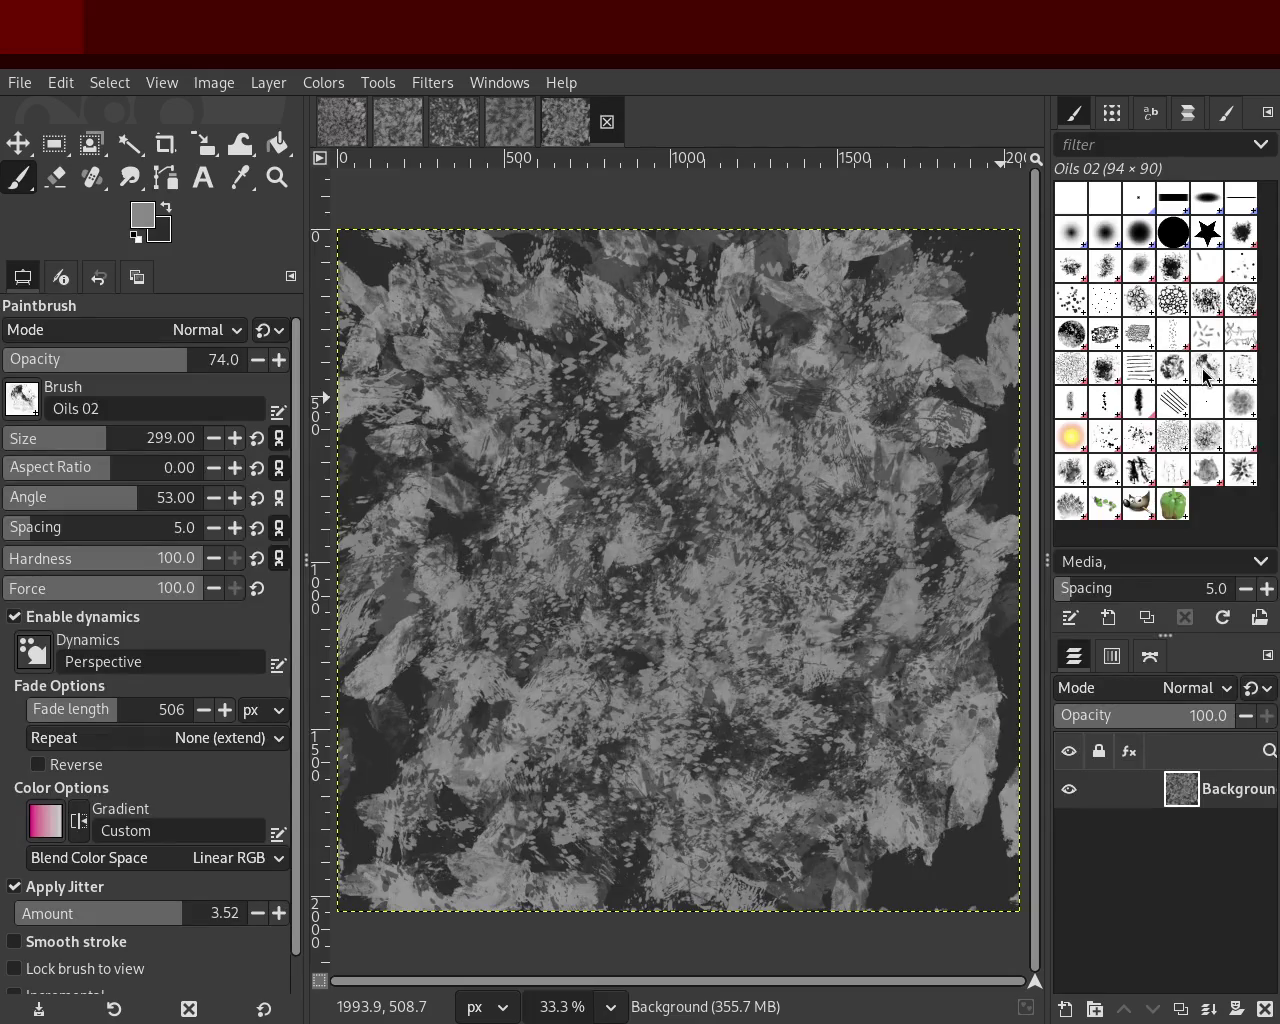
drag(866, 392, 809, 373)
key(ctrl+z)
click(1172, 367)
Step: Resize Oils 01 to 276 and paint bright strokes over the centre, undoing the last
mouse_move(674, 414)
mouse_down()
mouse_move(754, 343)
mouse_move(810, 385)
mouse_up()
key(ctrl+z)
drag(56, 440, 101, 440)
drag(840, 500, 680, 700)
mouse_move(607, 834)
mouse_down()
mouse_move(728, 330)
mouse_move(590, 780)
mouse_up()
key(ctrl+z)
Step: Sample a near-black tone and paint dark strokes through the centre, undoing misses
ctrl+click(694, 315)
key(ctrl+z)
drag(712, 546, 756, 901)
key(ctrl+z)
mouse_move(837, 653)
mouse_down()
mouse_move(547, 881)
mouse_move(728, 940)
mouse_up()
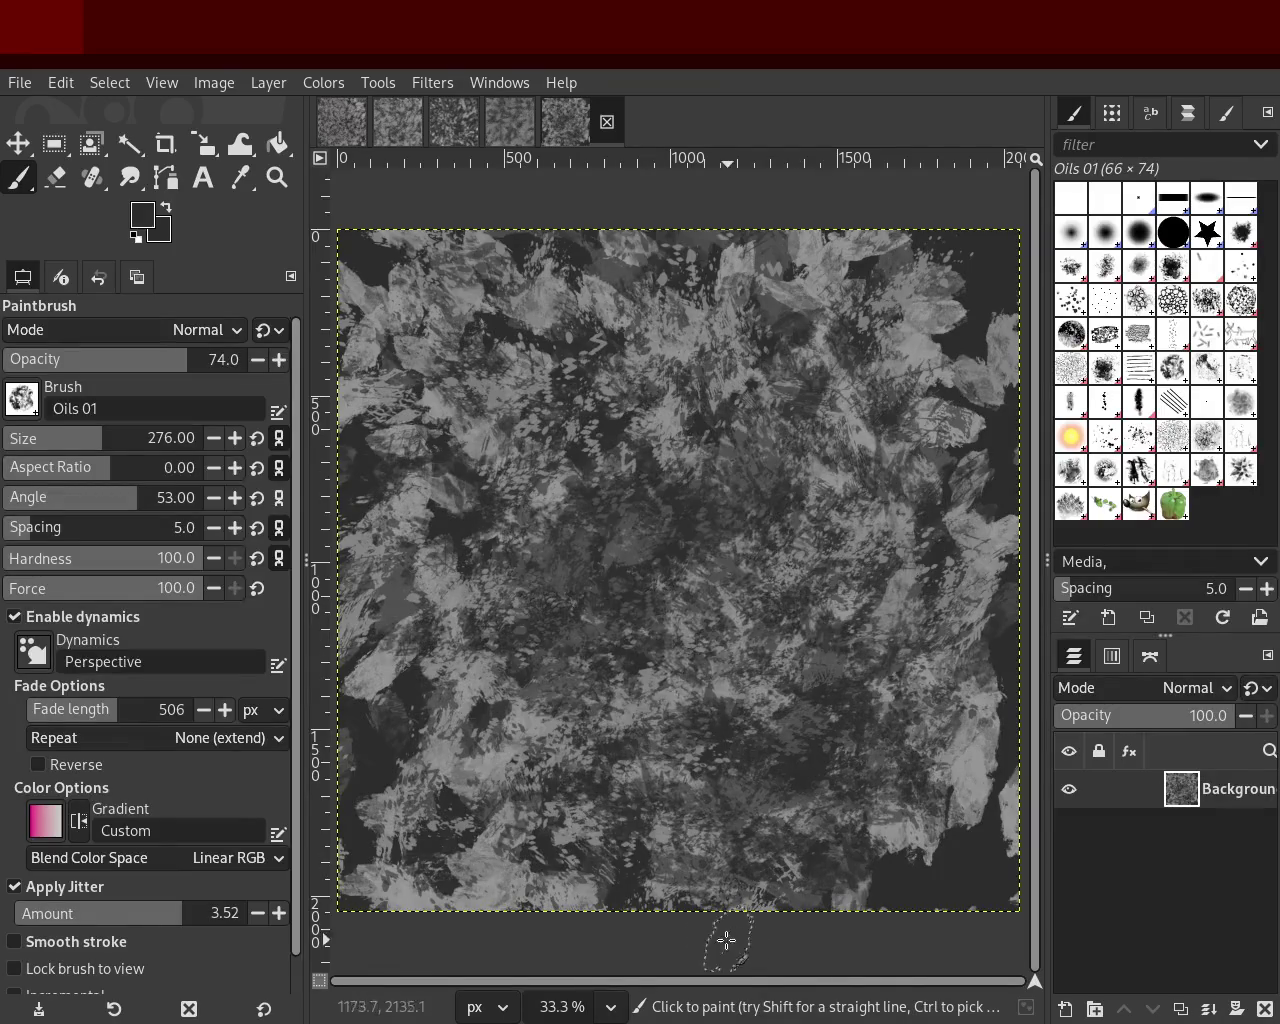
key(ctrl+z)
drag(736, 487, 628, 933)
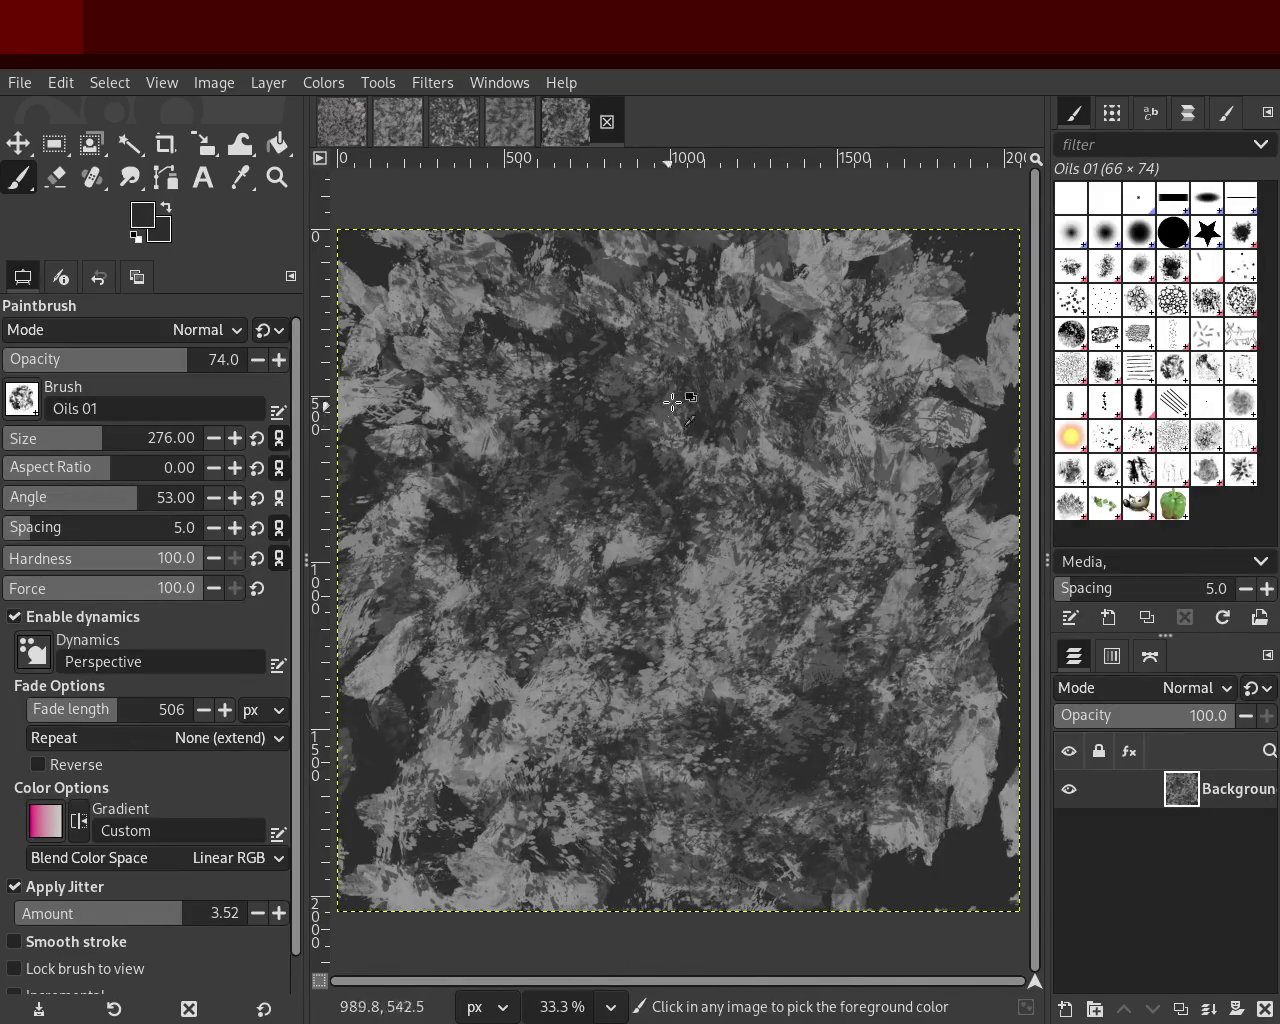
Step: Retry dark strokes in the upper centre and downward from it, discarding unwanted ones
key(ctrl+z)
drag(671, 400, 686, 934)
drag(734, 557, 582, 1020)
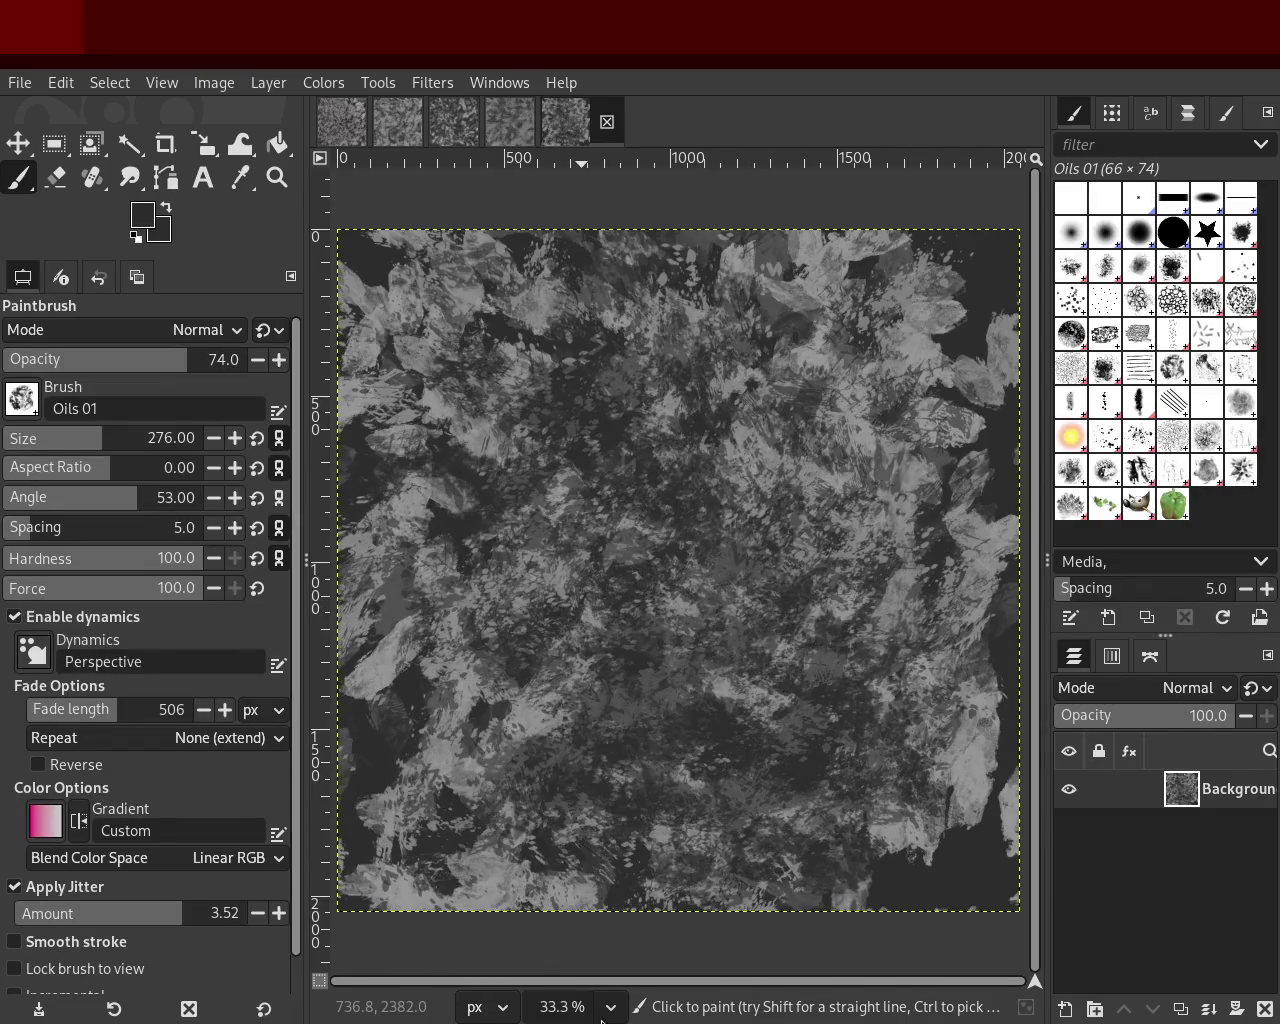
key(ctrl+z)
drag(517, 692, 524, 1018)
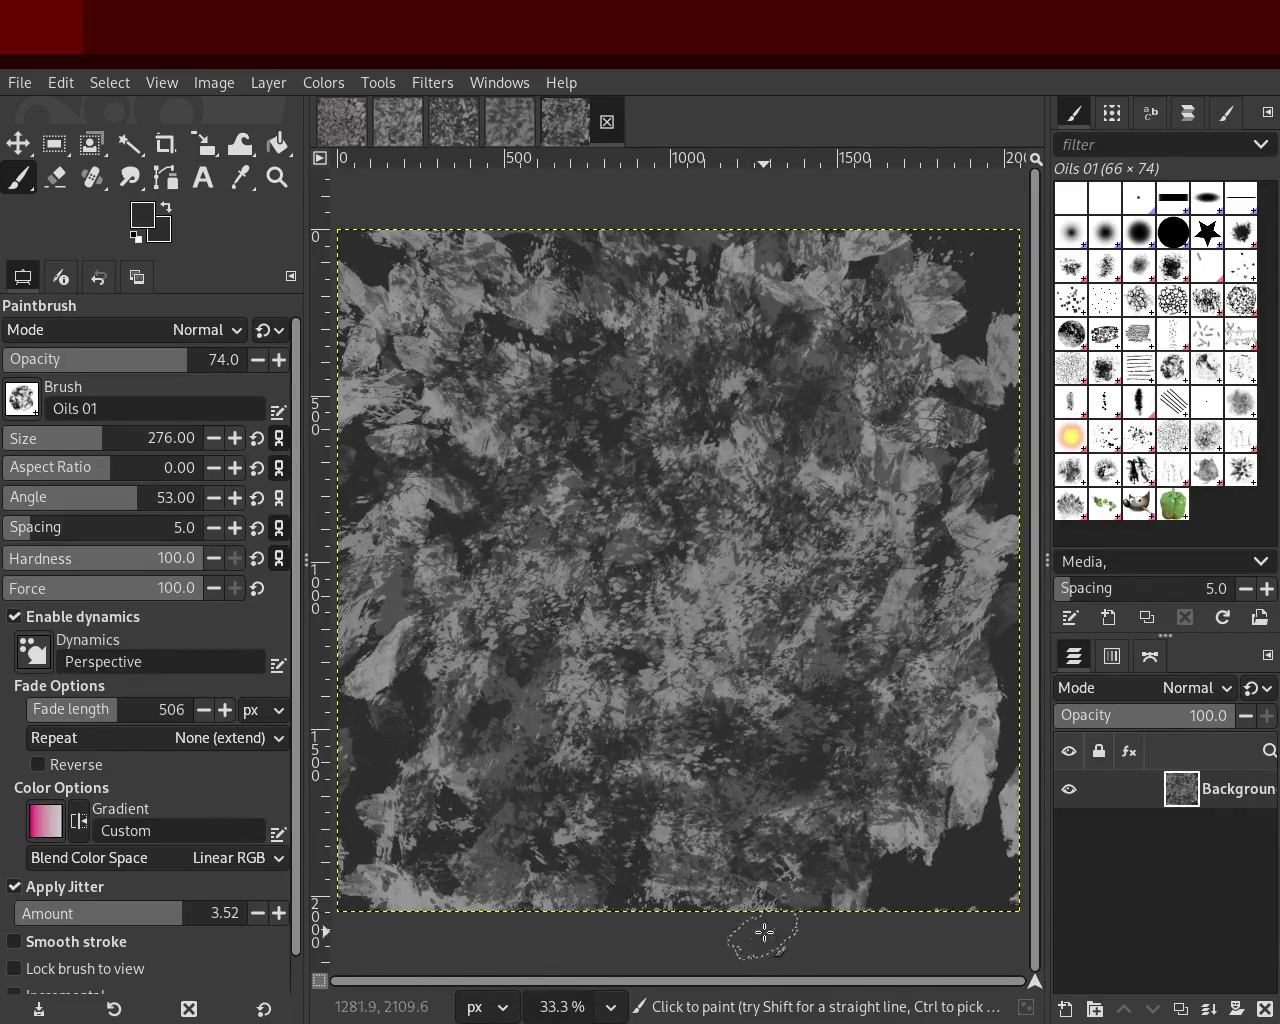
key(ctrl+z)
Step: Discard a lighter stroke right of centre, then undo/redo to compare recent strokes
drag(829, 692, 858, 412)
key(ctrl+z)
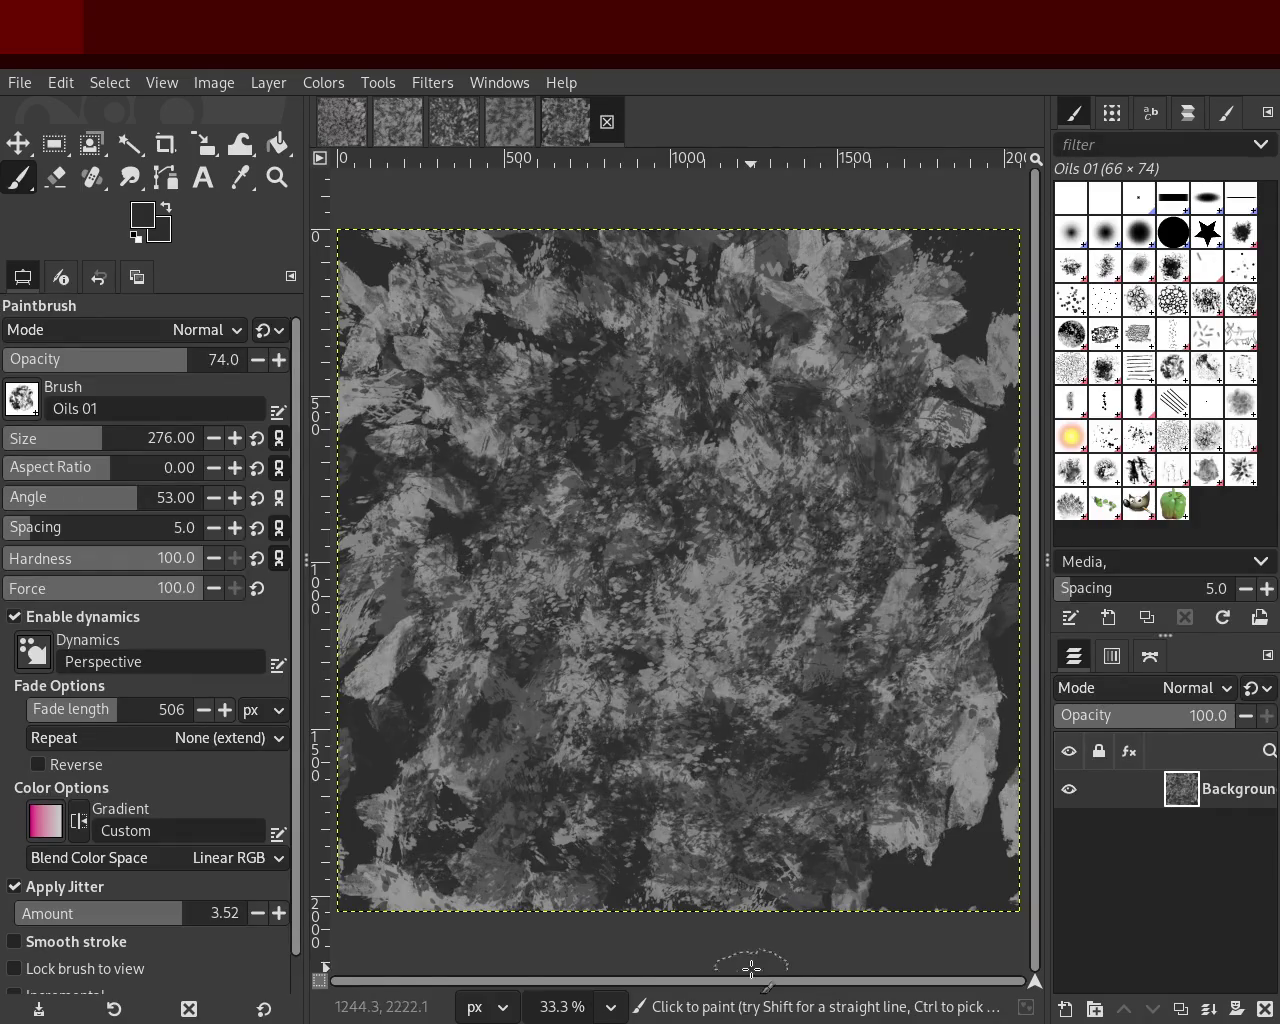
key(ctrl+z)
key(ctrl+z)
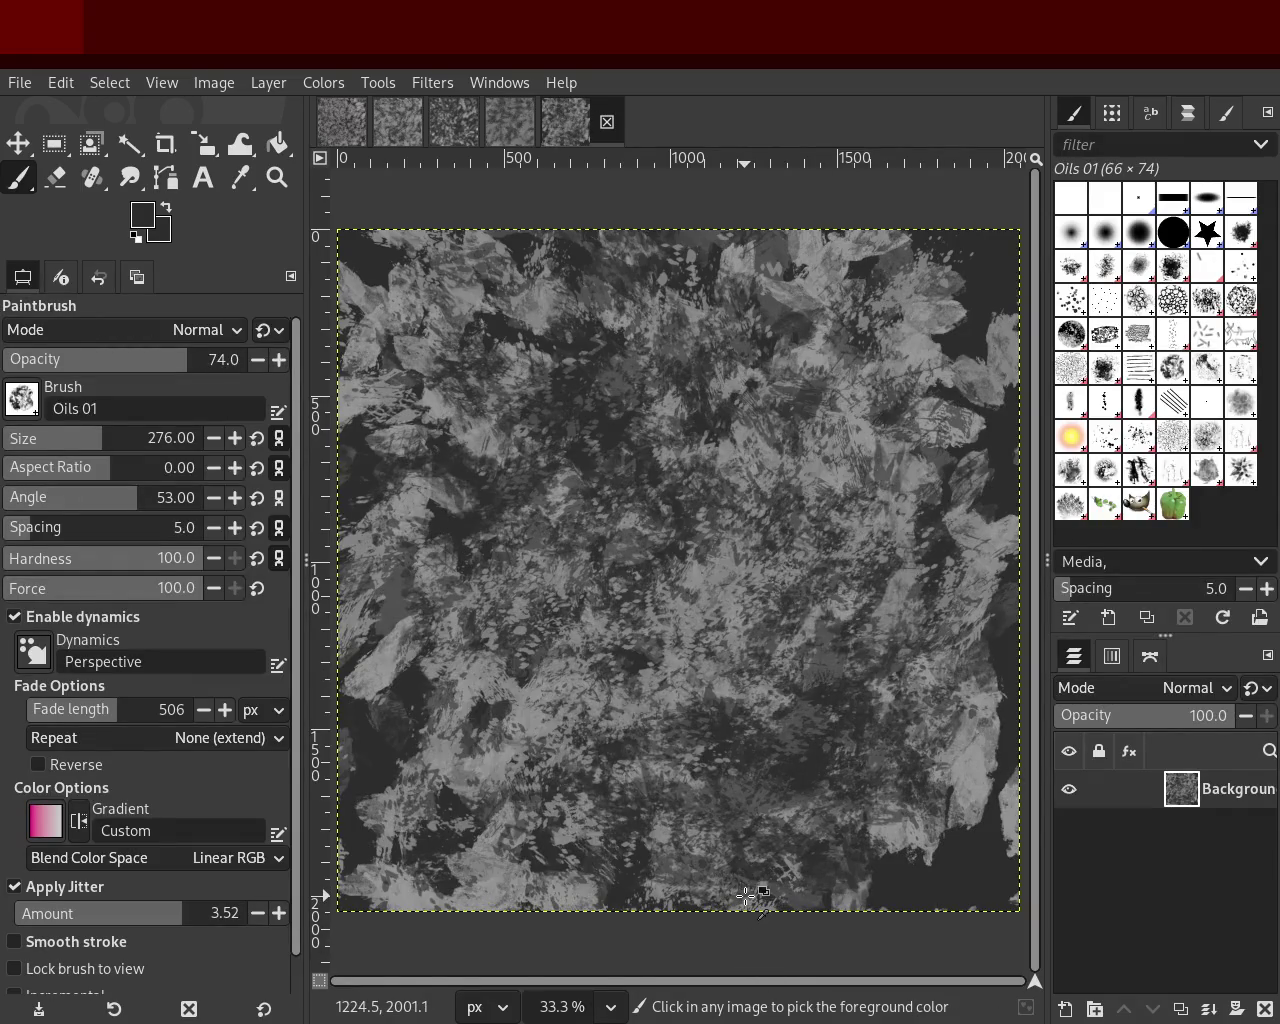
key(ctrl+z)
key(ctrl+z)
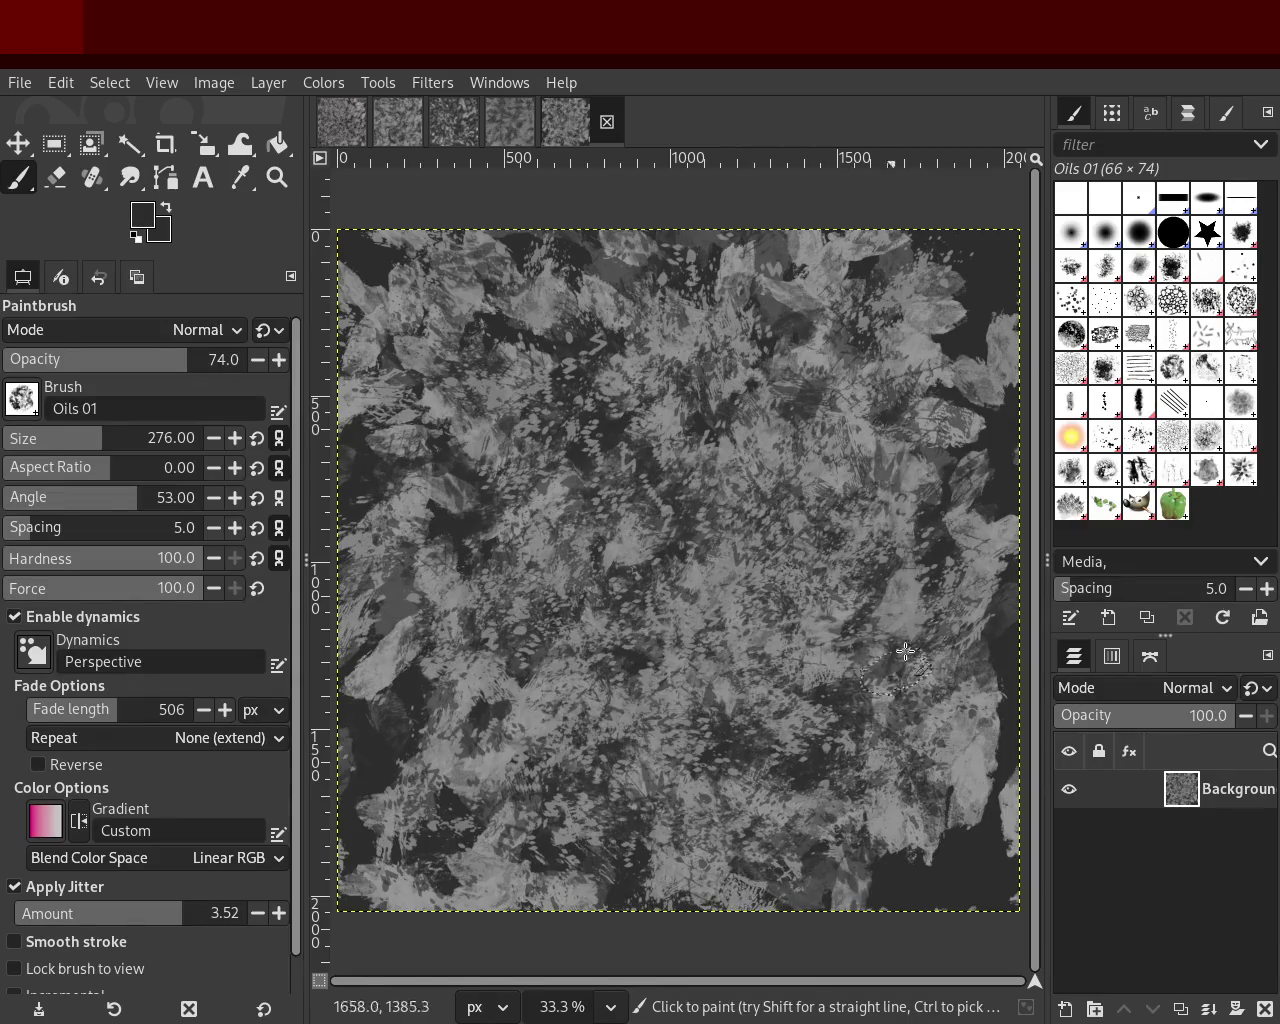
key(ctrl+y)
key(ctrl+z)
key(ctrl+y)
key(ctrl+z)
key(ctrl+y)
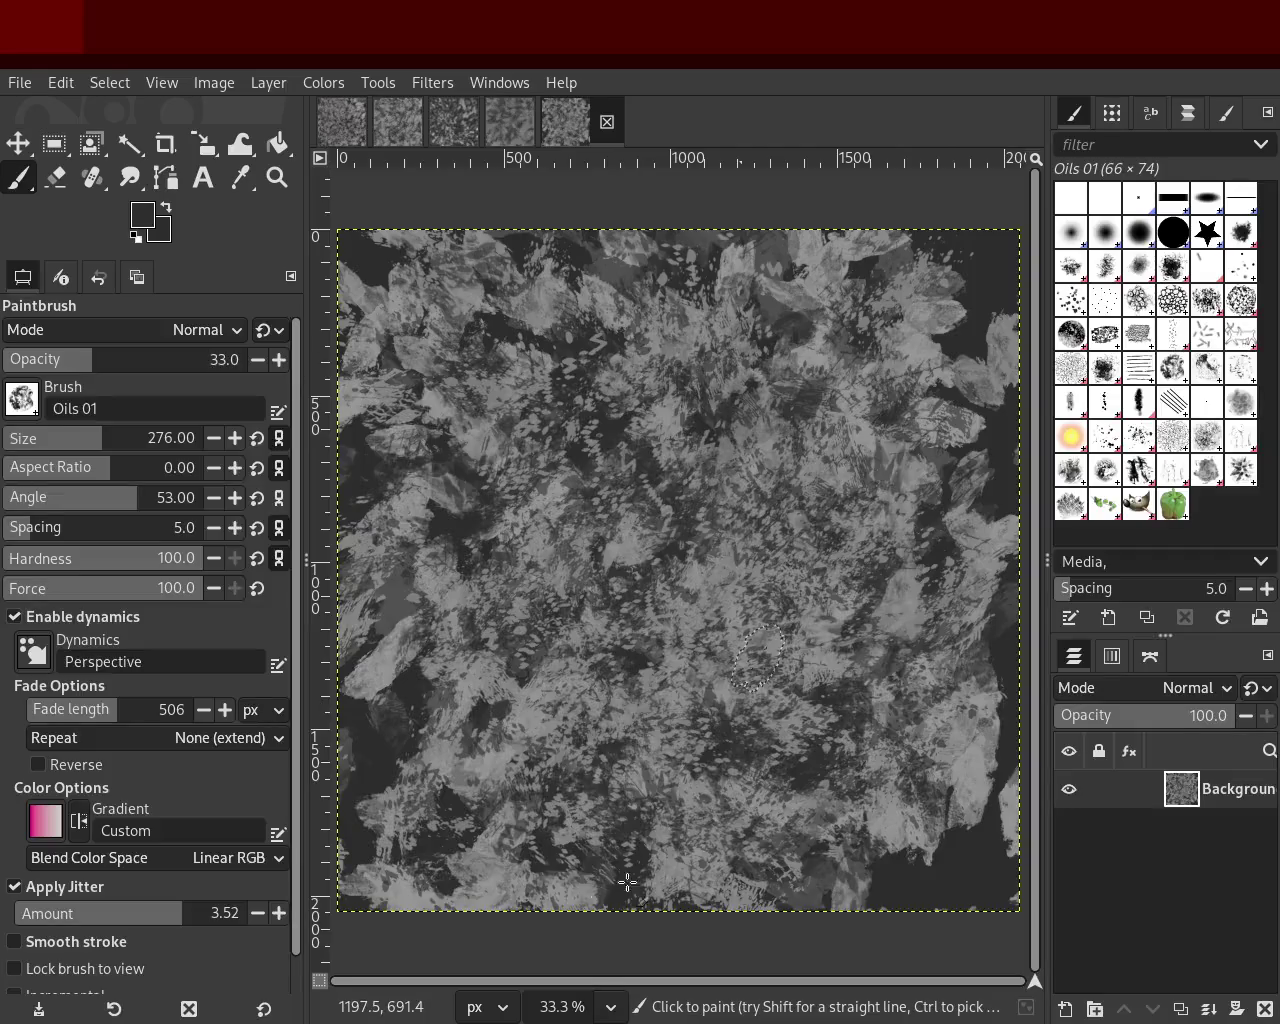
key(ctrl+z)
Step: Set Paintbrush opacity to 55 and bring the darker stroke back
click(136, 360)
drag(136, 360, 139, 360)
key(ctrl+y)
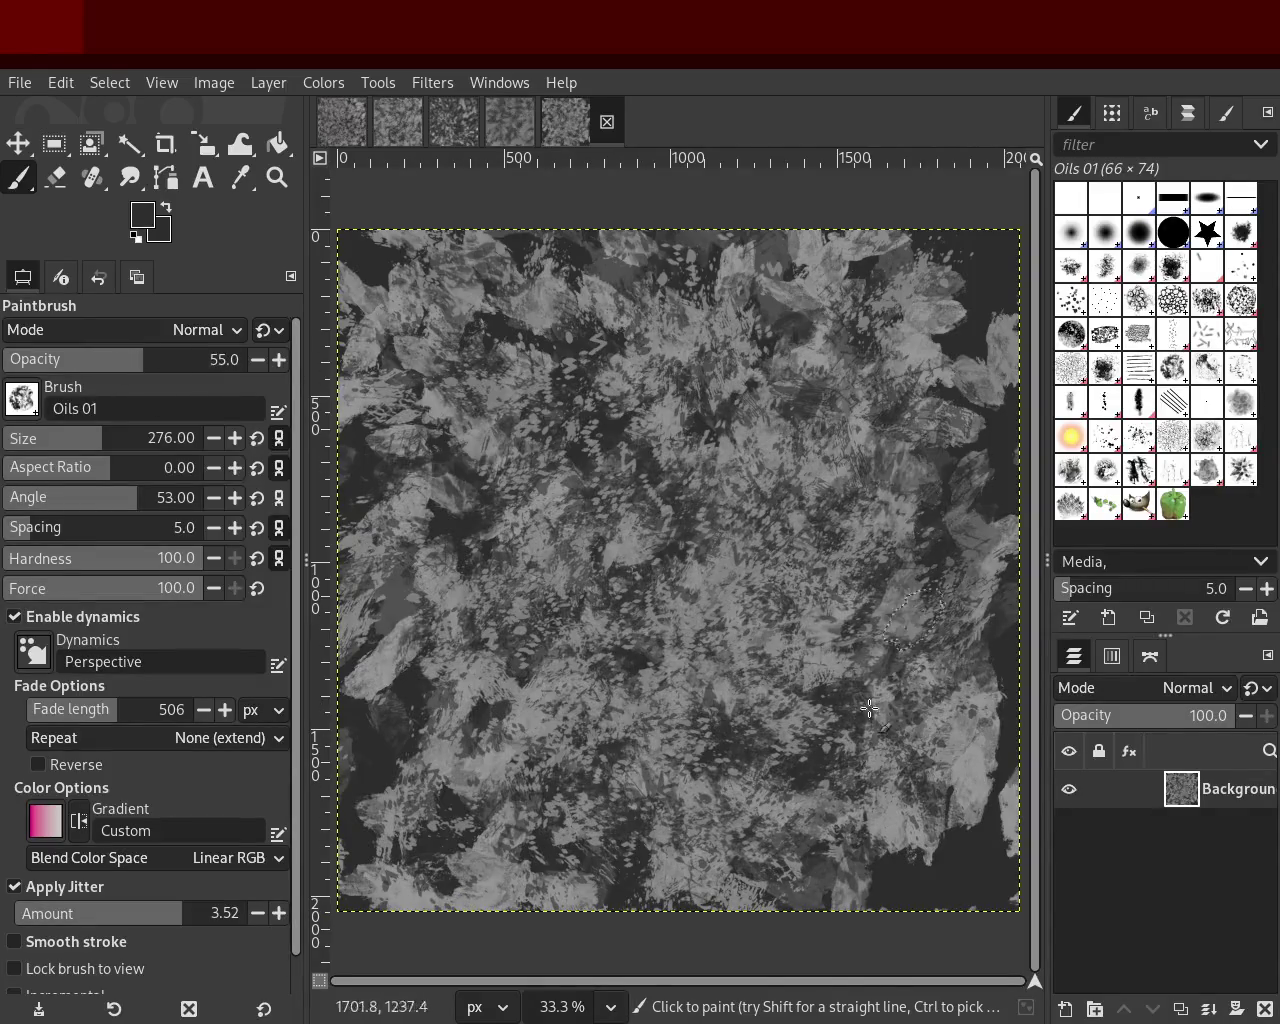
key(ctrl+z)
key(ctrl+y)
Step: Paint darker oil marks across the upper centre and lower left, discarding a lighter stroke
drag(692, 418, 632, 869)
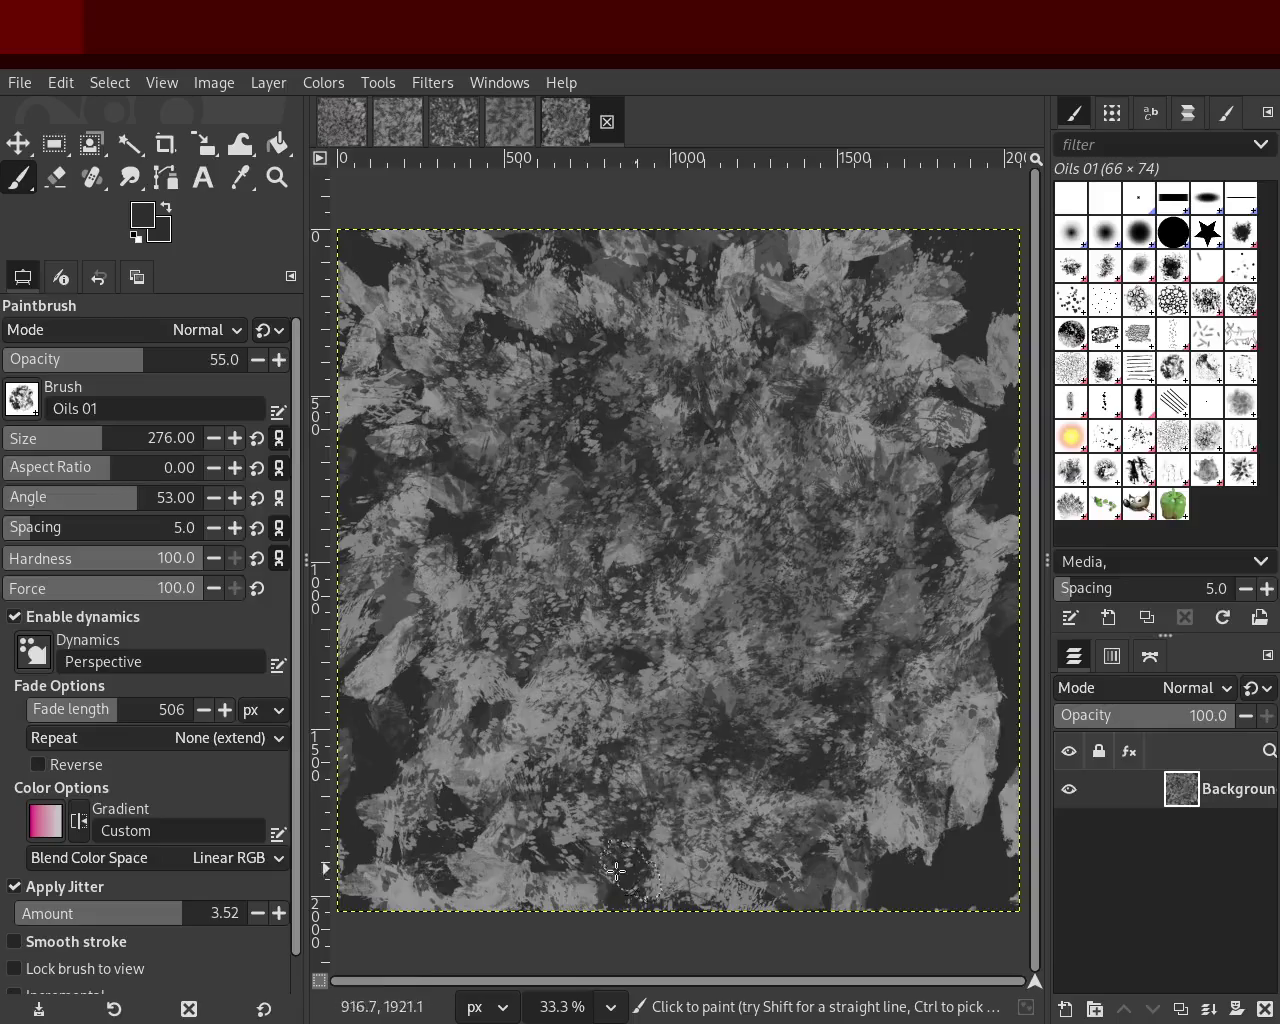
drag(489, 857, 515, 945)
key(ctrl+z)
key(ctrl+y)
key(ctrl+z)
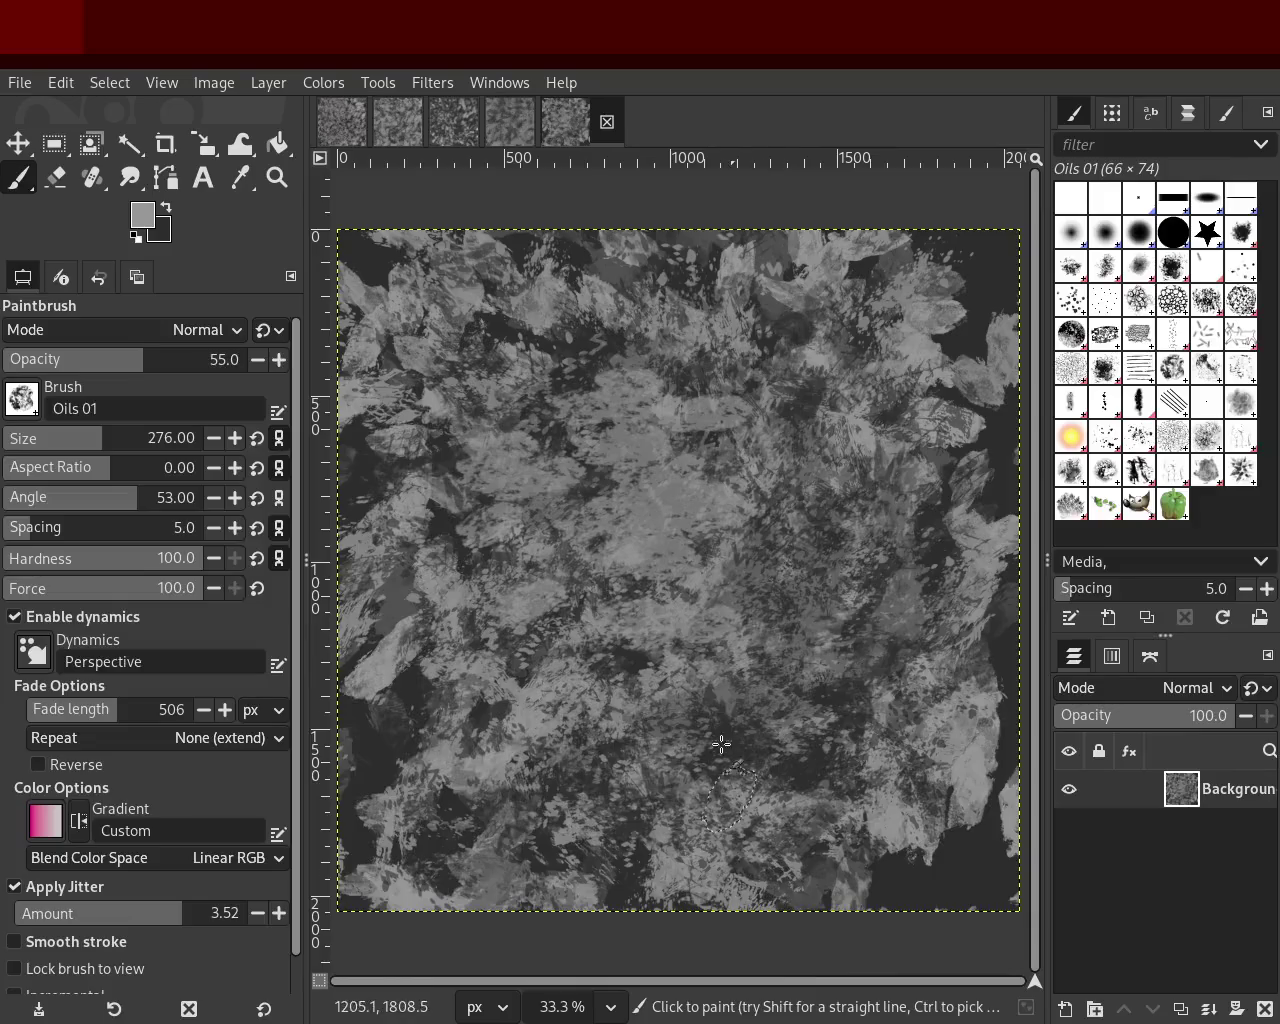
key(ctrl+y)
drag(722, 763, 812, 1000)
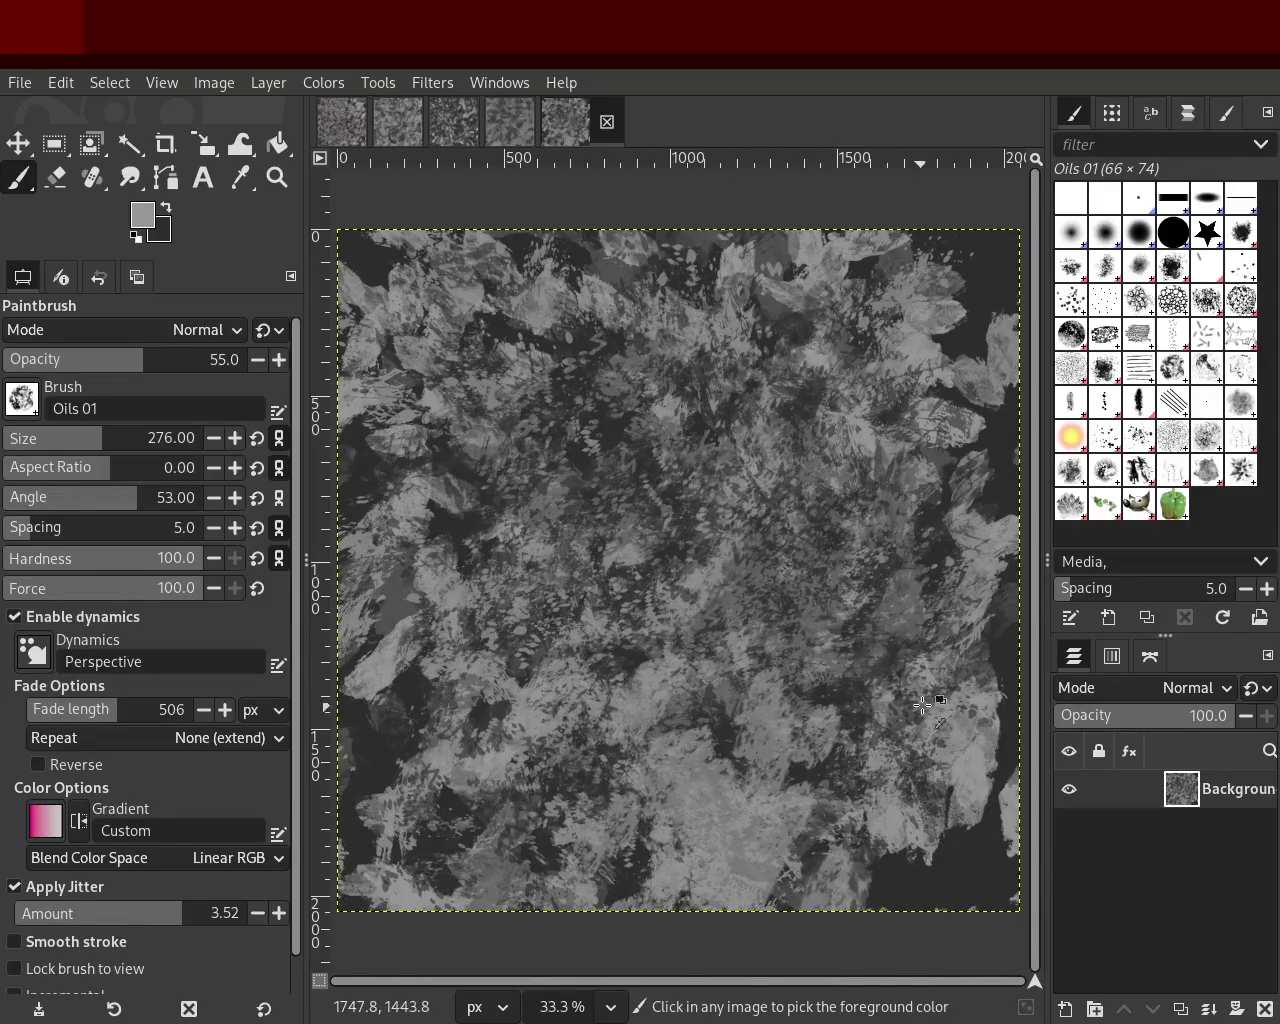
key(ctrl+z)
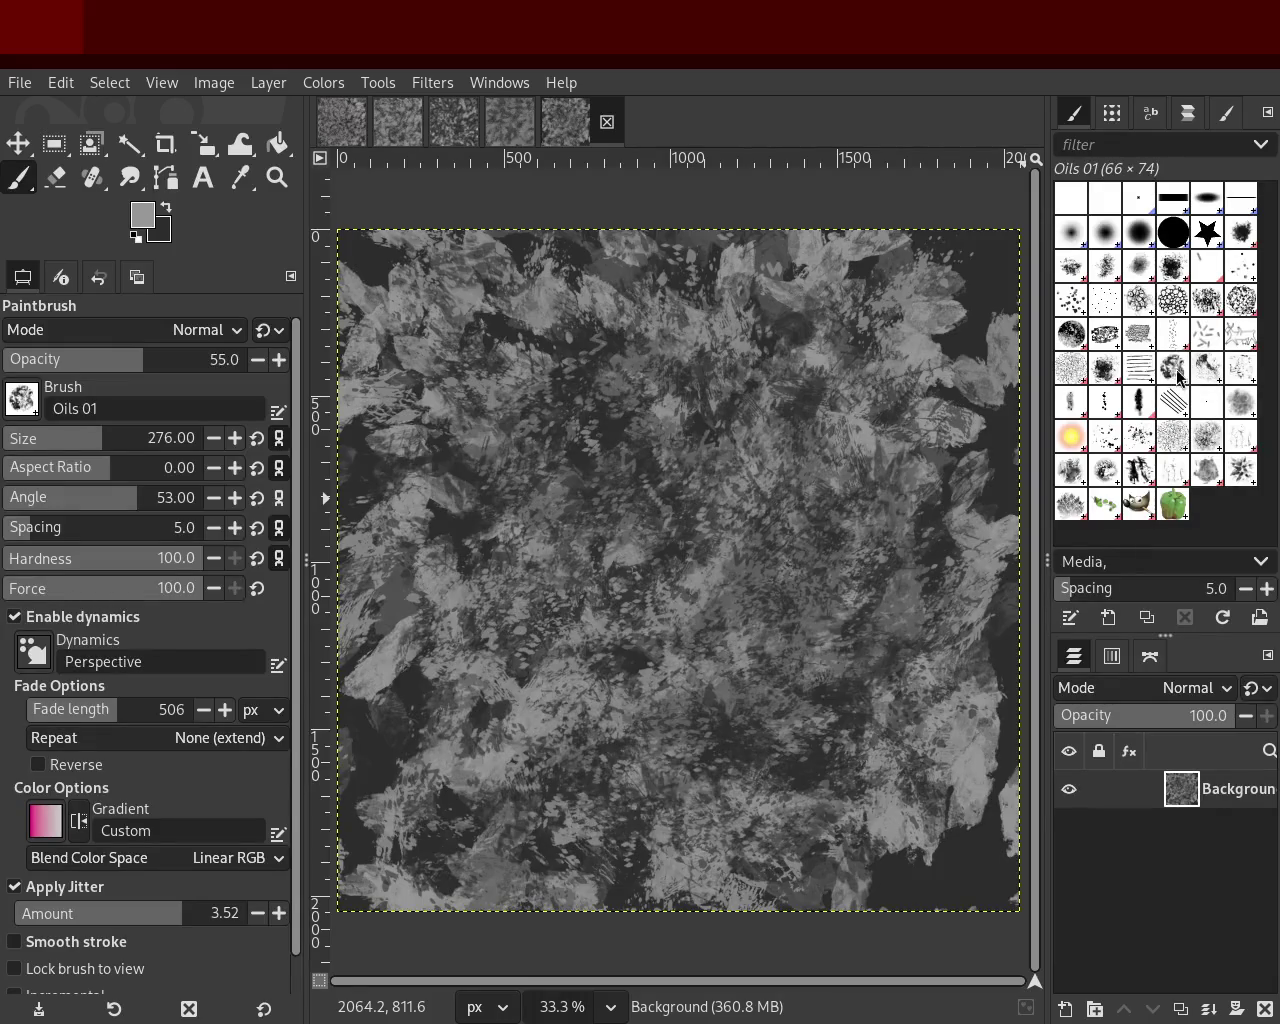
Step: Paint light grey Grunge 01 strokes at size 312 across the texture's centre
click(1104, 372)
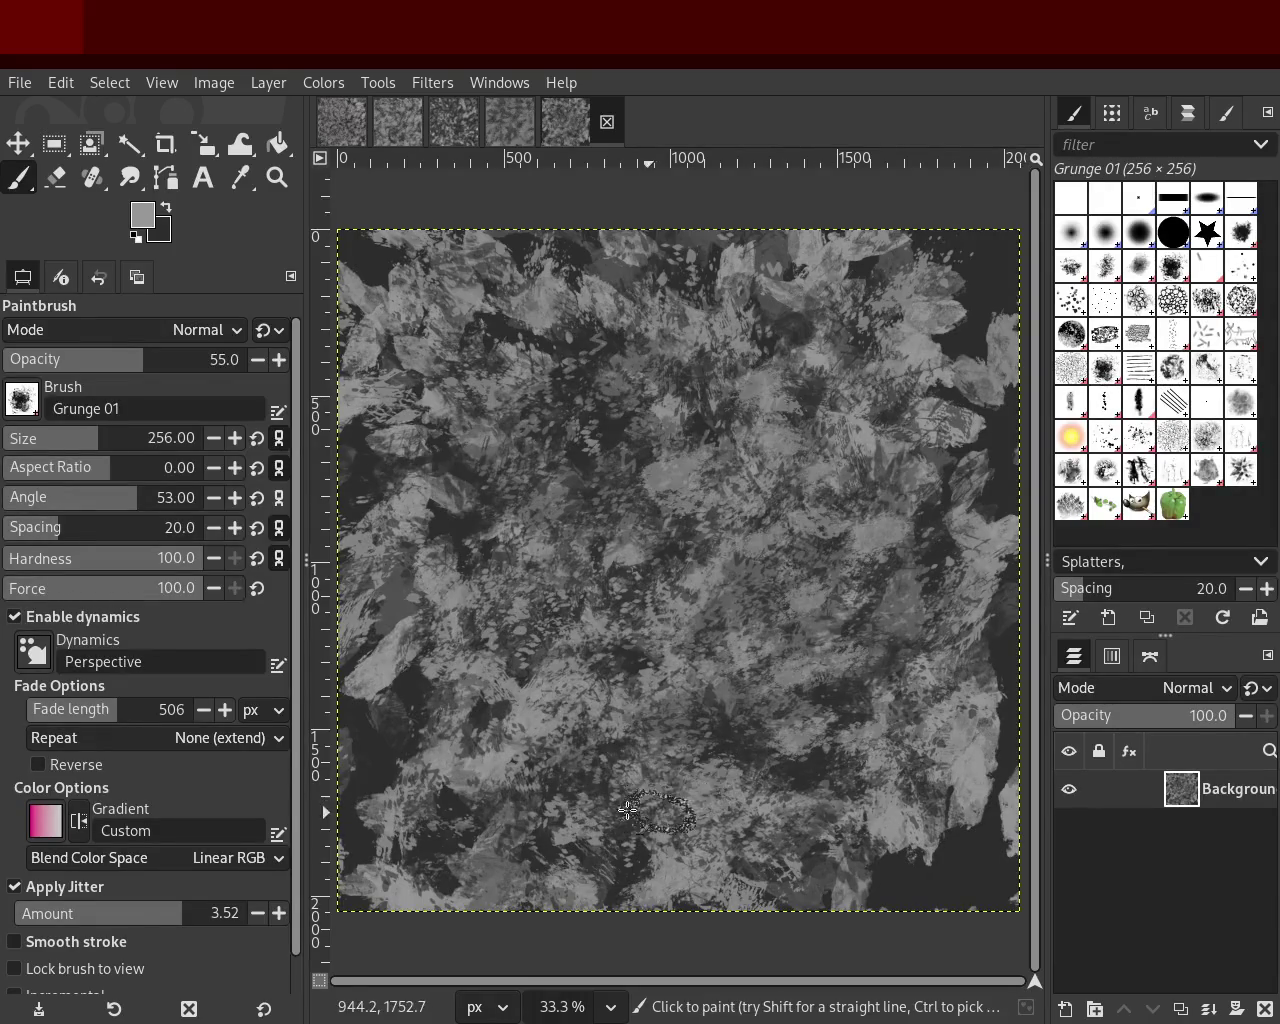
key(ctrl)
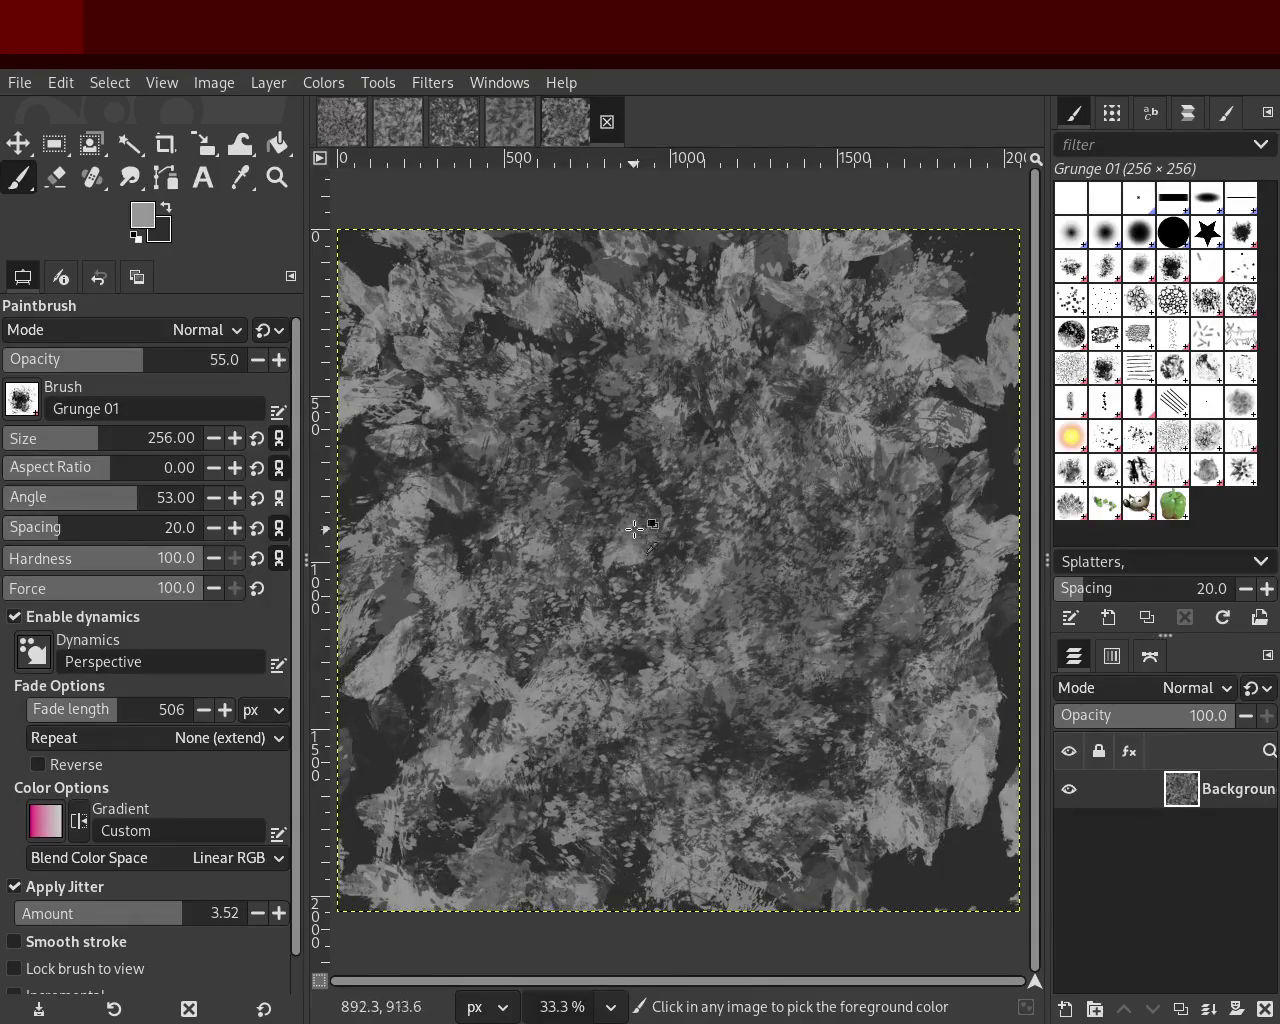
ctrl+click(620, 437)
drag(102, 443, 104, 443)
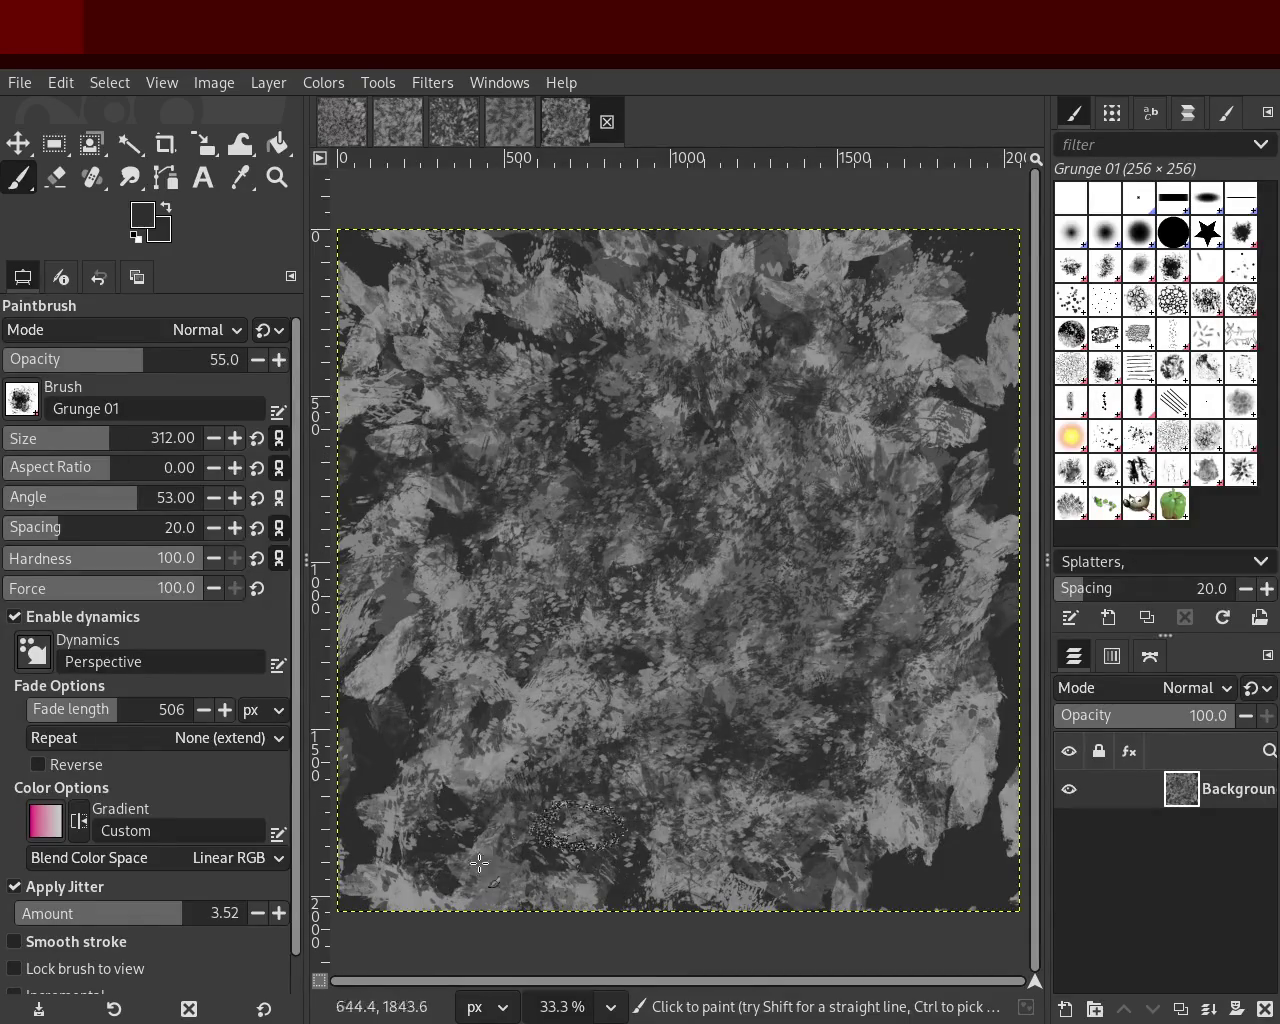
ctrl+click(930, 690)
mouse_move(768, 648)
mouse_down()
mouse_move(763, 334)
mouse_move(846, 588)
mouse_move(677, 898)
mouse_up()
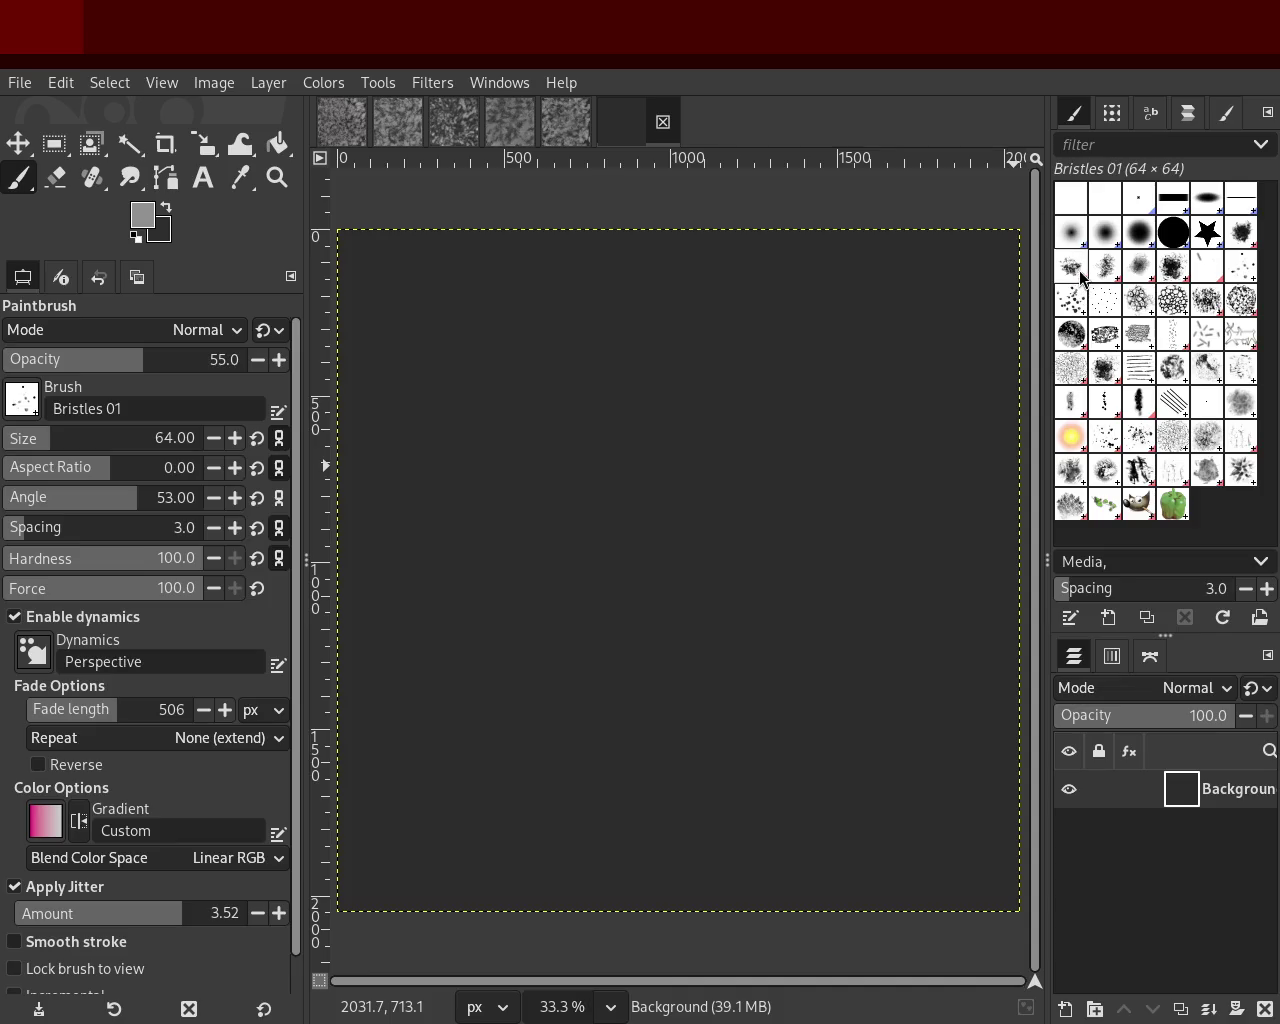
Step: Test Cell 01 stamps on the new dark canvas and undo them
click(1140, 300)
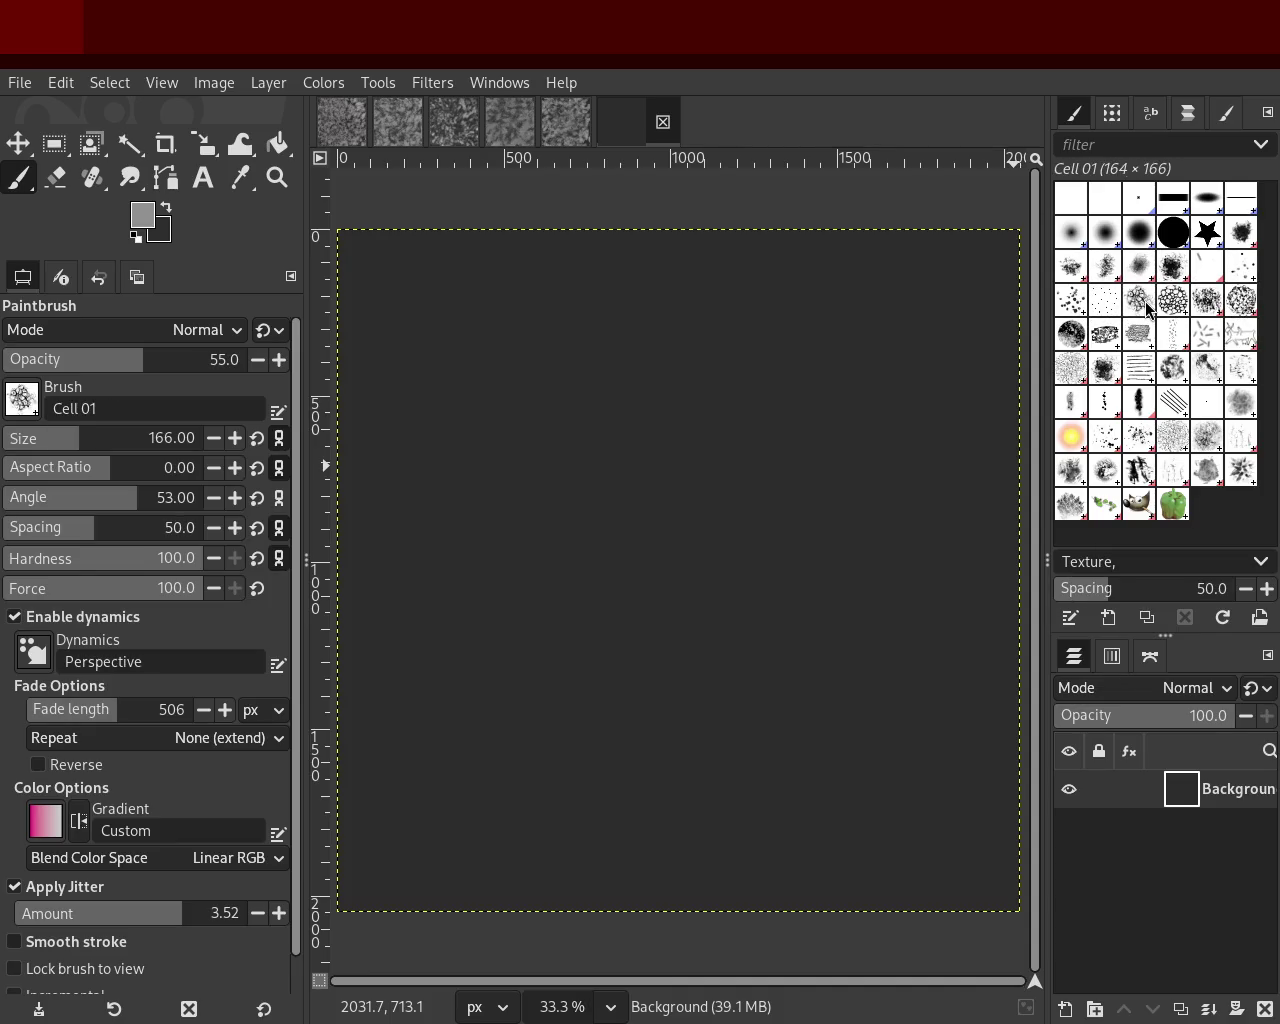
drag(711, 343, 774, 323)
key(ctrl+z)
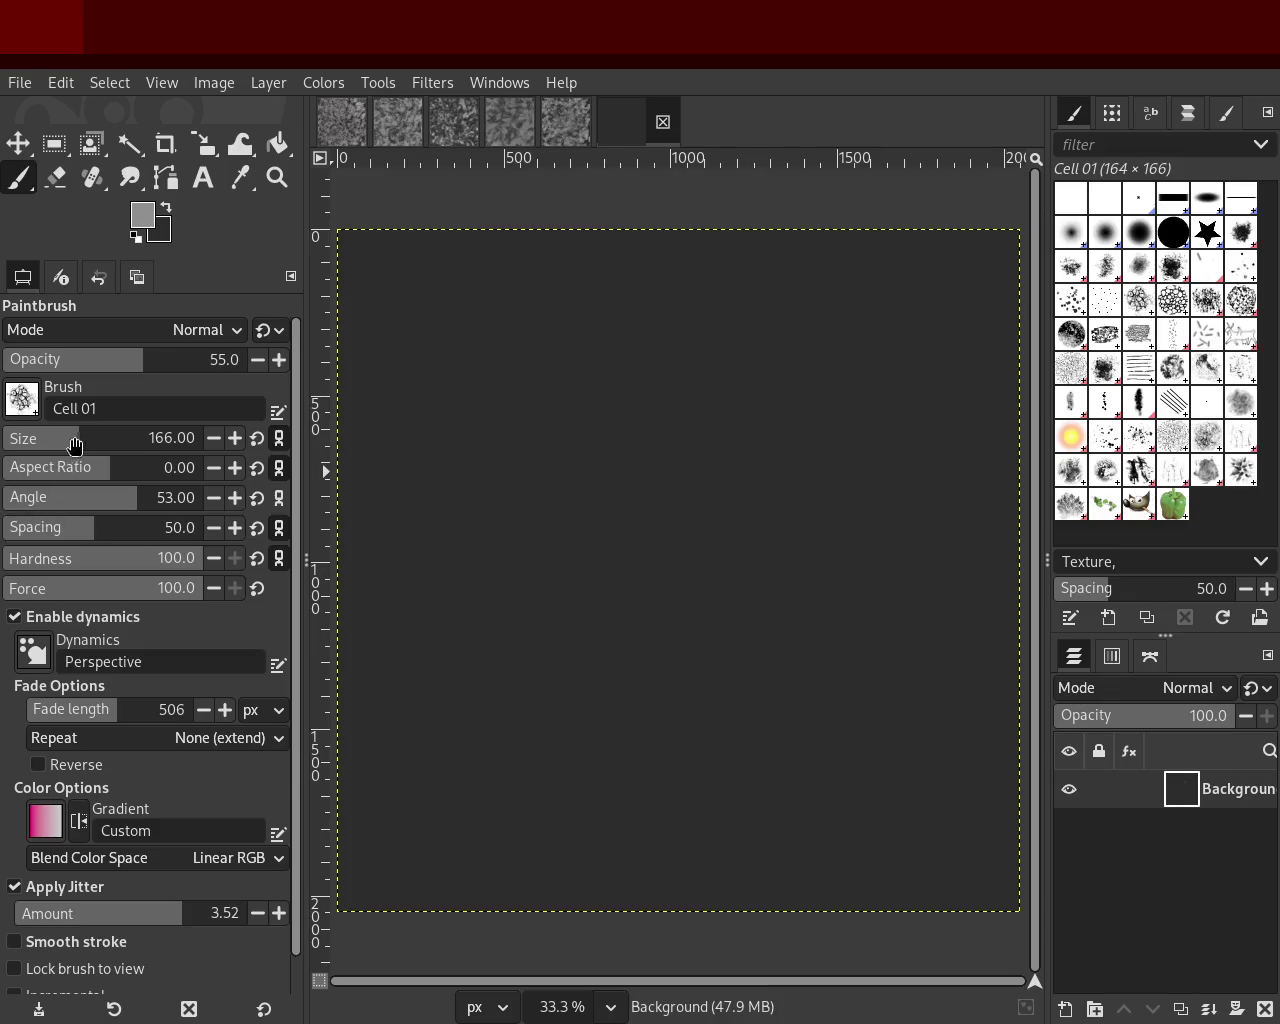
mouse_move(700, 420)
mouse_down()
mouse_move(449, 872)
mouse_move(560, 780)
mouse_move(805, 660)
mouse_move(453, 745)
mouse_move(880, 300)
mouse_up()
key(ctrl+z)
key(ctrl+z)
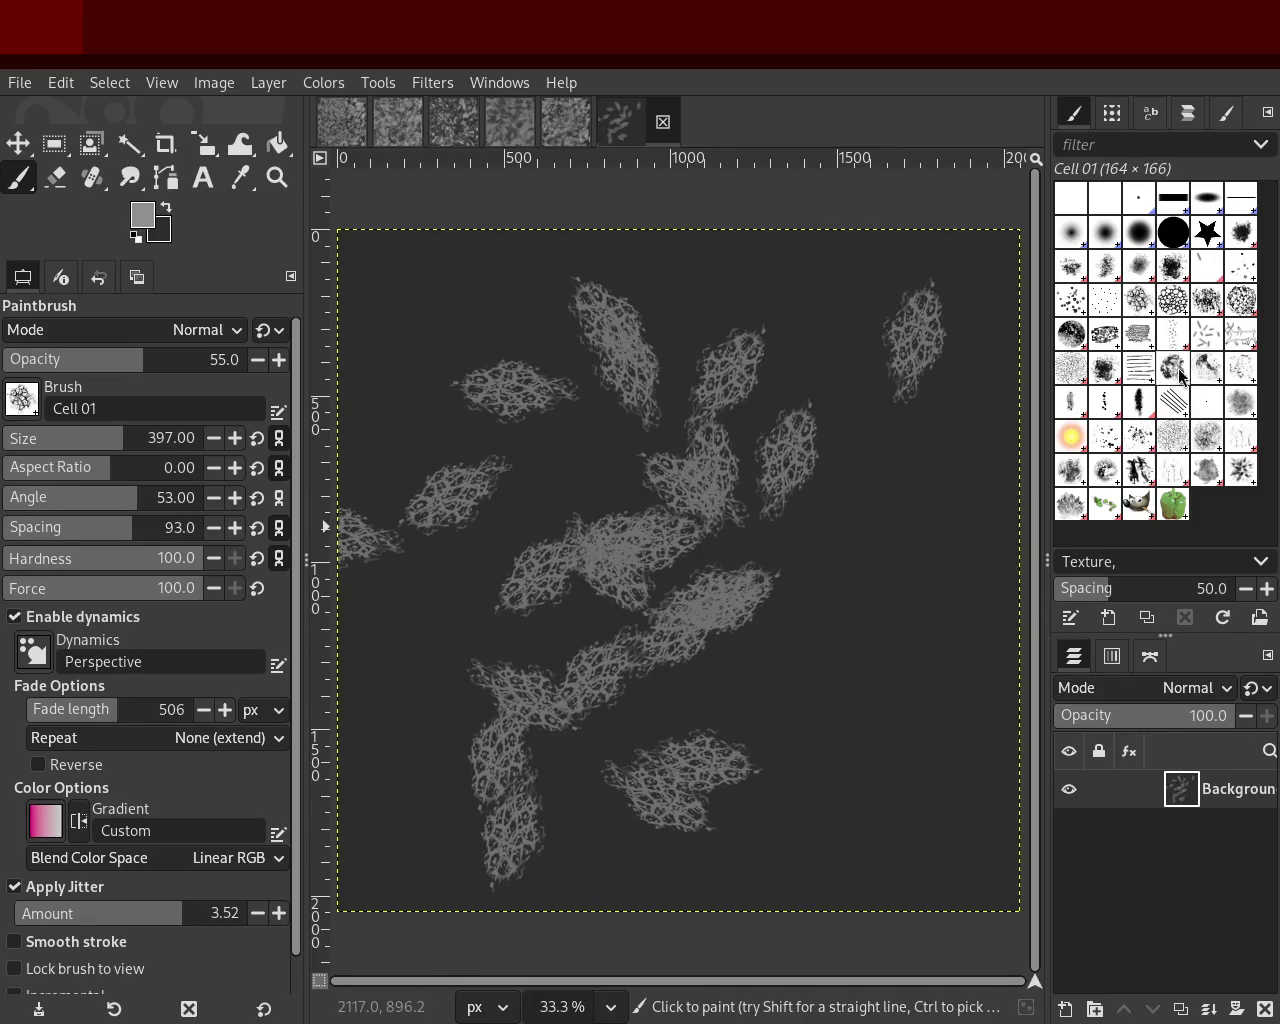
key(ctrl+z)
Step: Try overlapping Cell 02 stamps across the canvas, then undo back to blank
key(ctrl+z)
click(1173, 300)
mouse_move(831, 423)
mouse_down()
mouse_move(811, 428)
mouse_move(887, 638)
mouse_up()
key(ctrl+z)
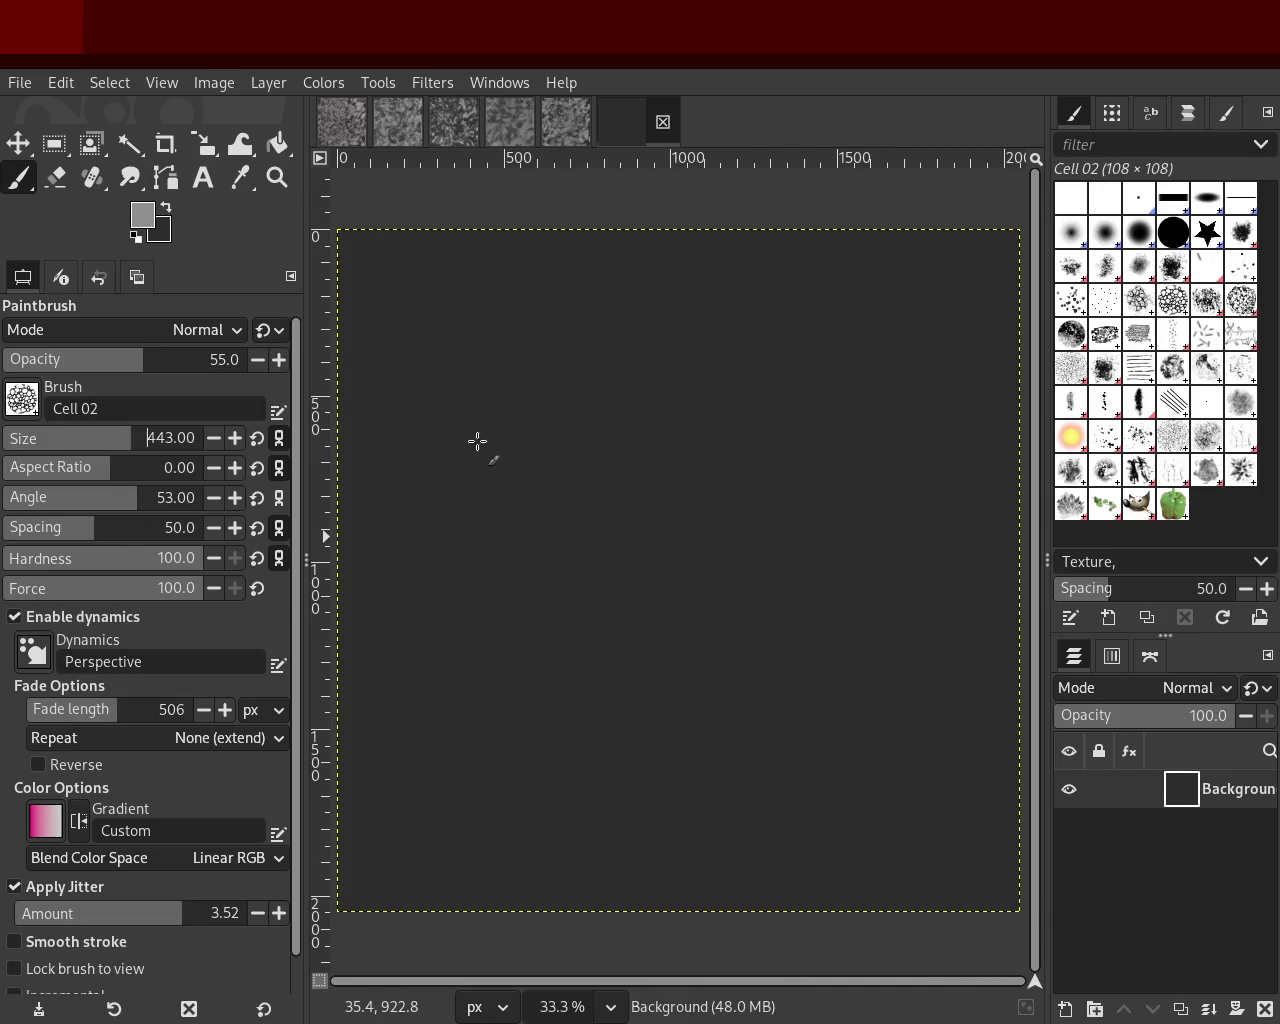
drag(439, 445, 681, 418)
mouse_move(612, 735)
mouse_down()
mouse_move(832, 721)
mouse_move(752, 420)
mouse_move(397, 565)
mouse_move(689, 749)
mouse_move(600, 469)
mouse_move(773, 769)
mouse_move(841, 740)
mouse_move(1011, 490)
mouse_up()
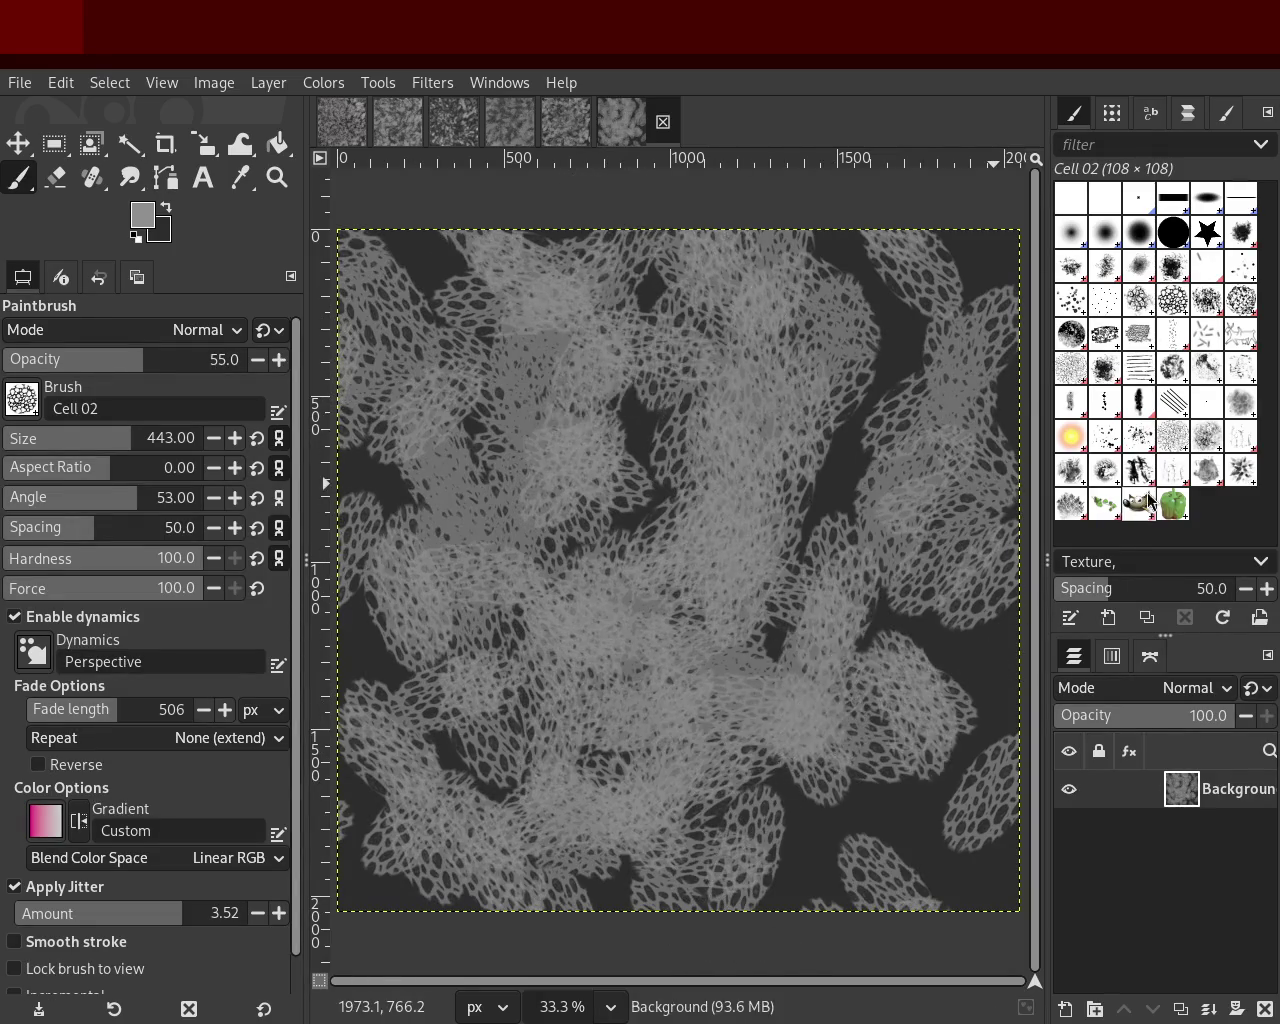
key(ctrl+z)
key(ctrl+z)
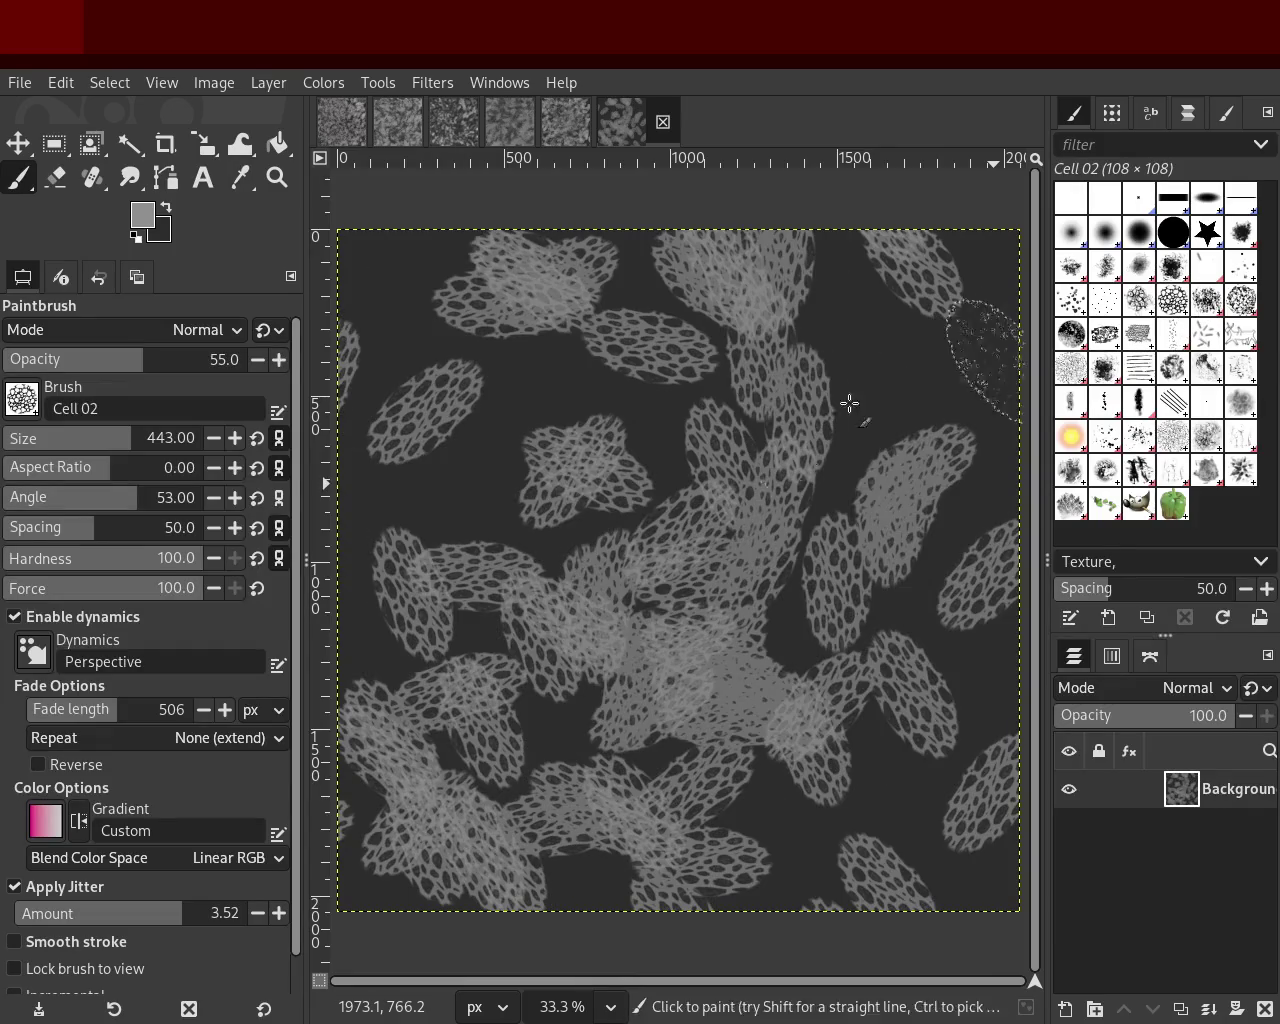
key(ctrl+z)
Step: Test Chalk 01 and Chalk 02 strokes on the canvas and undo them
key(ctrl+z)
key(ctrl+z)
click(1207, 300)
drag(640, 400, 543, 891)
key(ctrl+z)
click(1241, 300)
mouse_move(700, 560)
mouse_down()
mouse_move(607, 380)
mouse_move(552, 588)
mouse_up()
key(ctrl+z)
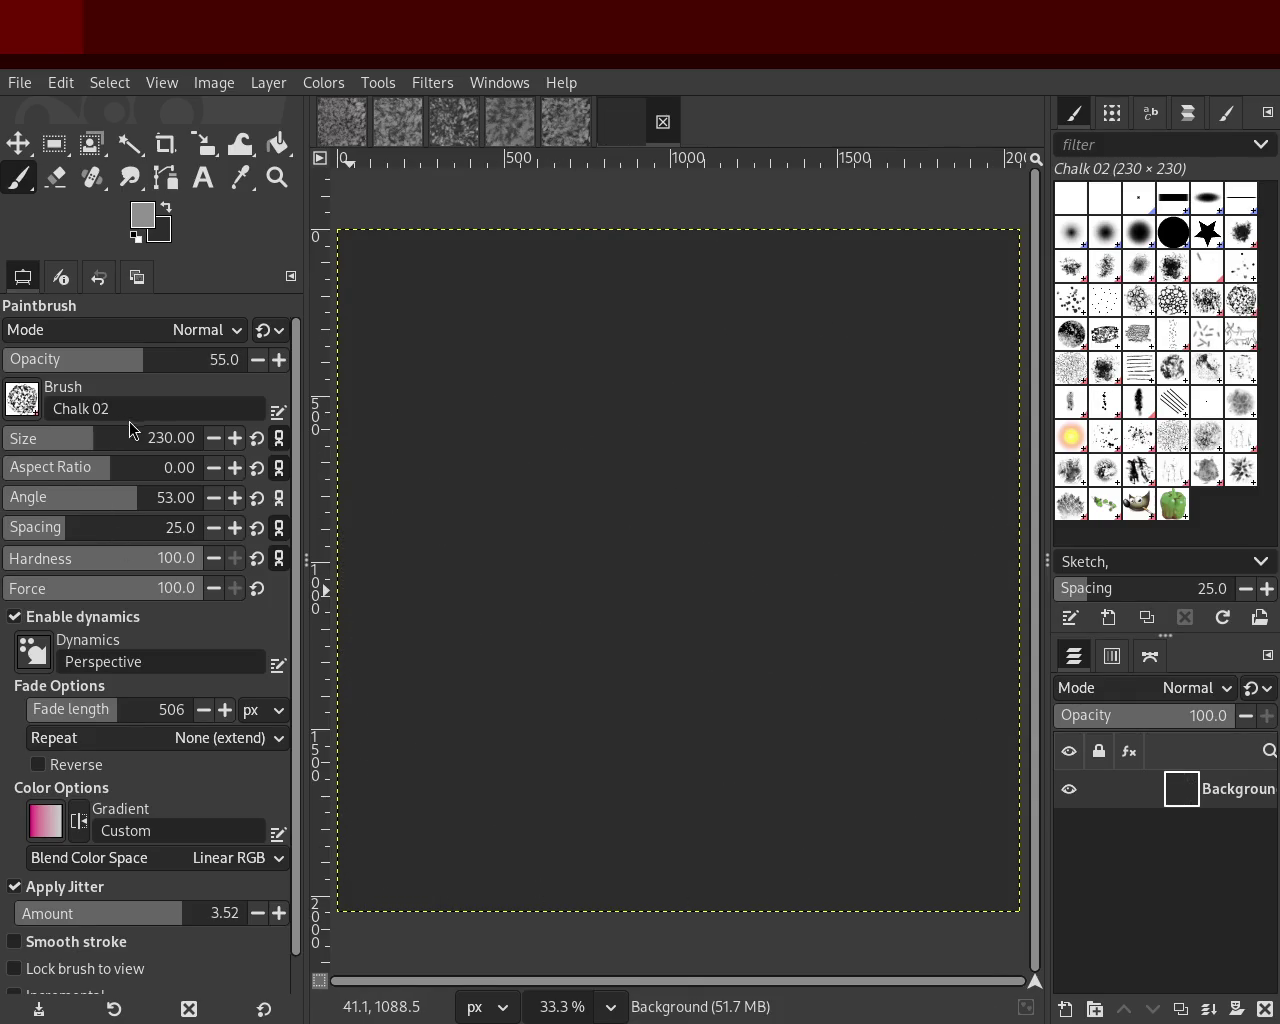
mouse_move(700, 520)
mouse_down()
mouse_move(449, 437)
mouse_move(600, 650)
mouse_up()
Step: Try several more chalk strokes across the canvas, undoing each one
key(ctrl+z)
mouse_move(711, 494)
mouse_down()
mouse_move(897, 633)
mouse_move(900, 520)
mouse_move(980, 449)
mouse_up()
key(ctrl+z)
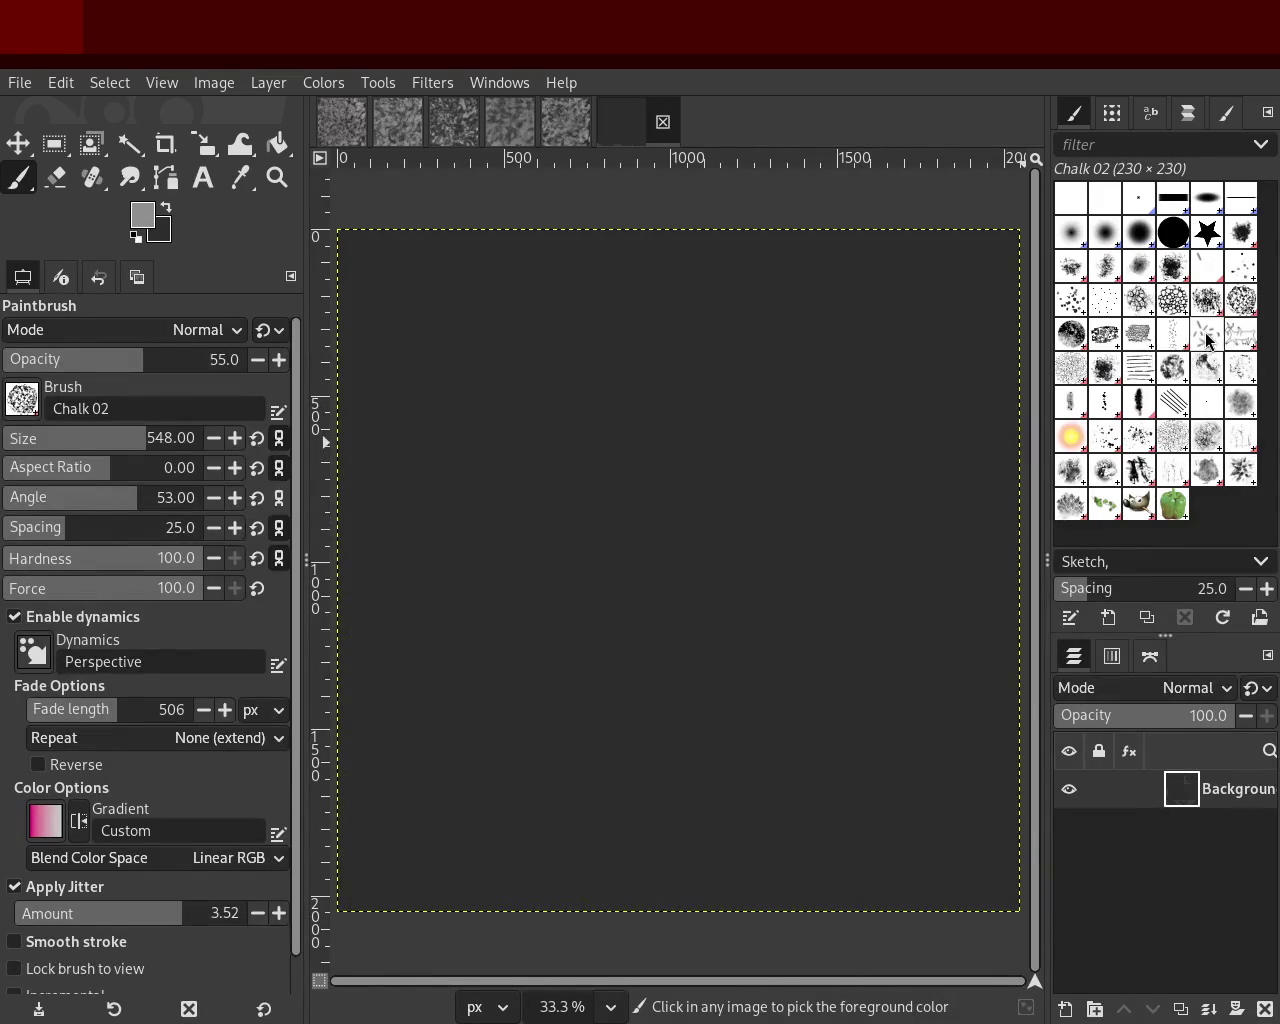
mouse_move(663, 467)
mouse_down()
mouse_move(663, 371)
mouse_move(808, 606)
mouse_move(700, 700)
mouse_up()
key(ctrl+z)
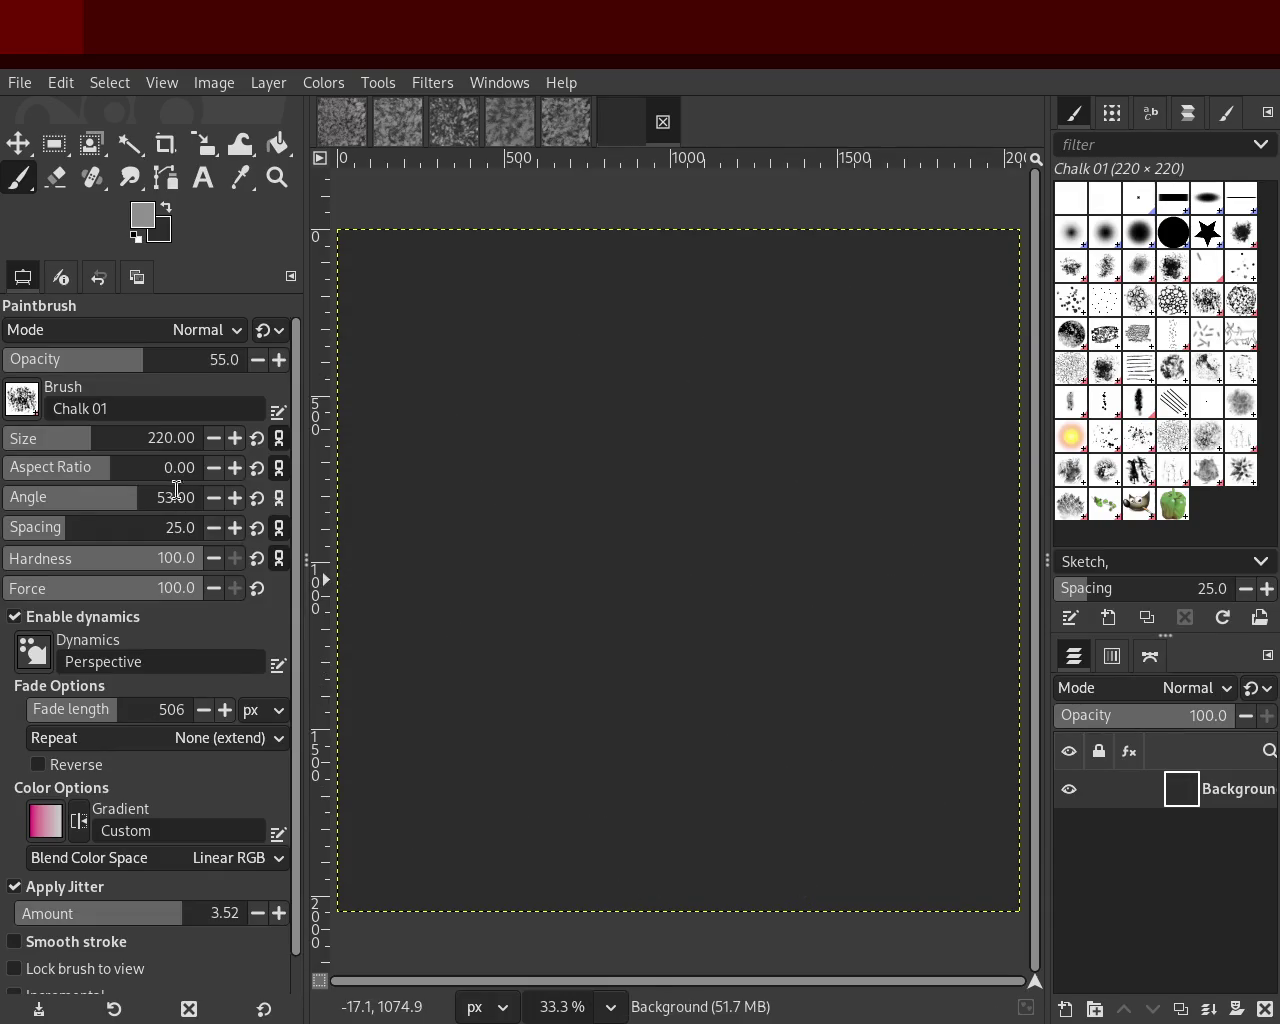
mouse_move(740, 500)
mouse_down()
mouse_move(463, 406)
mouse_move(900, 600)
mouse_up()
Step: Retest Cell 02 and Cell 01 dabs while clearing earlier strokes
key(ctrl+z)
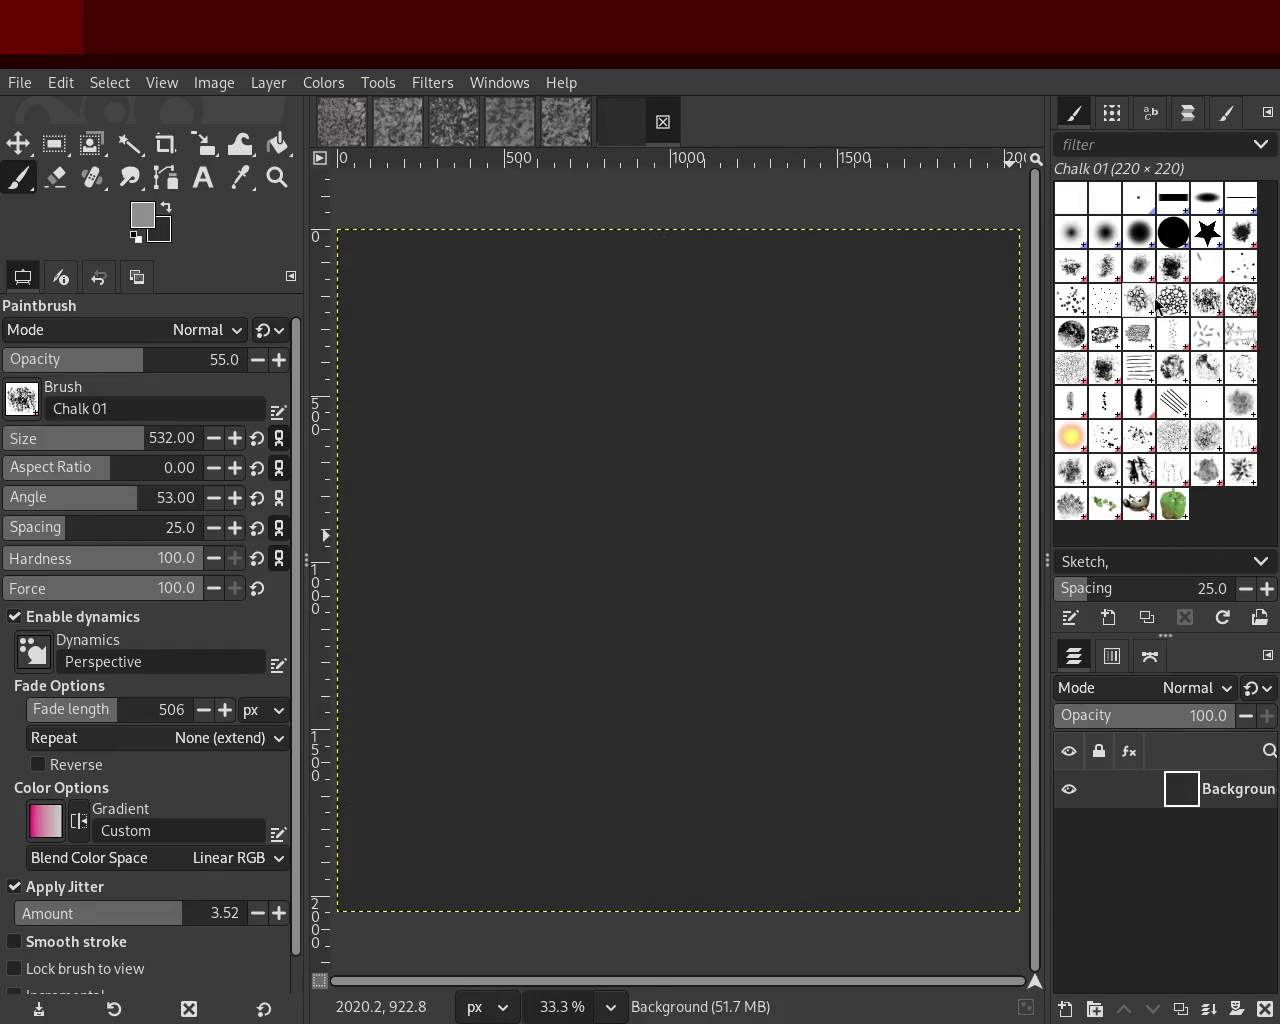
click(1174, 302)
mouse_move(430, 850)
mouse_down()
mouse_move(929, 523)
mouse_move(486, 714)
mouse_up()
key(ctrl+z)
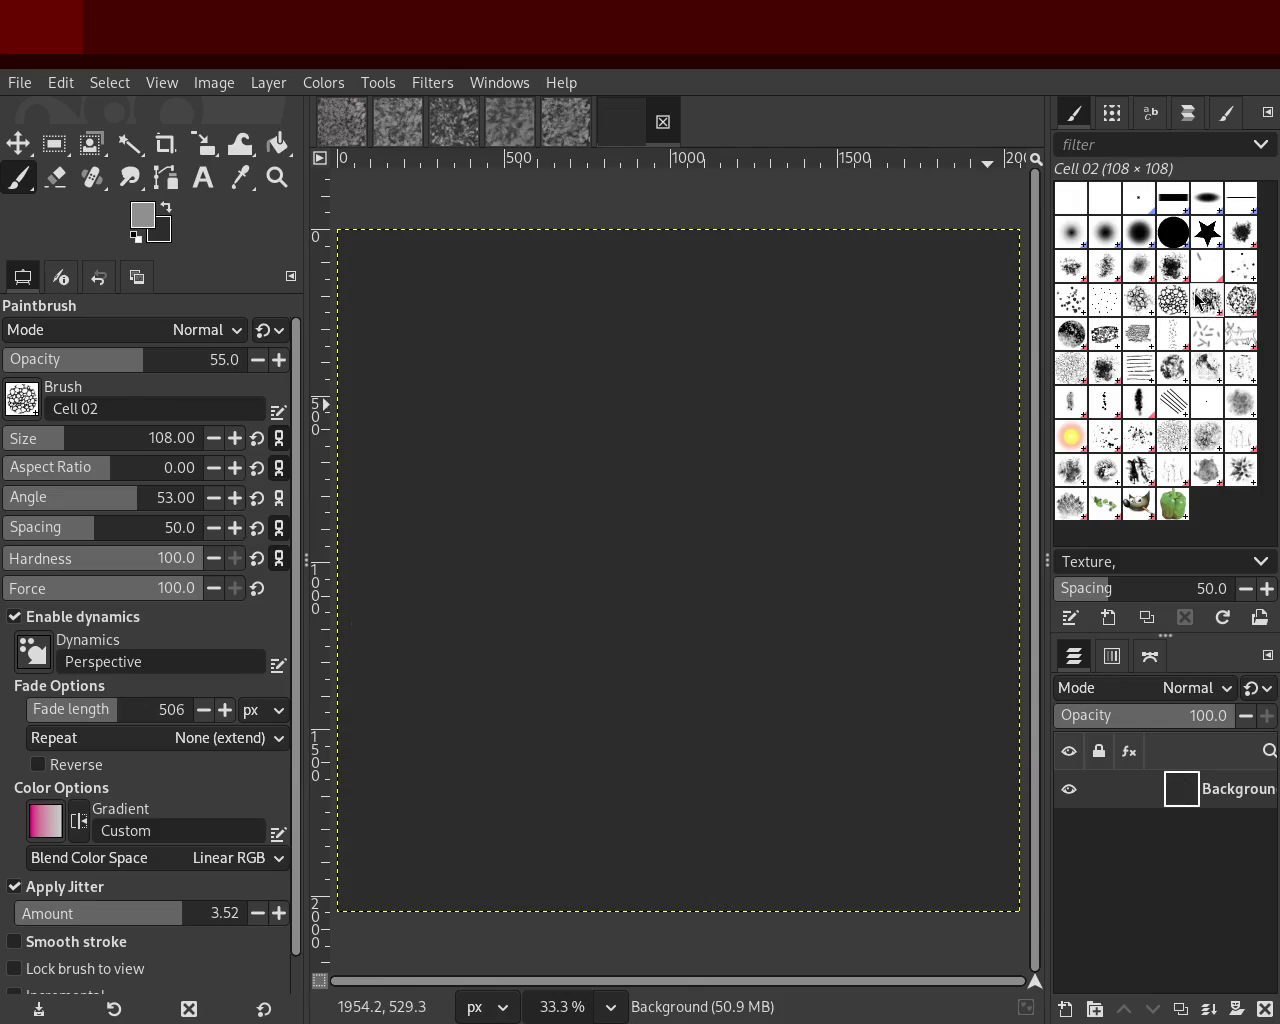
click(1137, 300)
mouse_move(500, 880)
mouse_down()
mouse_move(557, 489)
mouse_move(731, 503)
mouse_up()
Step: Paint grey Cell 01 net strokes, then dense Cell 02 dabs across the canvas
key(ctrl+z)
mouse_move(700, 560)
mouse_down()
mouse_move(882, 334)
mouse_move(901, 826)
mouse_move(340, 459)
mouse_move(884, 825)
mouse_move(543, 223)
mouse_move(709, 609)
mouse_move(550, 840)
mouse_up()
click(1139, 333)
drag(740, 520, 842, 256)
Step: Sample a light grey and stamp large Cell 02 net dabs, then more with Cell 01
key(ctrl+z)
mouse_move(709, 420)
mouse_down()
mouse_move(731, 509)
mouse_move(919, 293)
mouse_move(771, 793)
mouse_move(840, 641)
mouse_move(626, 888)
mouse_move(433, 693)
mouse_move(876, 737)
mouse_move(716, 287)
mouse_move(896, 357)
mouse_move(451, 385)
mouse_move(951, 789)
mouse_move(939, 588)
mouse_move(362, 479)
mouse_move(879, 563)
mouse_move(326, 434)
mouse_move(839, 311)
mouse_move(595, 549)
mouse_up()
key(ctrl)
ctrl+click(898, 581)
key(ctrl+z)
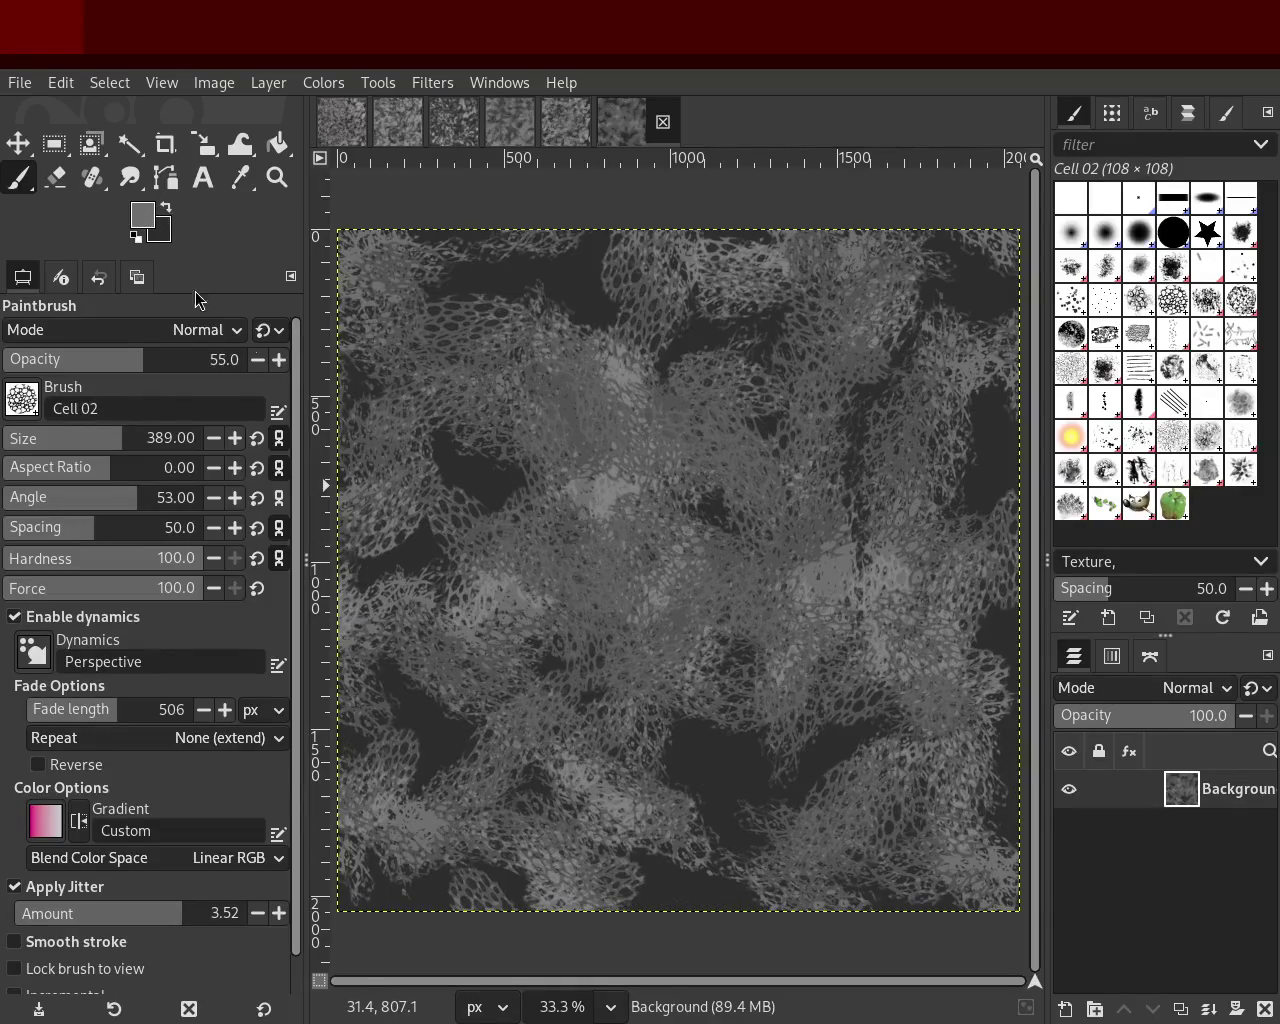
mouse_move(893, 369)
mouse_down()
mouse_move(594, 634)
mouse_move(360, 525)
mouse_move(868, 720)
mouse_move(733, 721)
mouse_move(668, 472)
mouse_move(869, 276)
mouse_move(433, 386)
mouse_move(603, 334)
mouse_up()
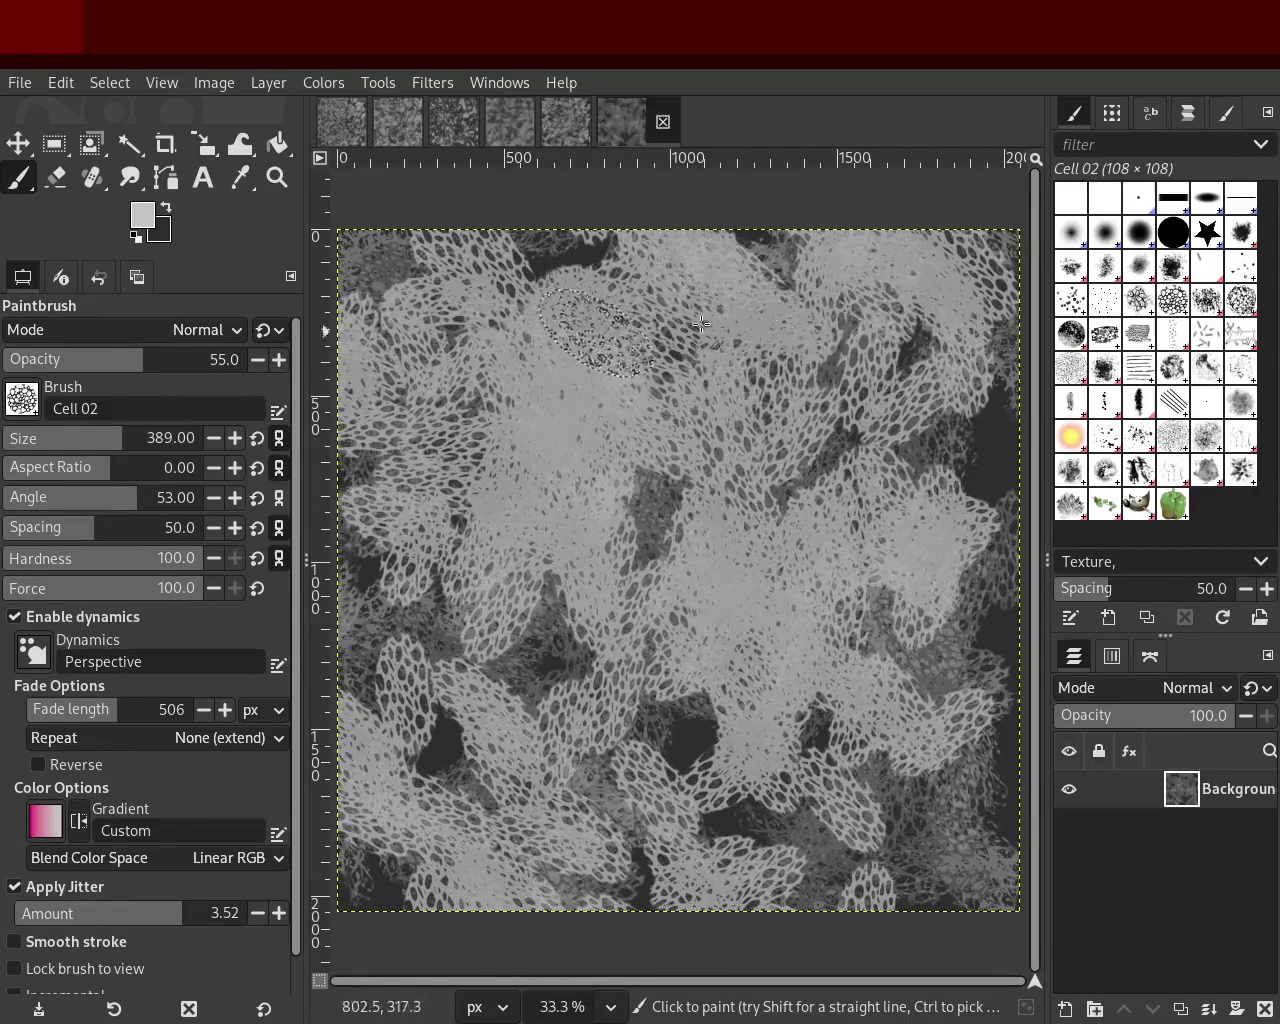
click(1139, 299)
drag(830, 388, 774, 512)
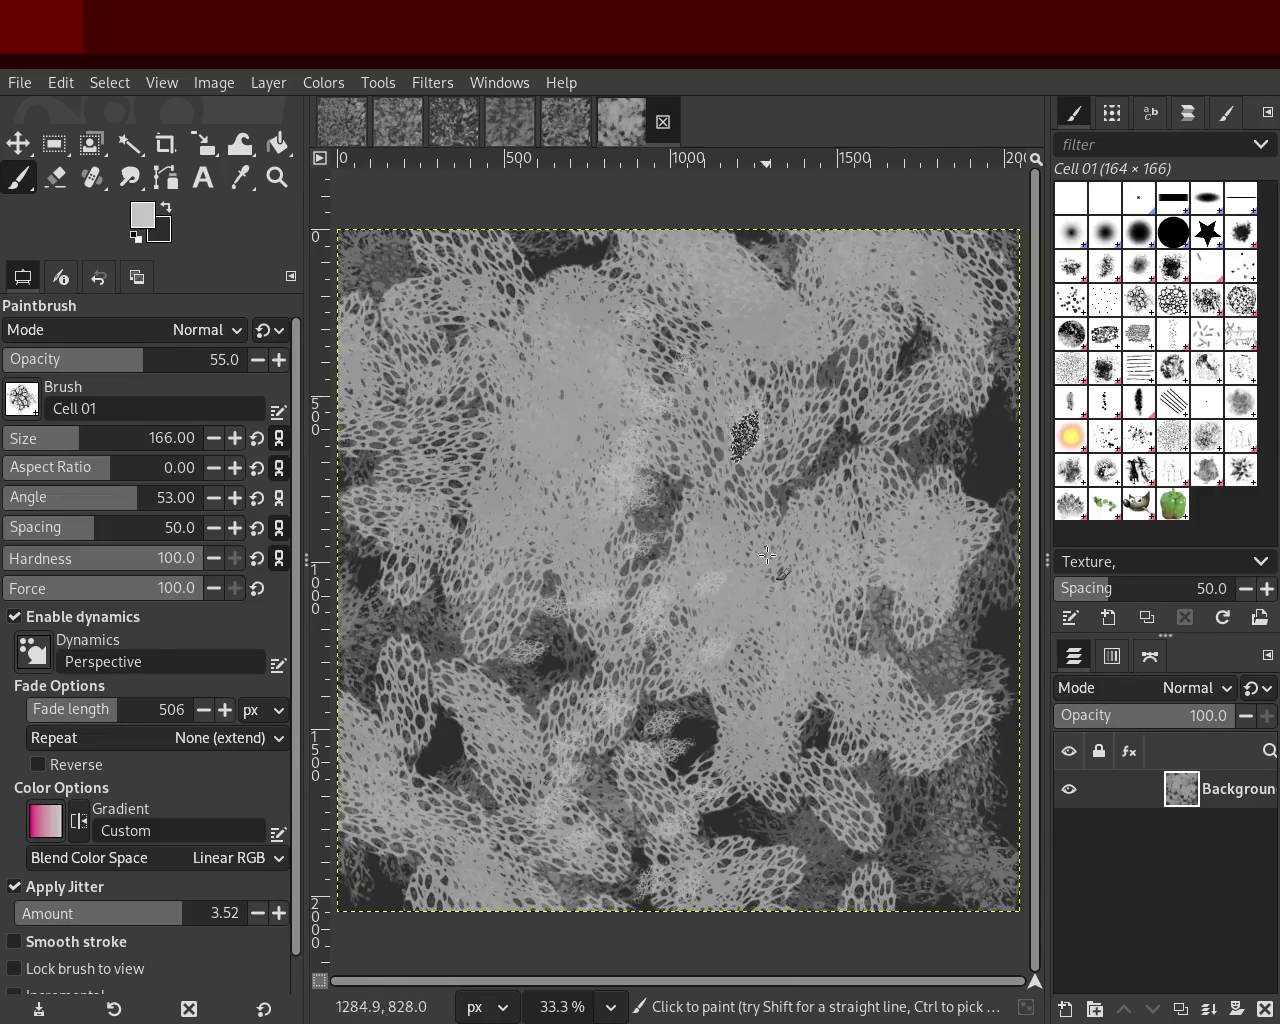
Step: Enlarge Cell 01 to size 525 and stamp dark grey net dabs on the canvas
click(137, 447)
ctrl+click(973, 461)
mouse_move(985, 465)
mouse_down()
mouse_move(590, 380)
mouse_move(601, 690)
mouse_move(601, 647)
mouse_move(340, 306)
mouse_move(528, 560)
mouse_move(581, 660)
mouse_move(473, 927)
mouse_move(1010, 240)
mouse_move(768, 546)
mouse_up()
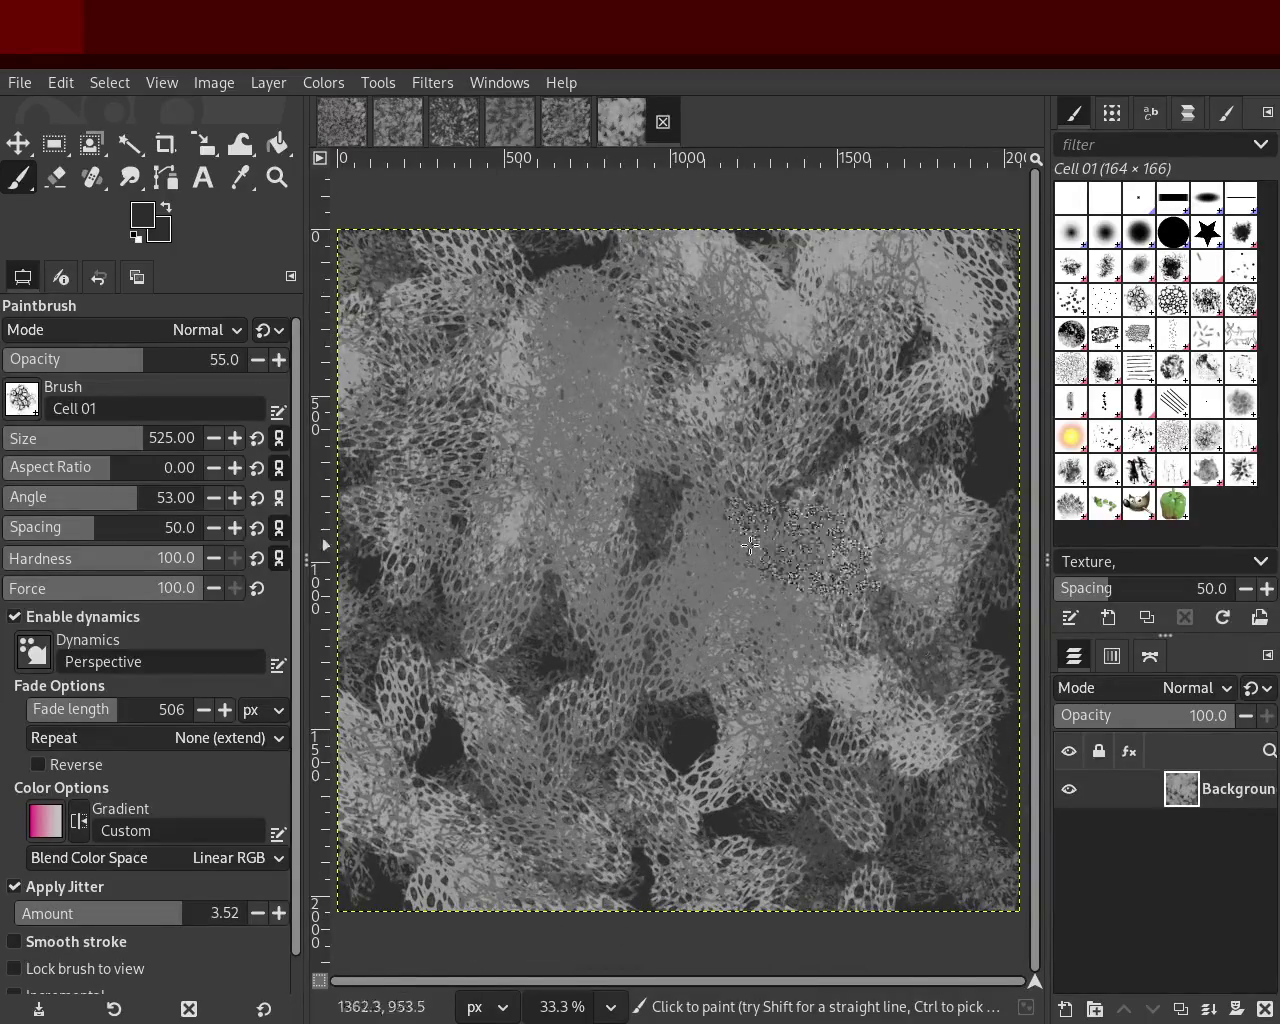
click(897, 322)
Step: Sample a mid grey and paint lighter net dabs across the canvas
ctrl+click(805, 312)
mouse_move(805, 312)
mouse_down()
mouse_move(729, 706)
mouse_move(530, 724)
mouse_move(808, 422)
mouse_move(726, 352)
mouse_move(424, 478)
mouse_move(978, 410)
mouse_up()
mouse_move(963, 300)
mouse_down()
mouse_move(887, 711)
mouse_move(599, 569)
mouse_move(899, 724)
mouse_move(279, 558)
mouse_move(432, 819)
mouse_up()
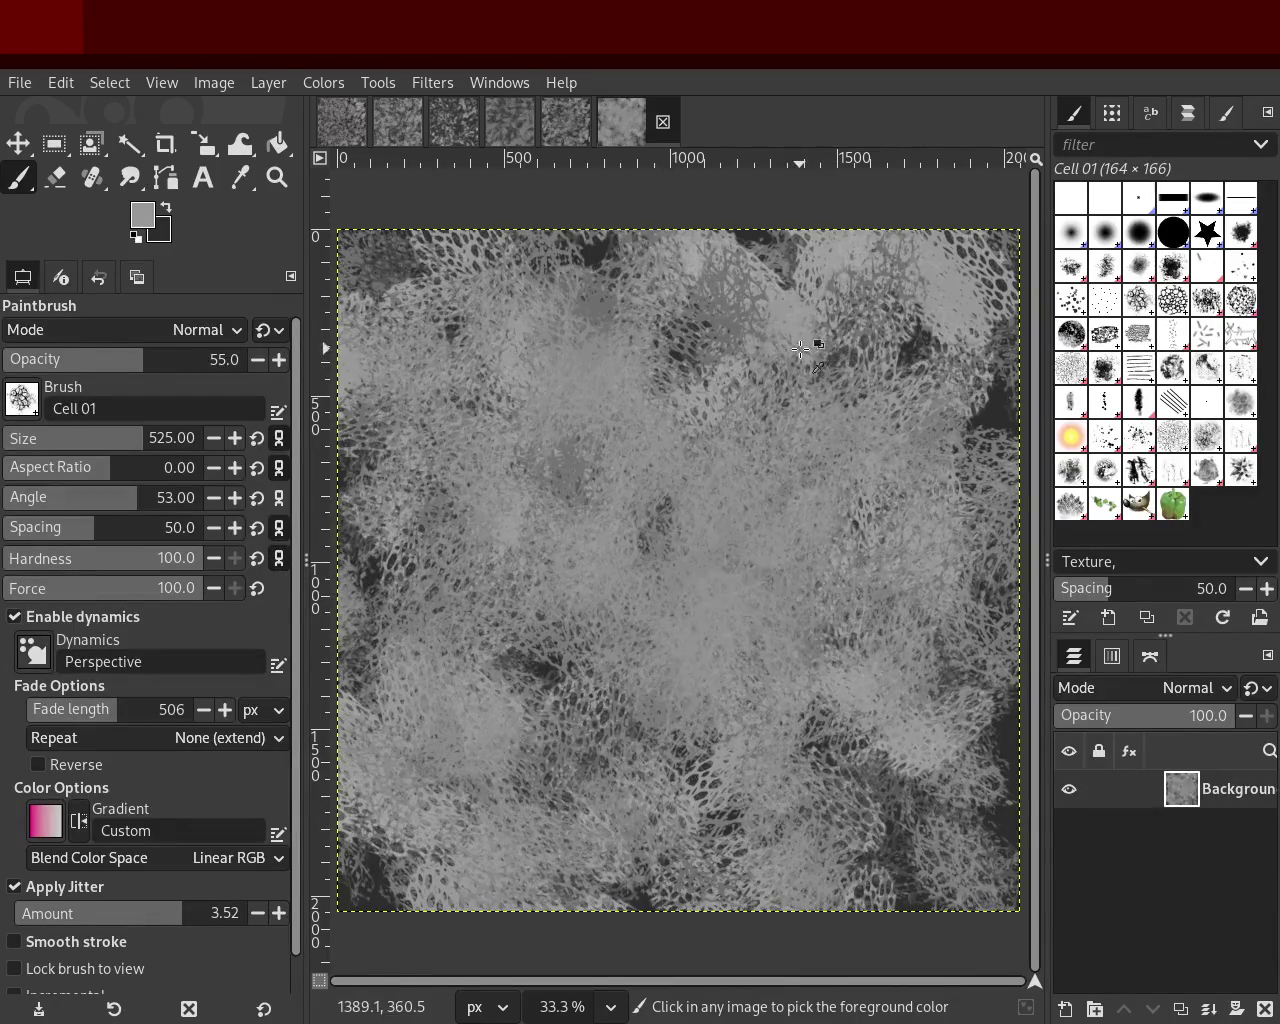
drag(796, 403, 729, 632)
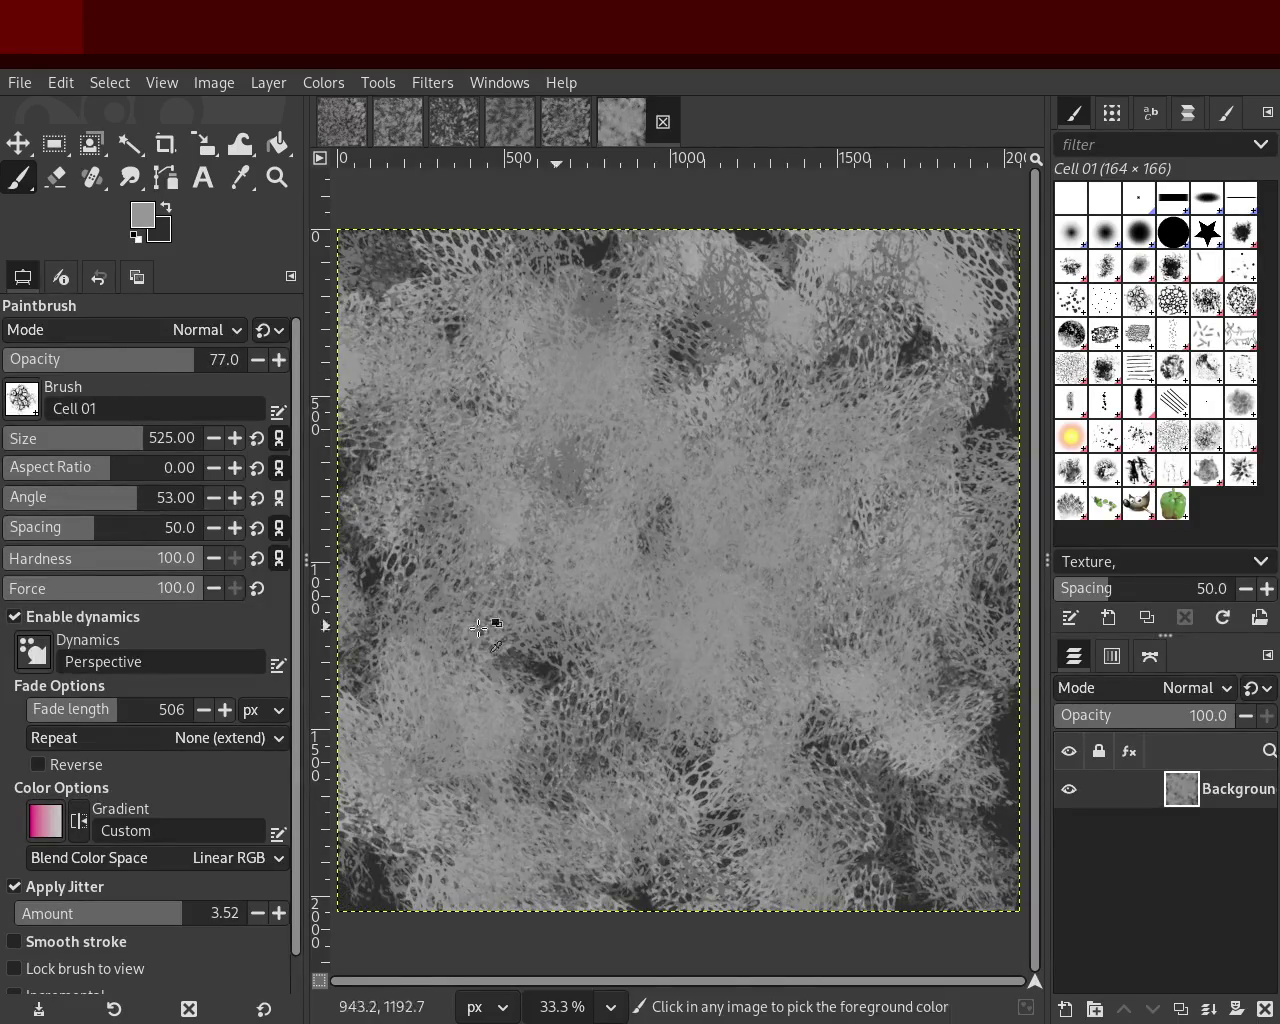
Step: Add alternating darker and lighter grey net dabs over the centre, left and bottom
ctrl+click(1008, 757)
mouse_move(1008, 757)
mouse_down()
mouse_move(814, 668)
mouse_move(845, 604)
mouse_move(804, 479)
mouse_move(768, 594)
mouse_move(565, 335)
mouse_move(569, 910)
mouse_move(409, 812)
mouse_move(578, 822)
mouse_move(867, 376)
mouse_move(844, 485)
mouse_move(499, 685)
mouse_move(380, 320)
mouse_move(798, 484)
mouse_move(568, 800)
mouse_move(456, 571)
mouse_move(547, 791)
mouse_move(462, 203)
mouse_move(514, 299)
mouse_move(792, 398)
mouse_move(582, 993)
mouse_move(481, 757)
mouse_move(705, 454)
mouse_move(774, 579)
mouse_move(680, 758)
mouse_move(976, 997)
mouse_up()
ctrl+click(857, 248)
mouse_move(898, 735)
mouse_down()
mouse_move(1015, 245)
mouse_move(959, 544)
mouse_move(827, 906)
mouse_move(333, 895)
mouse_move(300, 870)
mouse_move(420, 200)
mouse_move(805, 889)
mouse_move(833, 908)
mouse_move(605, 784)
mouse_move(416, 305)
mouse_move(660, 477)
mouse_move(881, 852)
mouse_move(1178, 310)
mouse_up()
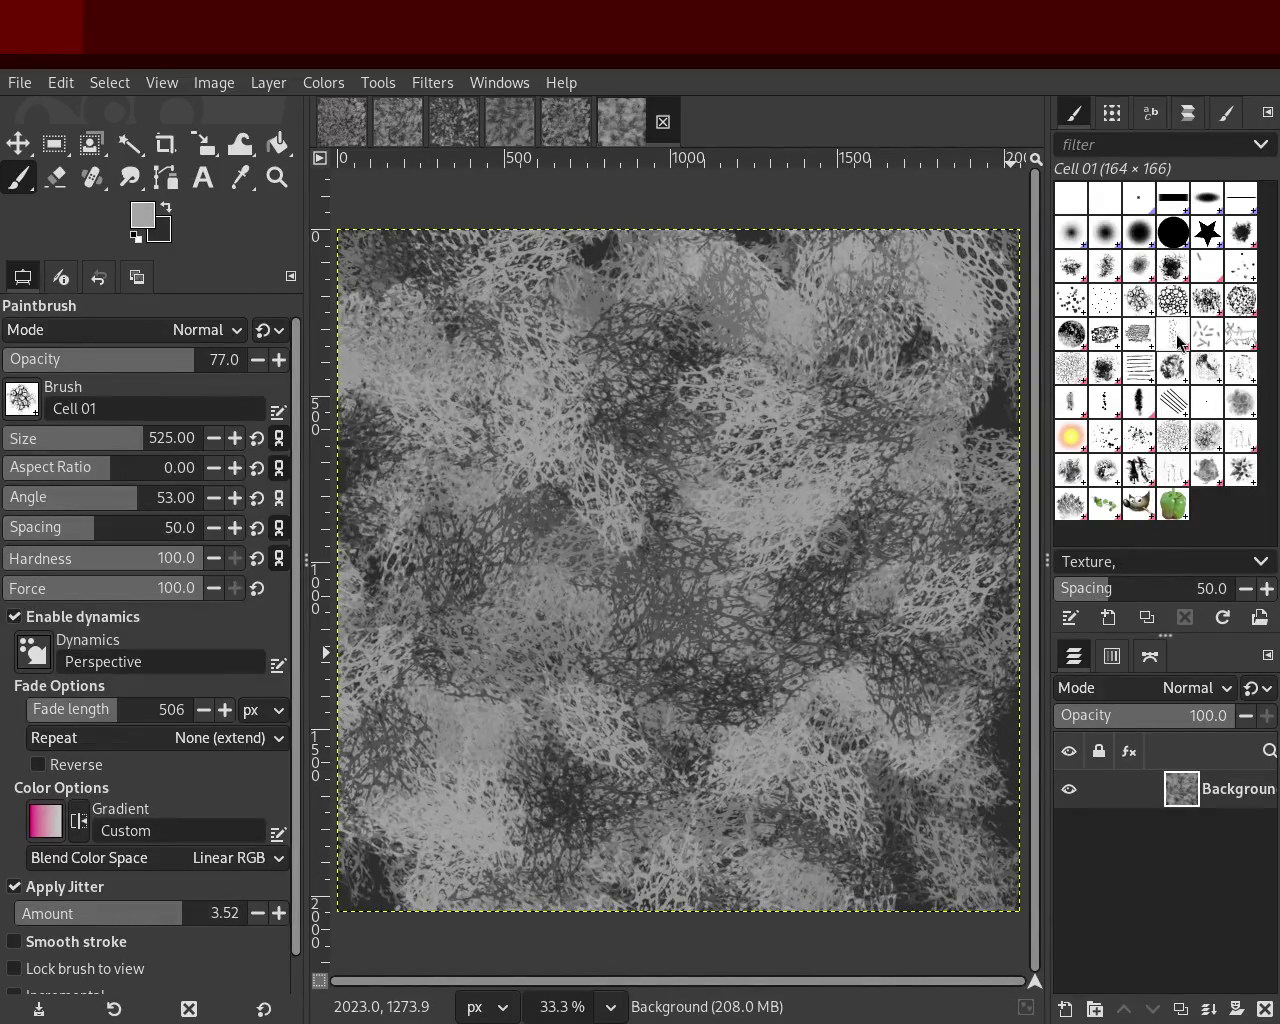
click(1245, 281)
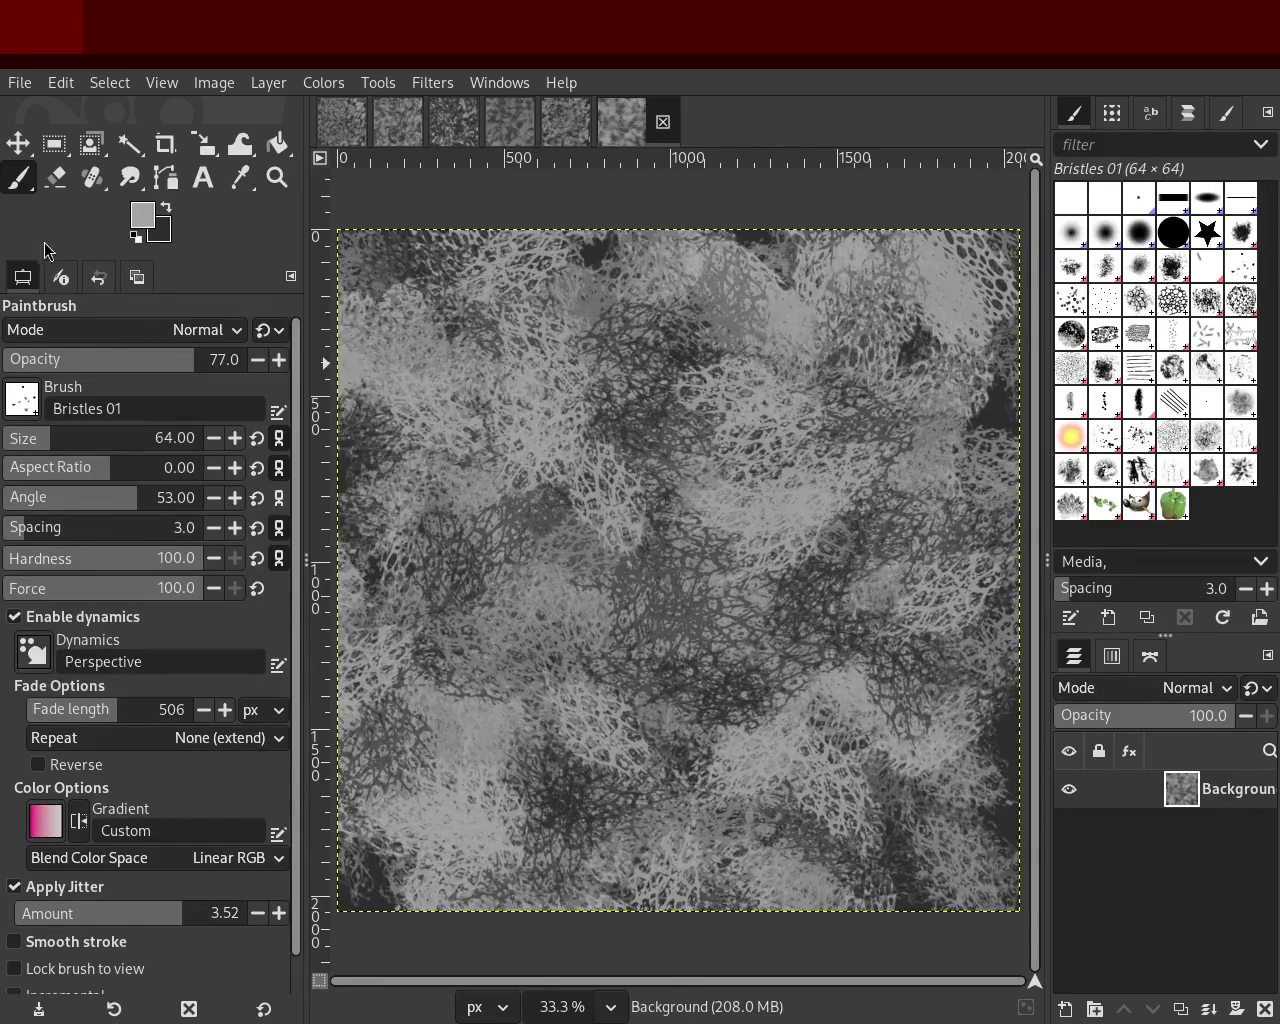
Step: Paint grey bristle strokes across the canvas, darkening the lower centre
mouse_move(730, 430)
mouse_down()
mouse_move(661, 846)
mouse_move(896, 378)
mouse_move(417, 357)
mouse_move(805, 804)
mouse_move(258, 510)
mouse_move(797, 584)
mouse_up()
mouse_move(944, 602)
mouse_down()
mouse_move(760, 430)
mouse_move(461, 773)
mouse_move(775, 423)
mouse_move(685, 386)
mouse_move(908, 508)
mouse_move(1005, 600)
mouse_up()
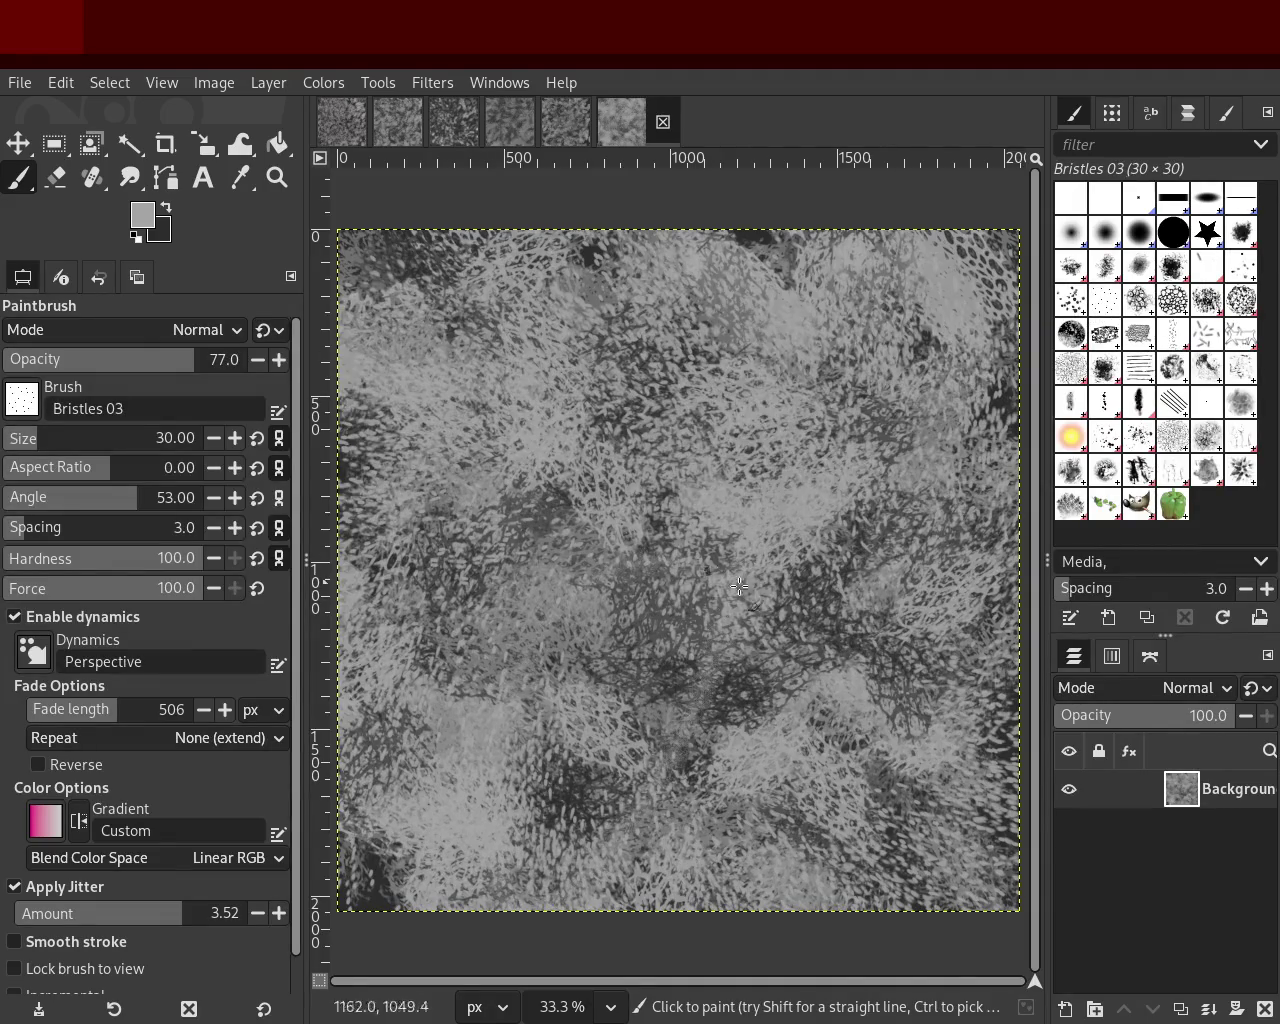
mouse_move(766, 701)
mouse_down()
mouse_move(385, 445)
mouse_move(533, 284)
mouse_up()
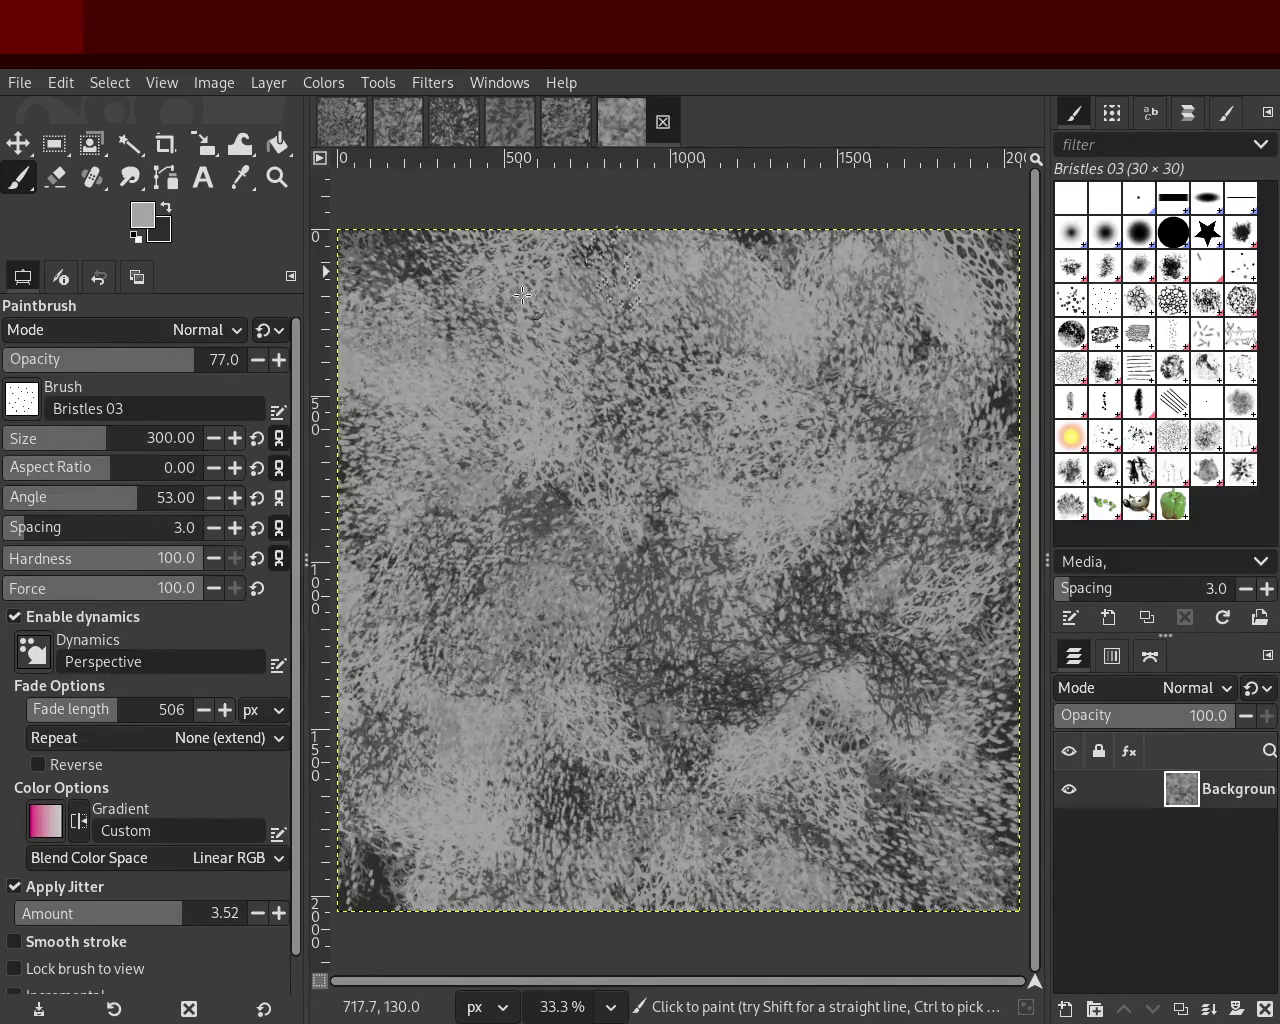
mouse_move(848, 626)
mouse_down()
mouse_move(786, 523)
mouse_move(932, 886)
mouse_up()
mouse_move(838, 752)
mouse_down()
mouse_move(618, 238)
mouse_move(863, 859)
mouse_move(609, 409)
mouse_move(706, 1012)
mouse_move(575, 571)
mouse_move(948, 957)
mouse_up()
drag(769, 706, 652, 682)
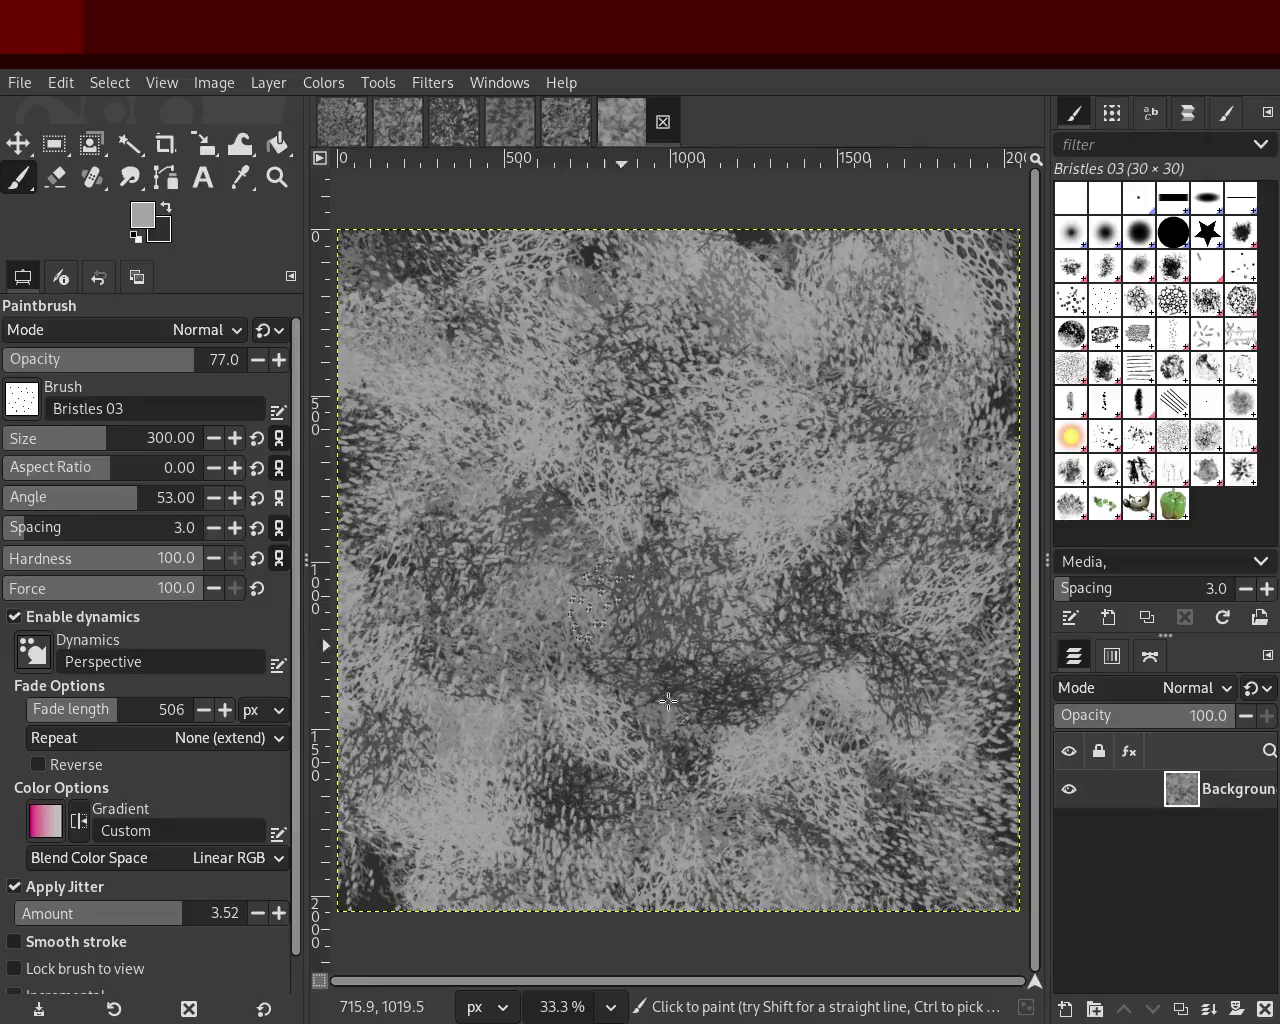
Step: Try bright and dark bristle strokes, undoing each unwanted one
key(ctrl)
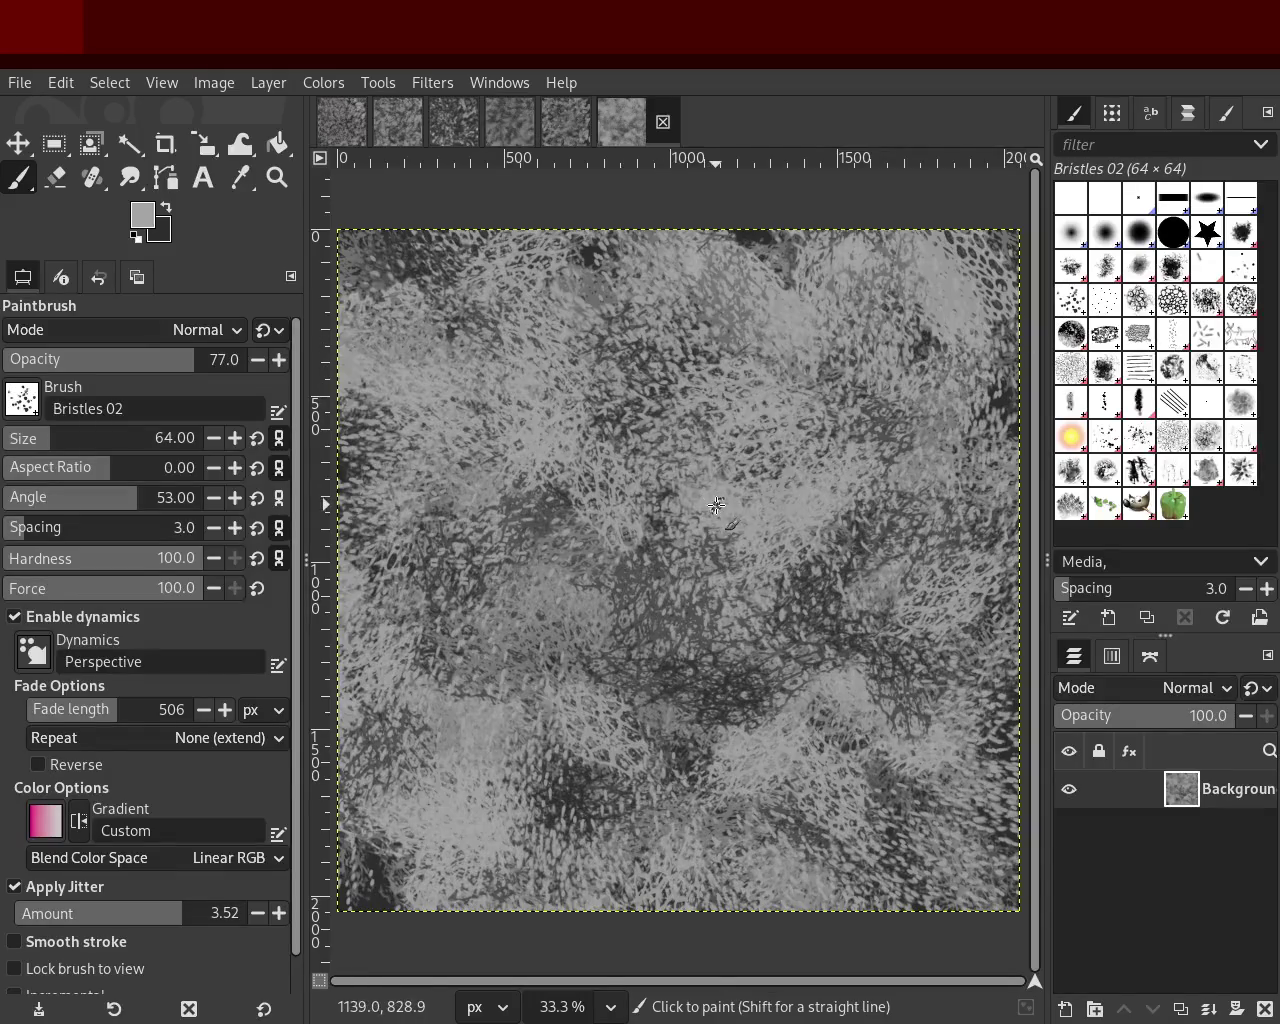
key(ctrl+z)
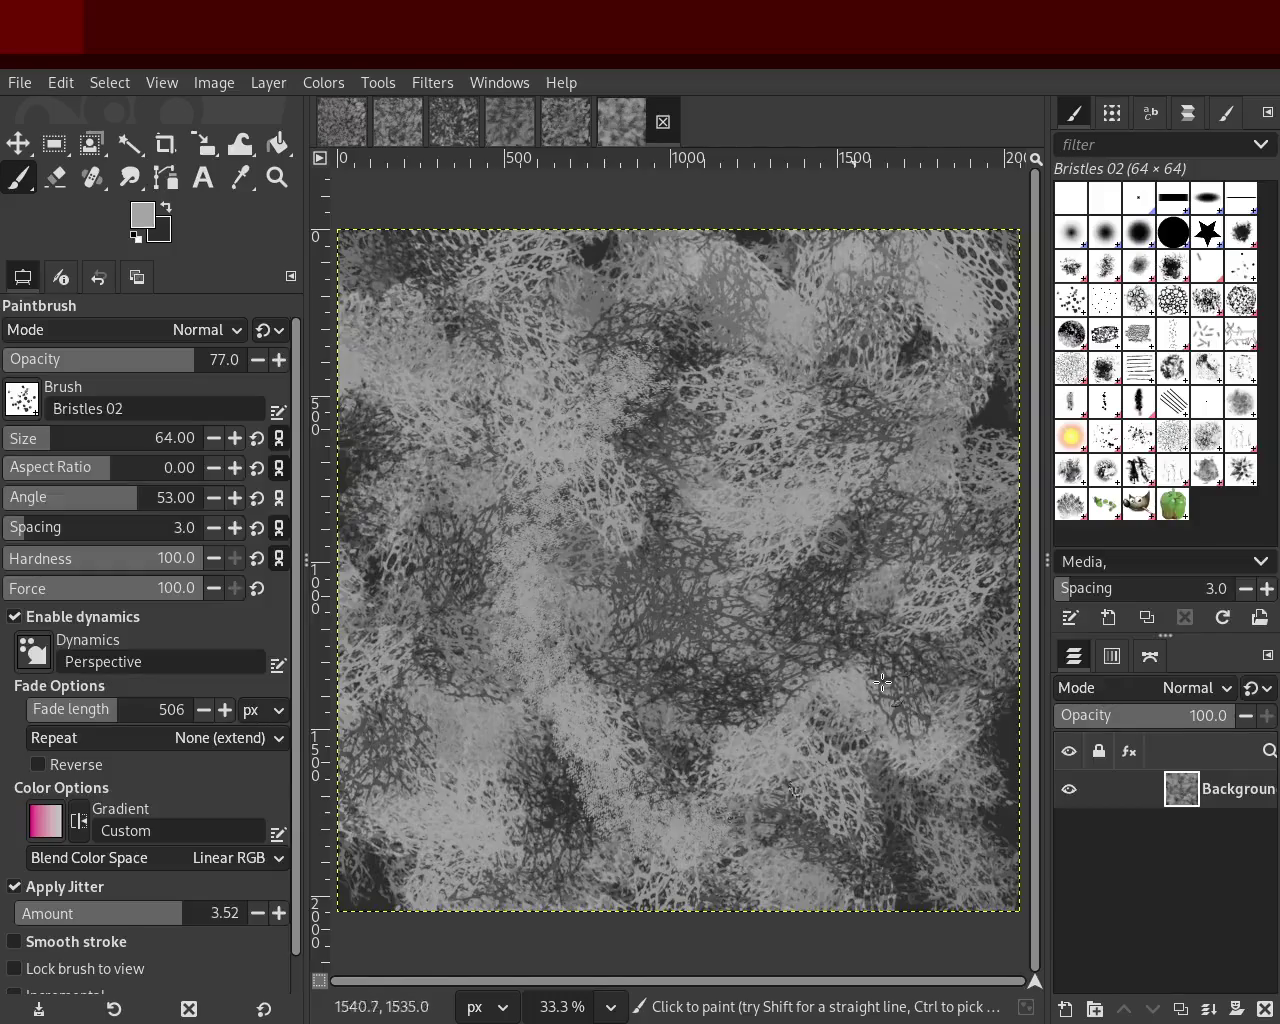
drag(672, 357, 752, 914)
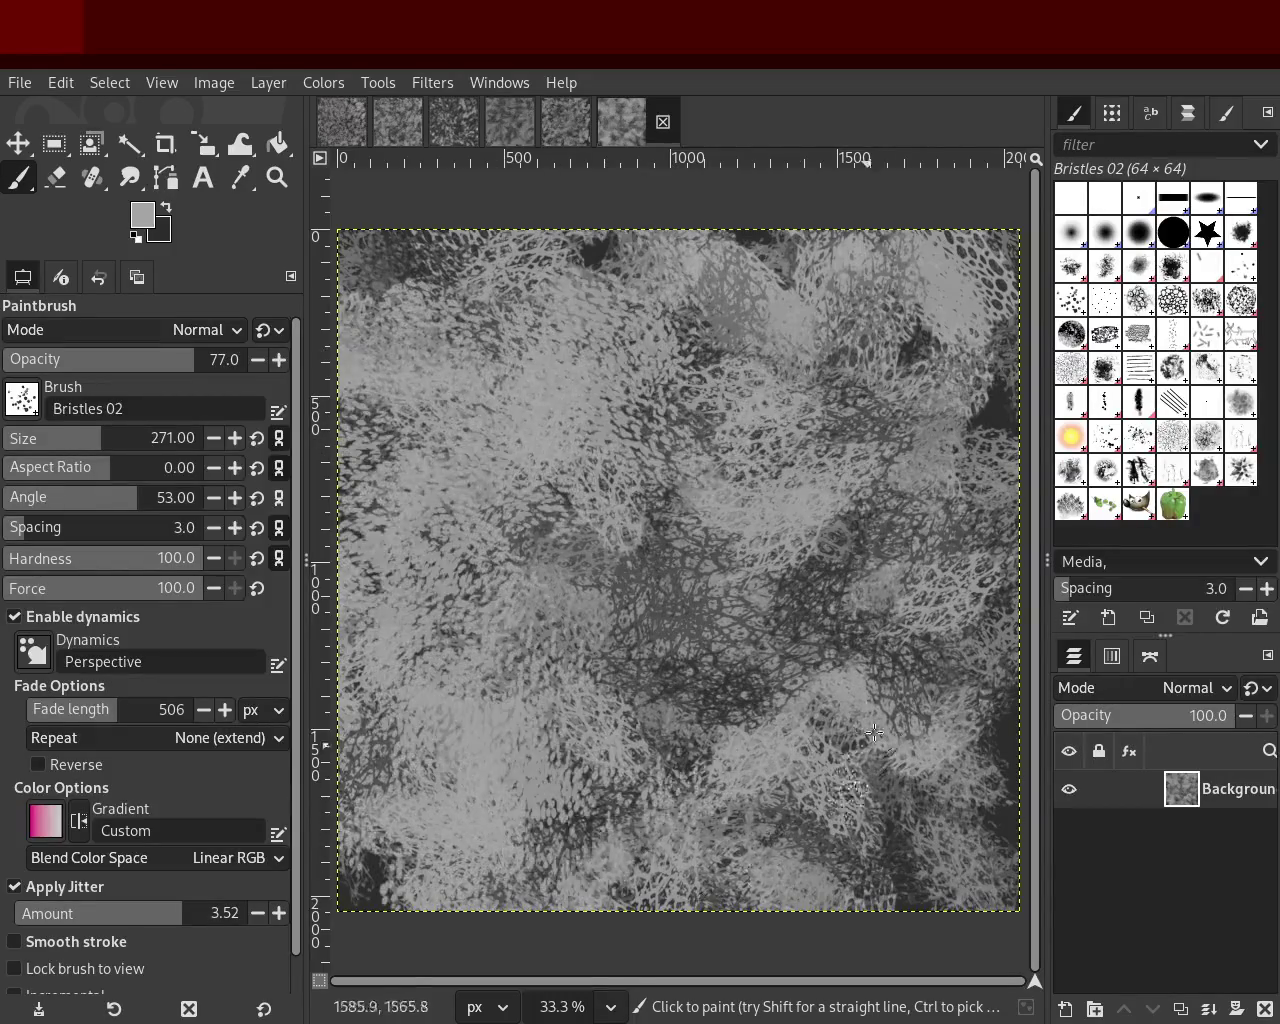
key(ctrl+z)
mouse_move(635, 330)
mouse_down()
mouse_move(902, 554)
mouse_move(746, 825)
mouse_up()
key(ctrl+z)
mouse_move(619, 374)
mouse_down()
mouse_move(966, 765)
mouse_move(702, 427)
mouse_move(705, 222)
mouse_up()
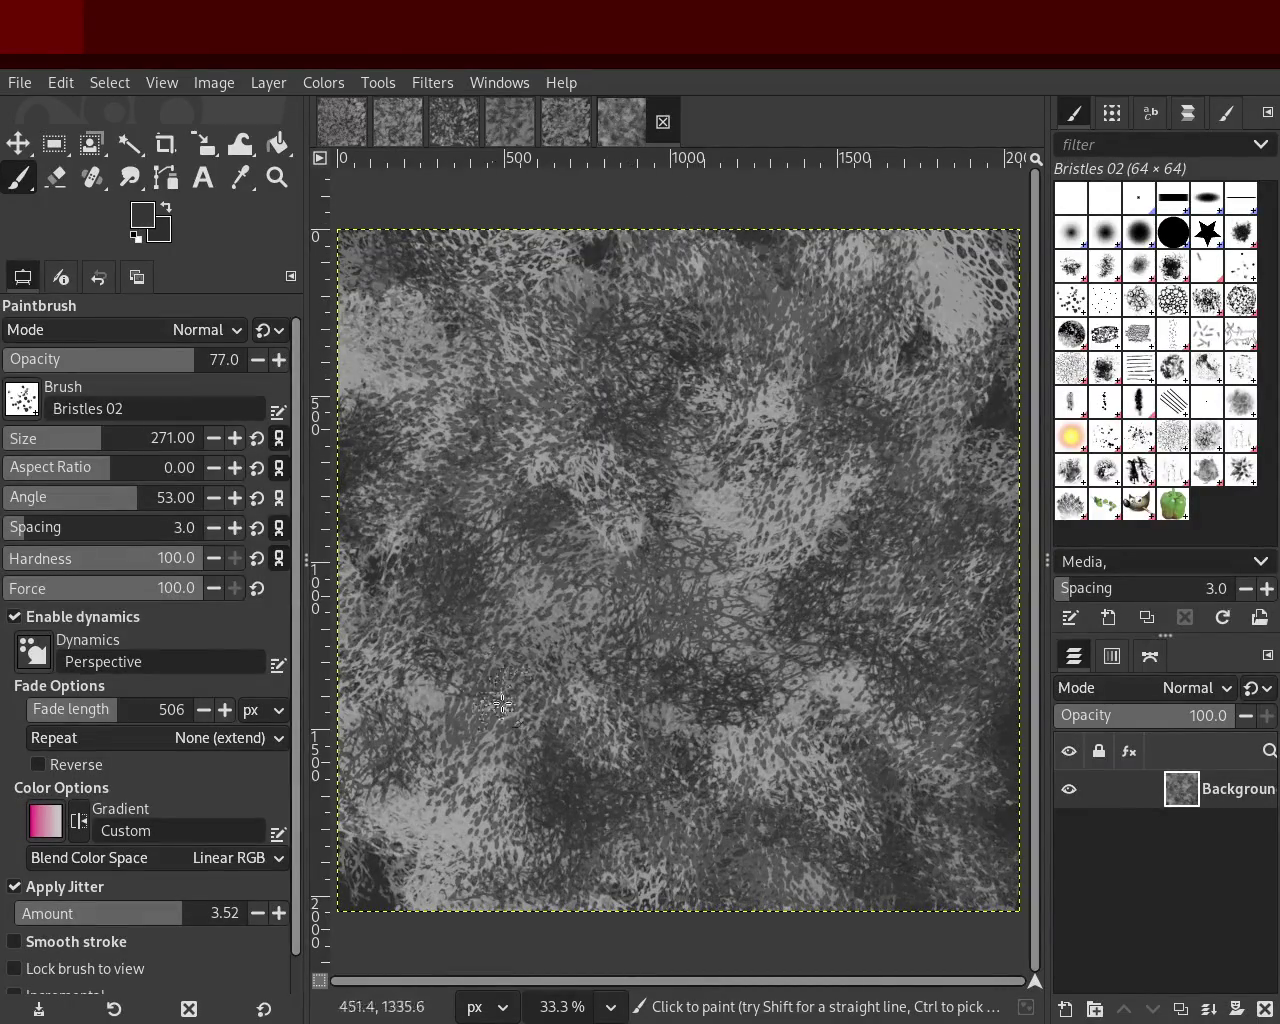
key(ctrl+z)
mouse_move(525, 373)
mouse_down()
mouse_move(474, 818)
mouse_move(944, 279)
mouse_move(533, 748)
mouse_up()
key(ctrl+z)
Step: Lay dark bristle strokes across the upper left and centre-right, undoing misplaced ones
mouse_move(420, 290)
mouse_down()
mouse_move(519, 721)
mouse_move(852, 377)
mouse_move(482, 600)
mouse_up()
drag(460, 370, 500, 560)
key(ctrl+z)
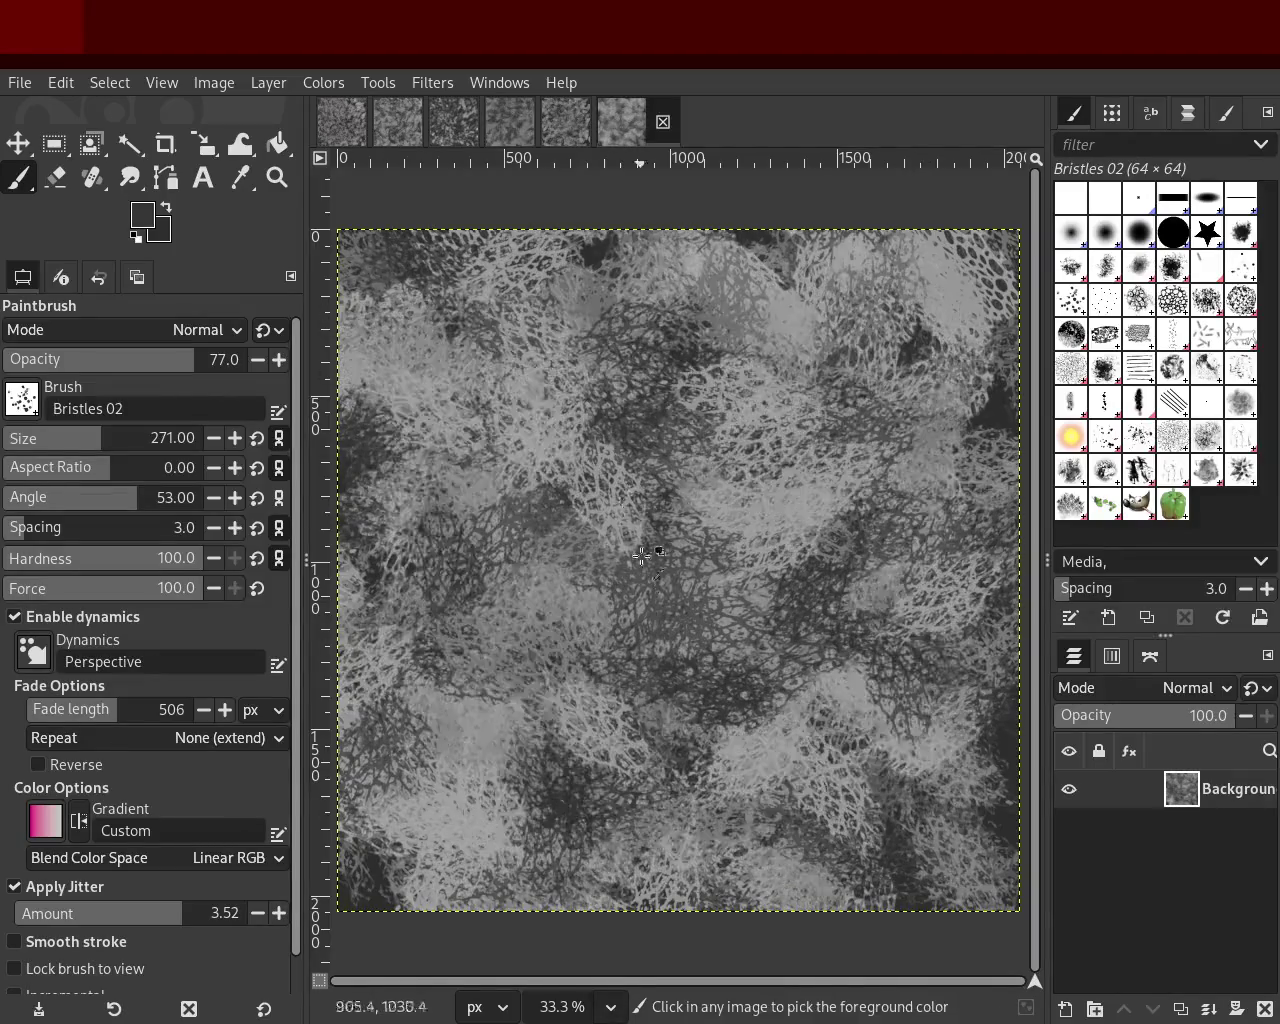
mouse_move(388, 326)
mouse_down()
mouse_move(871, 631)
mouse_move(490, 412)
mouse_up()
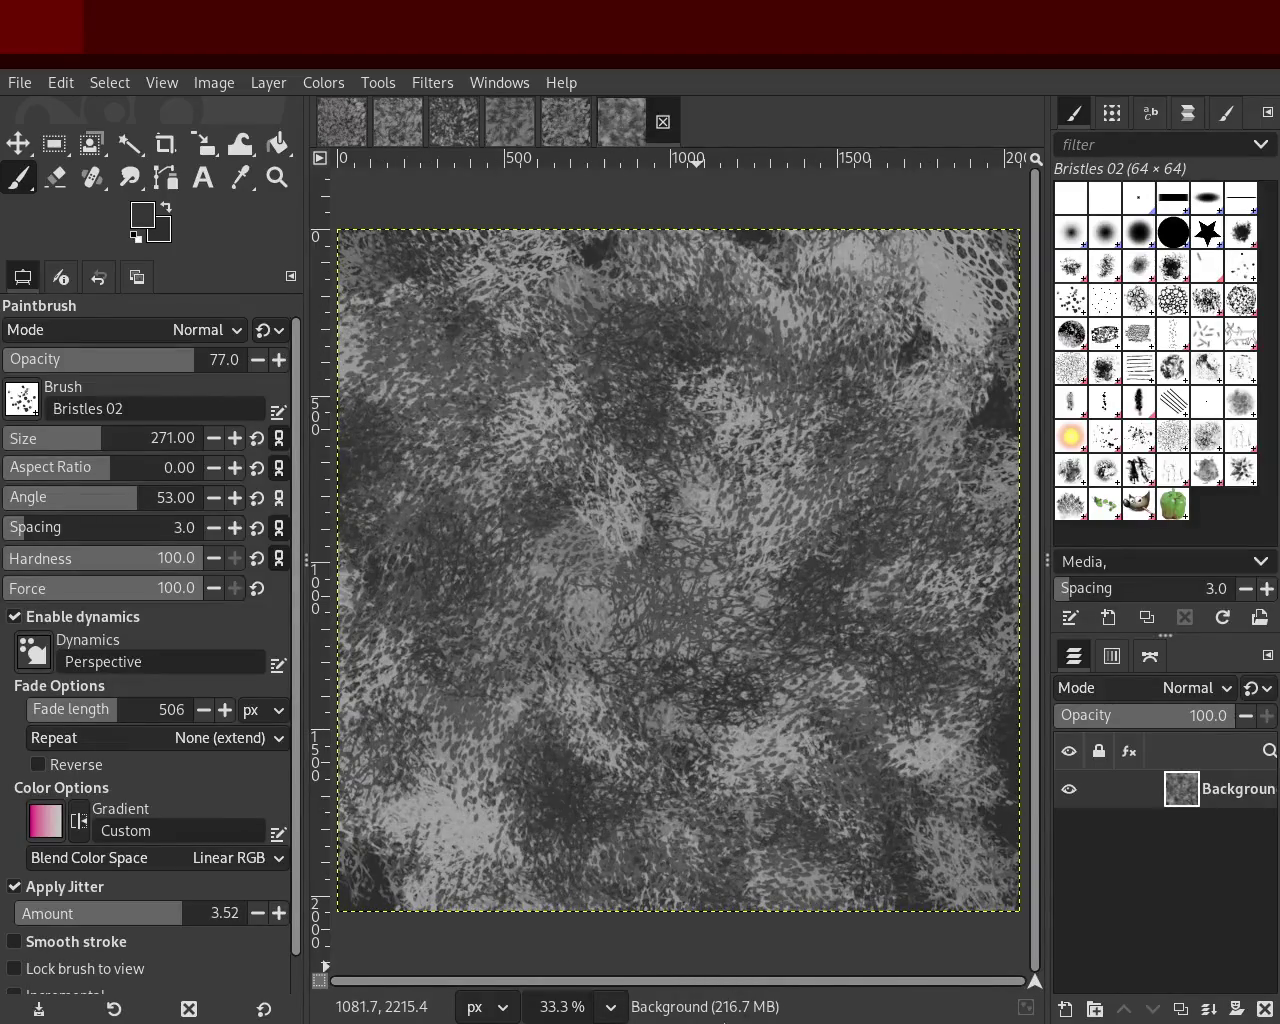
key(ctrl+z)
key(ctrl+z)
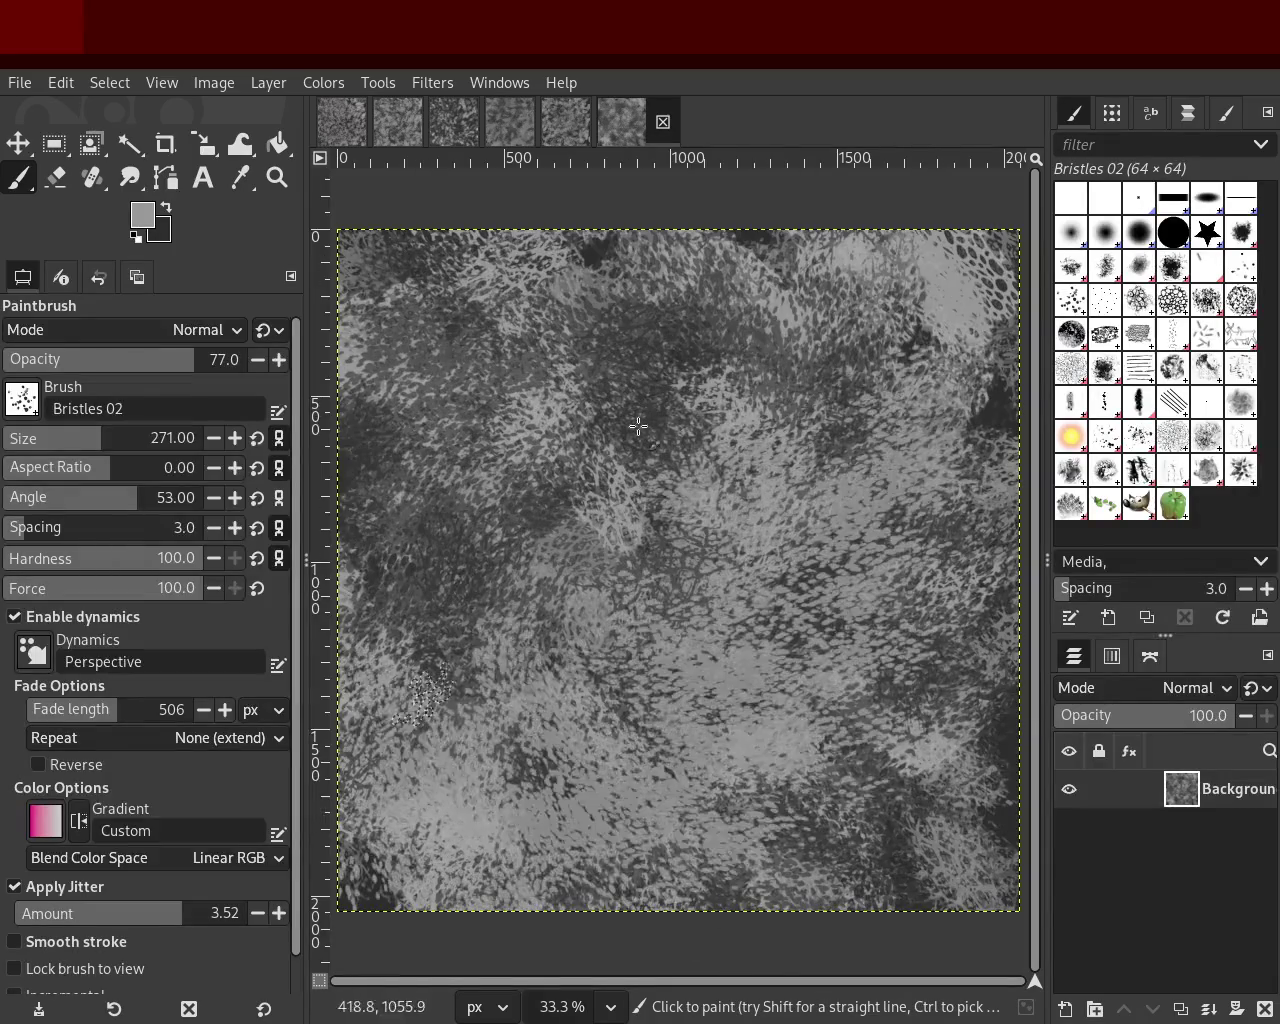
key(ctrl+z)
drag(804, 638, 338, 920)
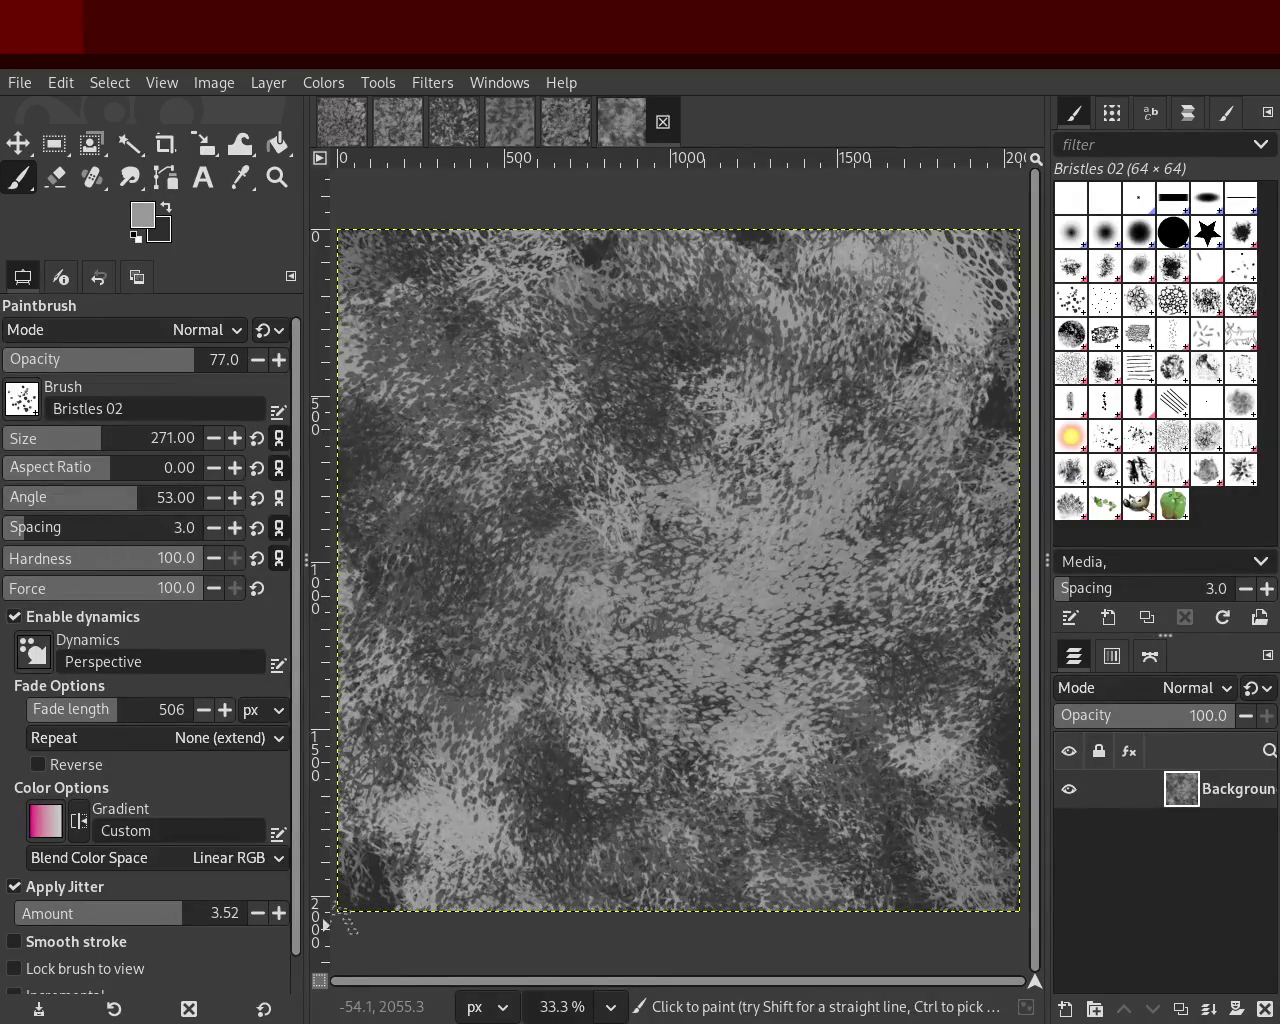
drag(620, 700, 925, 400)
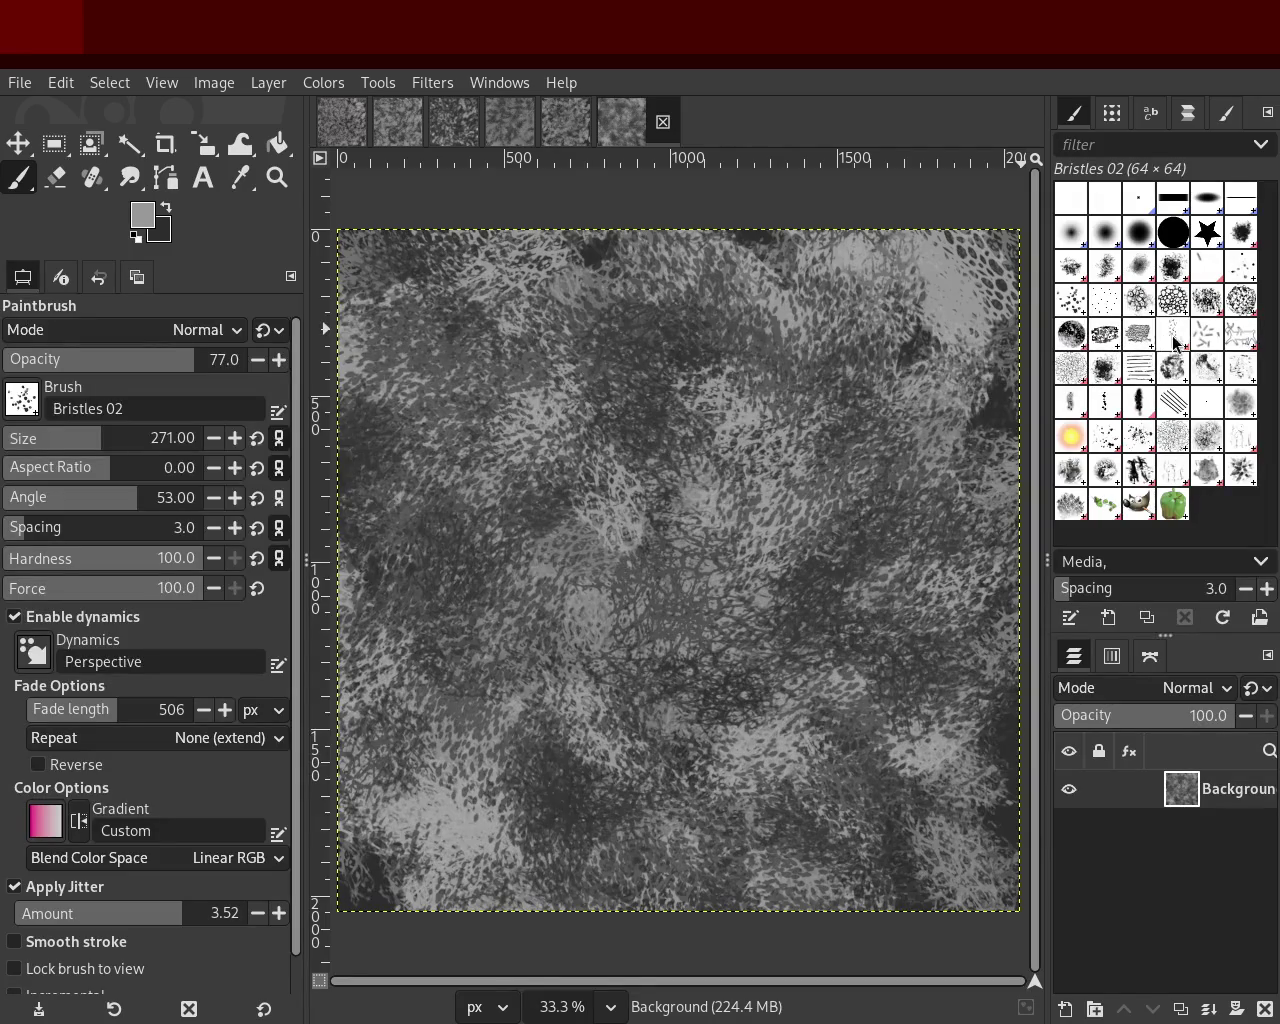
click(1212, 339)
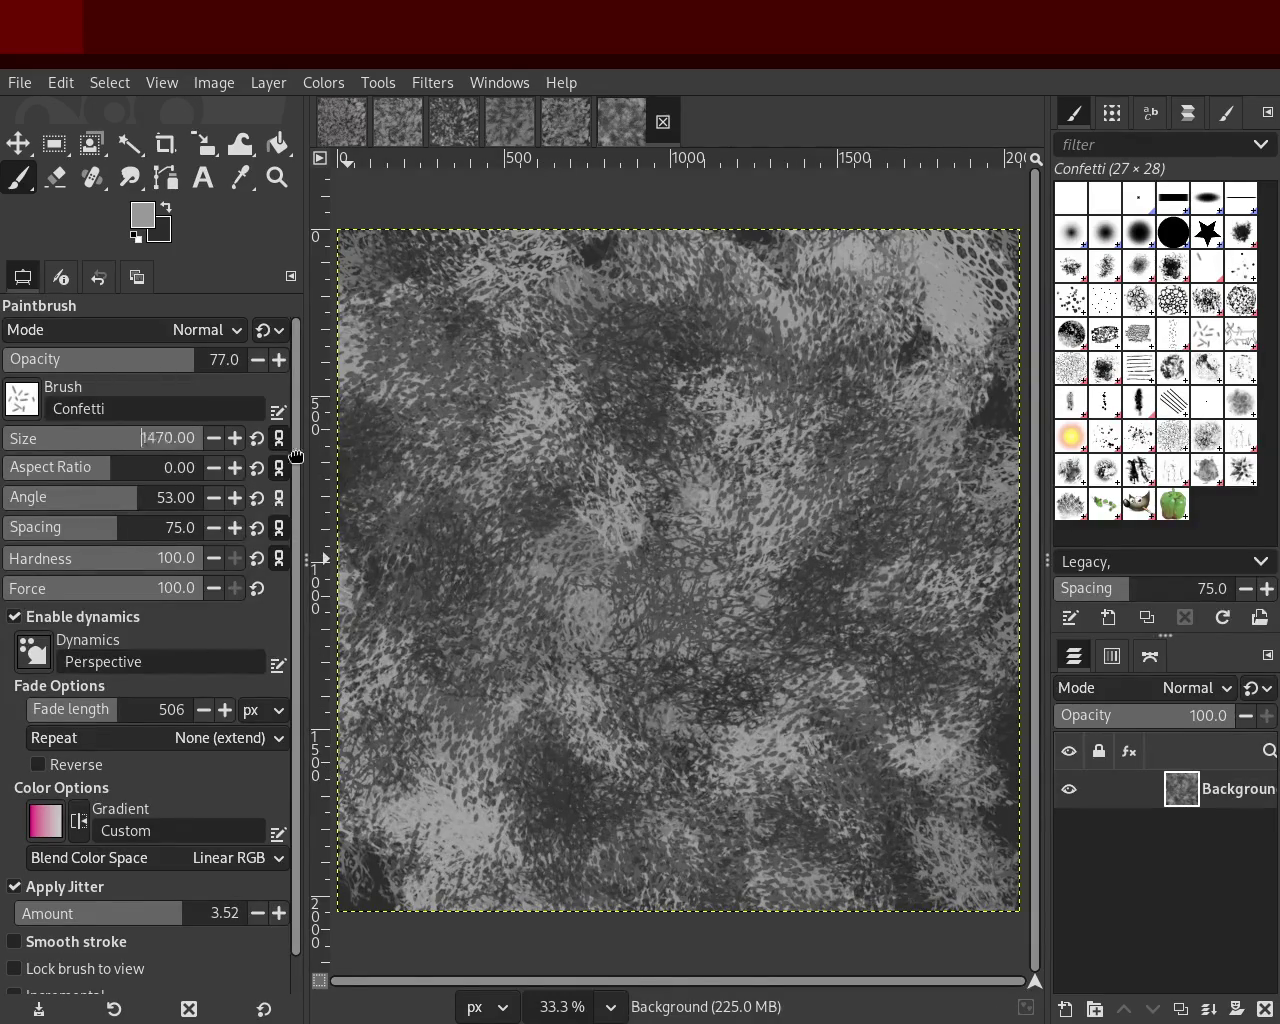
Step: Enlarge the Confetti brush and paint light and dark test dabs, sampling a light grey
drag(246, 452, 289, 475)
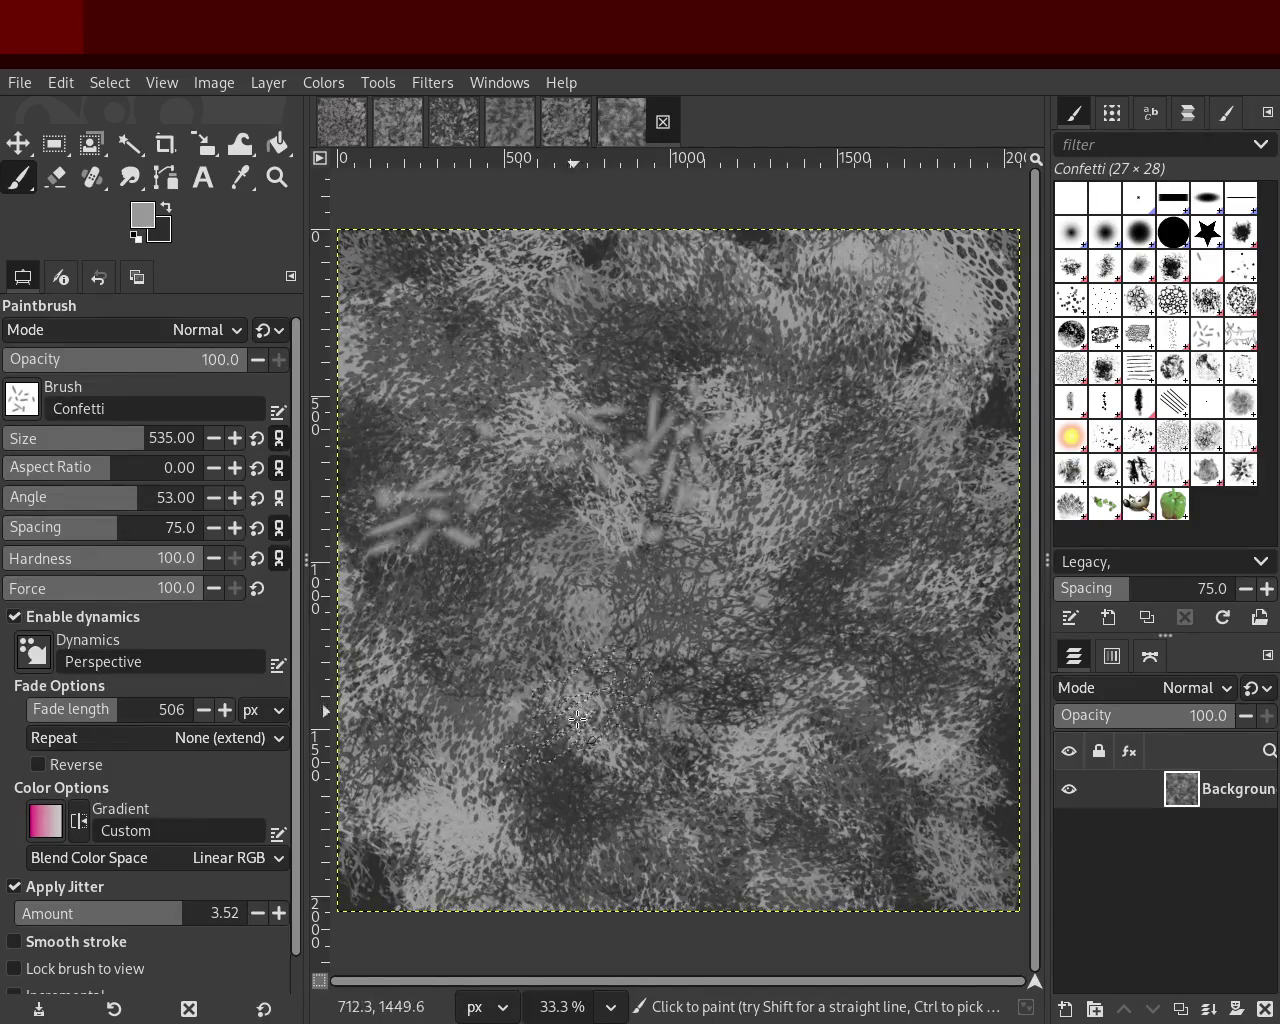
drag(560, 420, 727, 620)
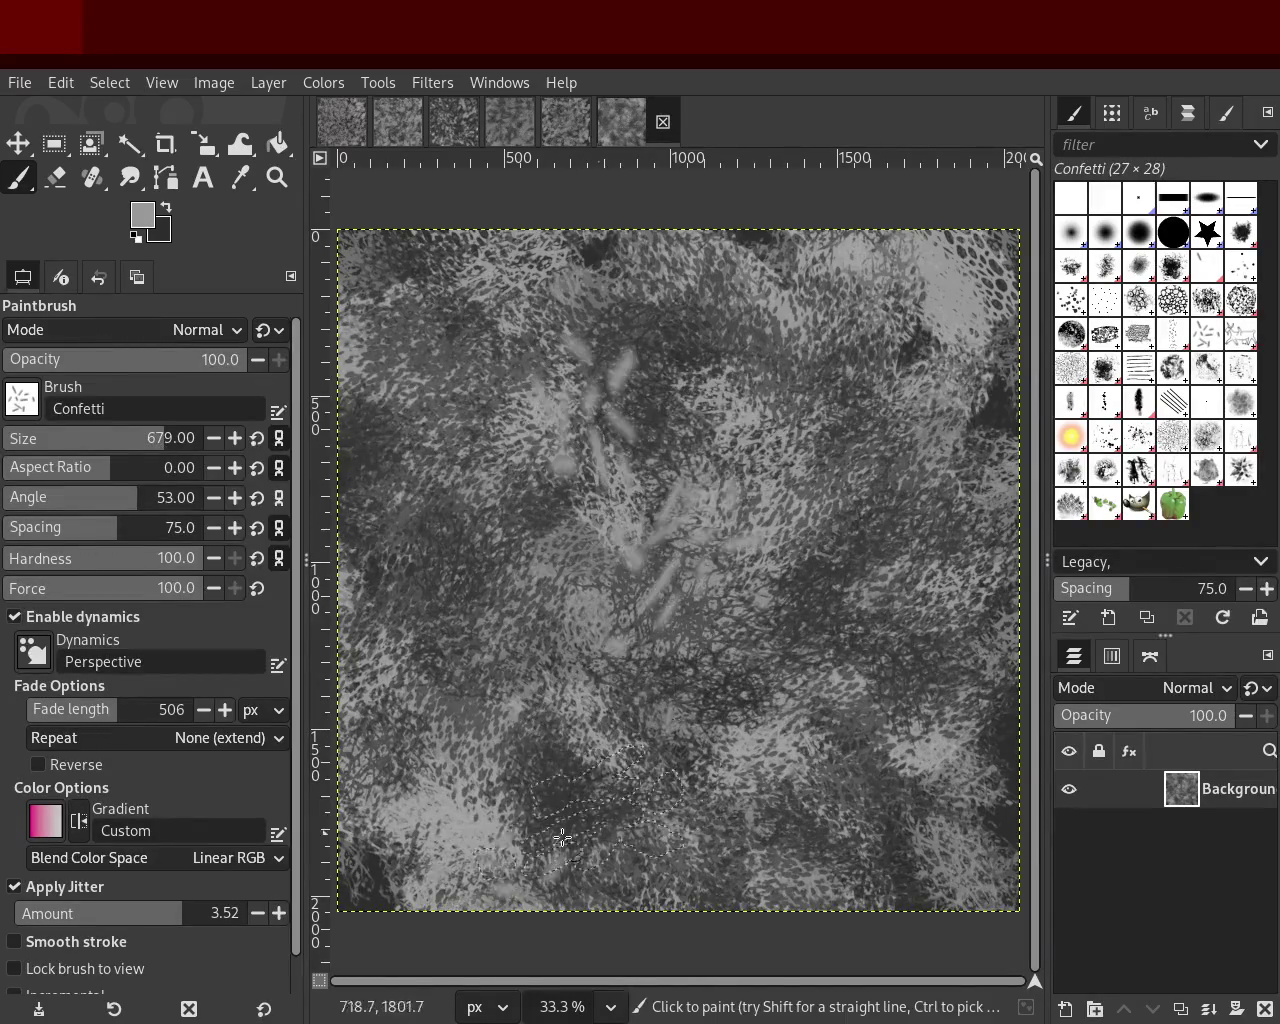
mouse_move(936, 353)
mouse_down()
mouse_move(534, 368)
mouse_move(654, 437)
mouse_move(705, 350)
mouse_move(711, 296)
mouse_move(580, 666)
mouse_move(727, 789)
mouse_move(846, 570)
mouse_move(872, 816)
mouse_move(393, 789)
mouse_move(799, 632)
mouse_move(877, 798)
mouse_move(912, 312)
mouse_move(498, 223)
mouse_move(453, 821)
mouse_move(668, 738)
mouse_up()
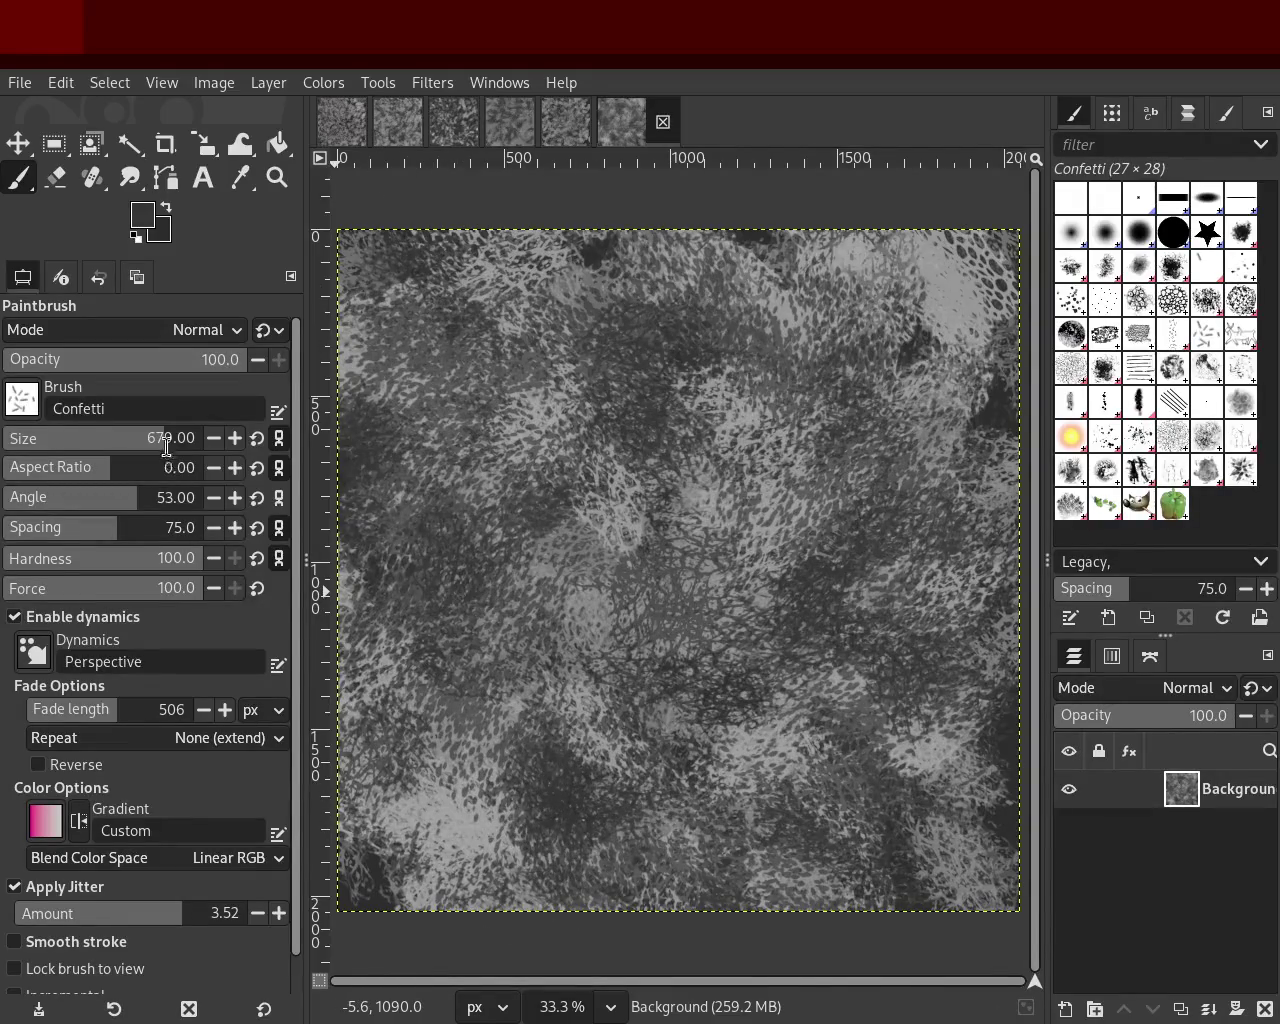
mouse_move(640, 560)
mouse_down()
mouse_move(668, 855)
mouse_move(699, 313)
mouse_move(755, 397)
mouse_move(927, 283)
mouse_move(946, 305)
mouse_move(526, 819)
mouse_move(926, 610)
mouse_move(498, 745)
mouse_up()
key(ctrl)
ctrl+click(923, 291)
Step: Undo the confetti dabs, nudge the size up and test aspect ratio 5
key(ctrl+z)
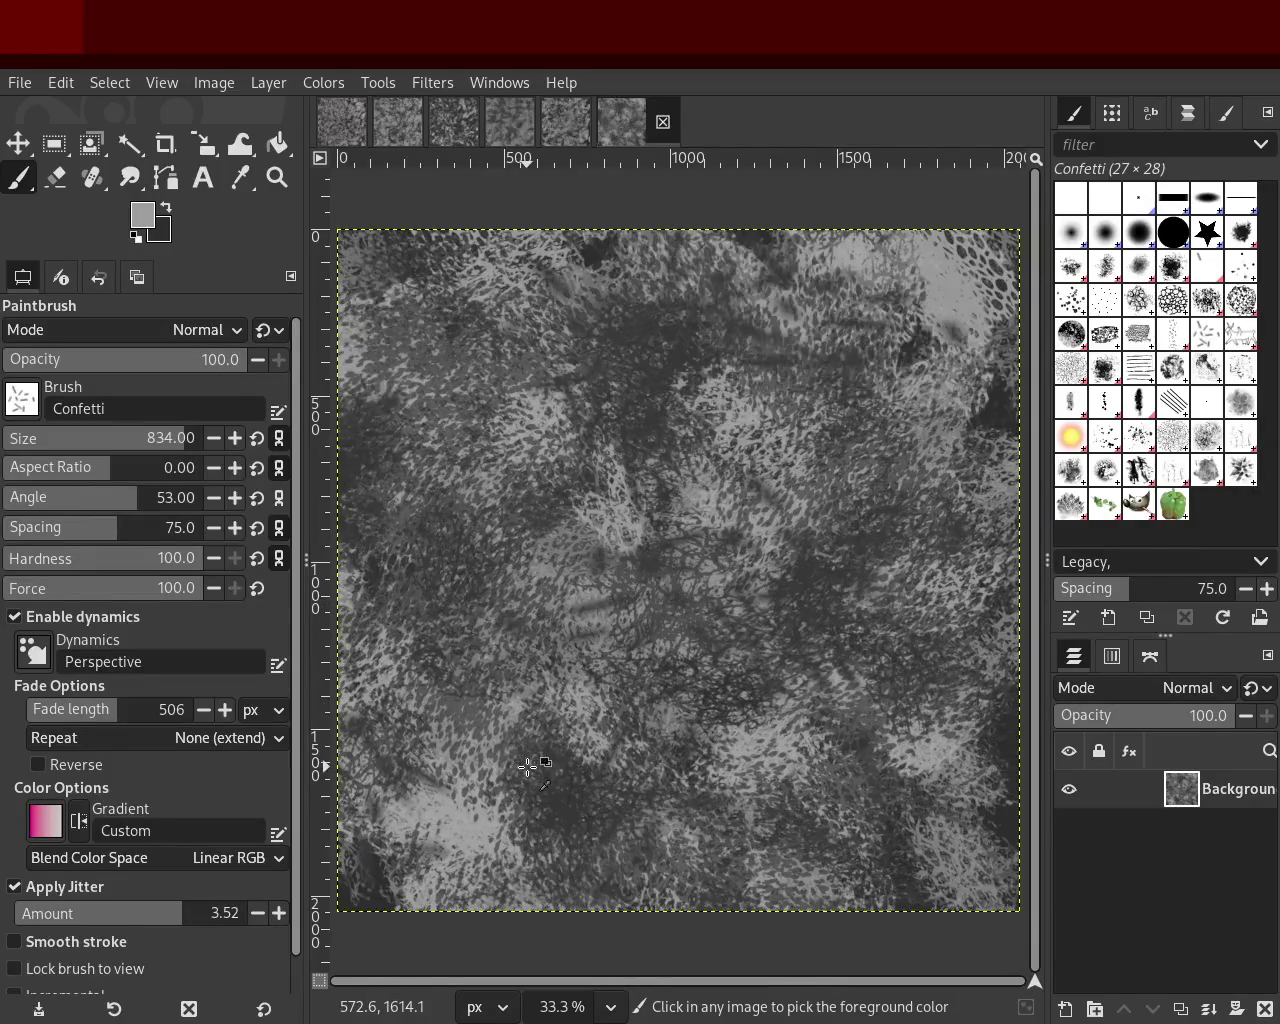
key(ctrl+z)
key(ctrl+z)
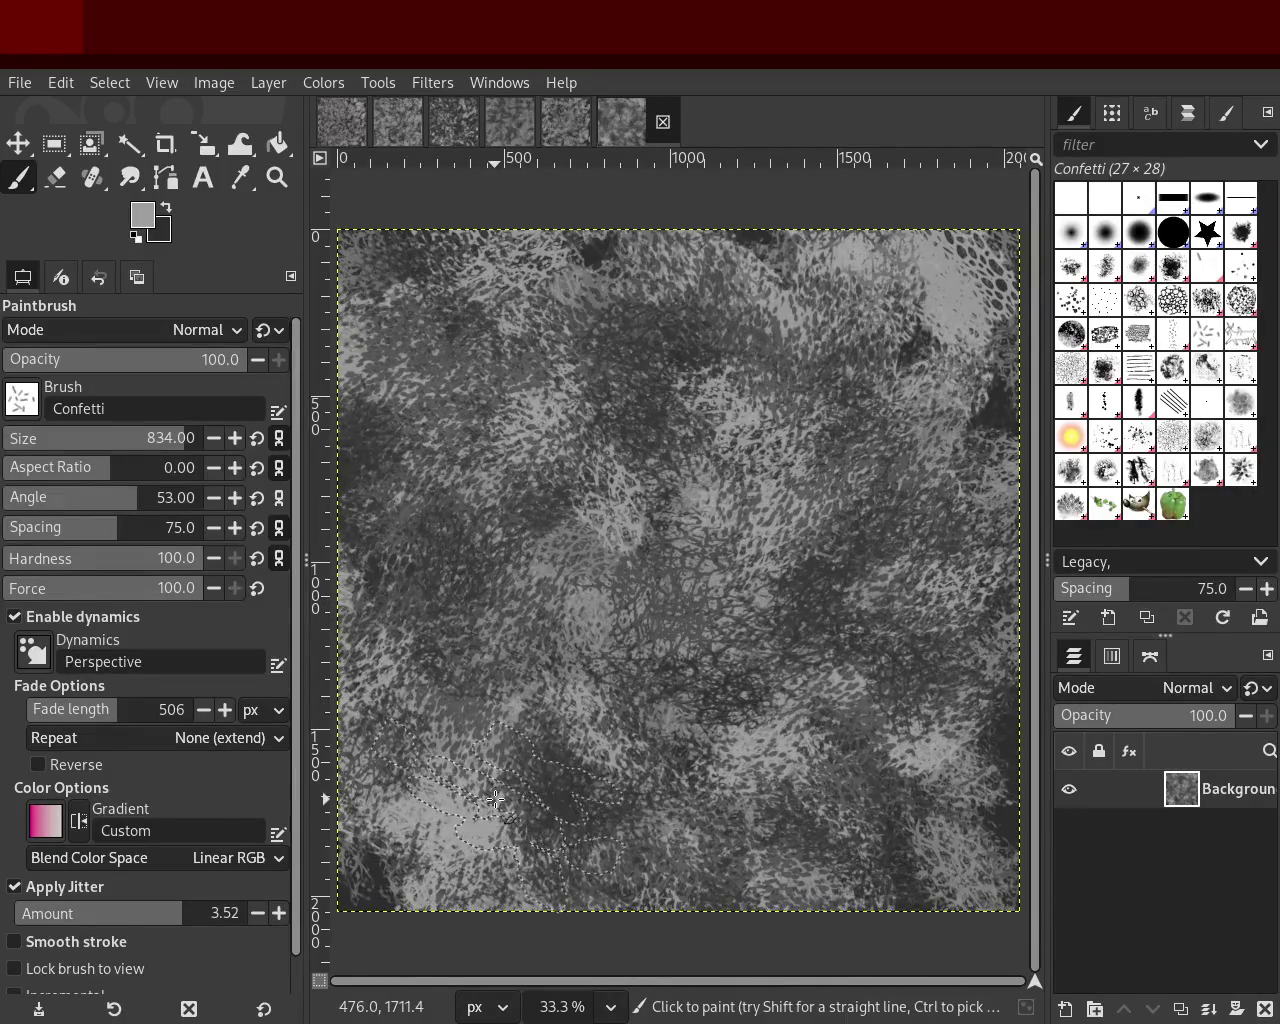
click(630, 480)
key(ctrl+z)
drag(100, 451, 131, 474)
click(595, 490)
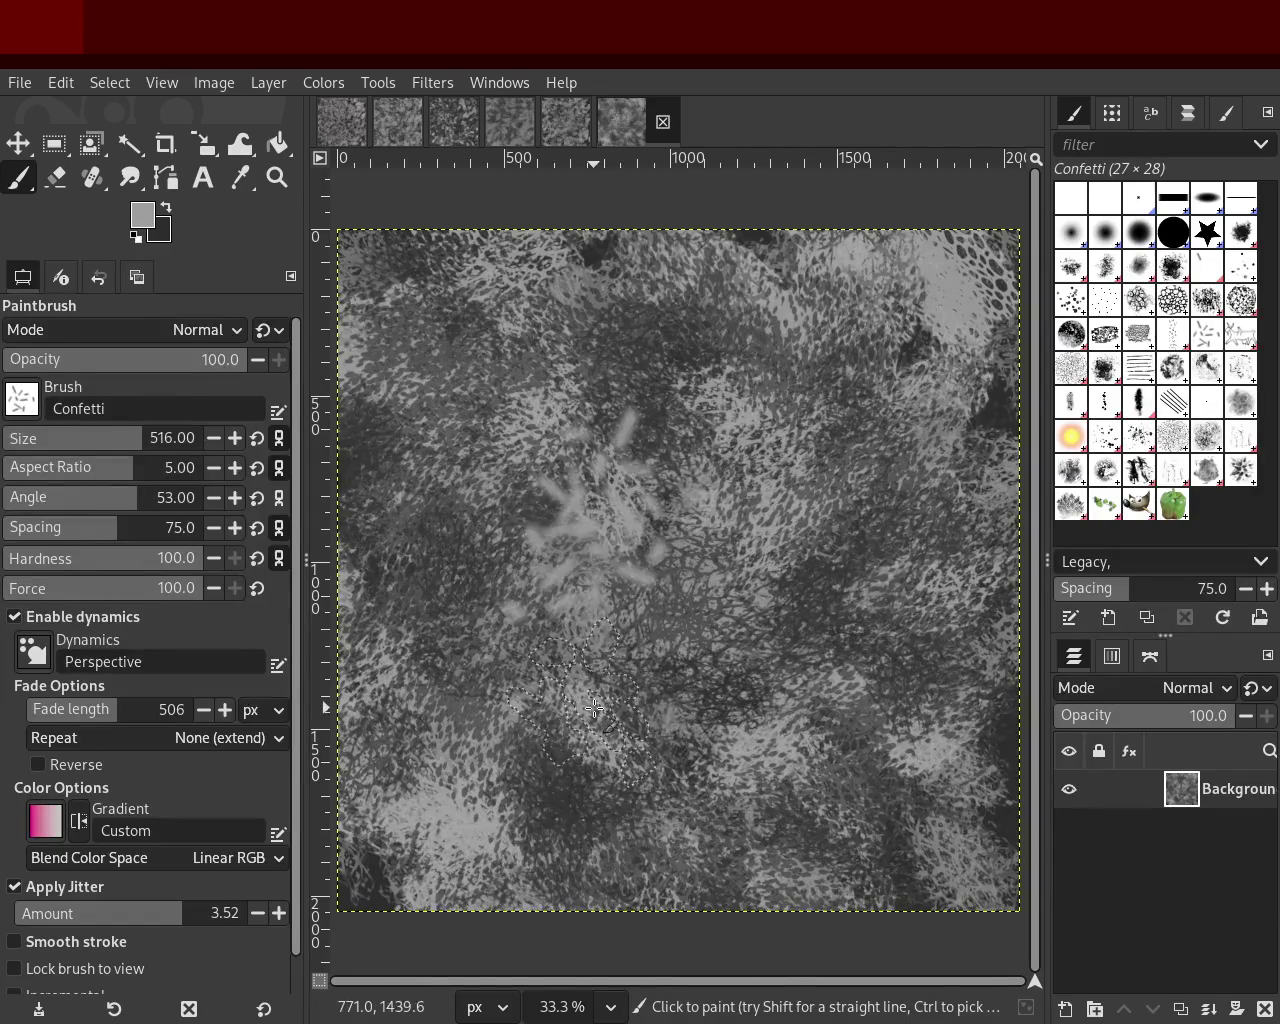
key(ctrl+z)
Step: Reset aspect ratio to 0 and undo all confetti dabs, keeping the denser bristle texture
click(690, 547)
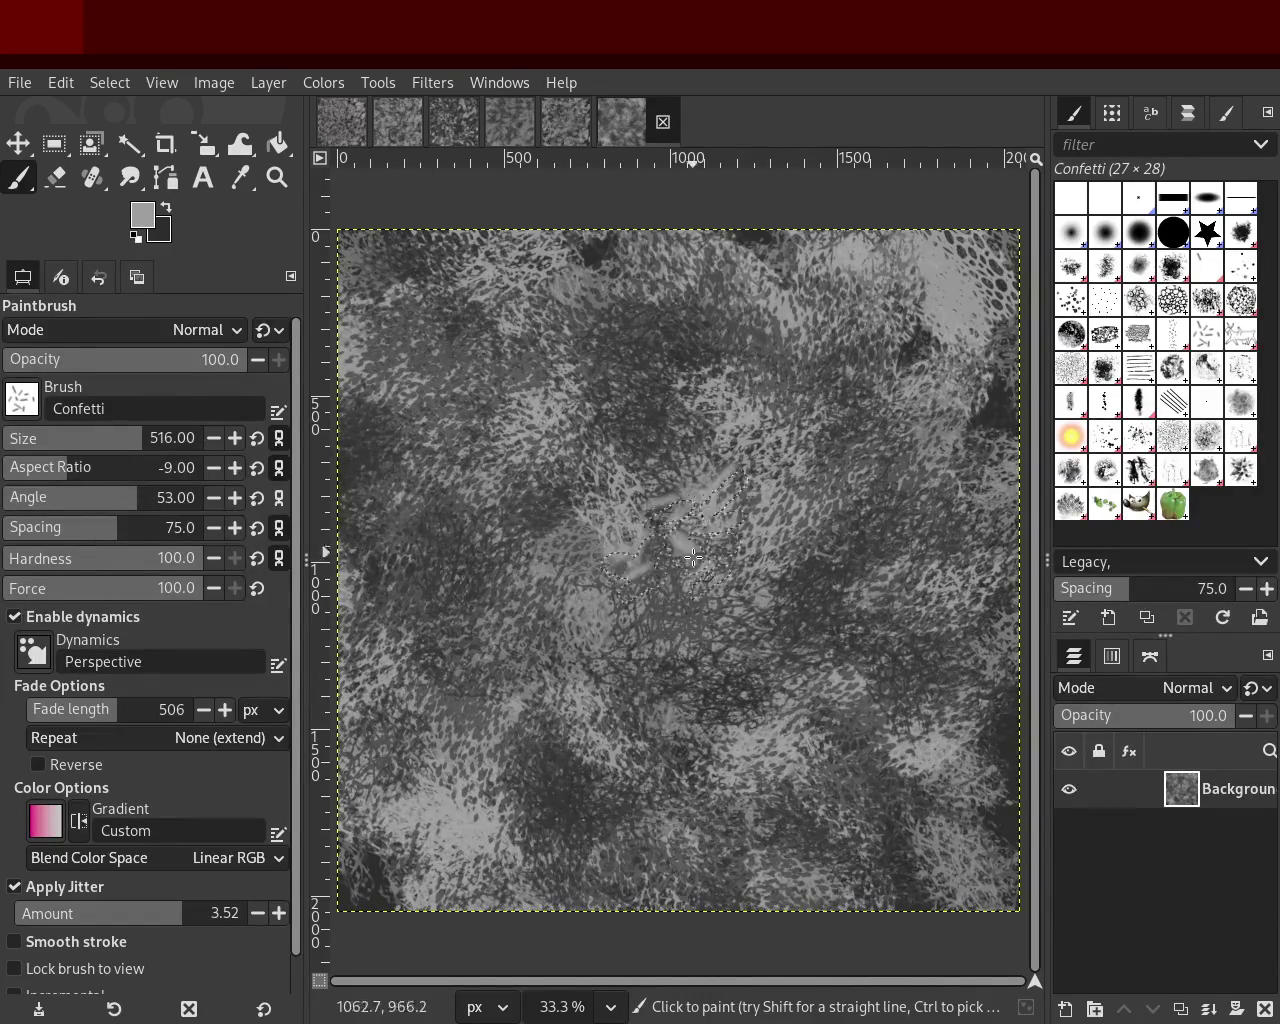
key(ctrl+z)
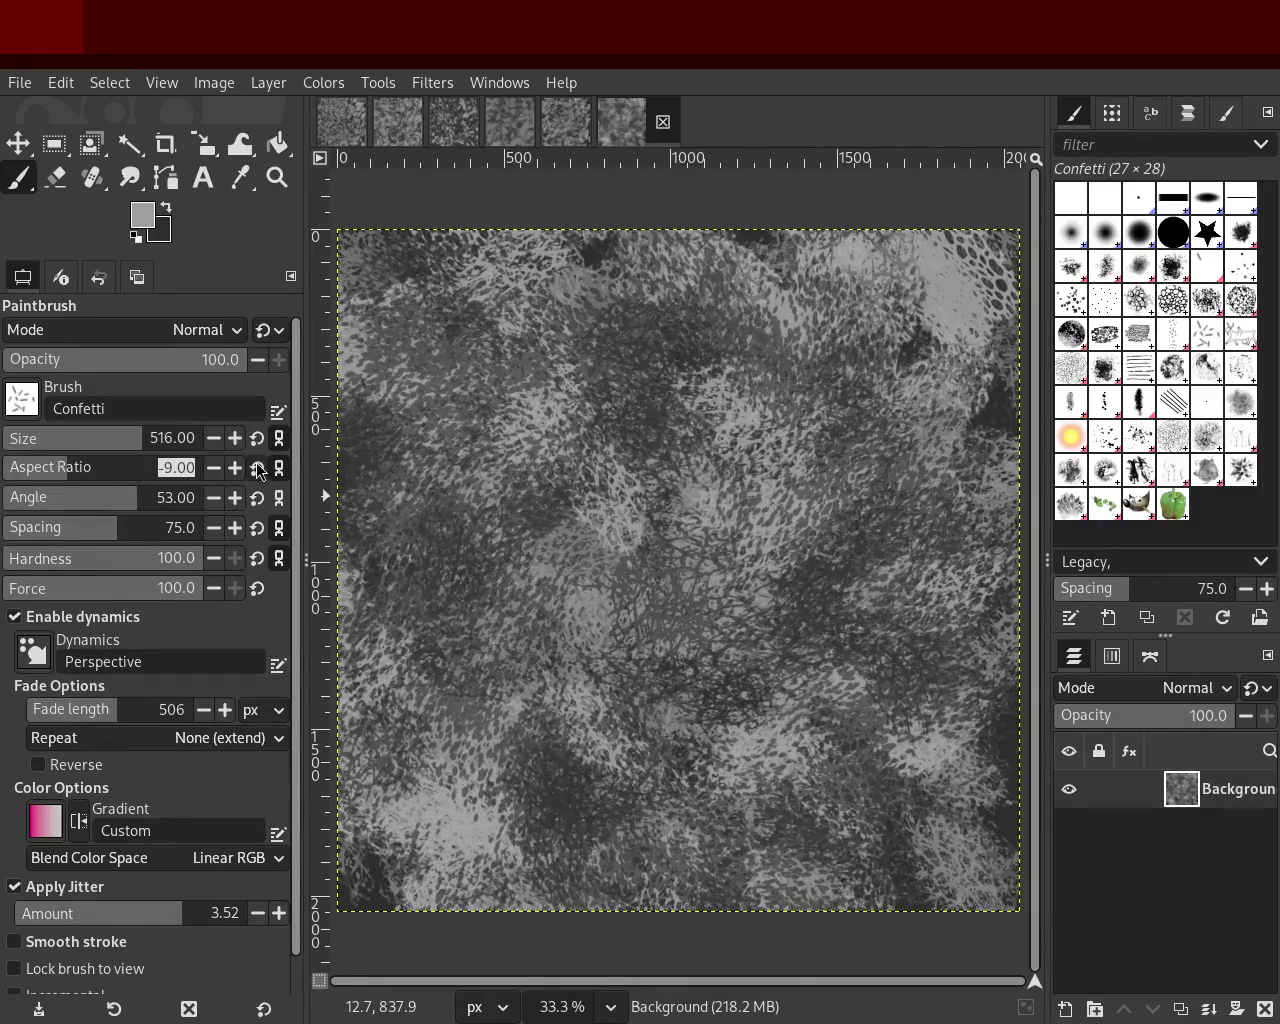
click(640, 490)
key(ctrl+z)
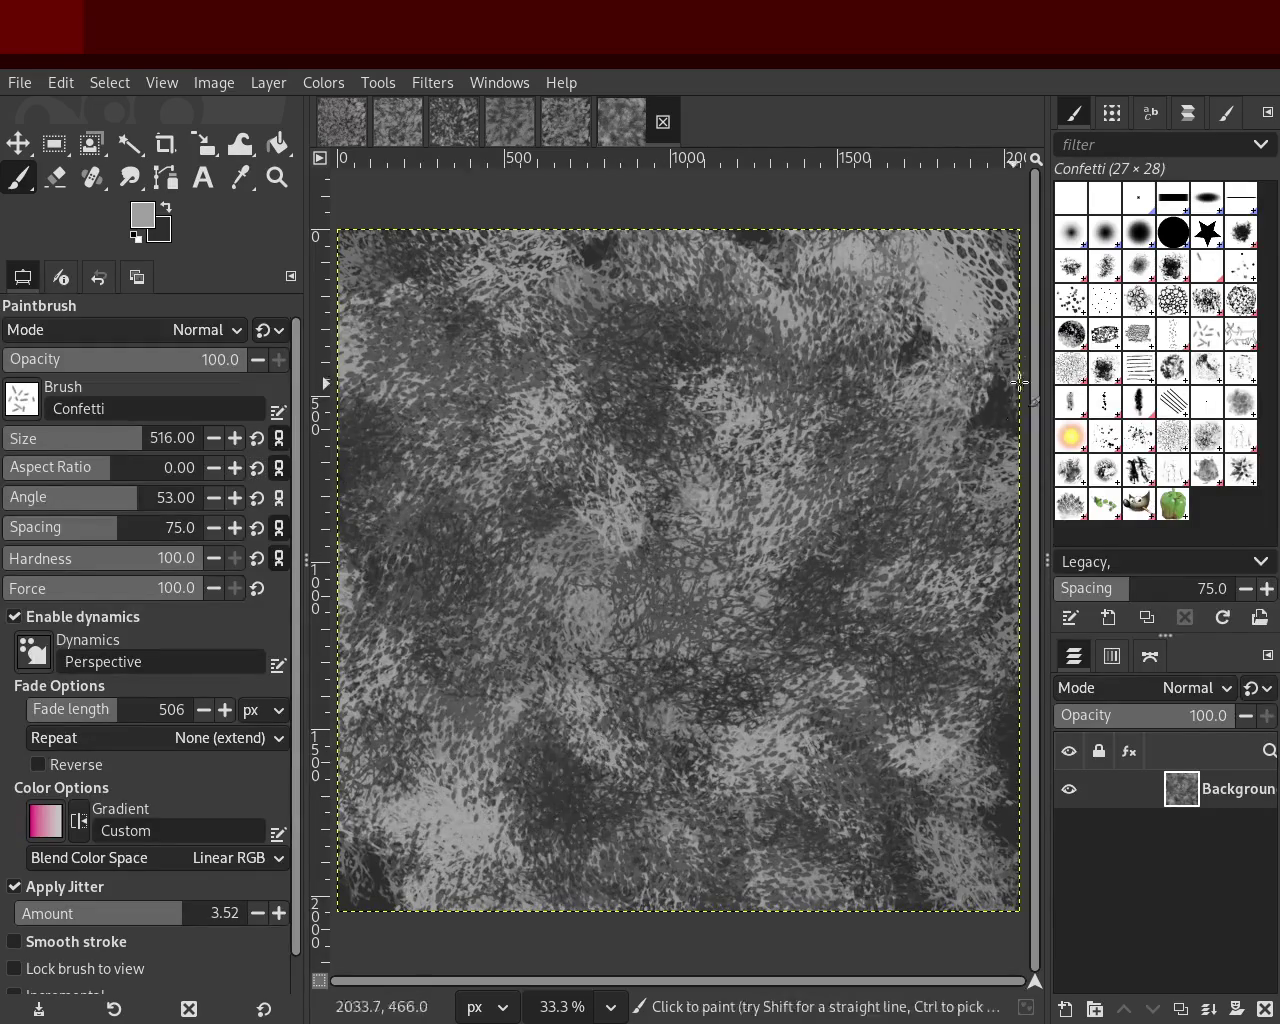
key(ctrl+z)
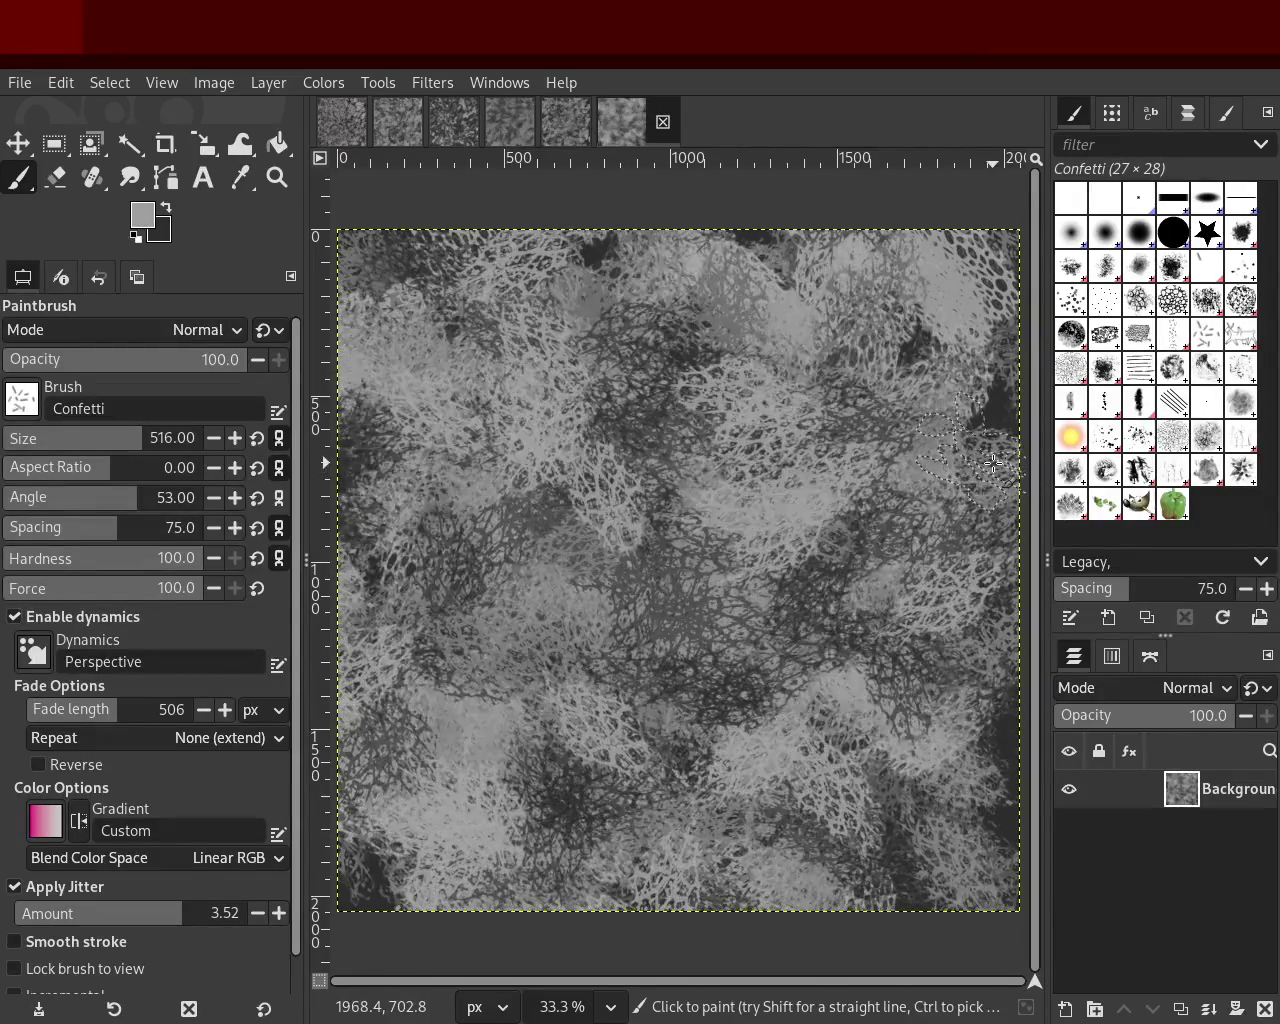
key(ctrl+y)
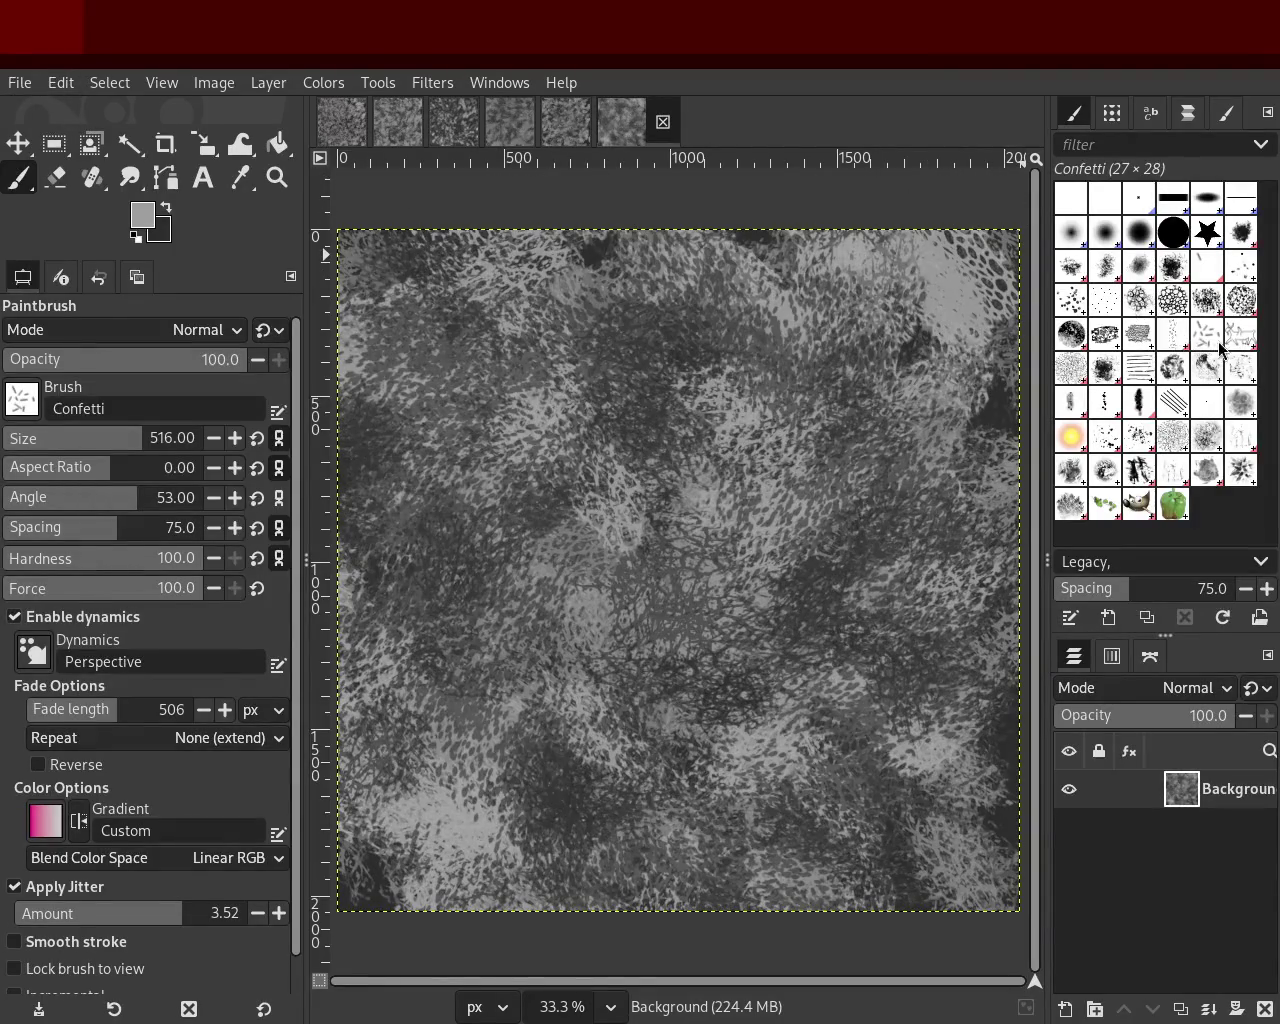
Step: Try Grass brush stamps and strokes near the centre, undoing them
click(1078, 376)
drag(920, 470, 781, 615)
key(ctrl+z)
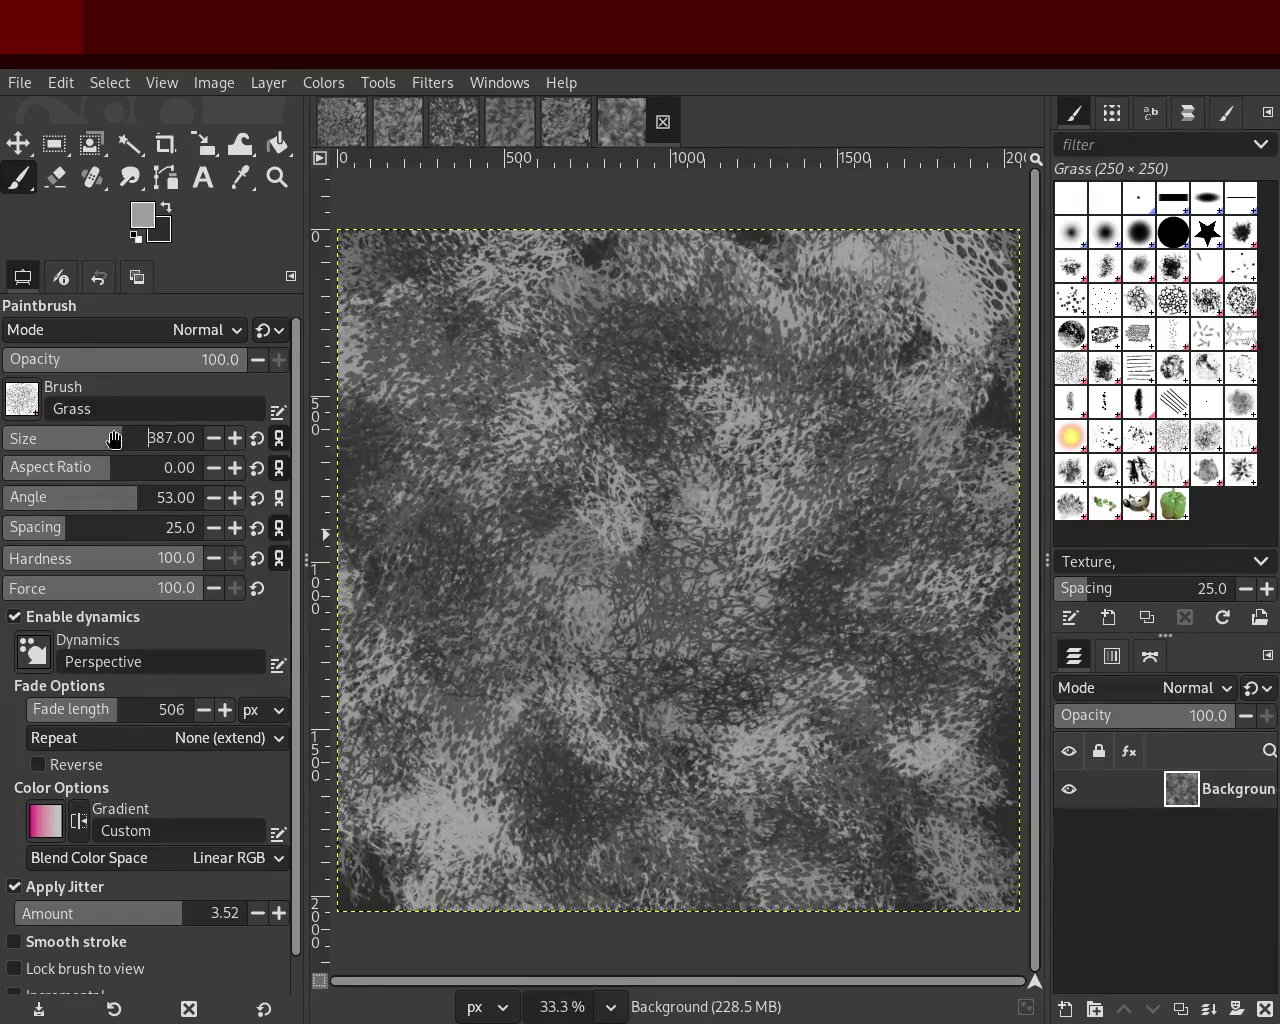
drag(852, 525, 700, 710)
key(ctrl+z)
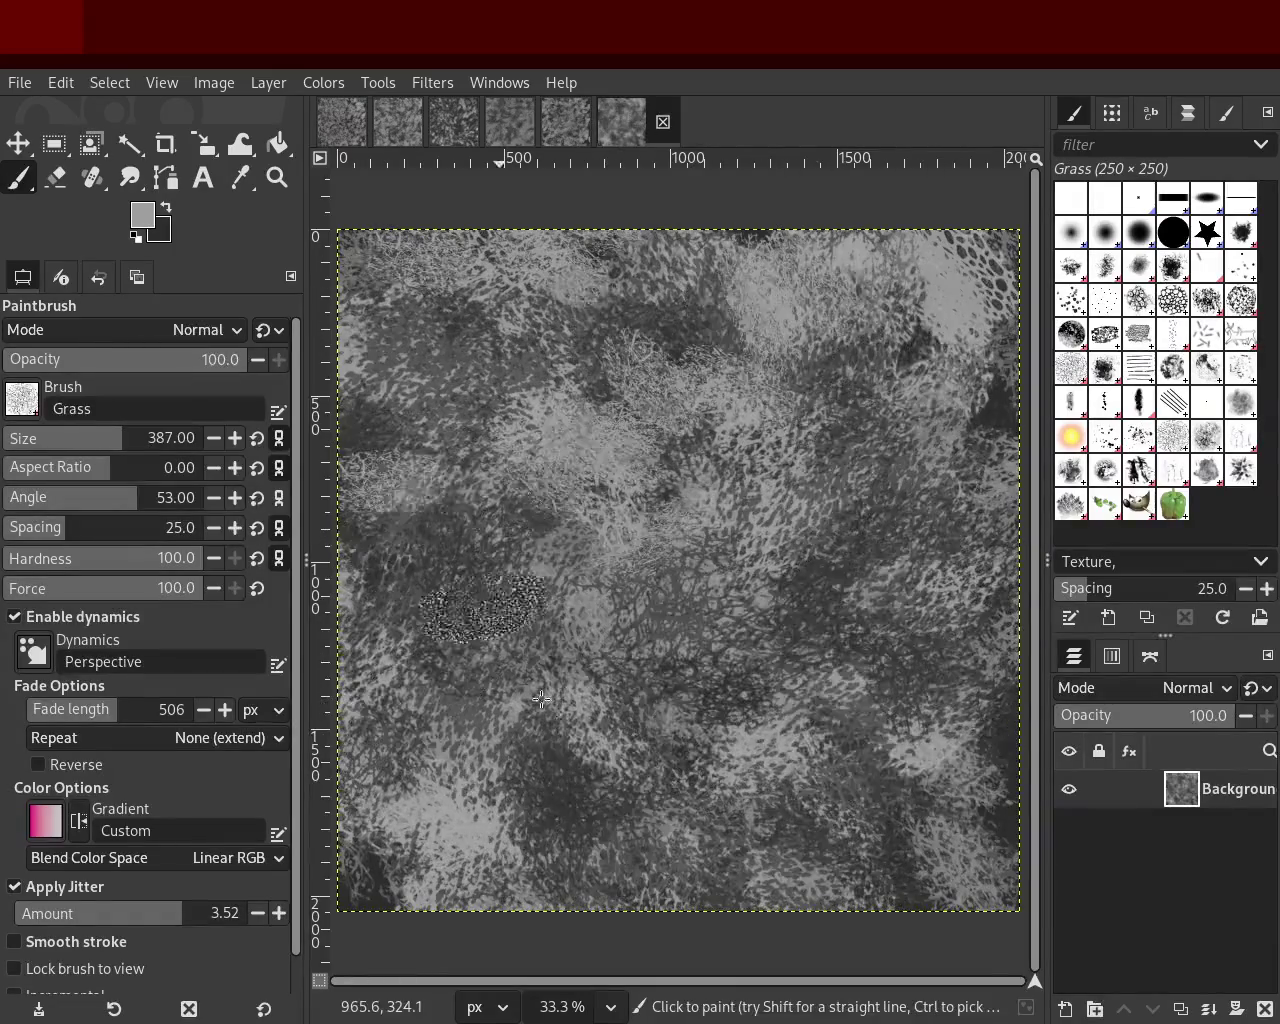
Step: Paint near-black grass strokes and undo all of them
ctrl+click(1005, 748)
mouse_move(1005, 748)
mouse_down()
mouse_move(840, 655)
mouse_move(692, 243)
mouse_move(814, 489)
mouse_move(813, 622)
mouse_up()
key(ctrl+z)
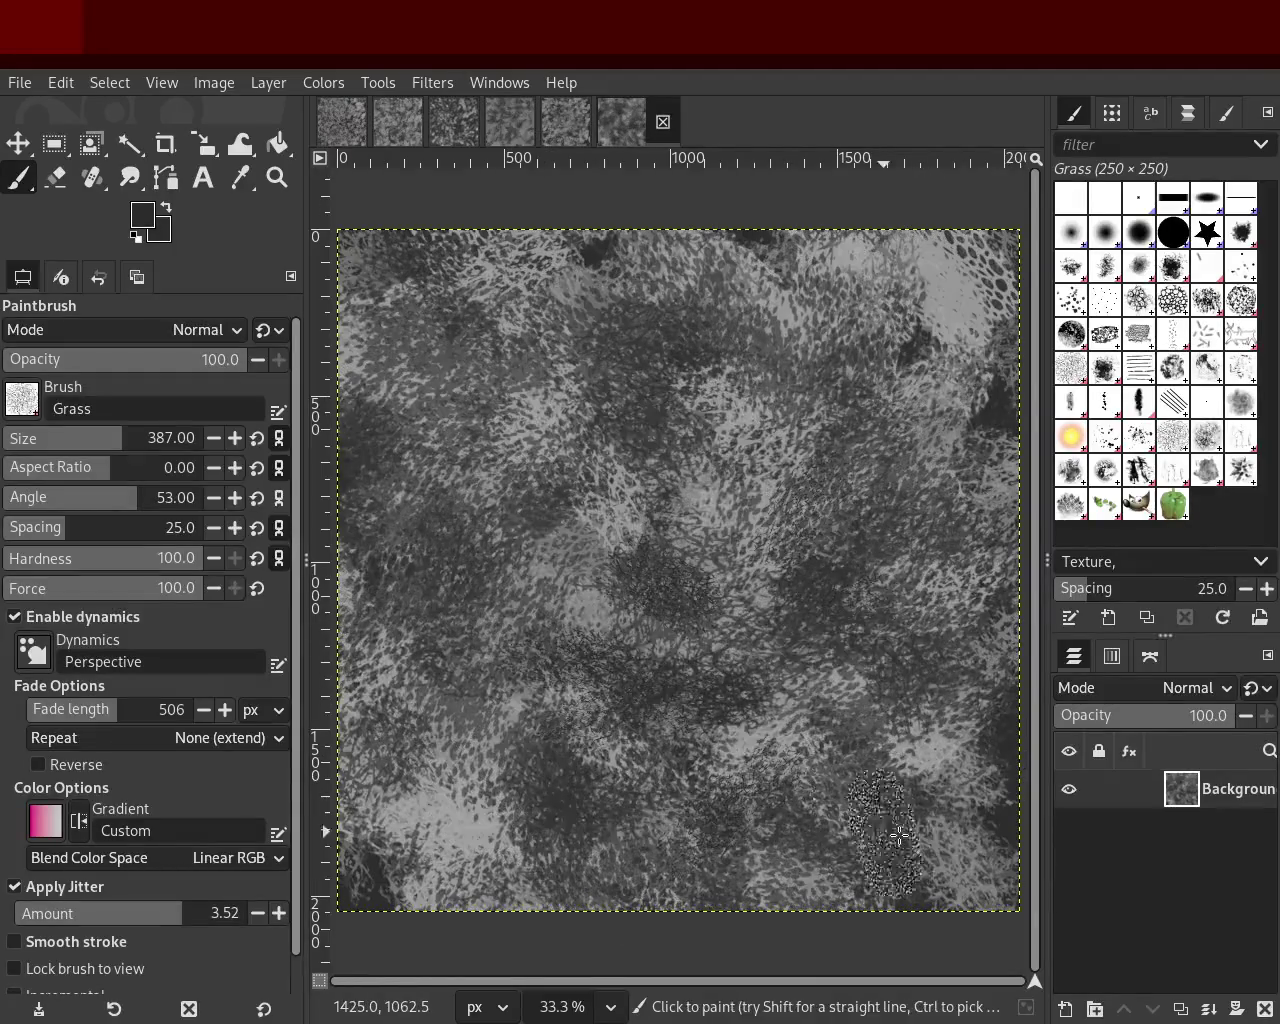
mouse_move(836, 786)
mouse_down()
mouse_move(771, 409)
mouse_move(328, 495)
mouse_move(704, 876)
mouse_move(812, 326)
mouse_move(775, 283)
mouse_move(505, 452)
mouse_move(444, 780)
mouse_move(897, 429)
mouse_move(569, 282)
mouse_move(770, 838)
mouse_up()
key(ctrl+z)
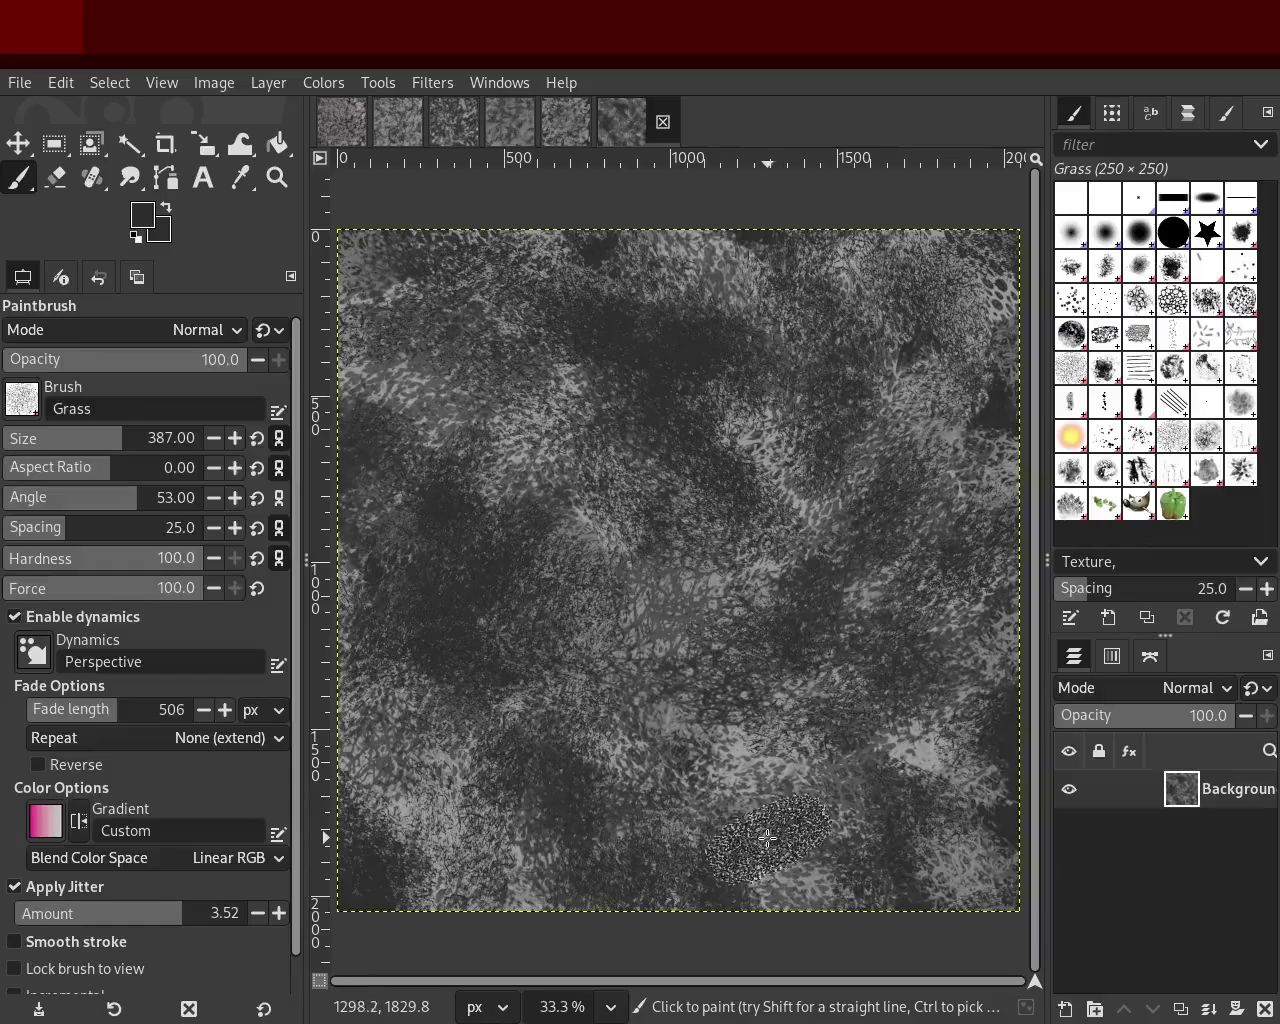
key(ctrl+z)
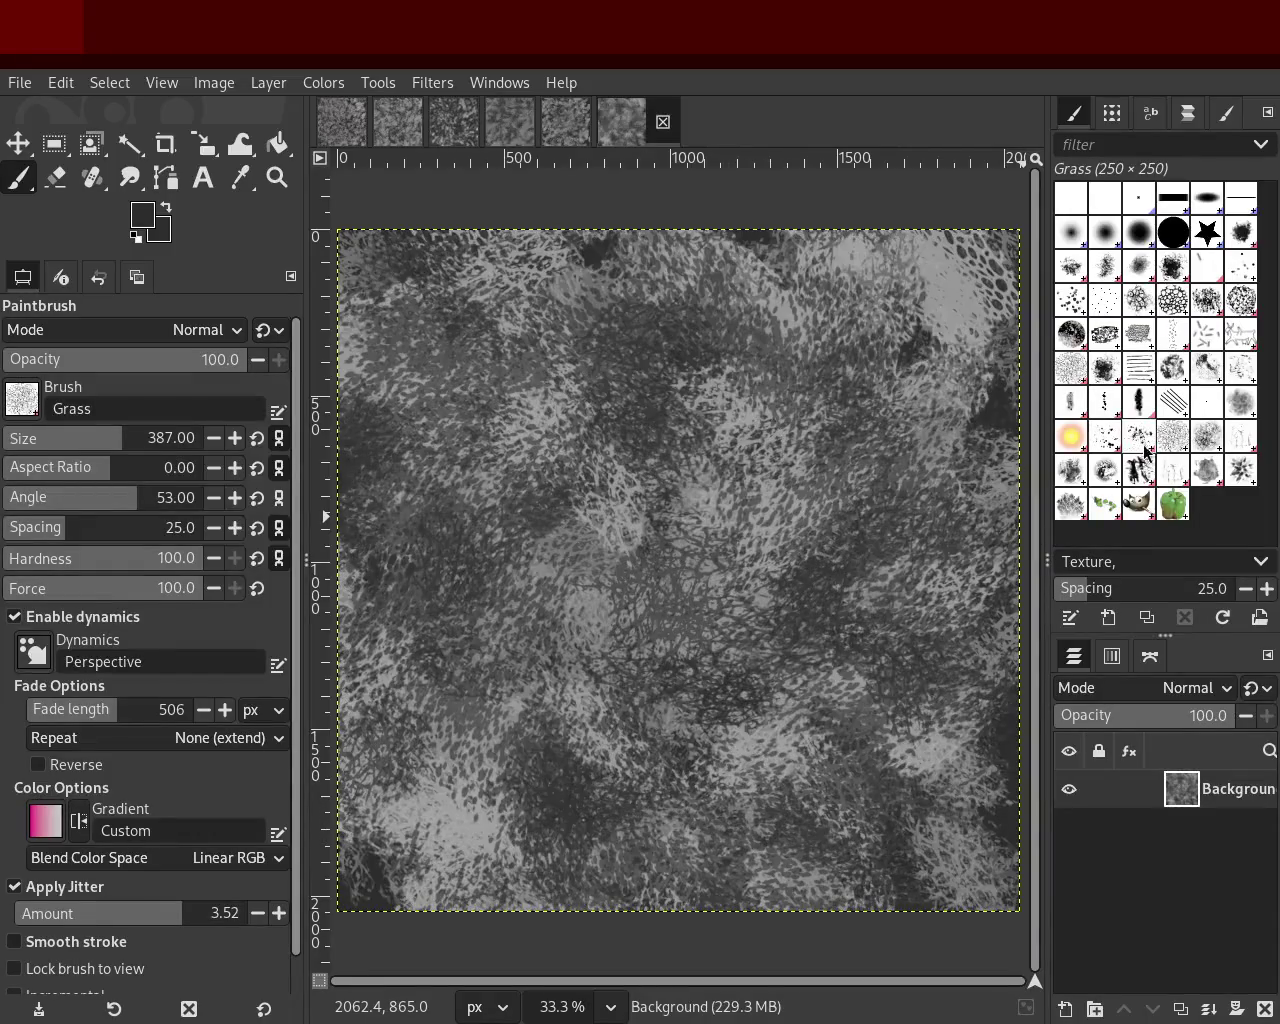
Step: Test Sponge 01 and Grass strokes, undo them, and widen the brushes and layers panels
click(1181, 450)
mouse_move(785, 351)
mouse_down()
mouse_move(553, 802)
mouse_move(422, 488)
mouse_move(727, 517)
mouse_move(803, 629)
mouse_up()
key(ctrl+z)
click(1071, 403)
mouse_move(874, 370)
mouse_down()
mouse_move(474, 858)
mouse_move(922, 498)
mouse_move(555, 488)
mouse_move(674, 454)
mouse_move(754, 697)
mouse_move(730, 780)
mouse_up()
key(ctrl+z)
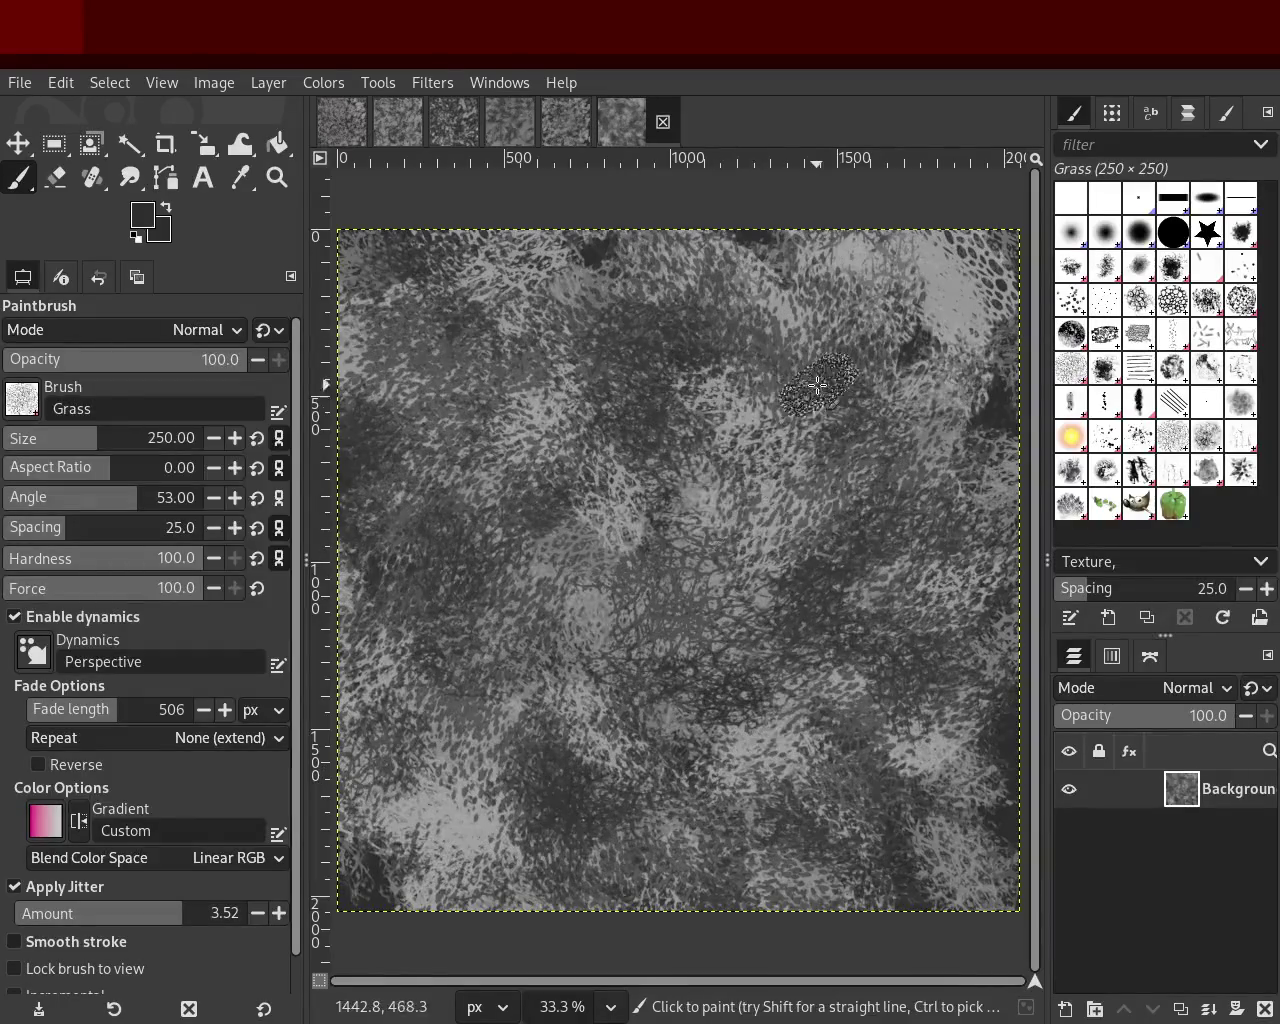
drag(1046, 430, 1011, 437)
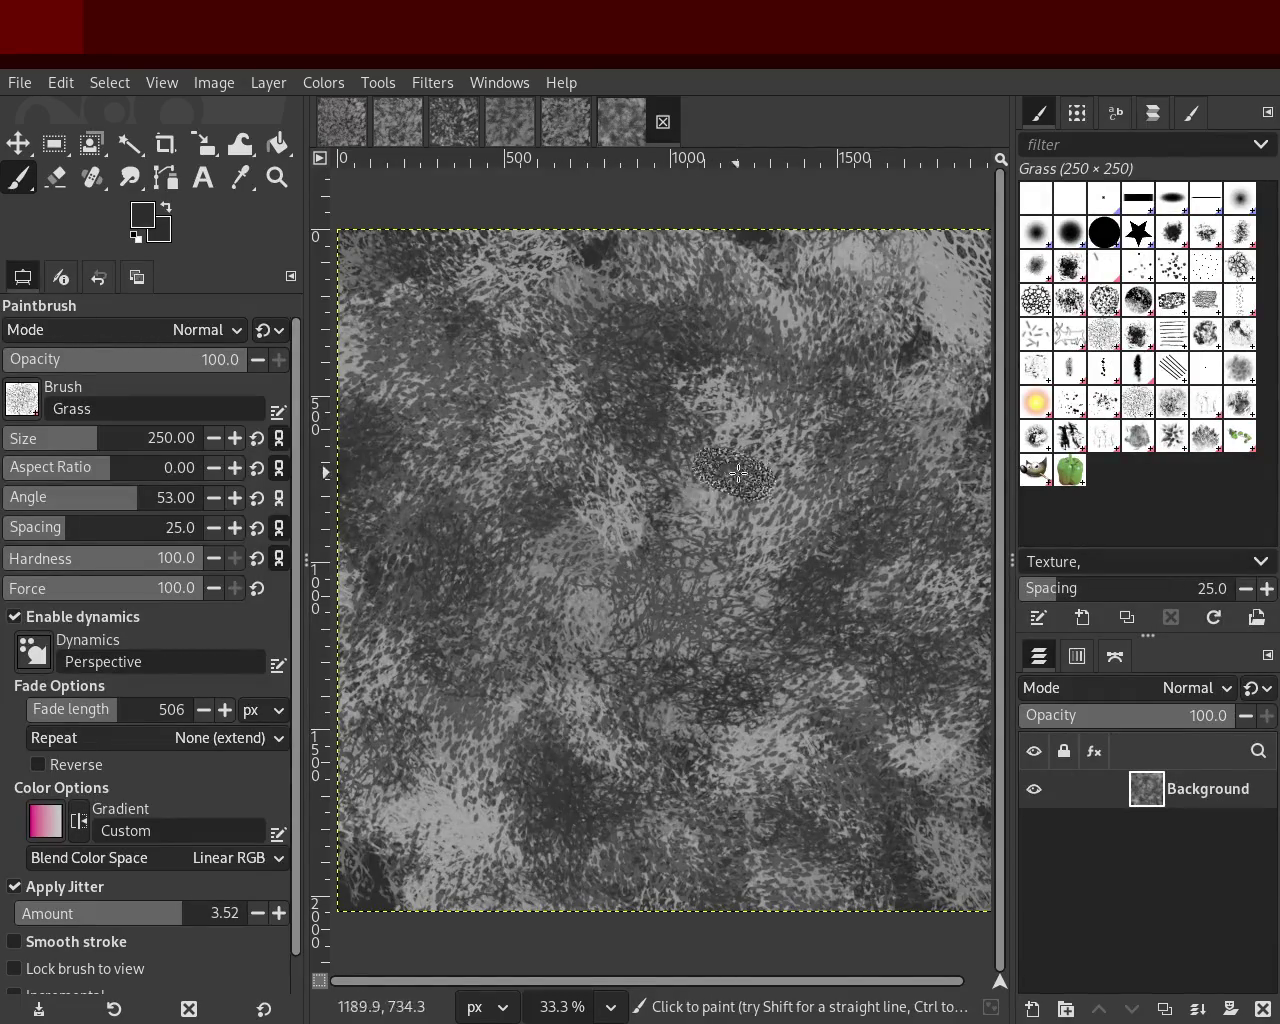
click(1040, 345)
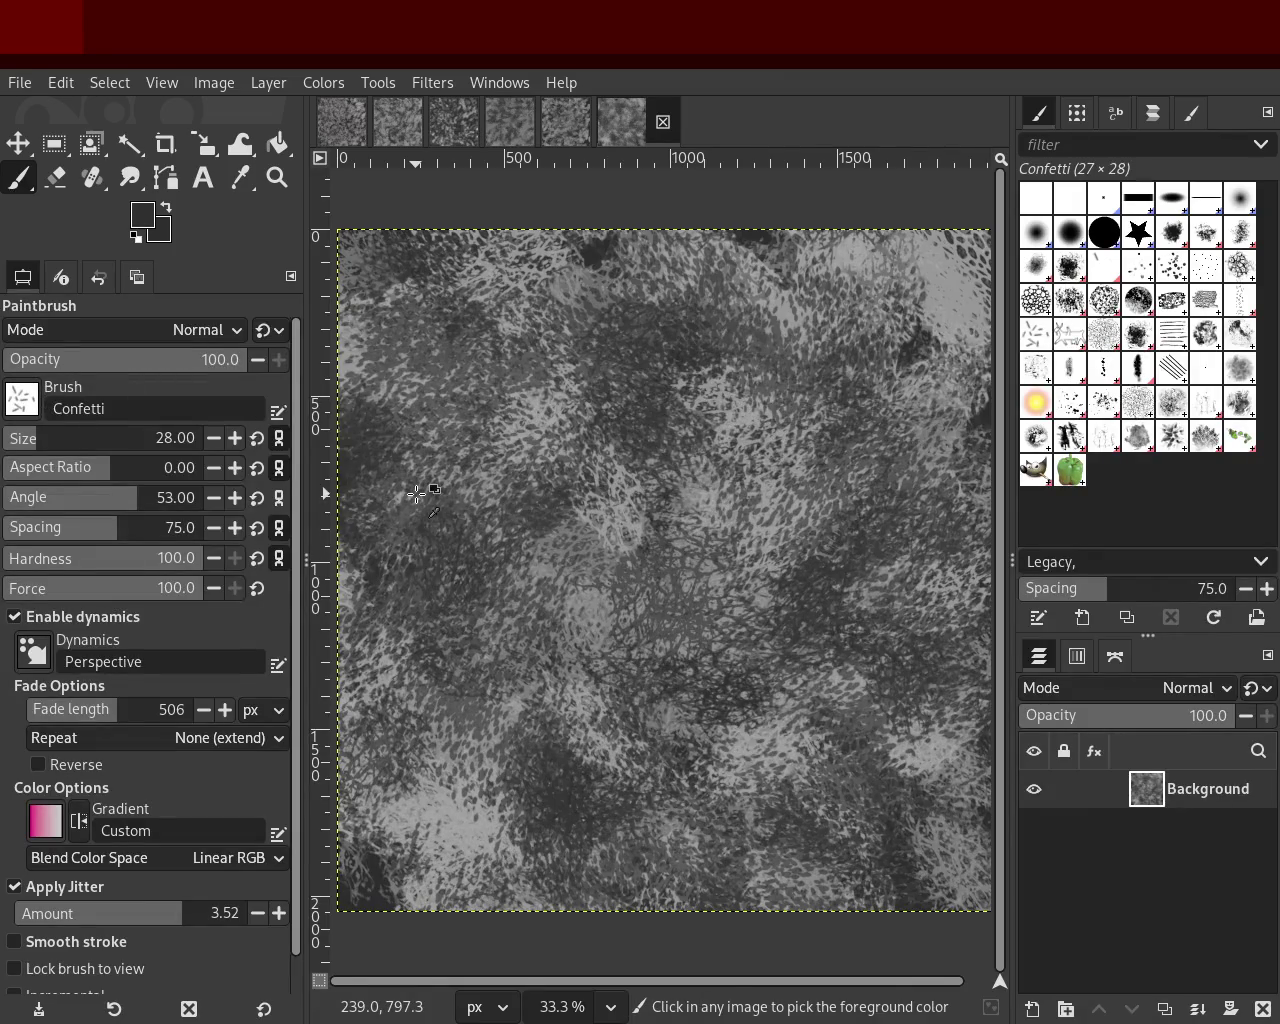
Step: Compare earlier texture versions, then try Grunge 01 strokes and undo them
key(ctrl+z)
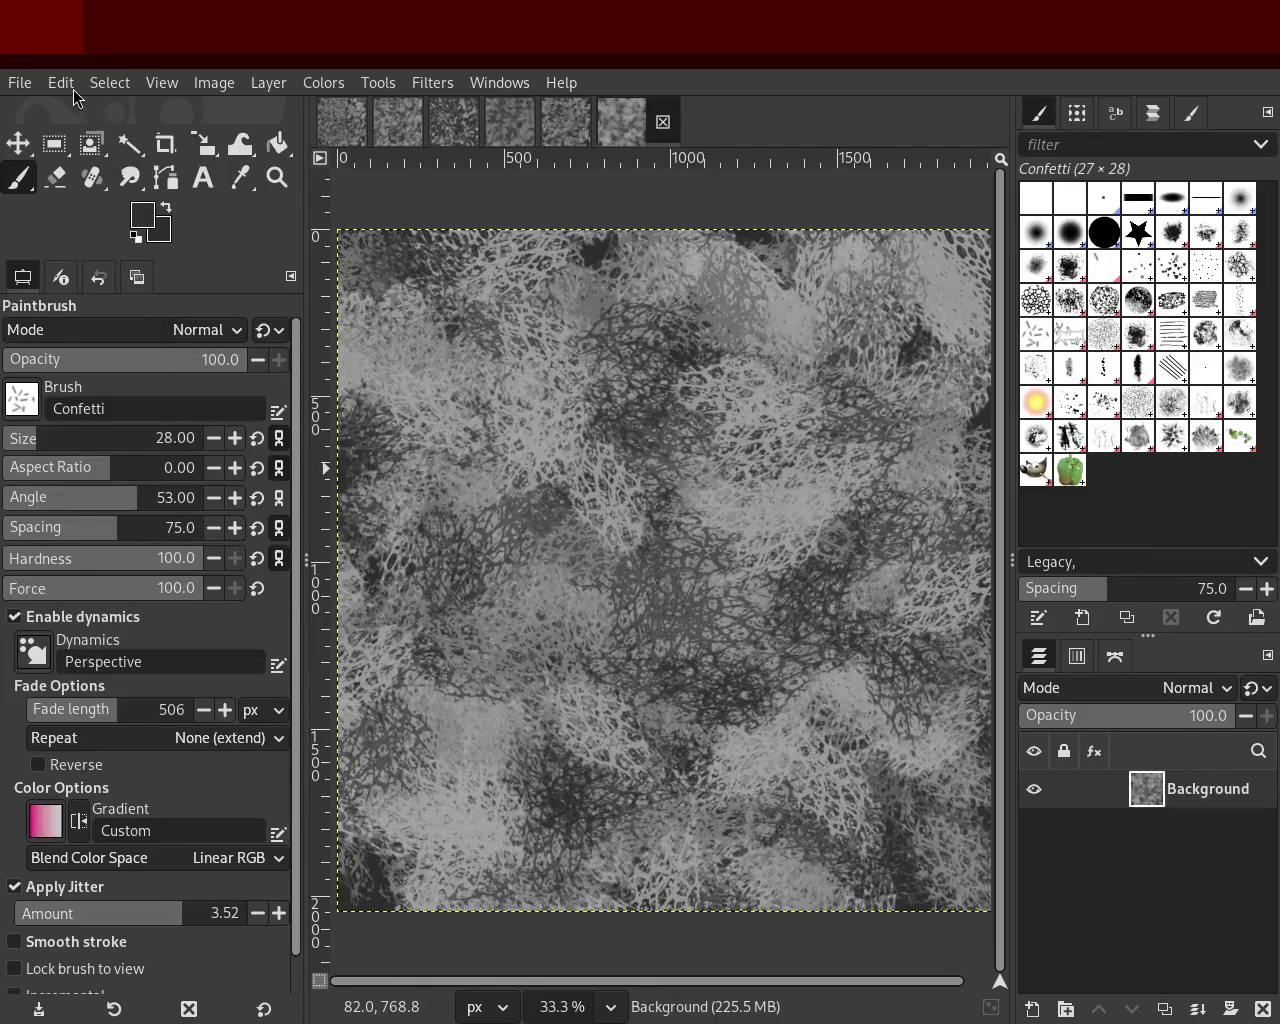
key(ctrl+y)
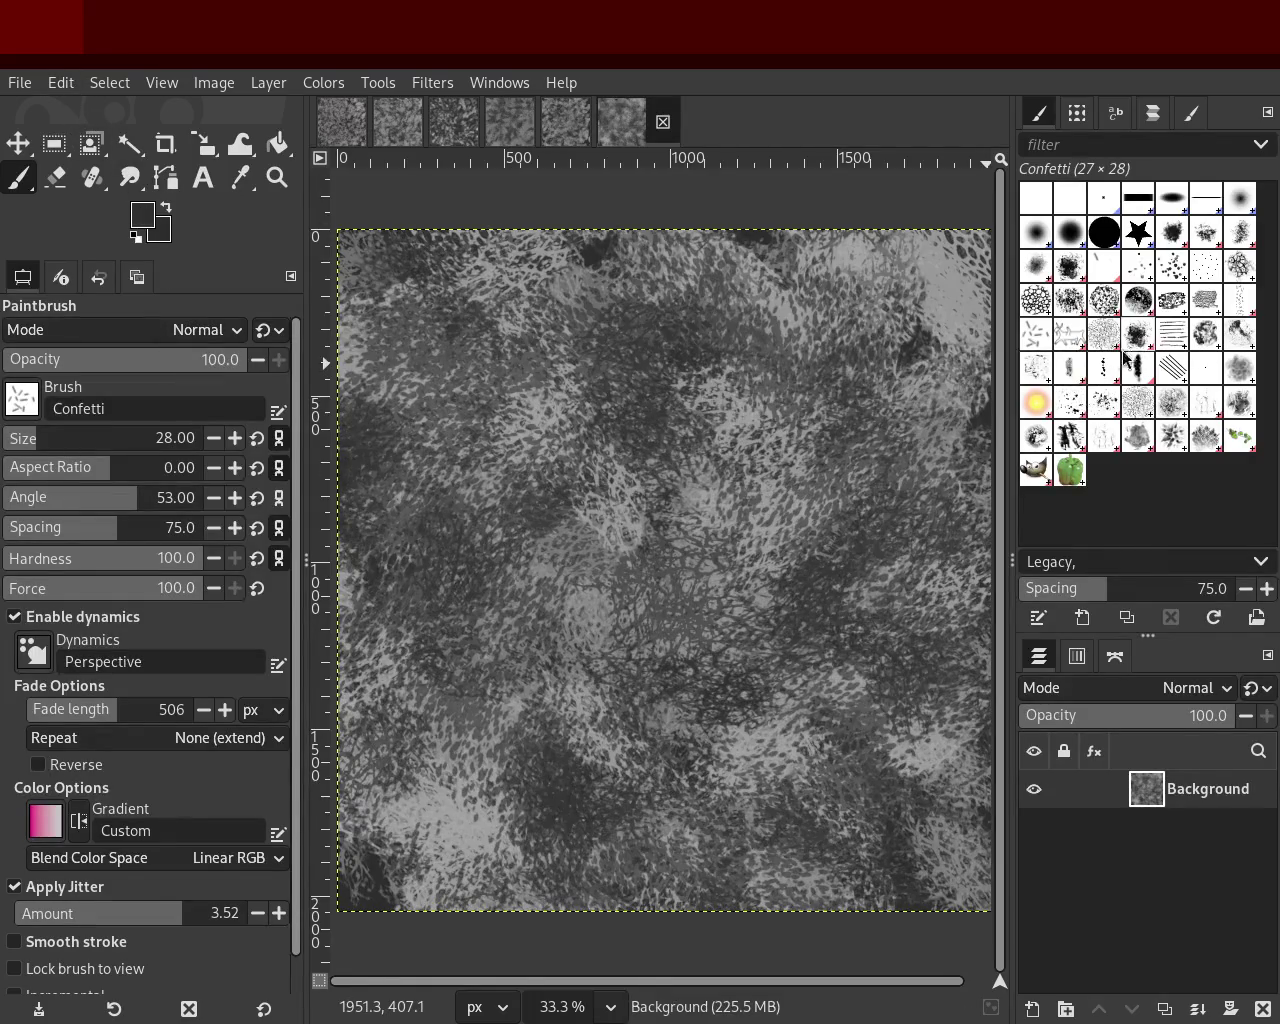
click(1136, 335)
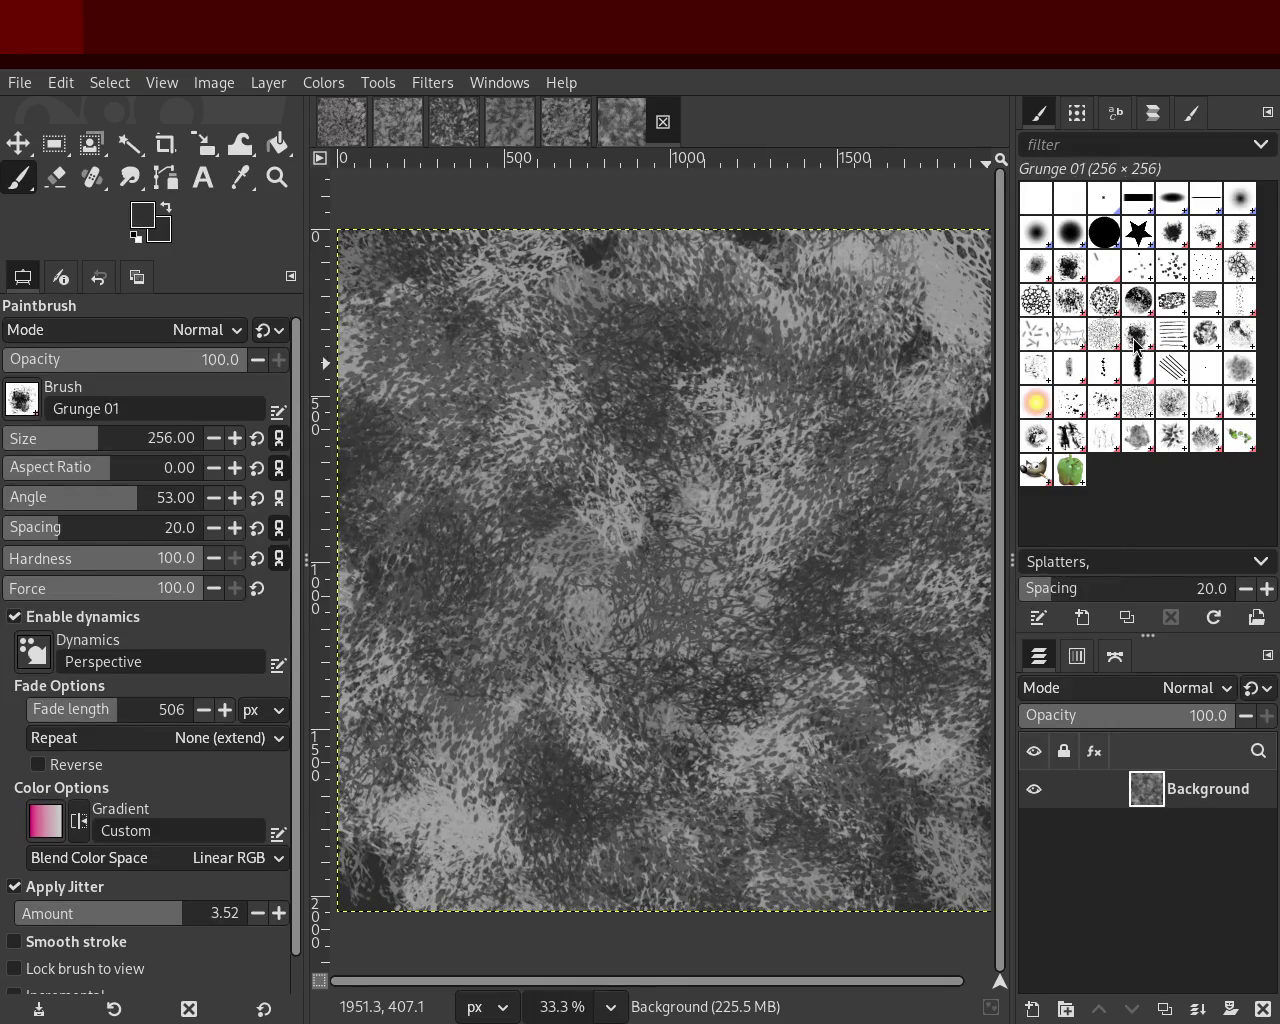
mouse_move(679, 348)
mouse_down()
mouse_move(877, 465)
mouse_move(882, 266)
mouse_move(651, 799)
mouse_move(894, 543)
mouse_move(660, 595)
mouse_move(834, 326)
mouse_move(802, 722)
mouse_move(849, 613)
mouse_move(745, 606)
mouse_move(795, 485)
mouse_move(730, 659)
mouse_move(549, 493)
mouse_move(578, 747)
mouse_up()
key(ctrl+z)
key(ctrl+z)
mouse_move(817, 533)
mouse_down()
mouse_move(790, 805)
mouse_move(644, 573)
mouse_up()
key(ctrl+z)
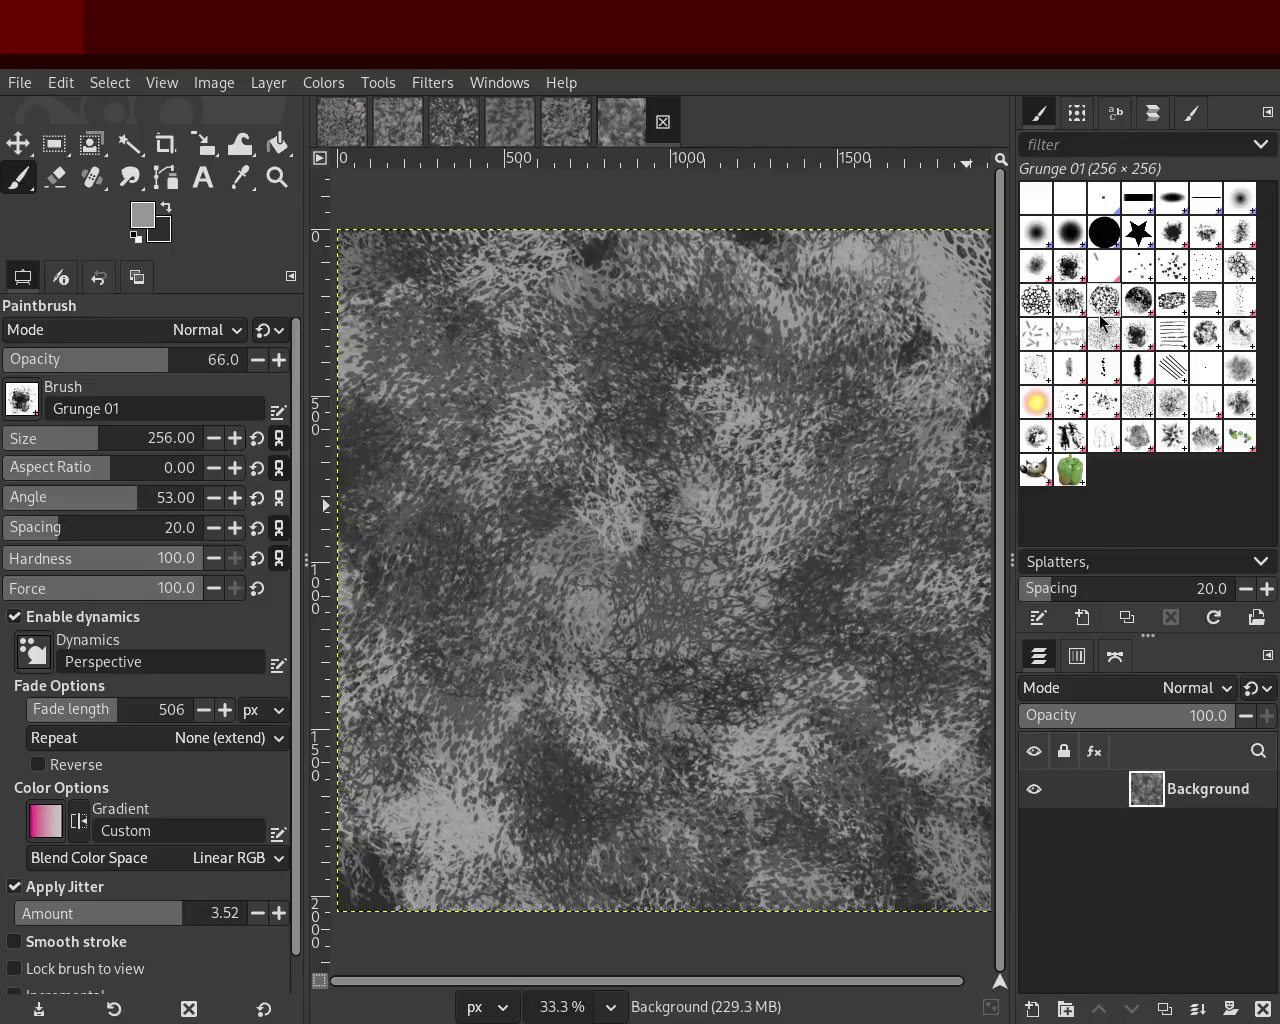
Step: Set Confetti to size 295, undo a trial stroke, and sample a dark grey
click(1041, 346)
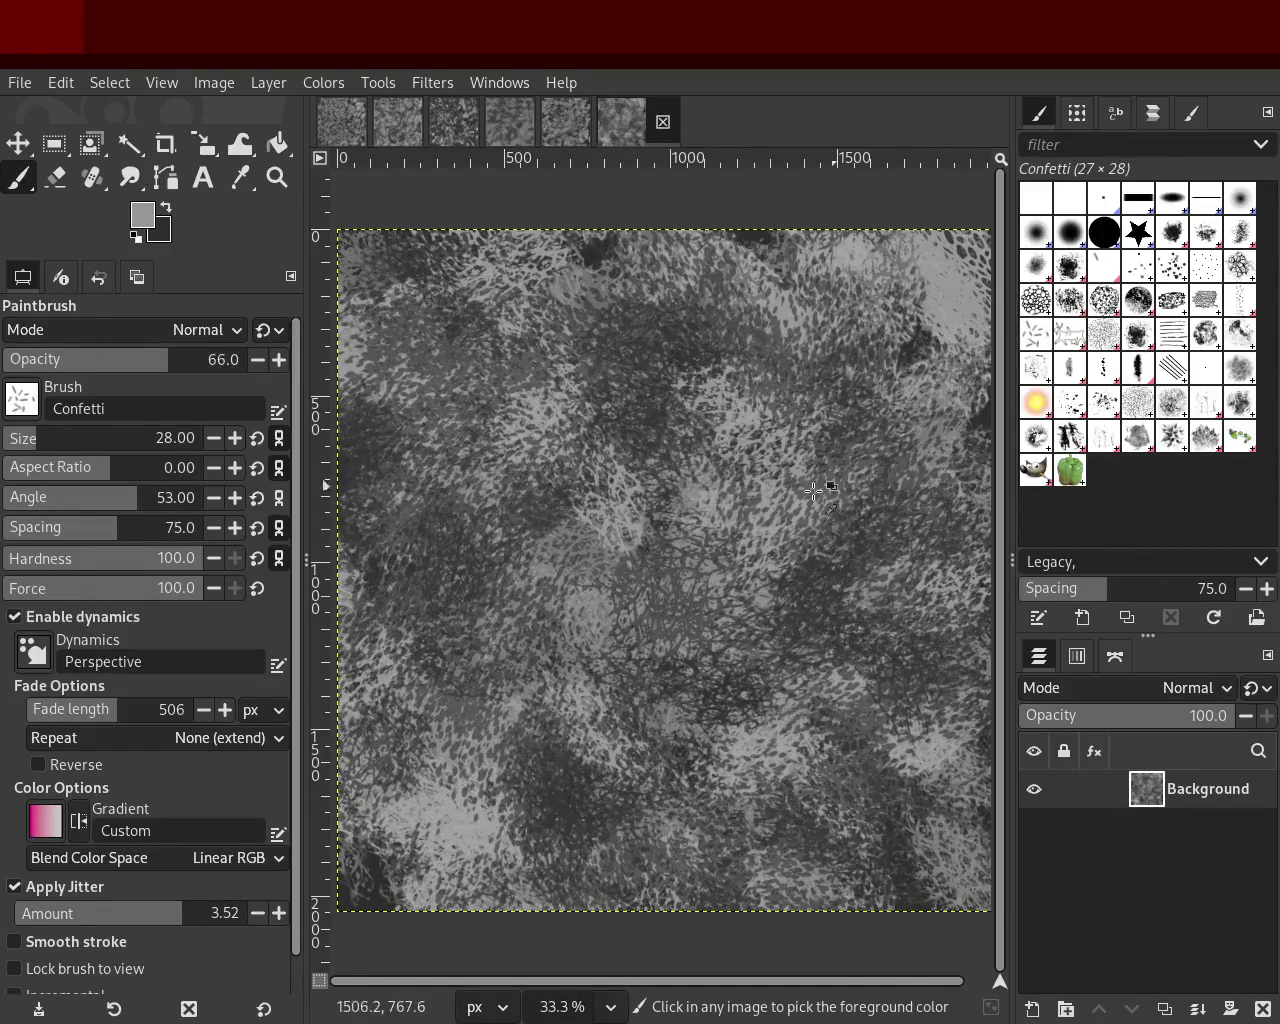
drag(96, 446, 104, 446)
mouse_move(645, 408)
mouse_down()
mouse_move(717, 591)
mouse_move(693, 383)
mouse_move(543, 589)
mouse_up()
key(ctrl+z)
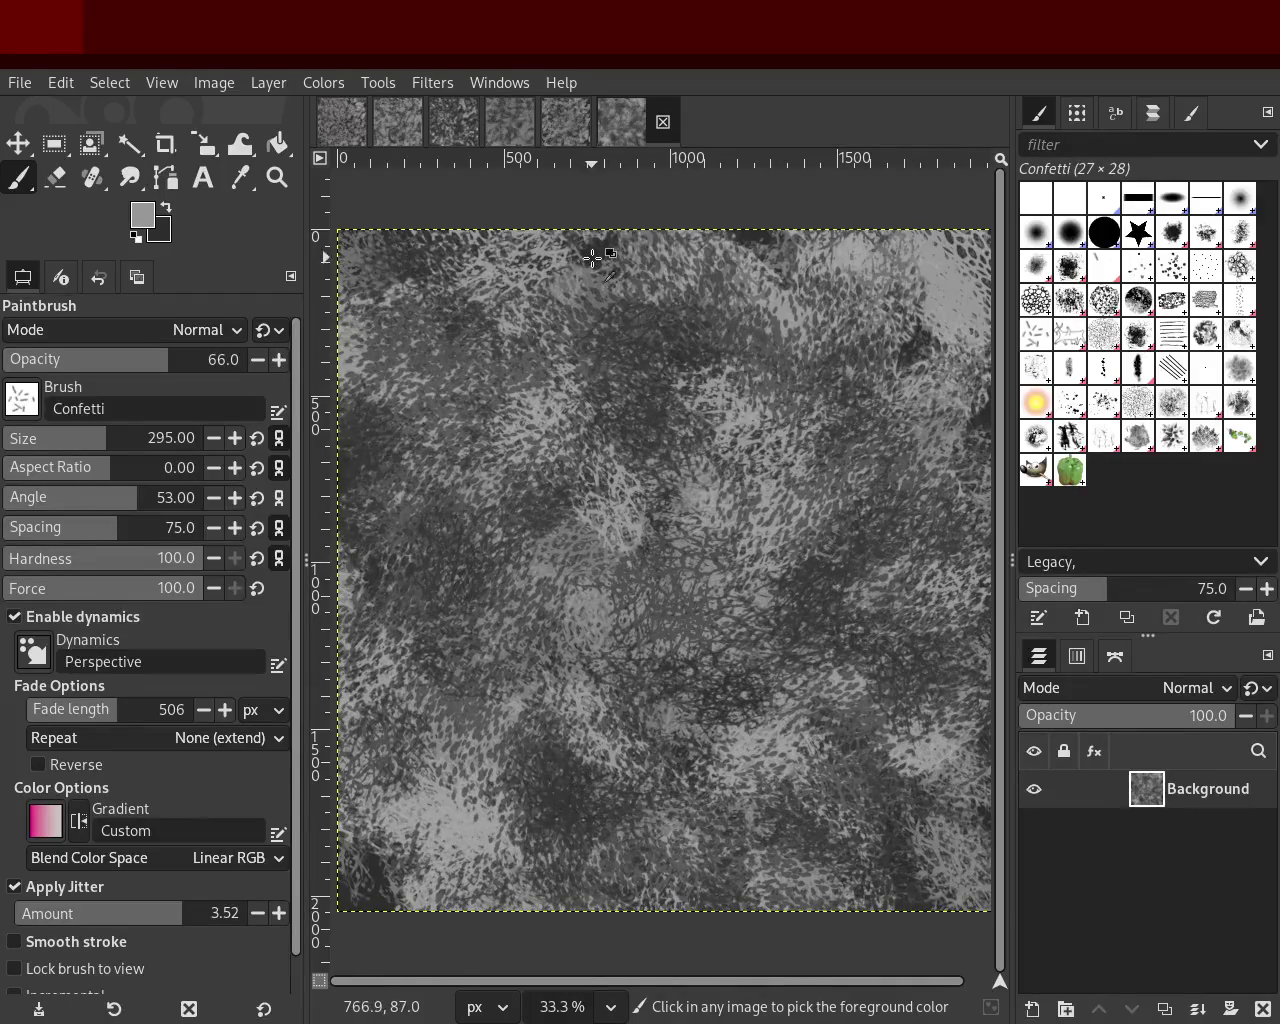
ctrl+click(593, 259)
Step: Scatter dark-grey confetti marks across the bottom, centre and upper areas
mouse_move(728, 676)
mouse_down()
mouse_move(755, 347)
mouse_move(838, 372)
mouse_move(786, 739)
mouse_move(535, 807)
mouse_move(672, 629)
mouse_move(500, 806)
mouse_move(337, 875)
mouse_move(501, 853)
mouse_move(416, 769)
mouse_move(446, 807)
mouse_move(550, 872)
mouse_move(557, 829)
mouse_move(628, 873)
mouse_up()
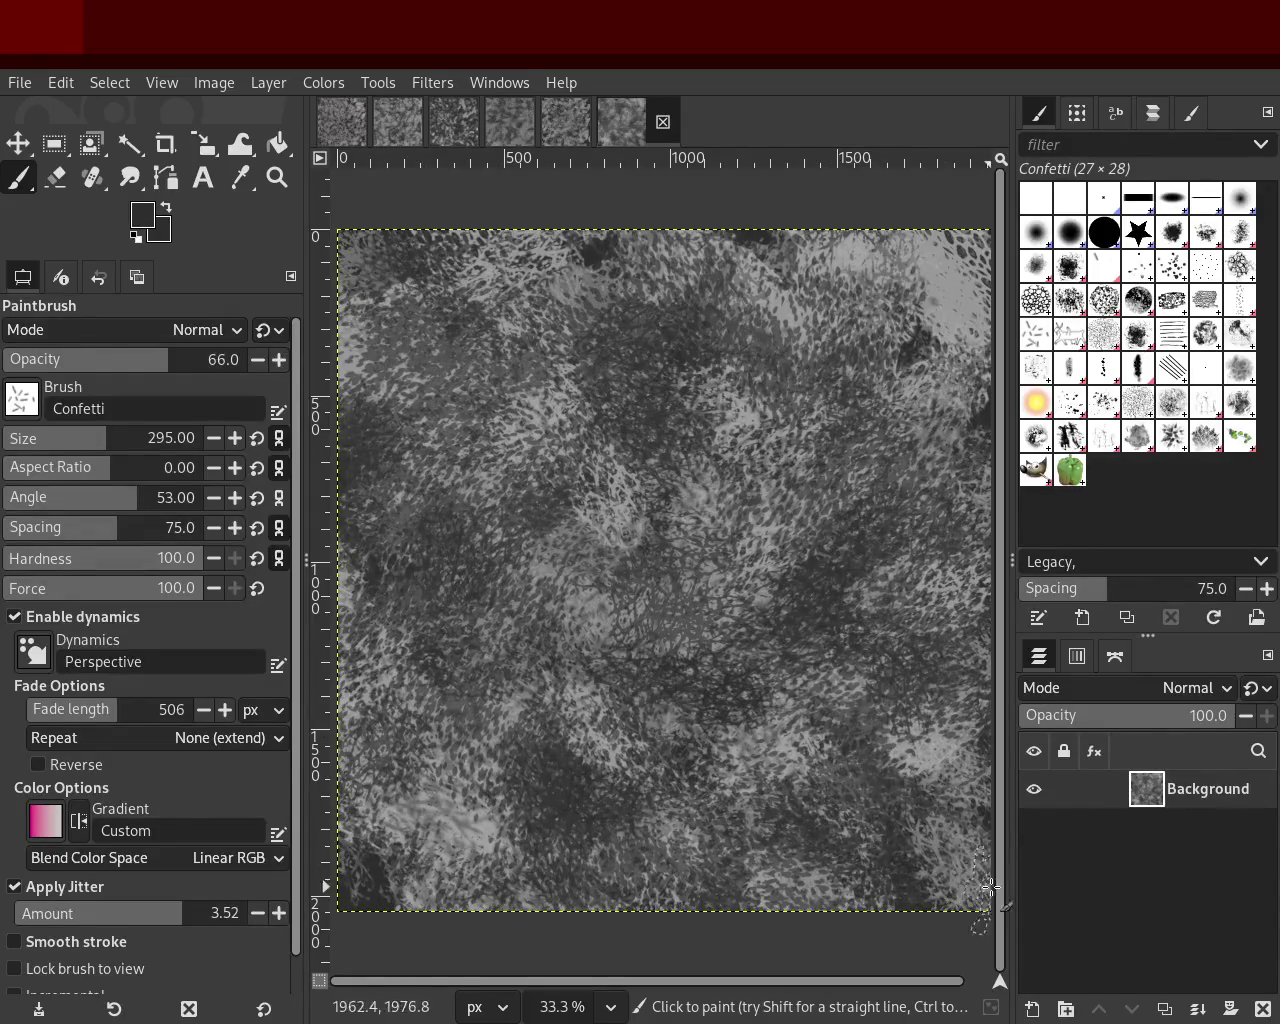
mouse_move(484, 422)
mouse_down()
mouse_move(408, 436)
mouse_move(465, 264)
mouse_move(859, 323)
mouse_move(932, 304)
mouse_move(987, 255)
mouse_move(916, 351)
mouse_move(773, 478)
mouse_move(297, 283)
mouse_up()
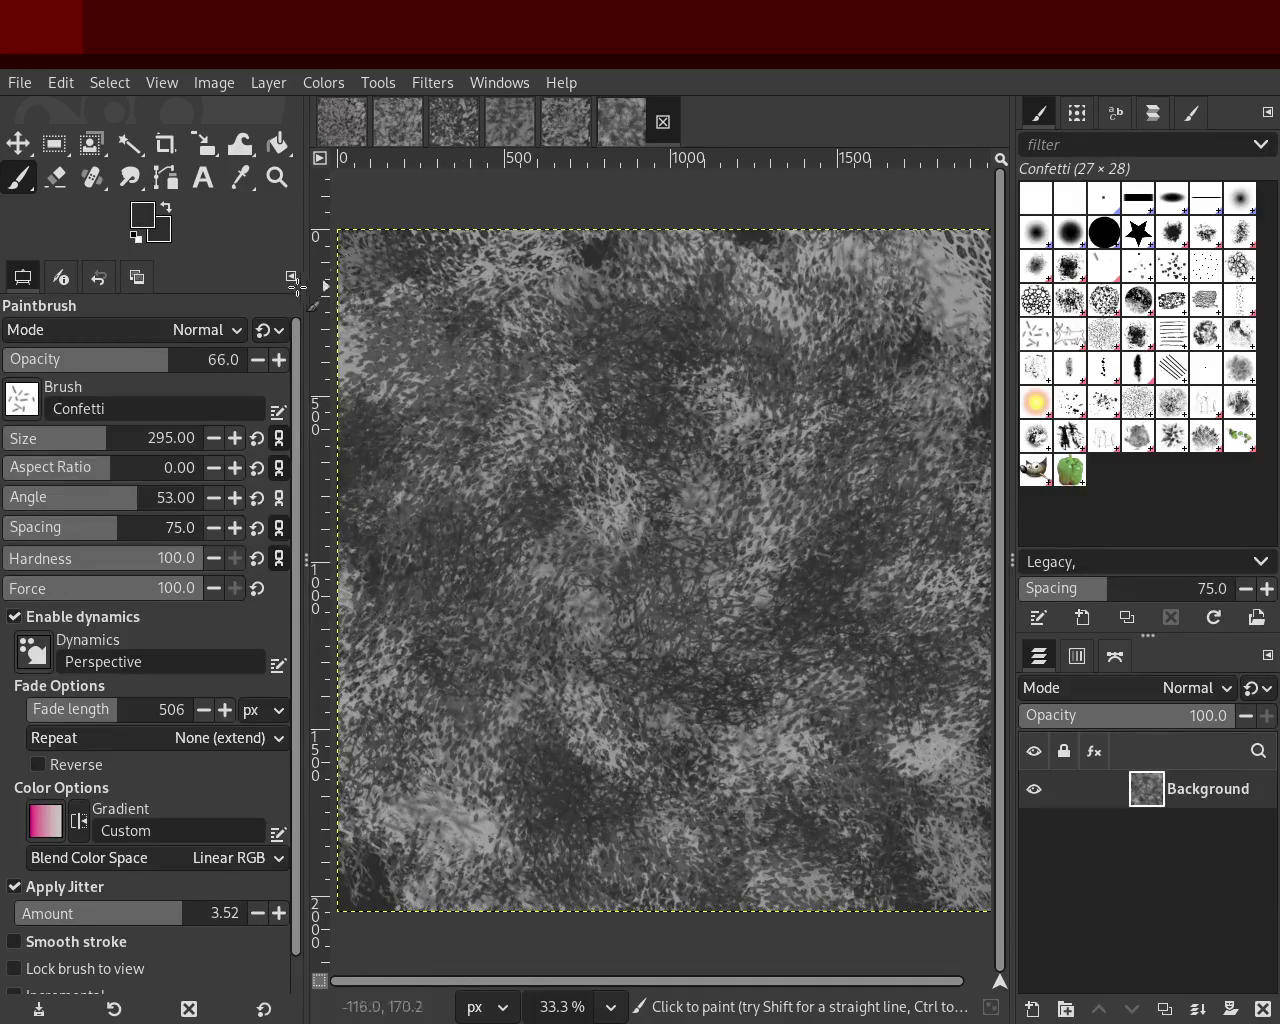
mouse_move(418, 797)
mouse_down()
mouse_move(371, 830)
mouse_move(780, 870)
mouse_move(575, 545)
mouse_move(708, 340)
mouse_move(963, 356)
mouse_move(160, 540)
mouse_up()
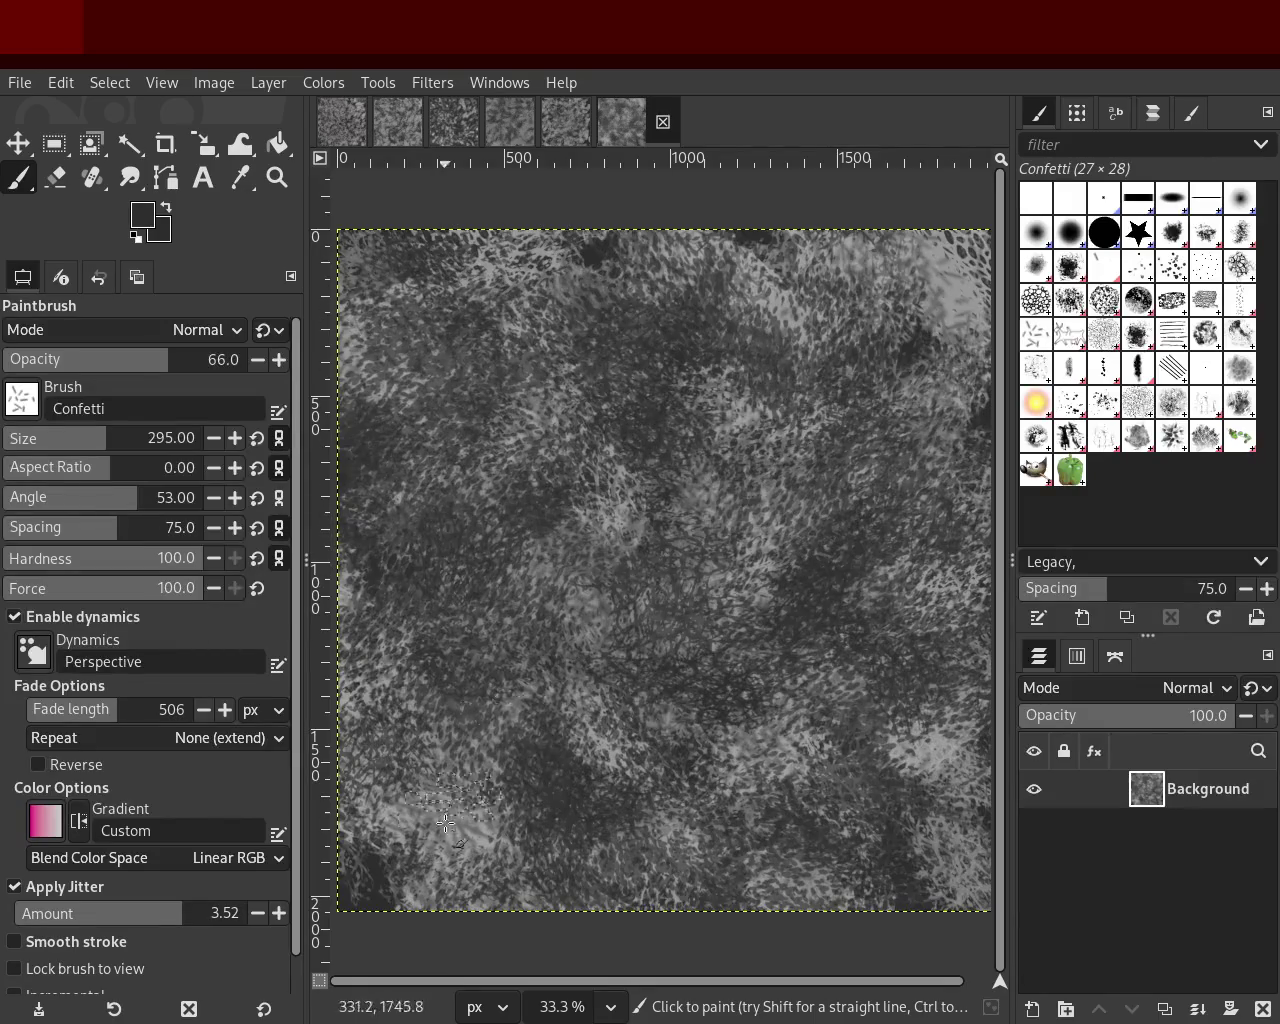
mouse_move(265, 883)
mouse_down()
mouse_move(386, 843)
mouse_move(786, 843)
mouse_up()
mouse_move(974, 799)
mouse_down()
mouse_move(770, 640)
mouse_move(795, 465)
mouse_move(747, 296)
mouse_up()
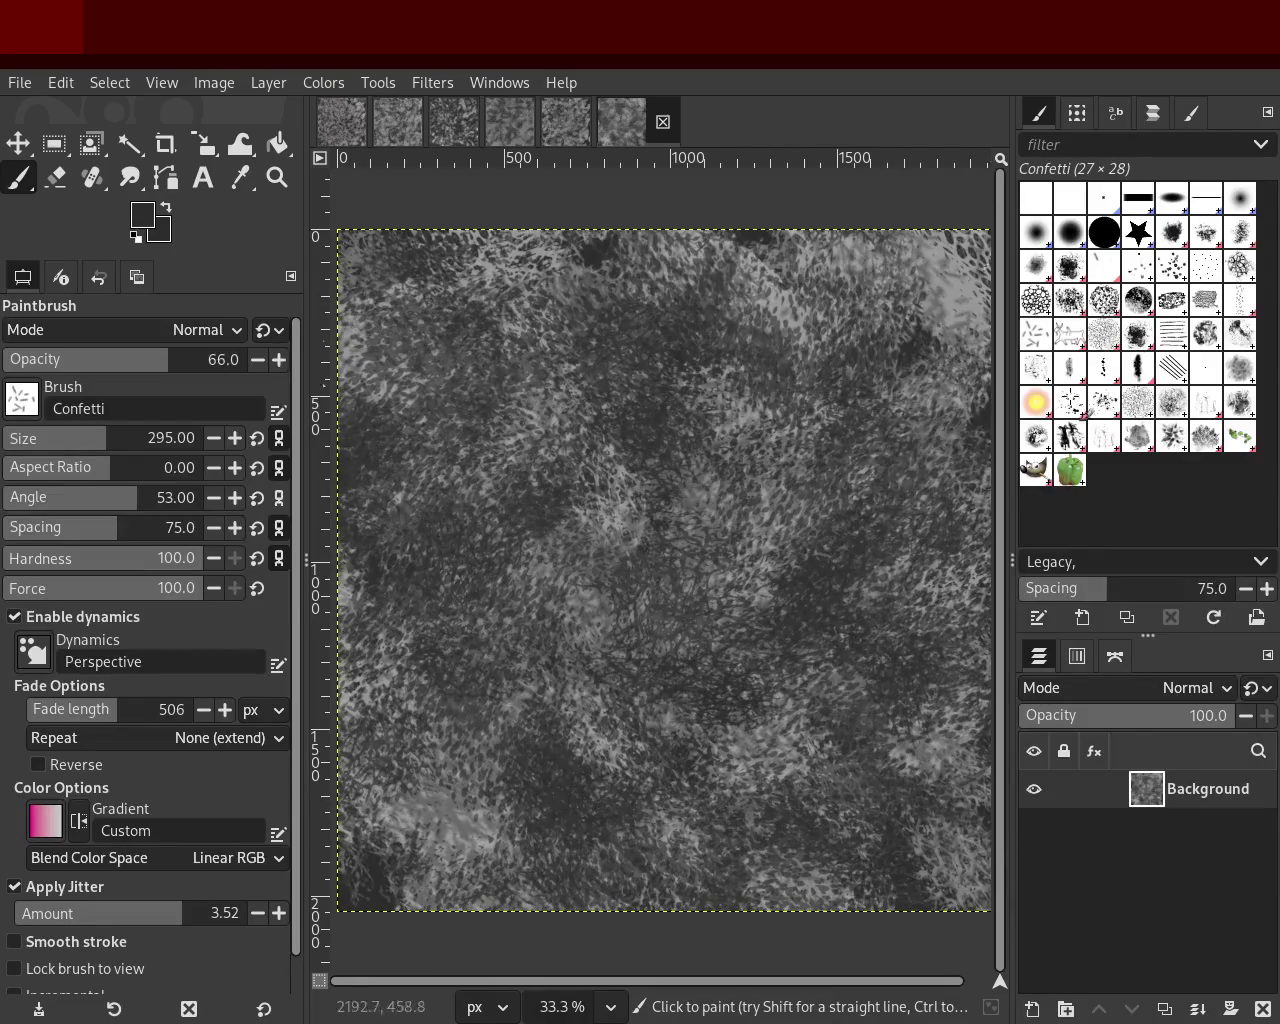
drag(549, 240, 220, 316)
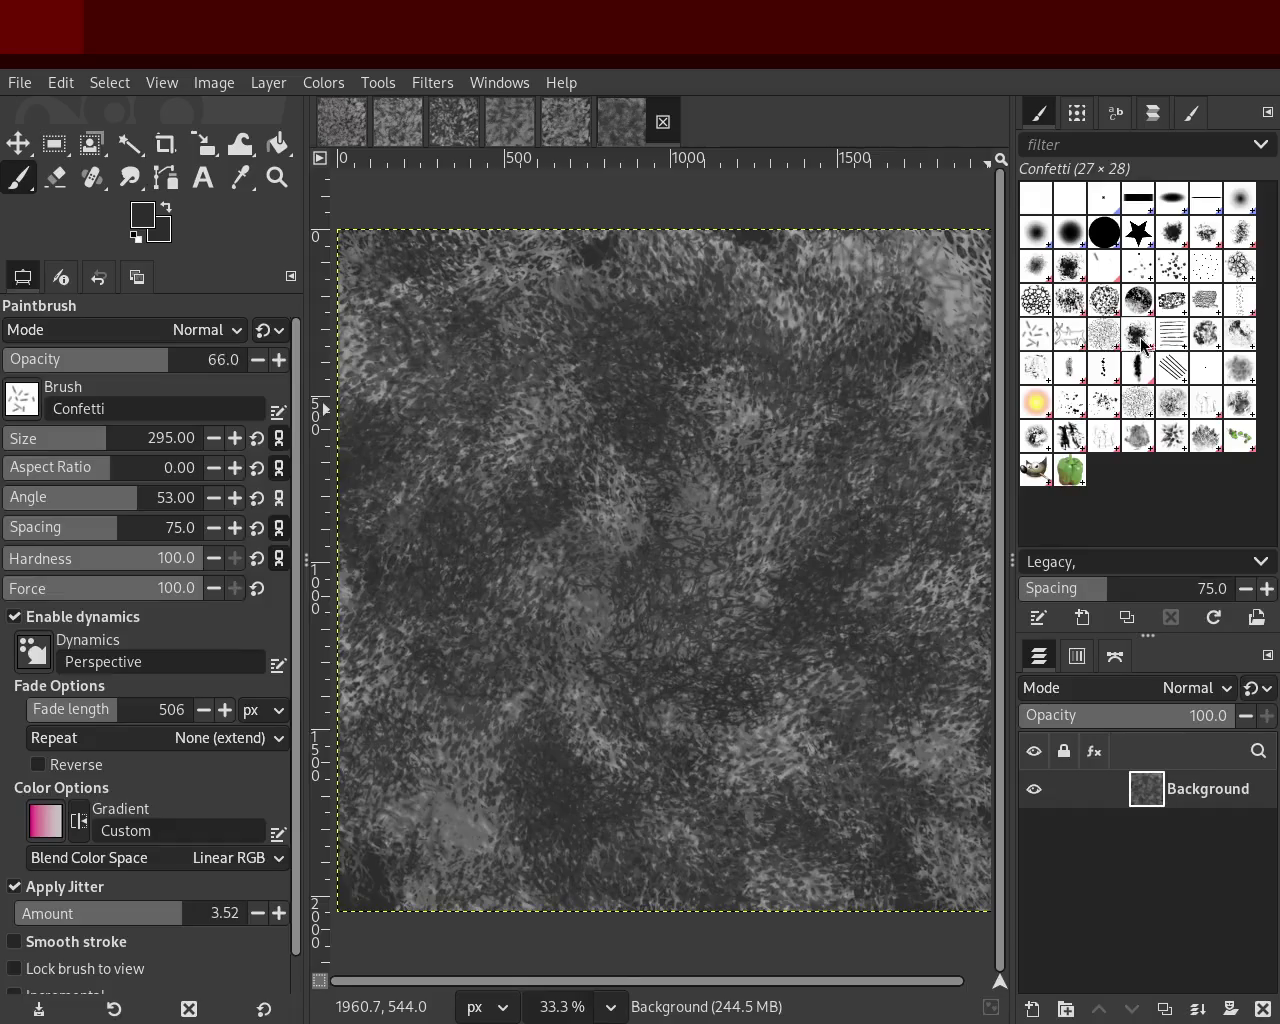
Step: Set Charcoal 03 to size 487 and try diagonal strokes, undoing them
click(1240, 305)
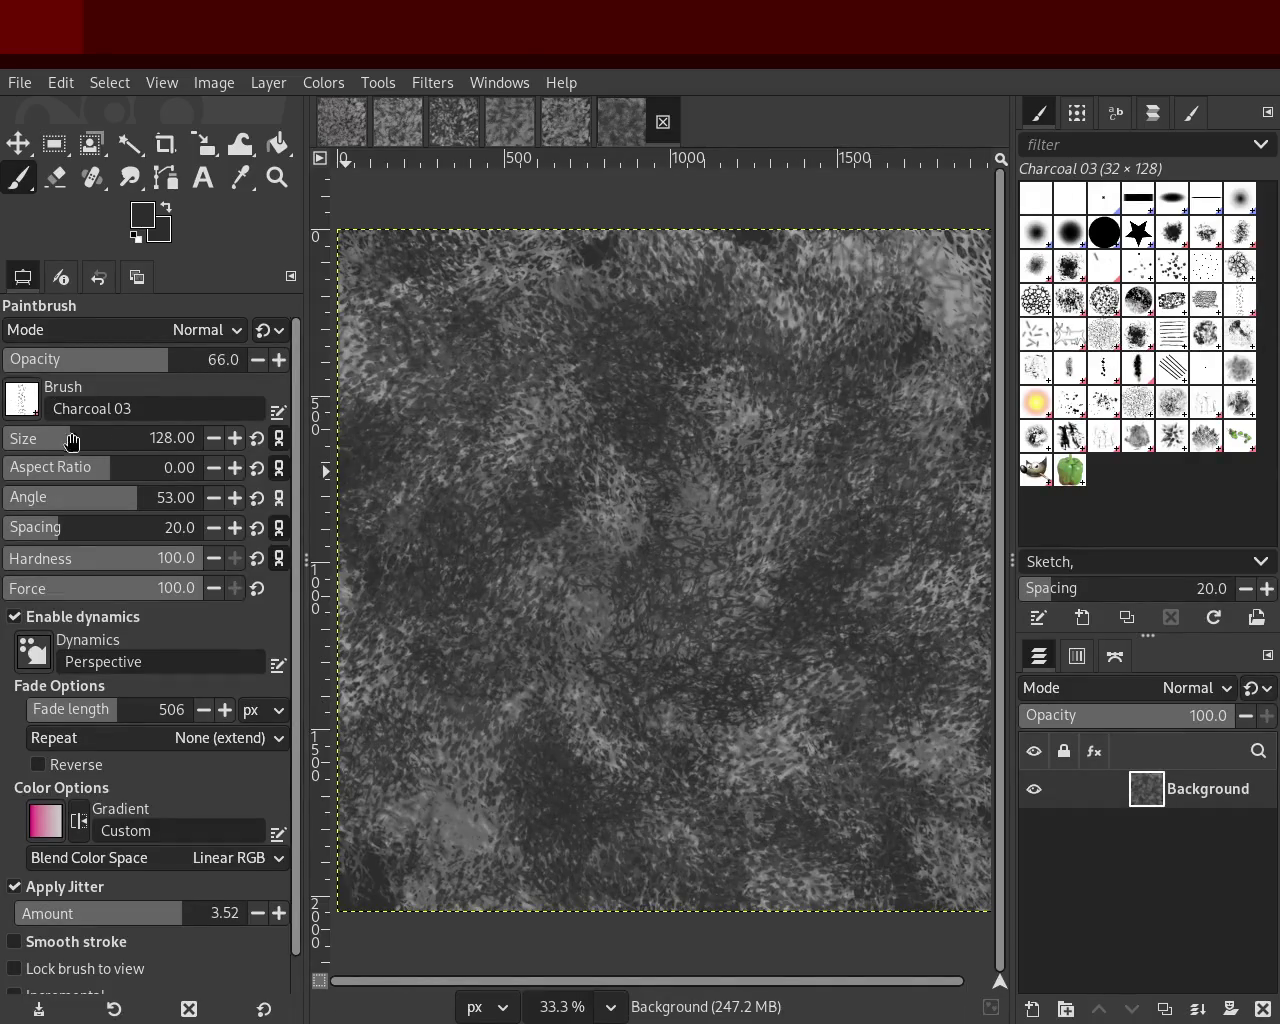
drag(71, 439, 137, 439)
mouse_move(958, 318)
mouse_down()
mouse_move(634, 762)
mouse_move(716, 357)
mouse_move(817, 458)
mouse_up()
key(ctrl+z)
mouse_move(580, 400)
mouse_down()
mouse_move(386, 522)
mouse_move(491, 260)
mouse_move(828, 459)
mouse_move(741, 747)
mouse_up()
key(ctrl+z)
Step: Paint charcoal strokes in tones sampled from the texture, undoing the lower-middle one
drag(704, 274, 799, 681)
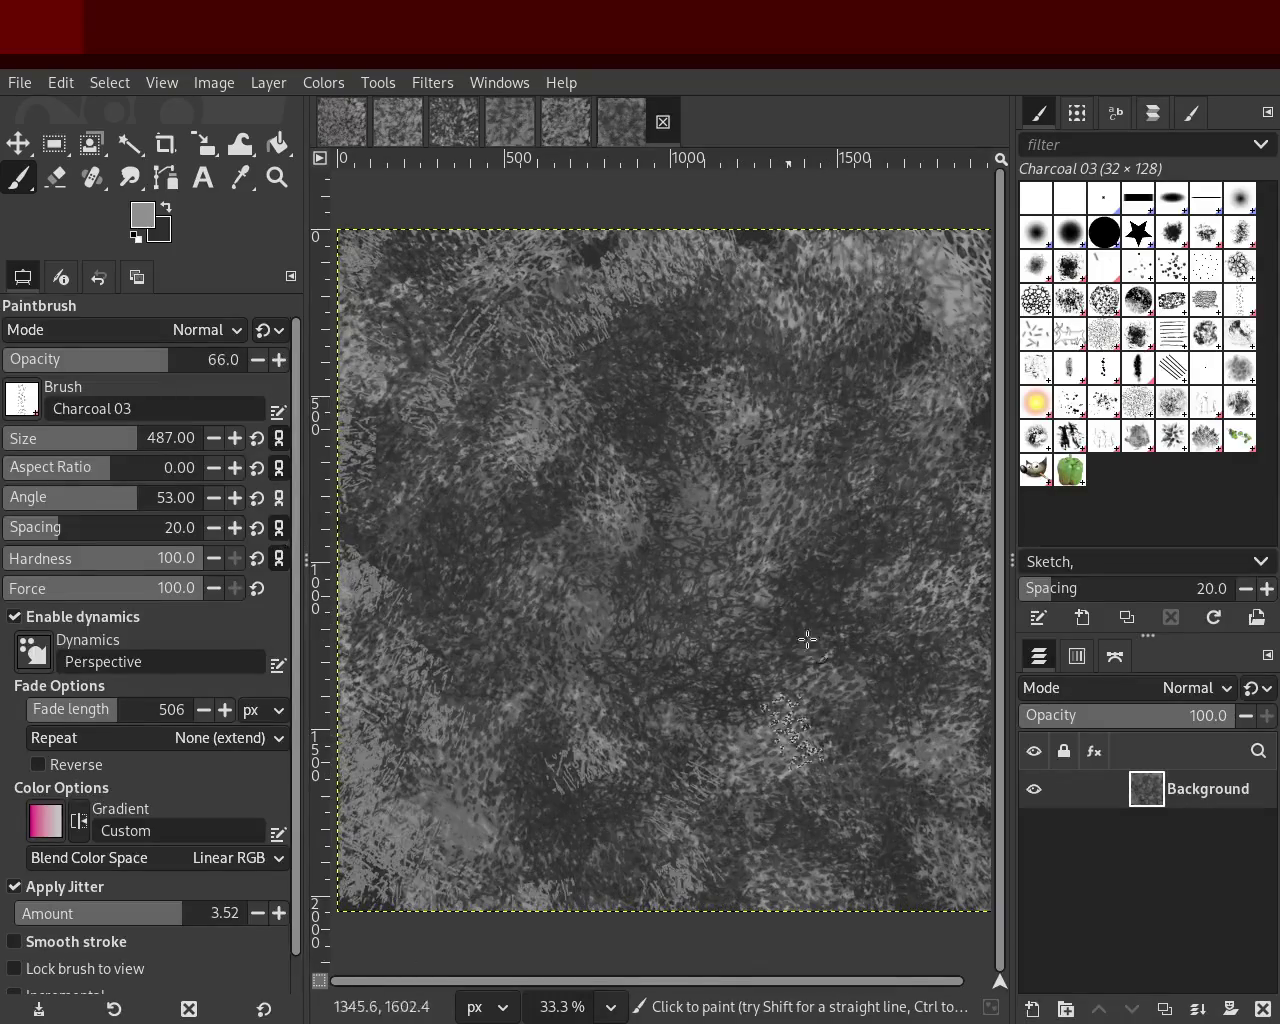
drag(580, 354, 757, 914)
ctrl+click(634, 429)
drag(560, 370, 616, 735)
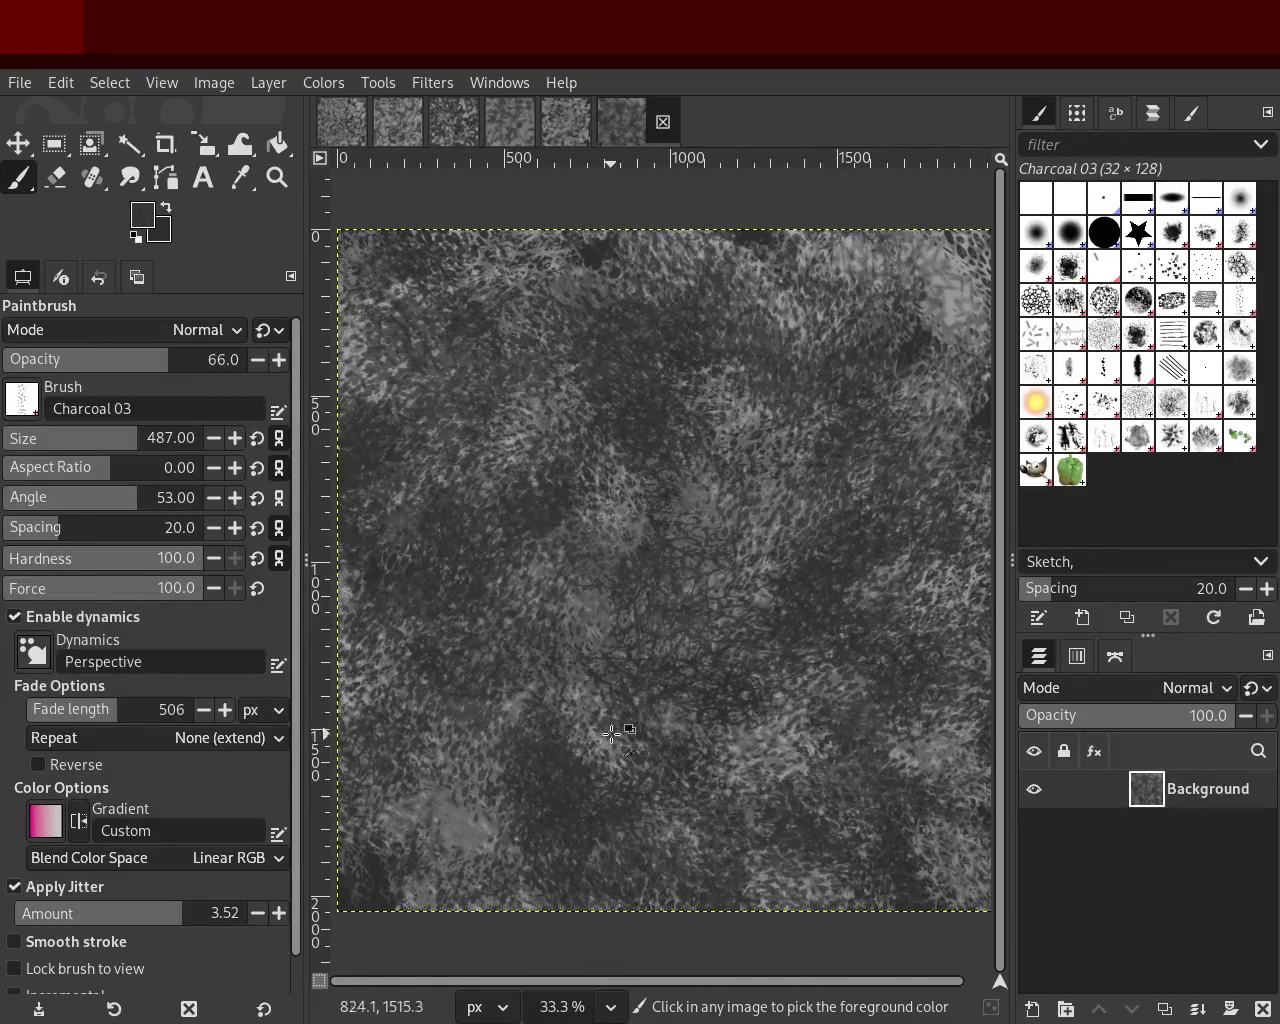
ctrl+click(456, 710)
mouse_move(426, 663)
mouse_down()
mouse_move(448, 520)
mouse_move(856, 709)
mouse_up()
key(ctrl+z)
Step: Dab charcoal over the centre-right, middle and lower canvas, adding light specks at left
drag(847, 405, 872, 884)
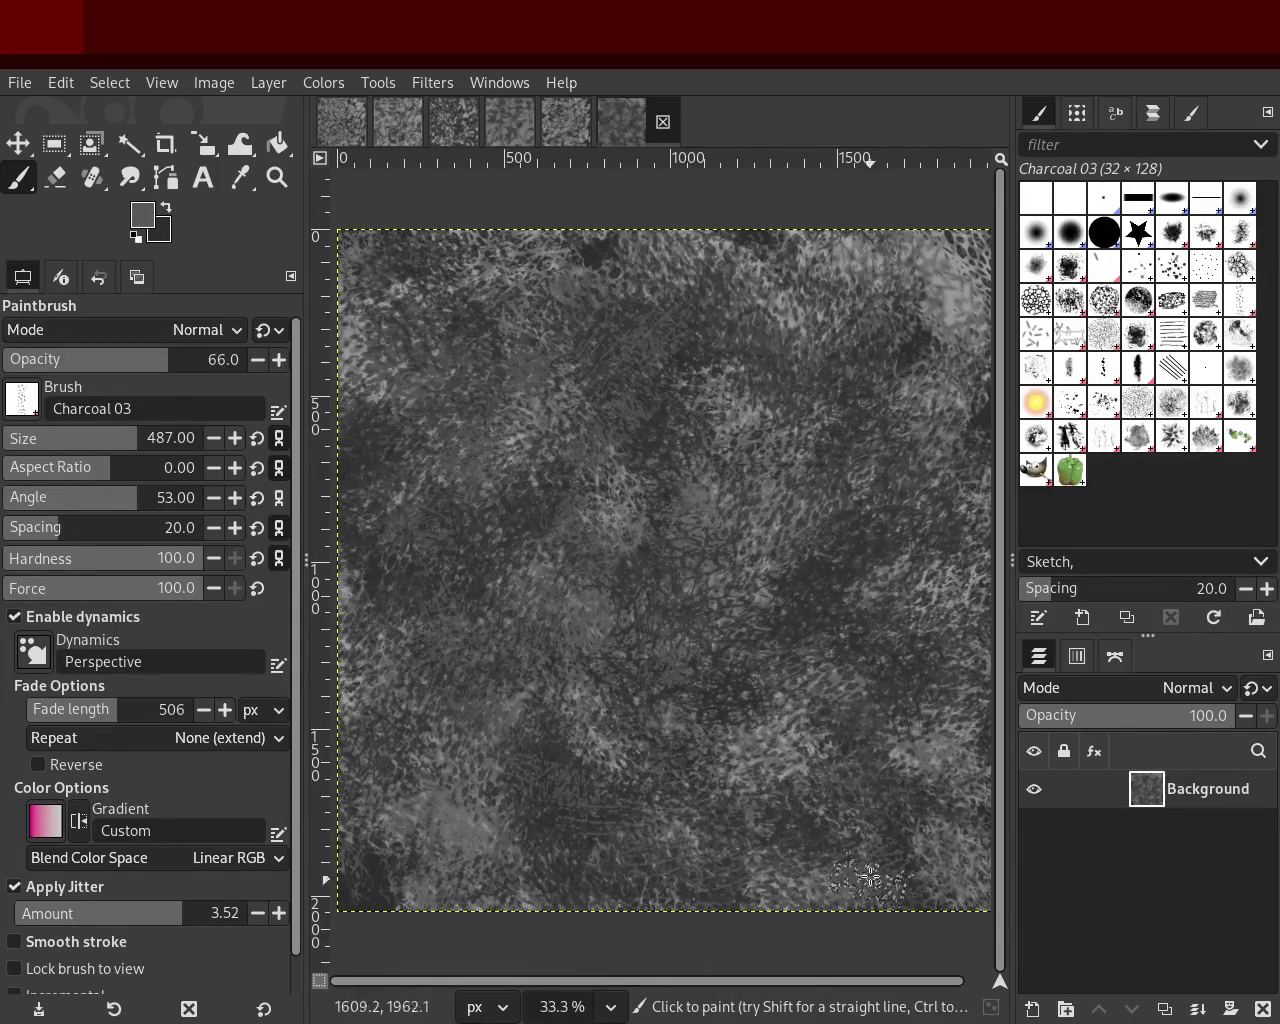
drag(895, 625, 762, 617)
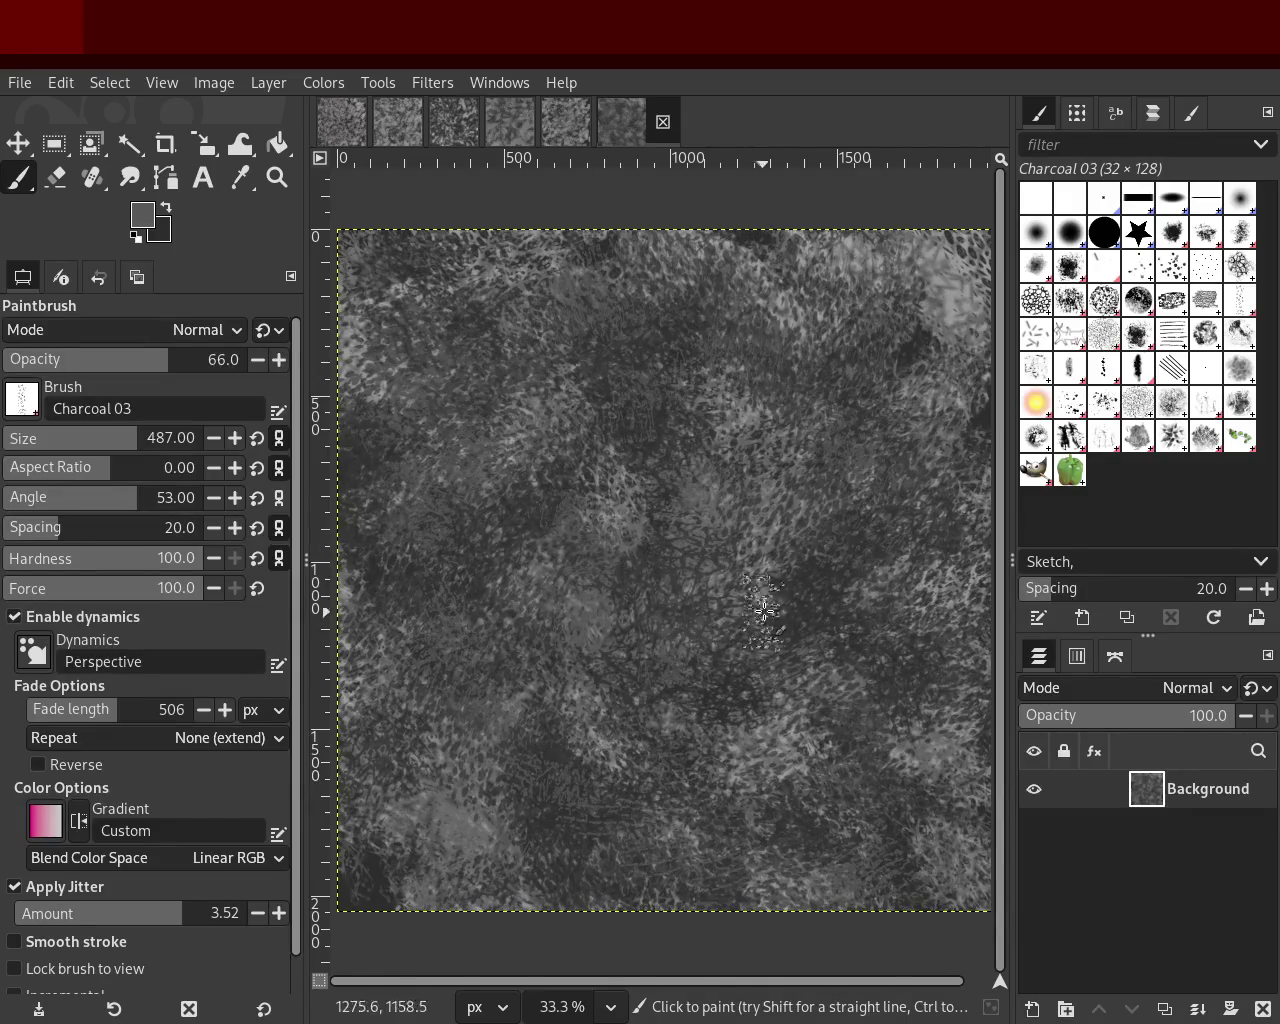
drag(458, 372, 743, 837)
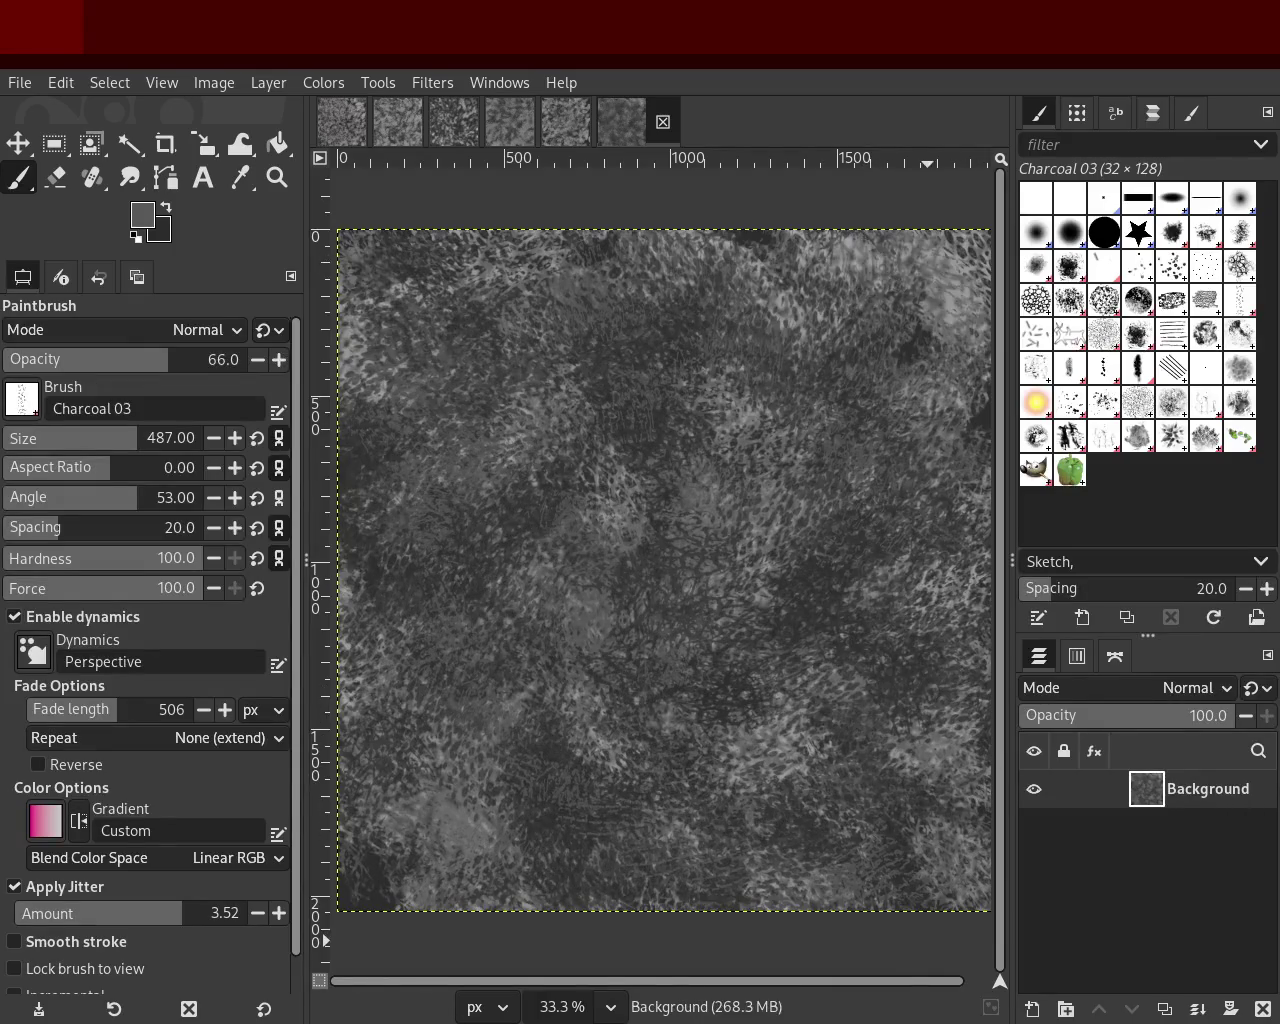
mouse_move(446, 914)
mouse_down()
mouse_move(364, 838)
mouse_move(681, 908)
mouse_up()
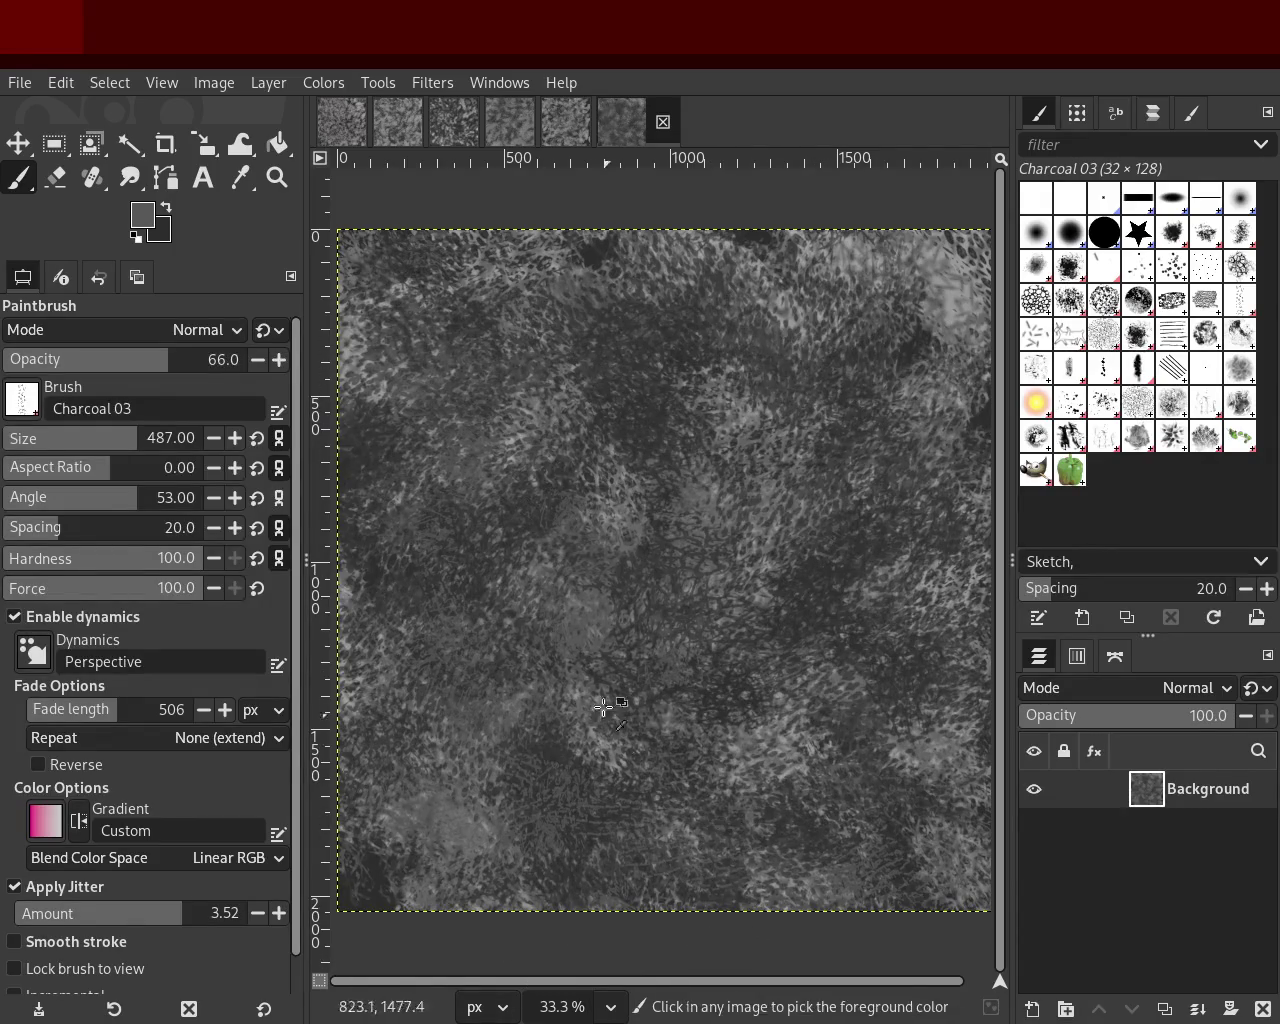
ctrl+click(557, 743)
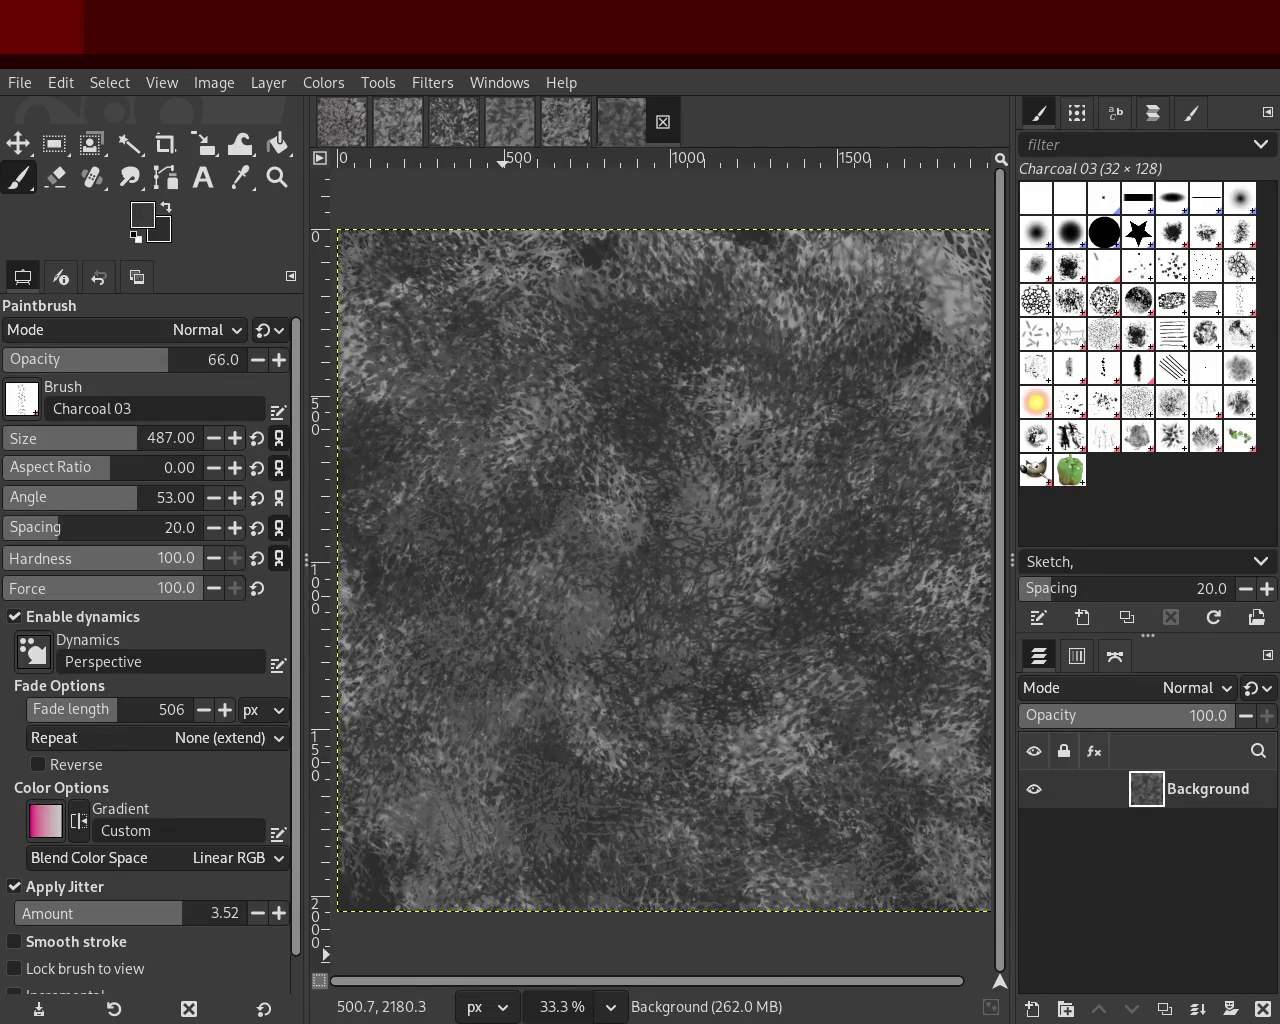
click(349, 933)
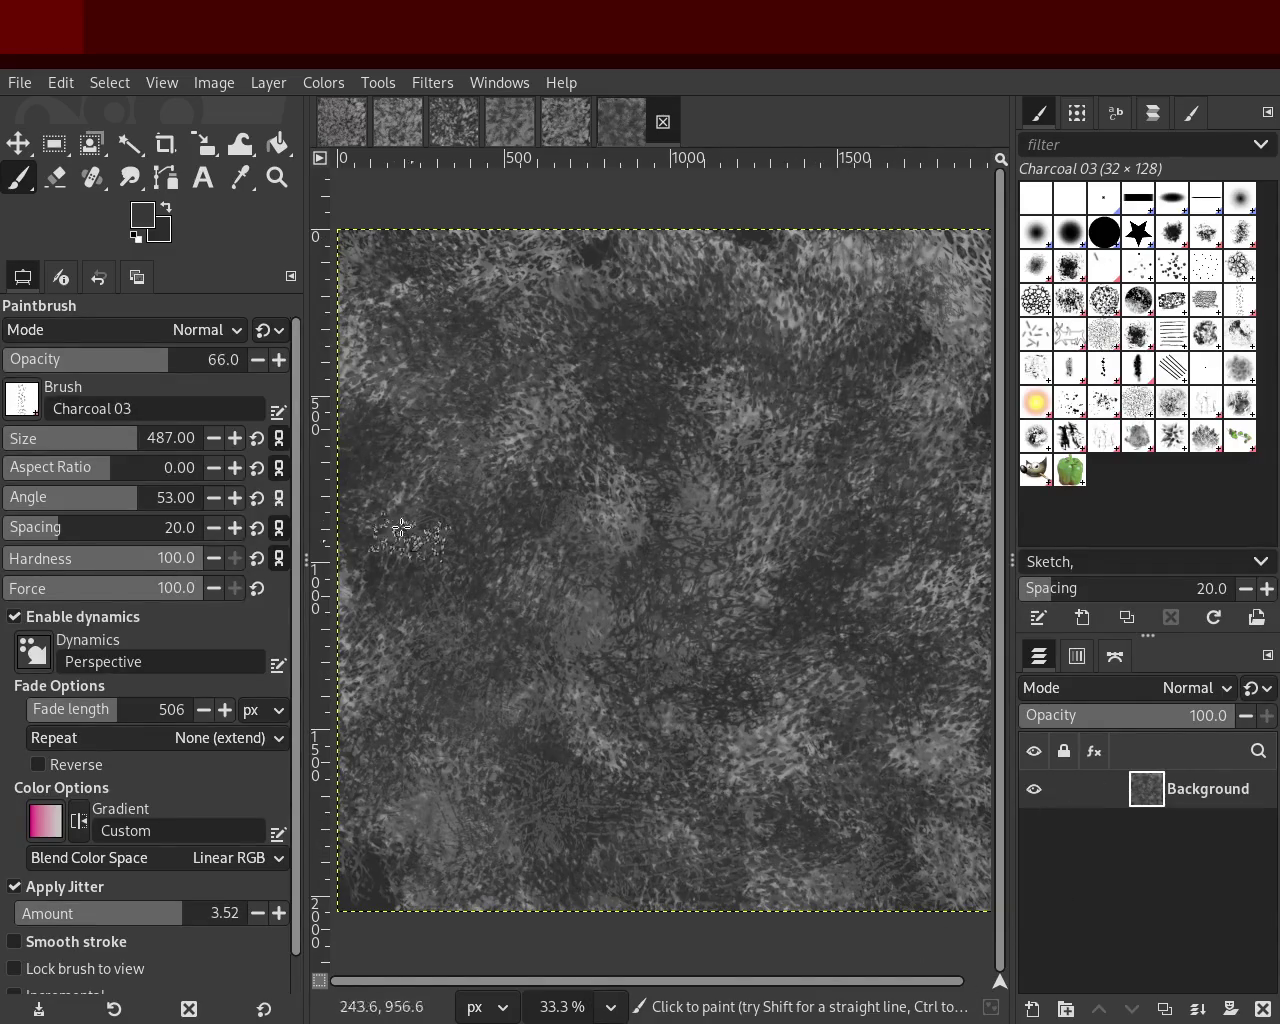
Step: Zoom in and out repeatedly to inspect the texture's close-up detail
click(276, 178)
click(737, 520)
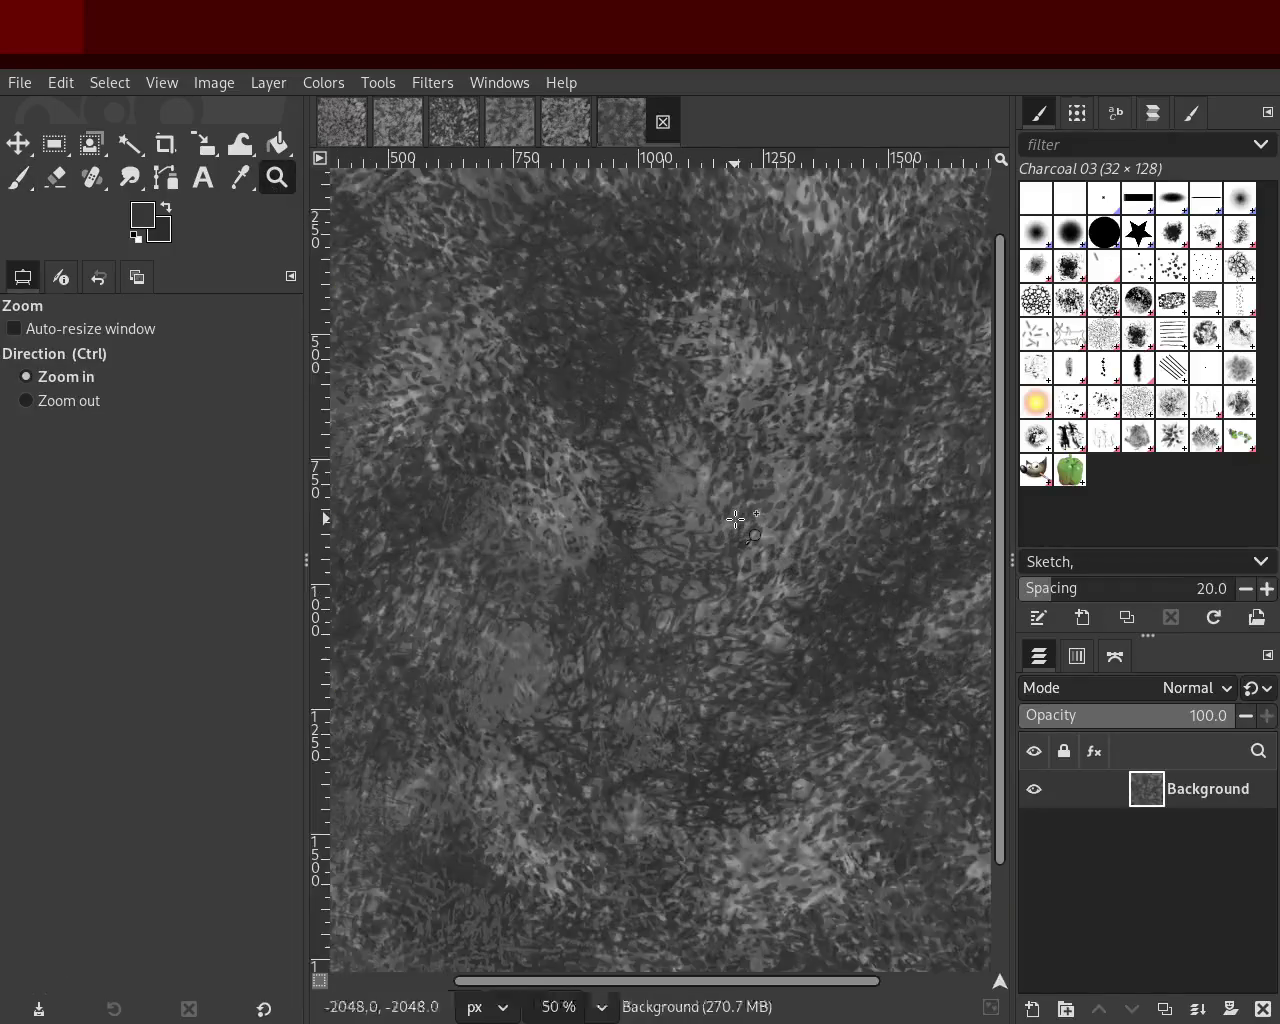
click(737, 520)
ctrl+click(737, 520)
ctrl+click(736, 520)
click(737, 520)
click(754, 414)
ctrl+click(754, 414)
click(754, 414)
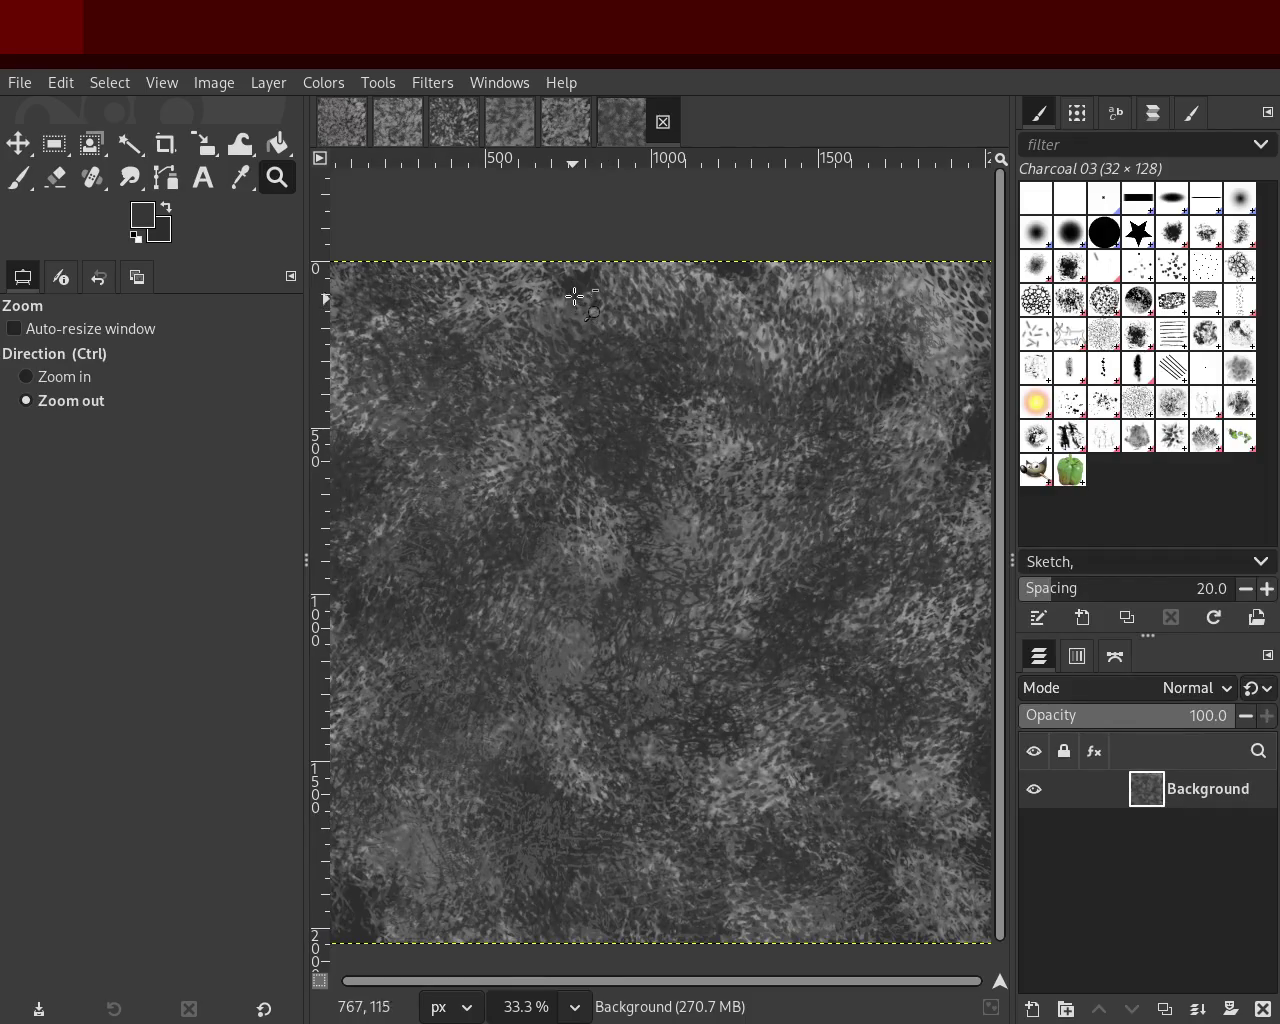
ctrl+click(786, 549)
click(786, 549)
click(770, 570)
Step: Settle the zoom so the image fills the view, then choose Acrylic 05 #2
ctrl+click(779, 584)
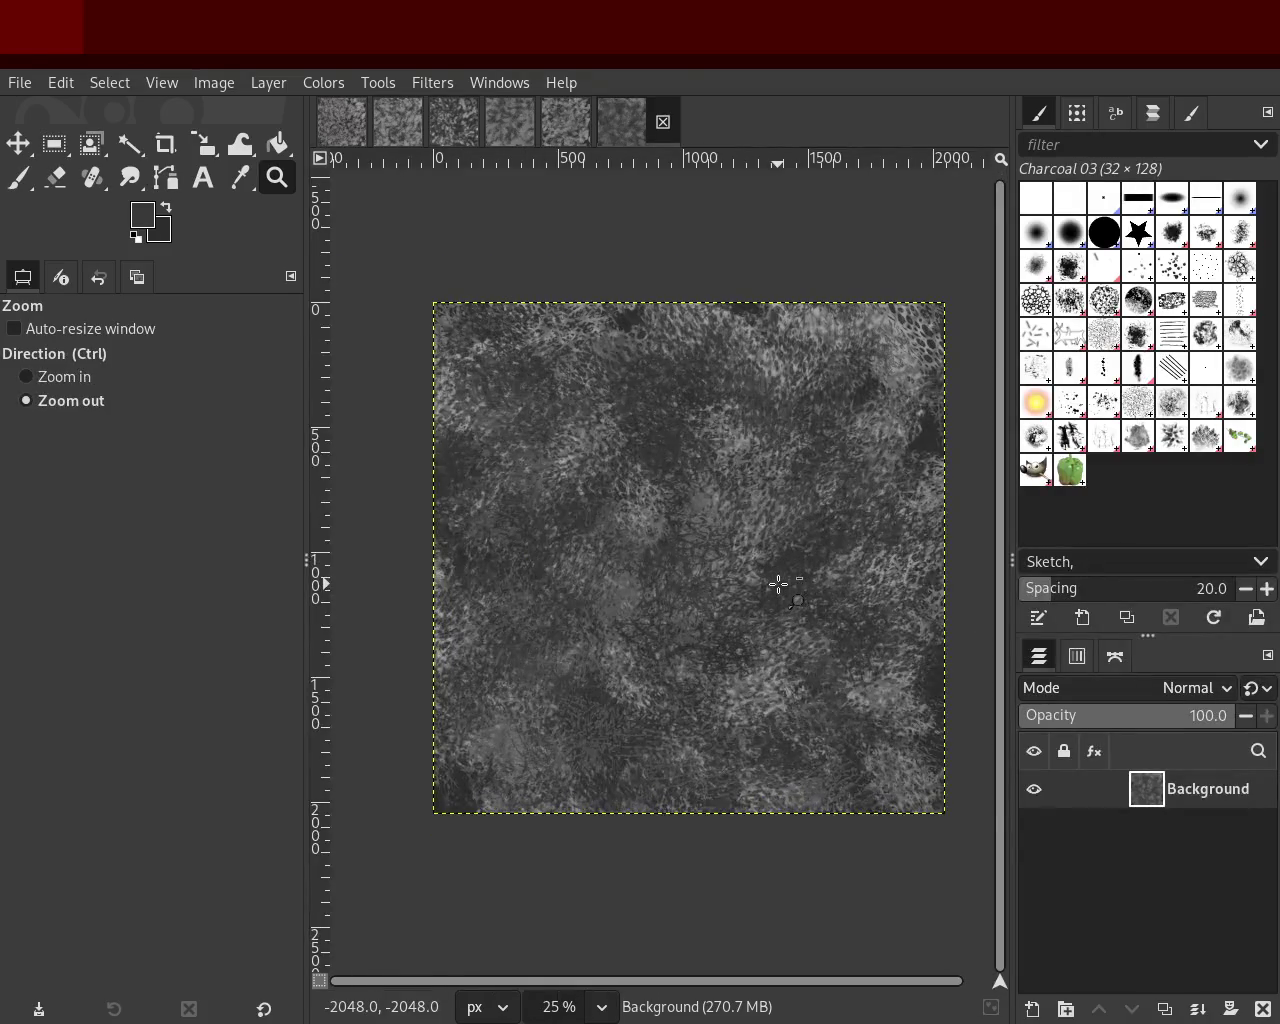
click(779, 584)
ctrl+click(780, 553)
ctrl+click(767, 607)
click(767, 607)
ctrl+click(797, 588)
click(799, 583)
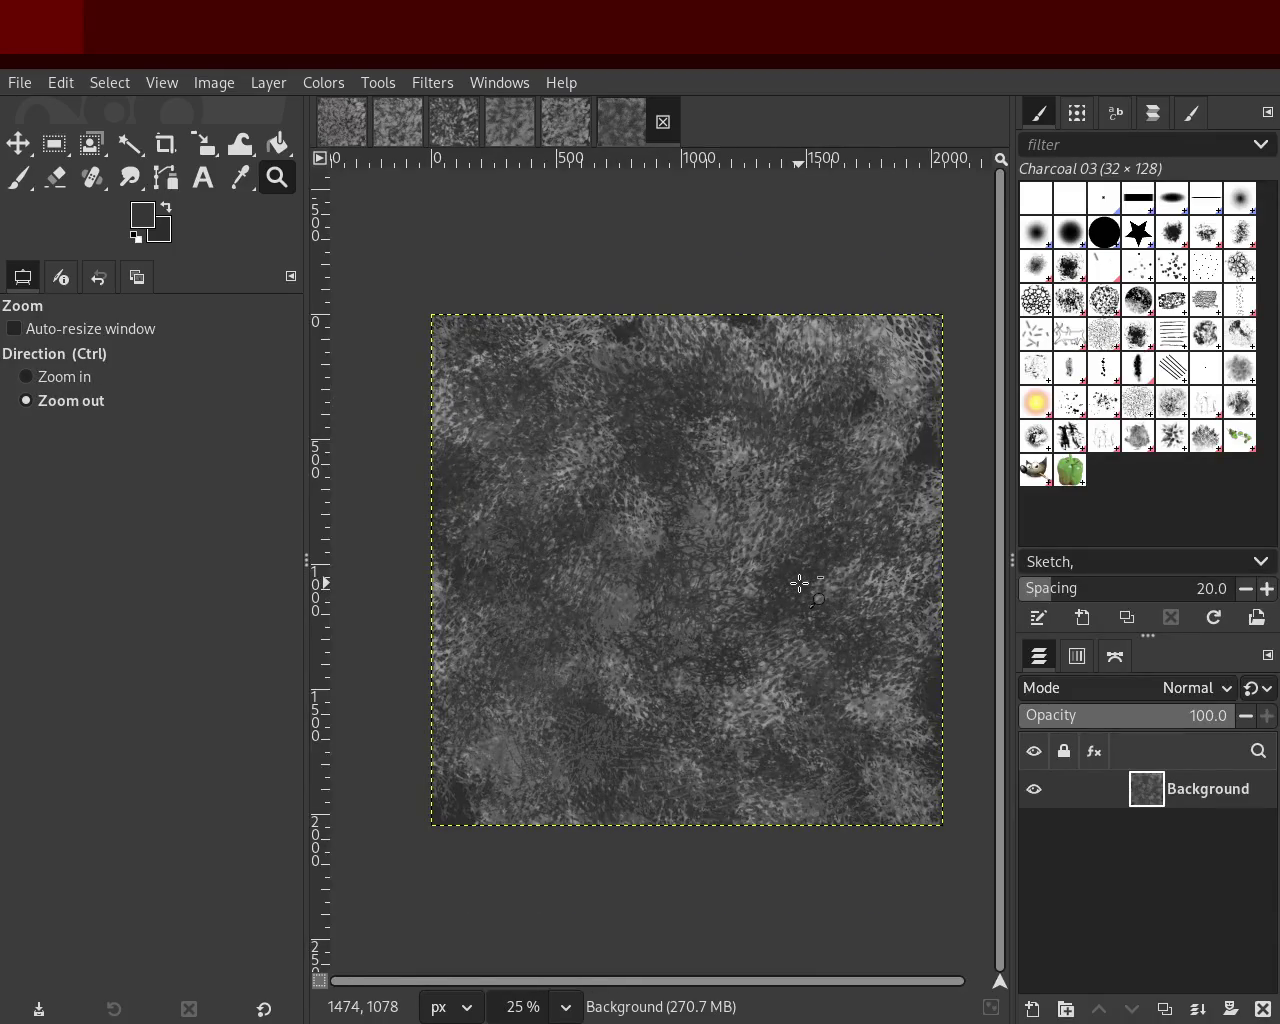
click(810, 635)
ctrl+click(820, 640)
click(850, 625)
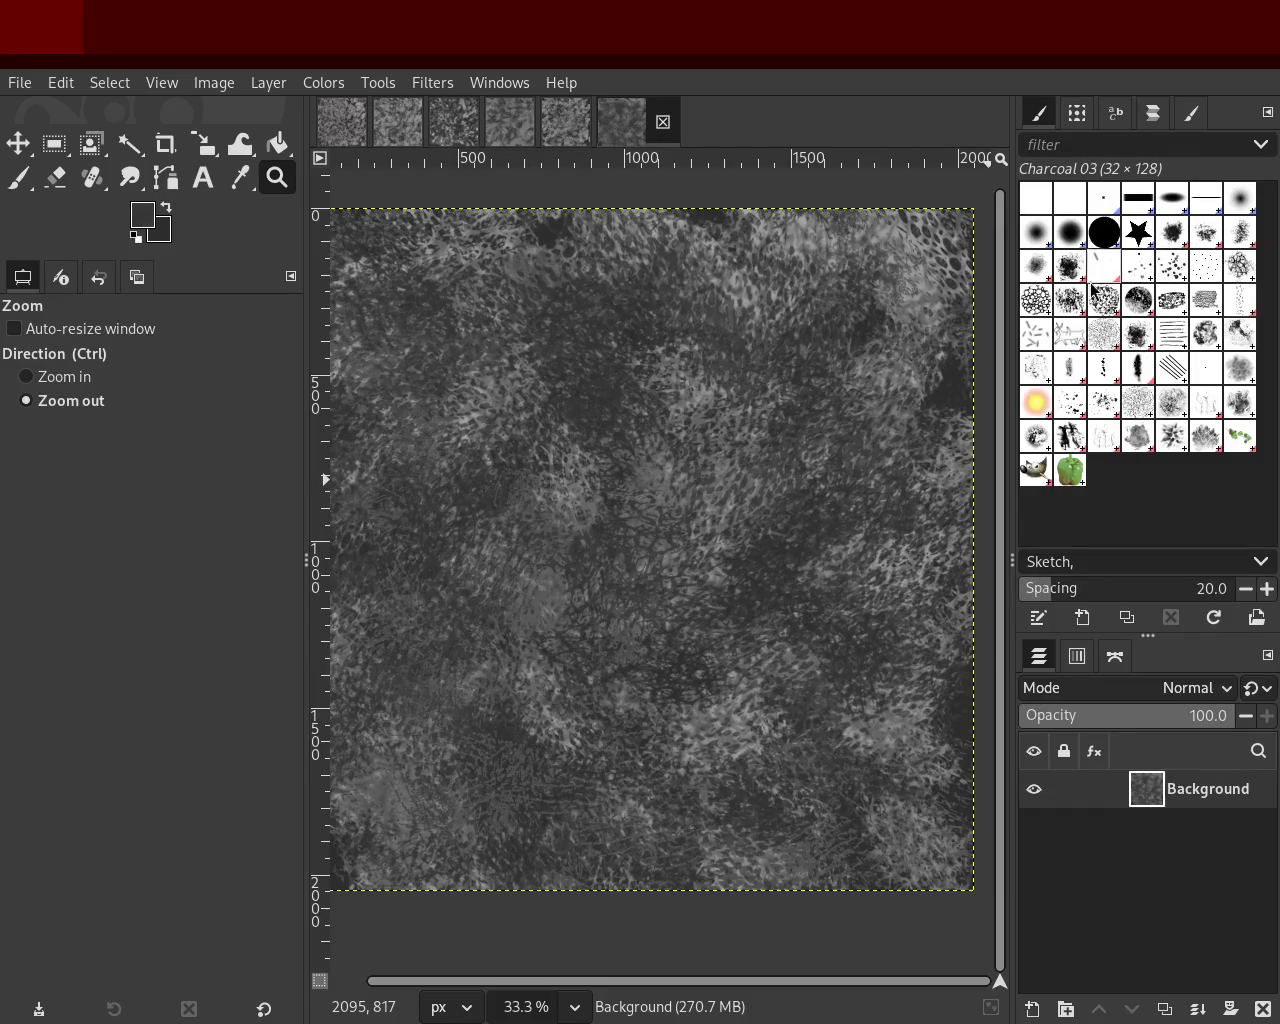
click(1032, 308)
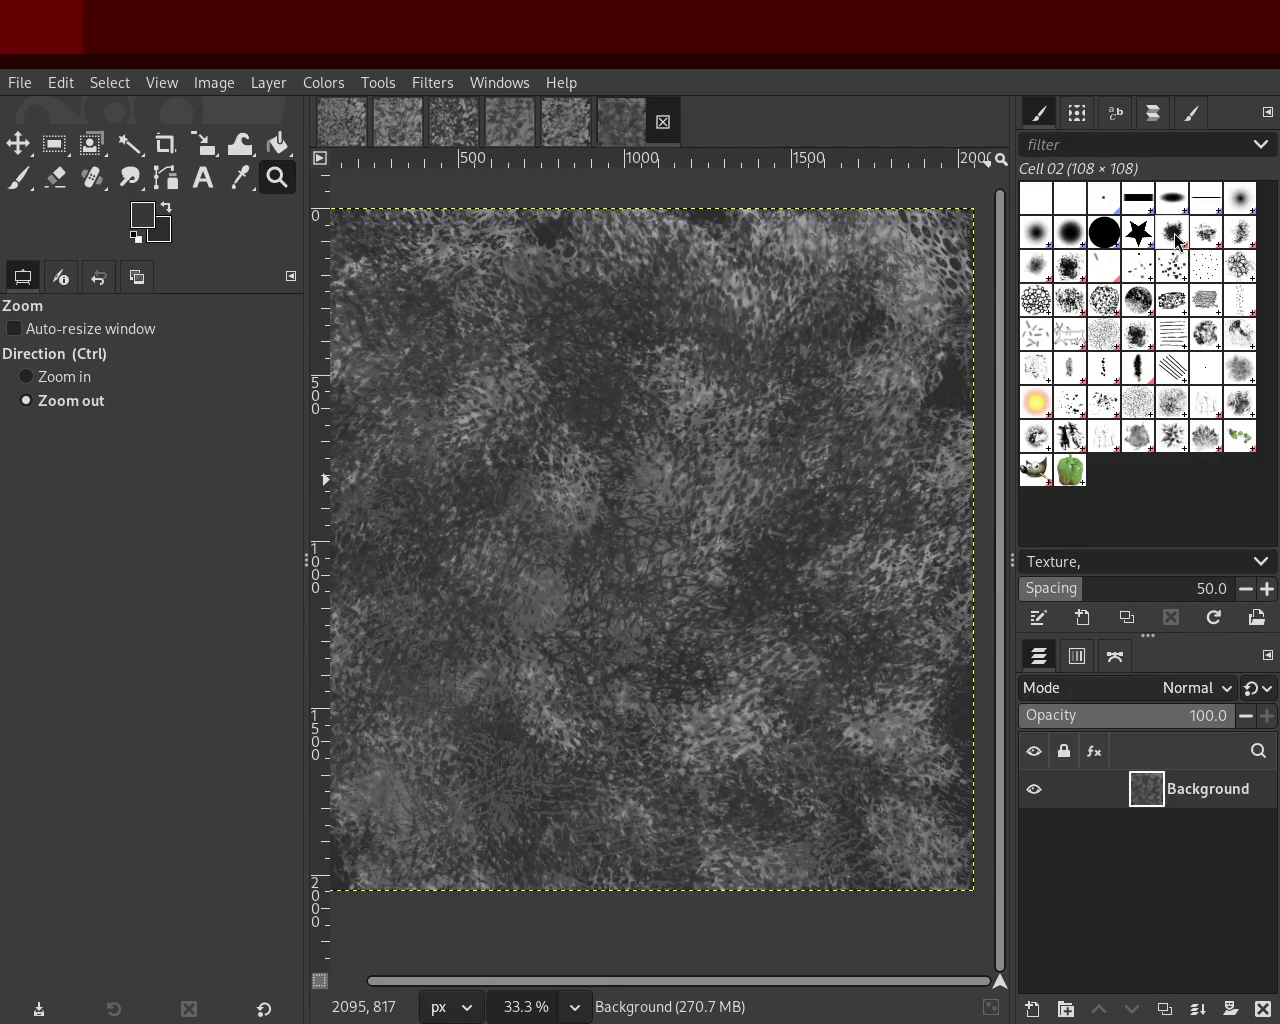
click(1071, 272)
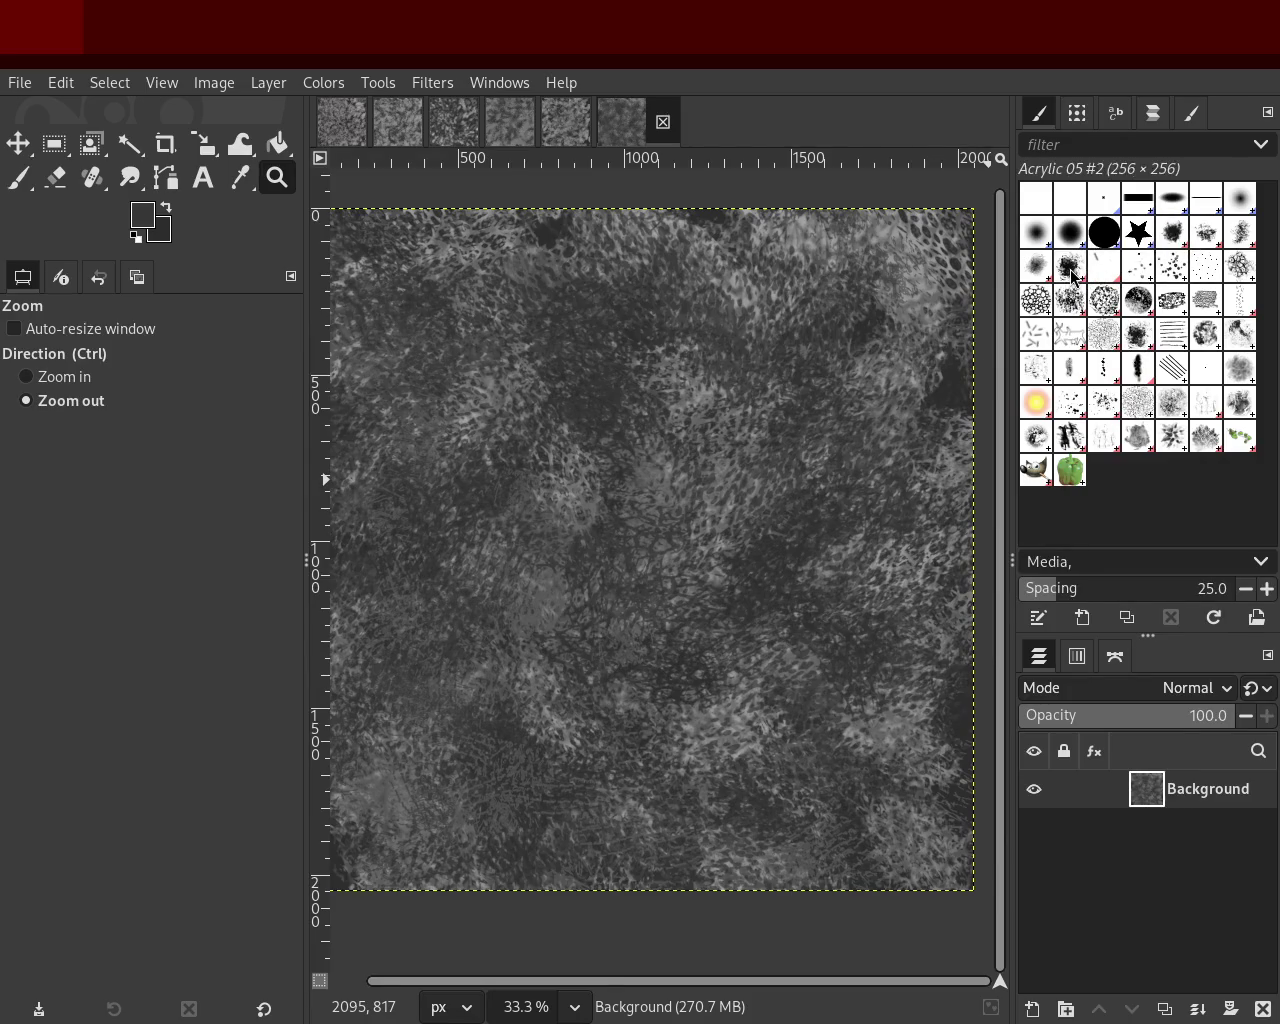
Step: Paint trial acrylic marks at opacity 94 across the texture, then undo them
click(22, 178)
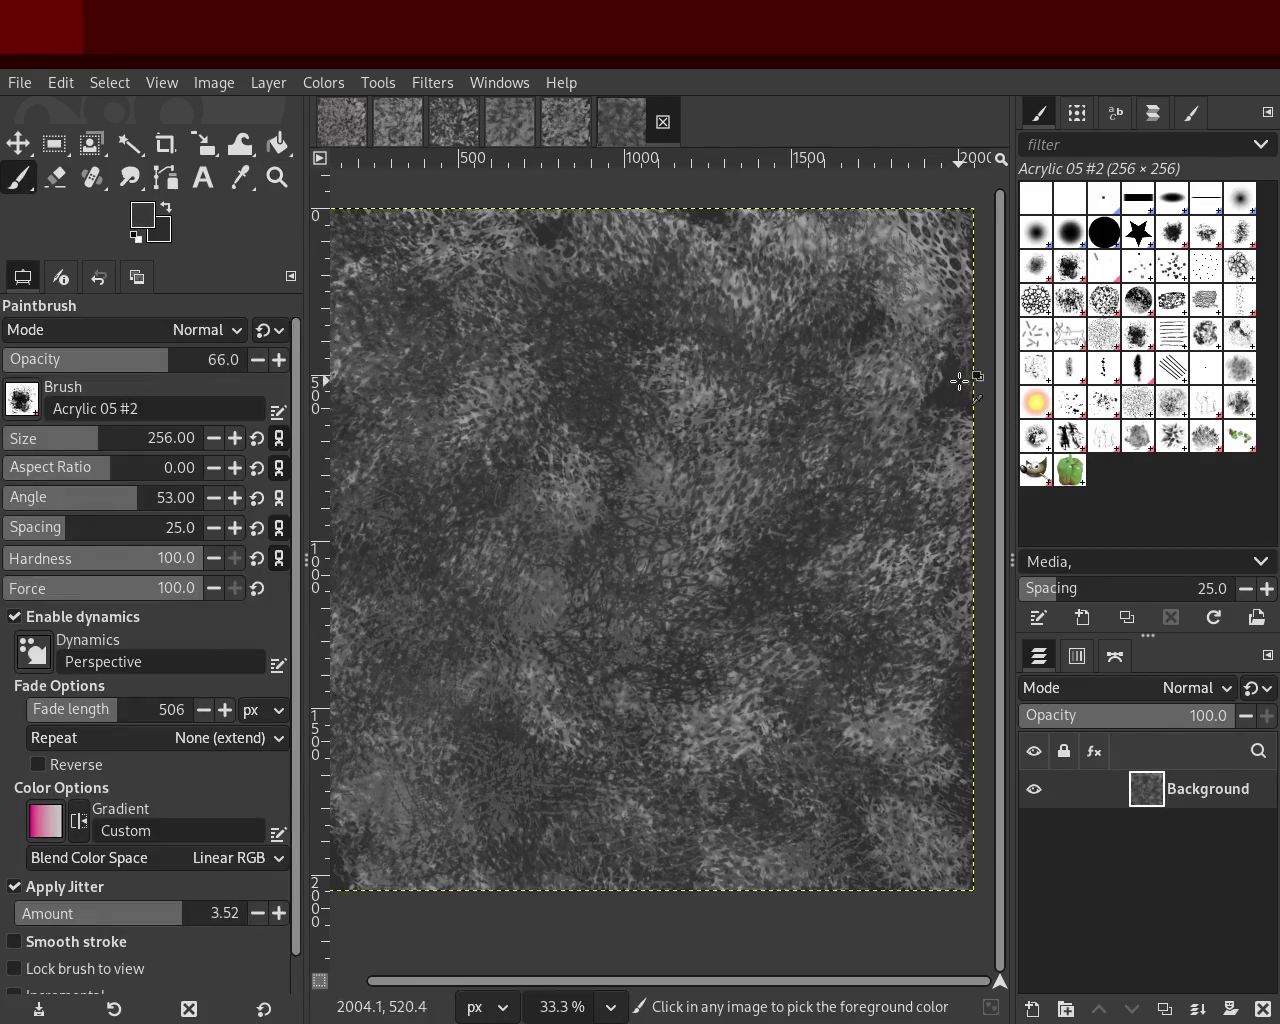
drag(600, 694, 430, 720)
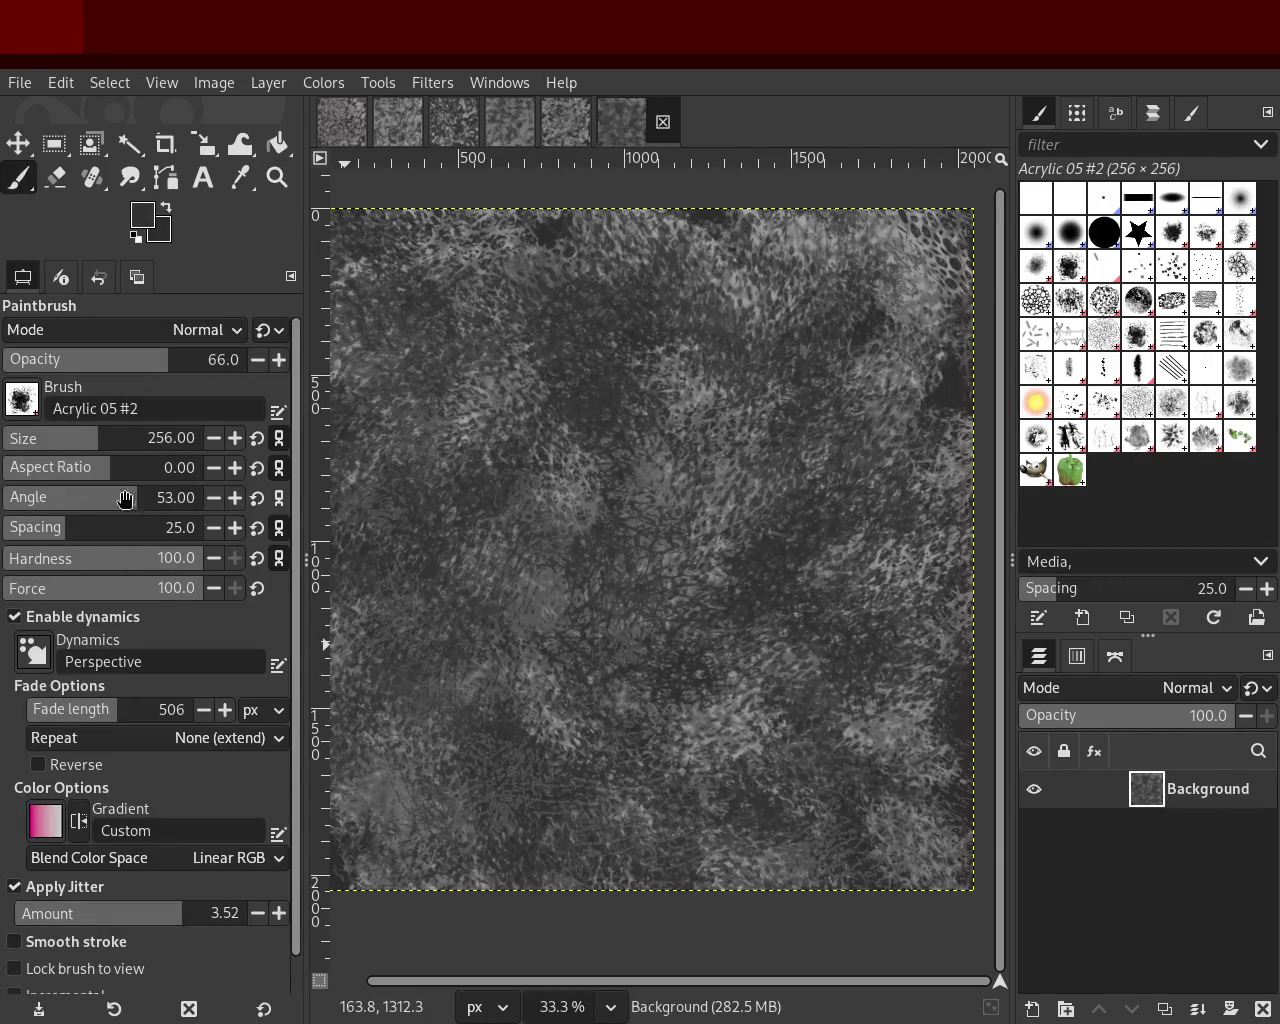
drag(201, 369, 240, 359)
mouse_move(612, 666)
mouse_down()
mouse_move(640, 465)
mouse_move(837, 779)
mouse_move(716, 776)
mouse_move(789, 716)
mouse_move(751, 255)
mouse_up()
key(ctrl+z)
key(ctrl+z)
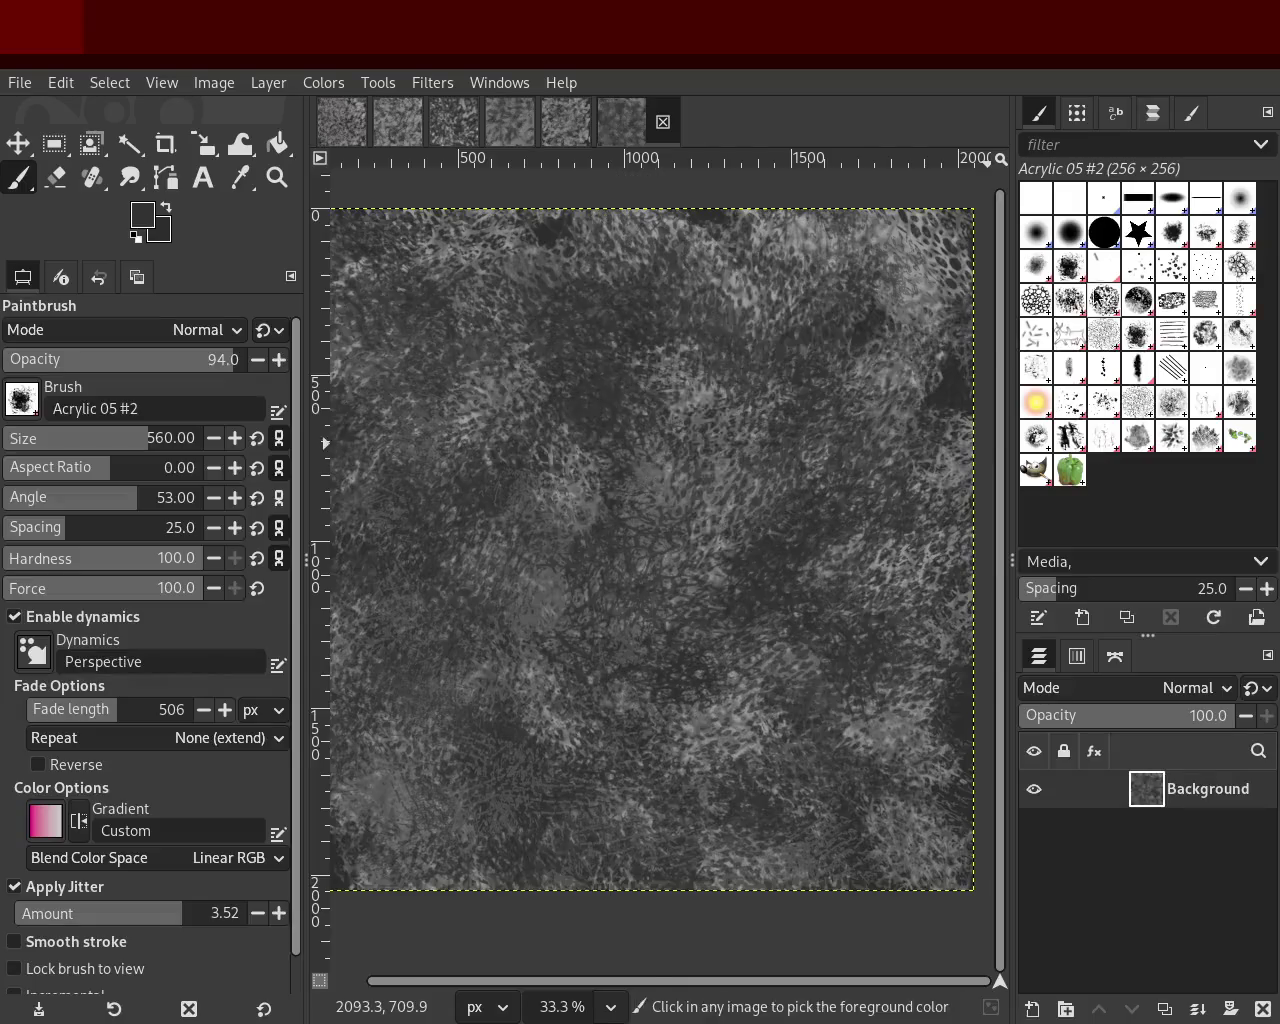
Step: Try Acrylic 01 with a grey sampled from the texture, undoing the grey strokes
click(1172, 232)
mouse_move(680, 520)
mouse_down()
mouse_move(914, 372)
mouse_move(650, 335)
mouse_move(648, 551)
mouse_up()
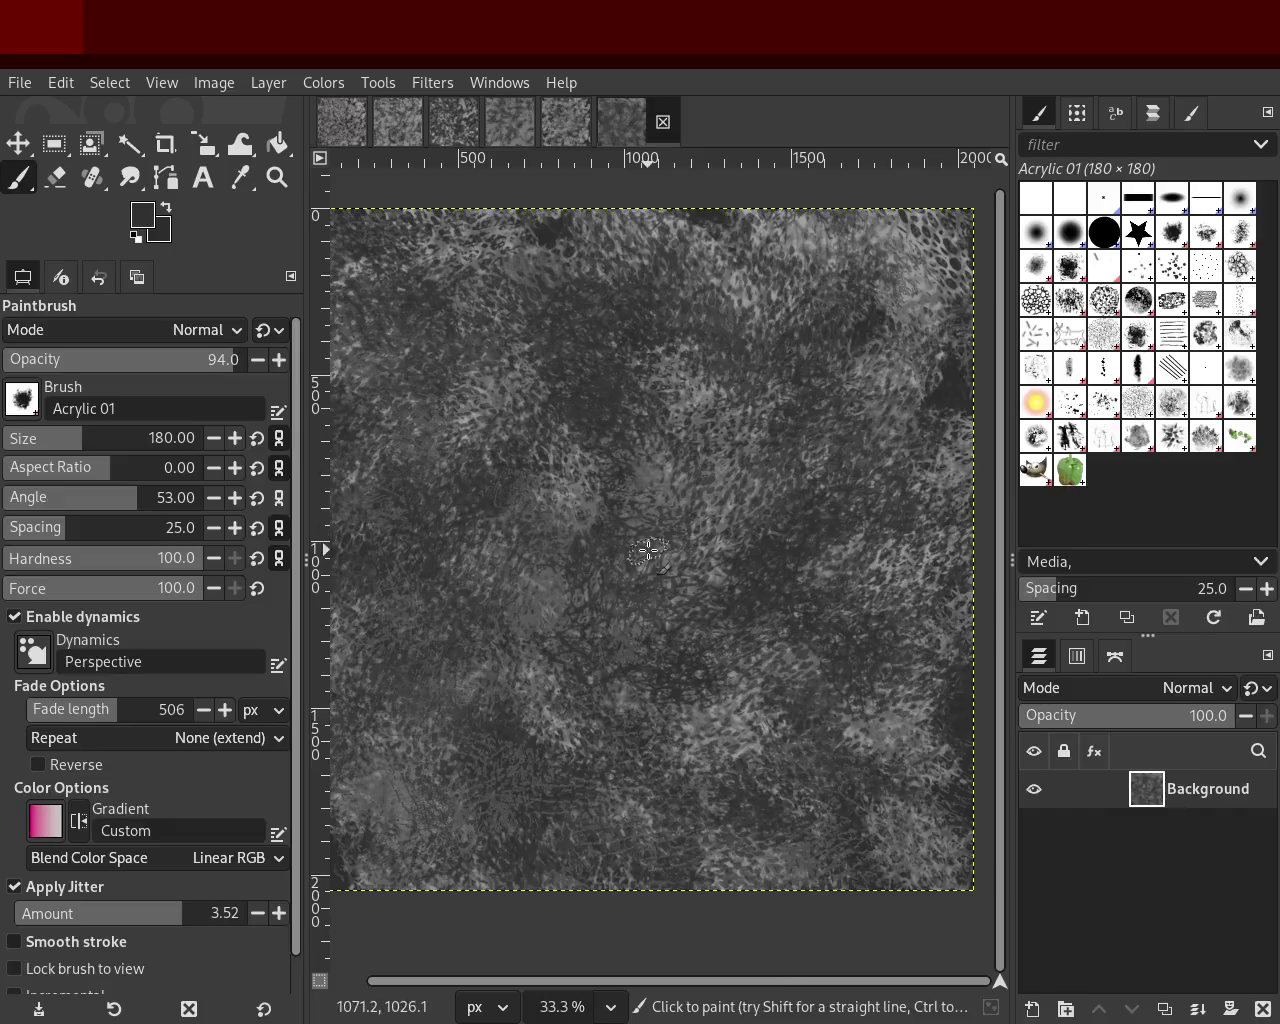
ctrl+click(537, 404)
drag(537, 404, 905, 638)
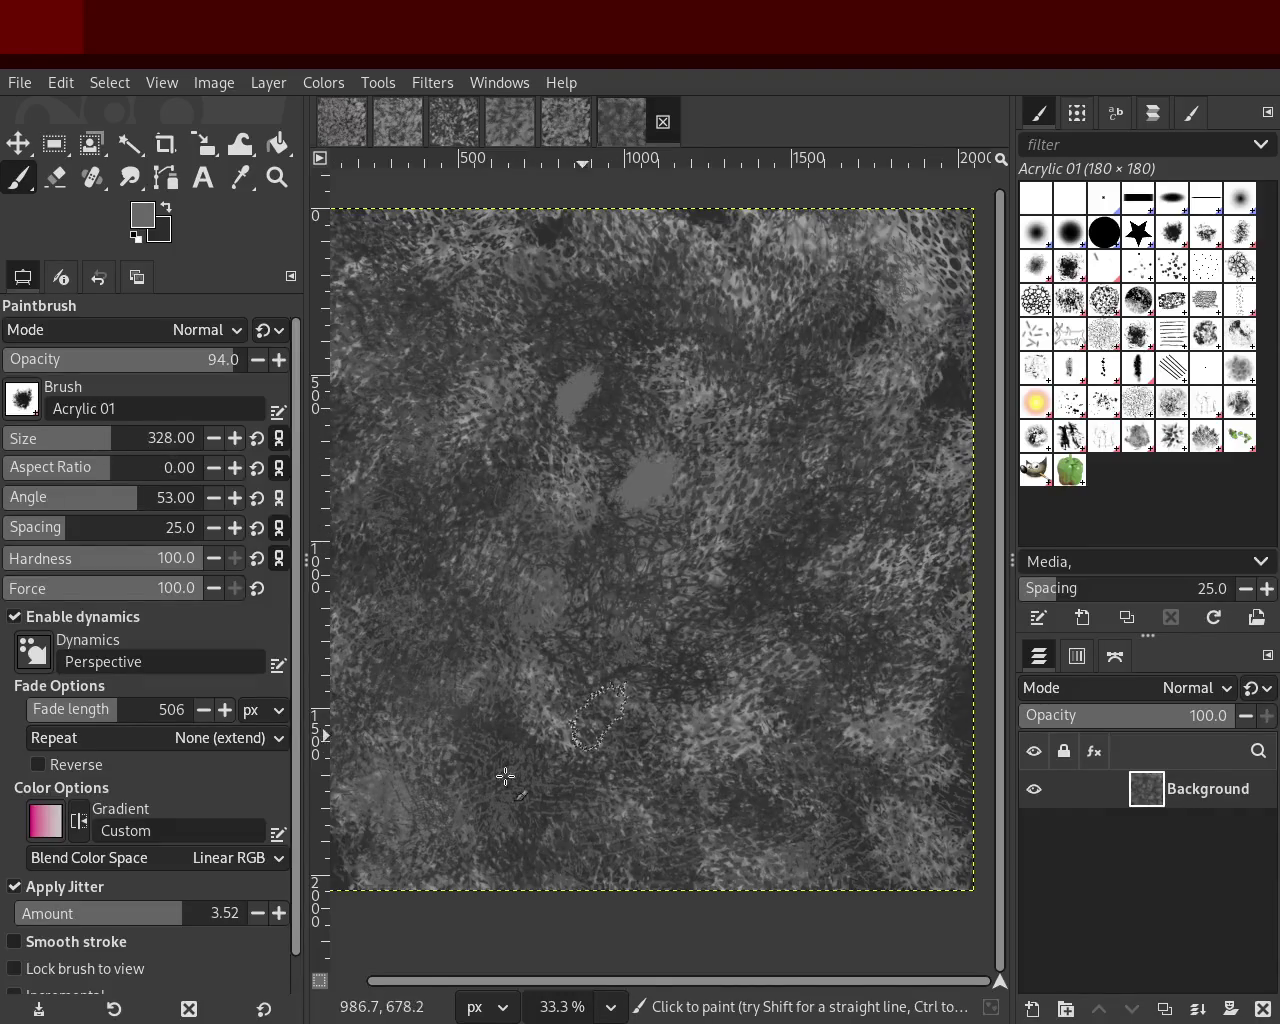
key(ctrl+z)
drag(761, 395, 880, 580)
key(ctrl+z)
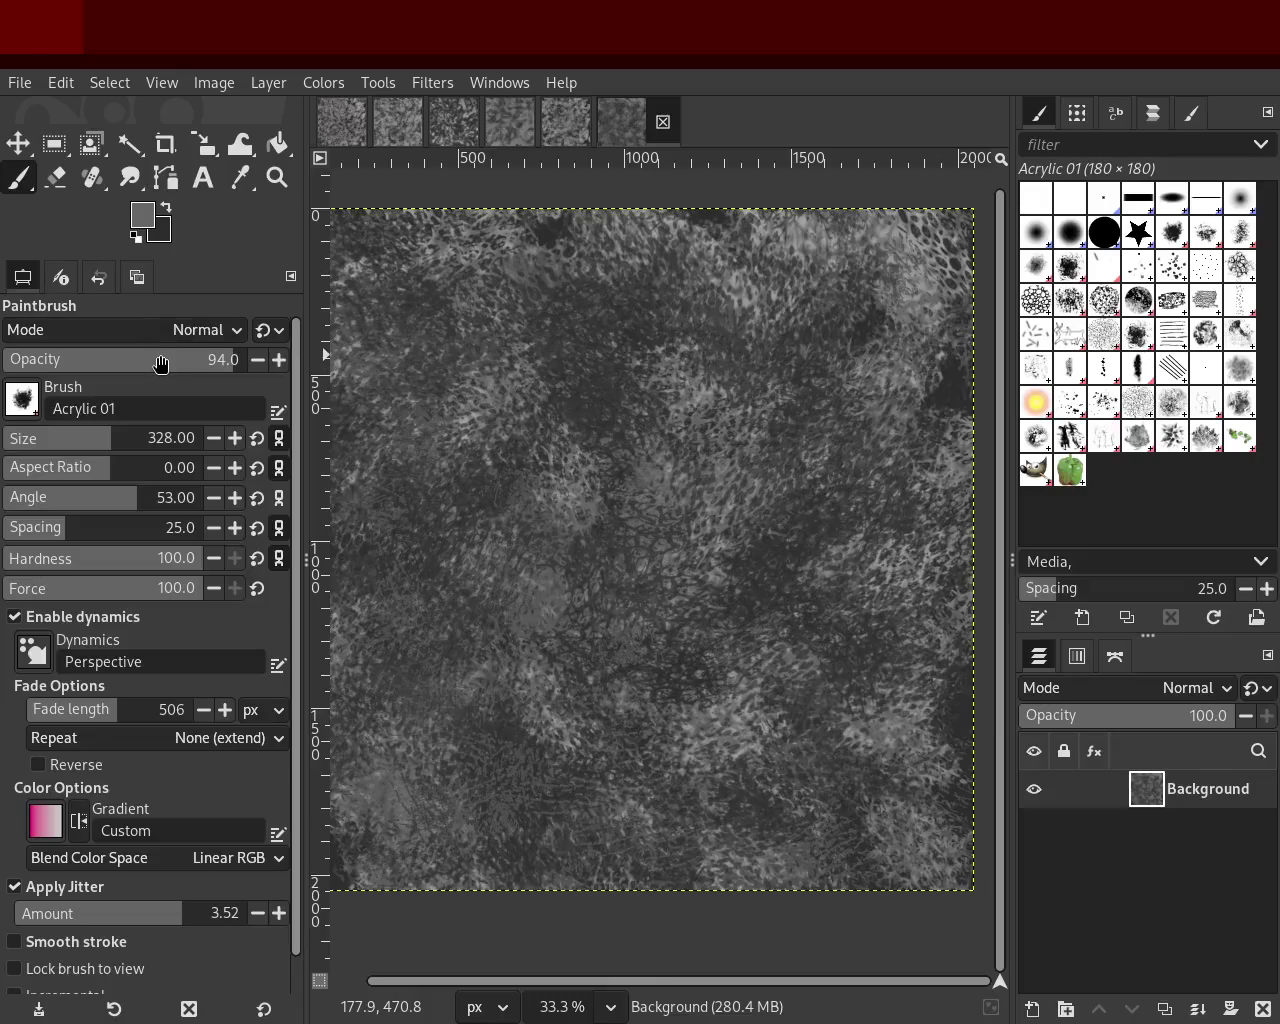
Step: Lower opacity to 52 and test Acrylic 05 #2 strokes, undoing each trial
drag(160, 360, 133, 360)
mouse_move(480, 560)
mouse_down()
mouse_move(777, 429)
mouse_move(804, 349)
mouse_move(466, 559)
mouse_move(249, 494)
mouse_move(884, 692)
mouse_move(472, 714)
mouse_move(795, 529)
mouse_move(702, 612)
mouse_up()
key(ctrl+z)
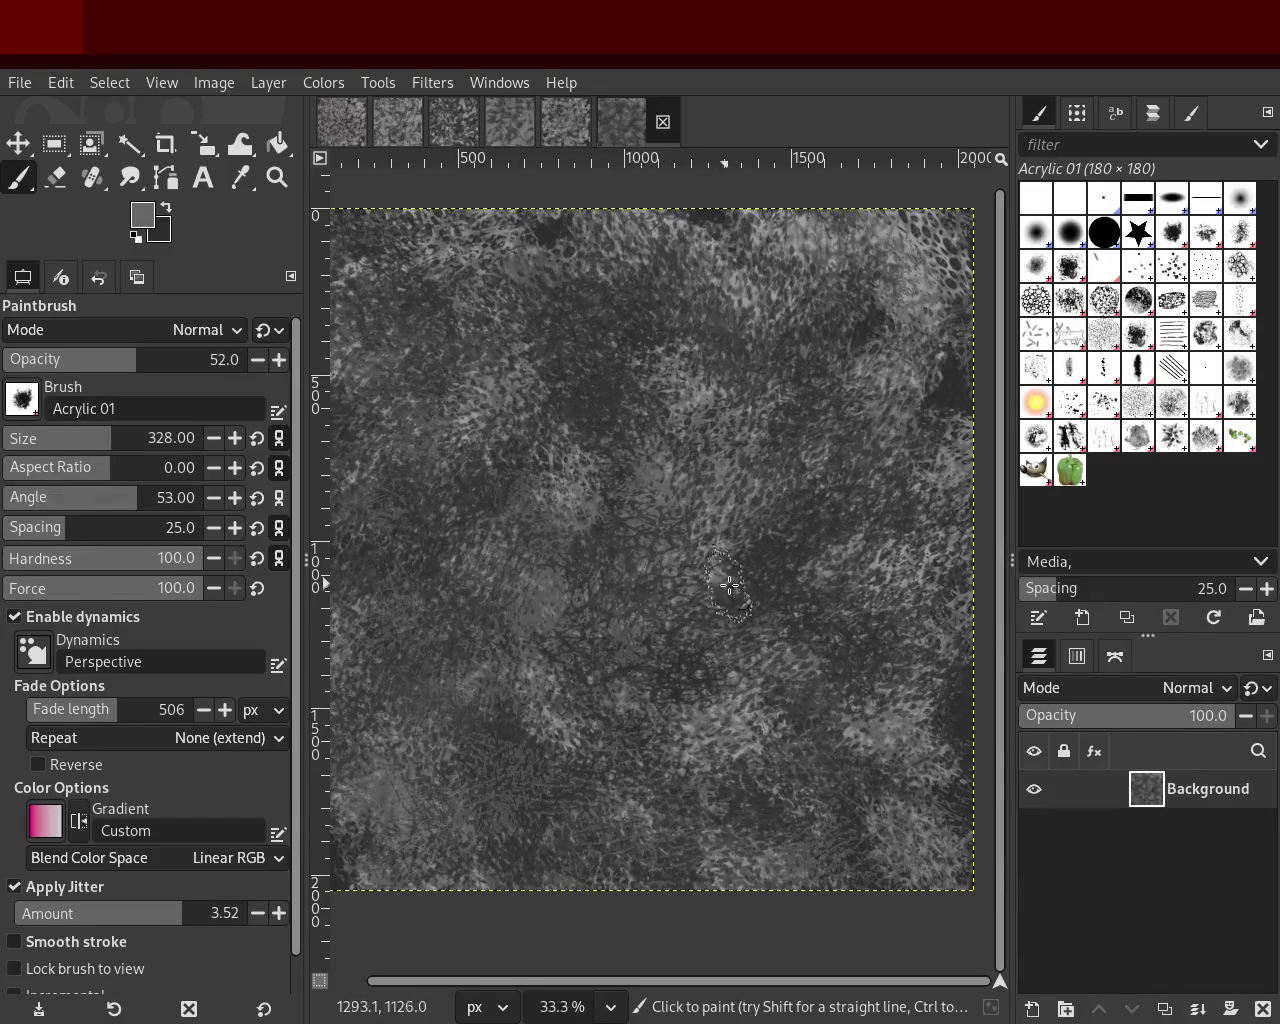
click(1030, 305)
mouse_move(556, 536)
mouse_down()
mouse_move(478, 464)
mouse_move(555, 556)
mouse_move(836, 558)
mouse_move(730, 866)
mouse_move(302, 580)
mouse_move(720, 524)
mouse_up()
key(ctrl+z)
key(ctrl+z)
mouse_move(852, 521)
mouse_down()
mouse_move(886, 778)
mouse_move(818, 660)
mouse_up()
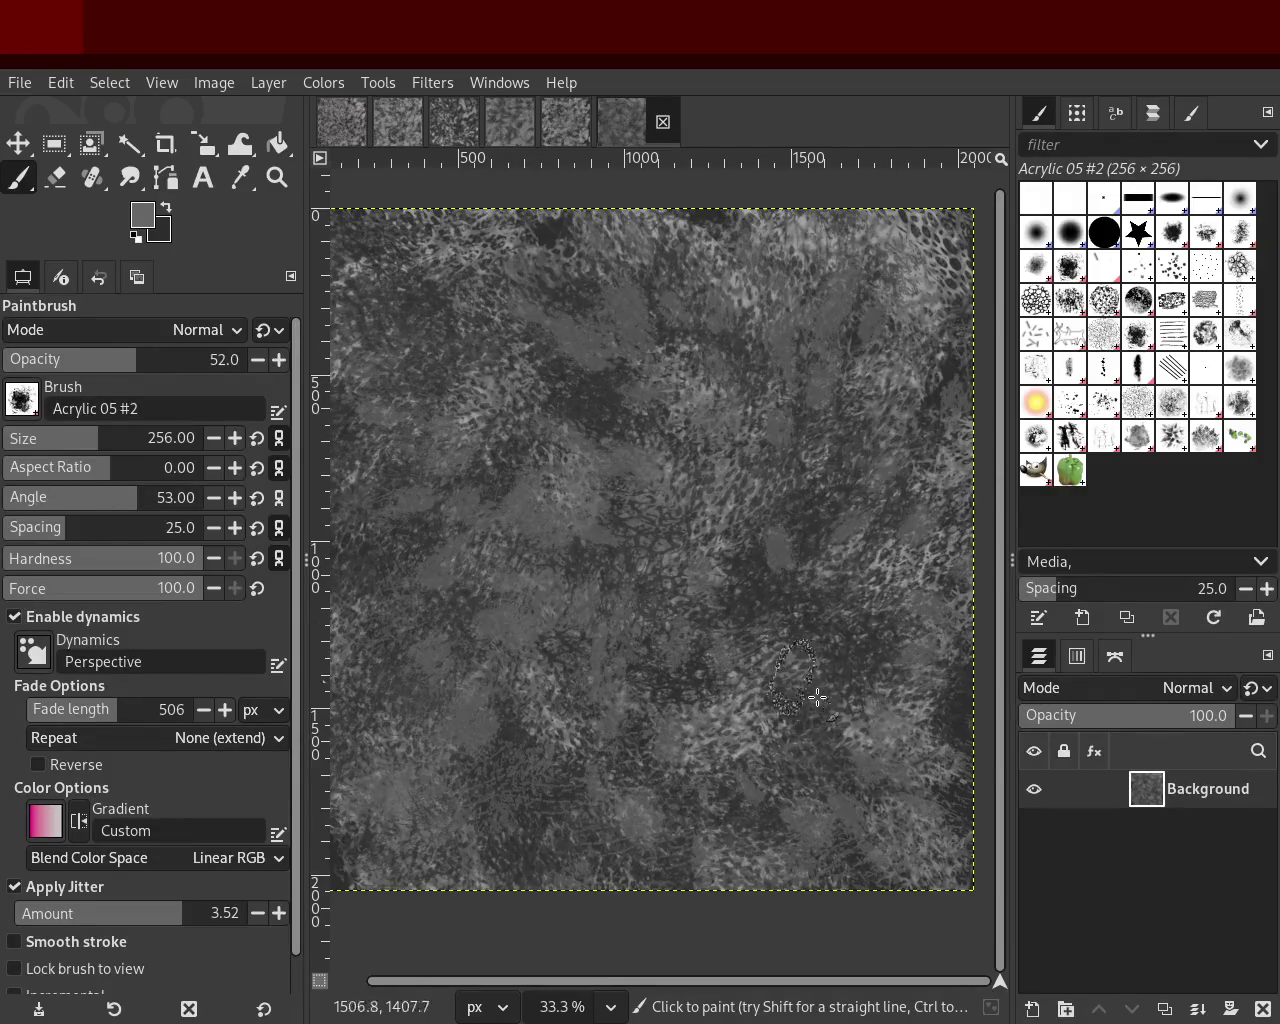
key(ctrl+z)
drag(892, 376, 850, 628)
key(ctrl+z)
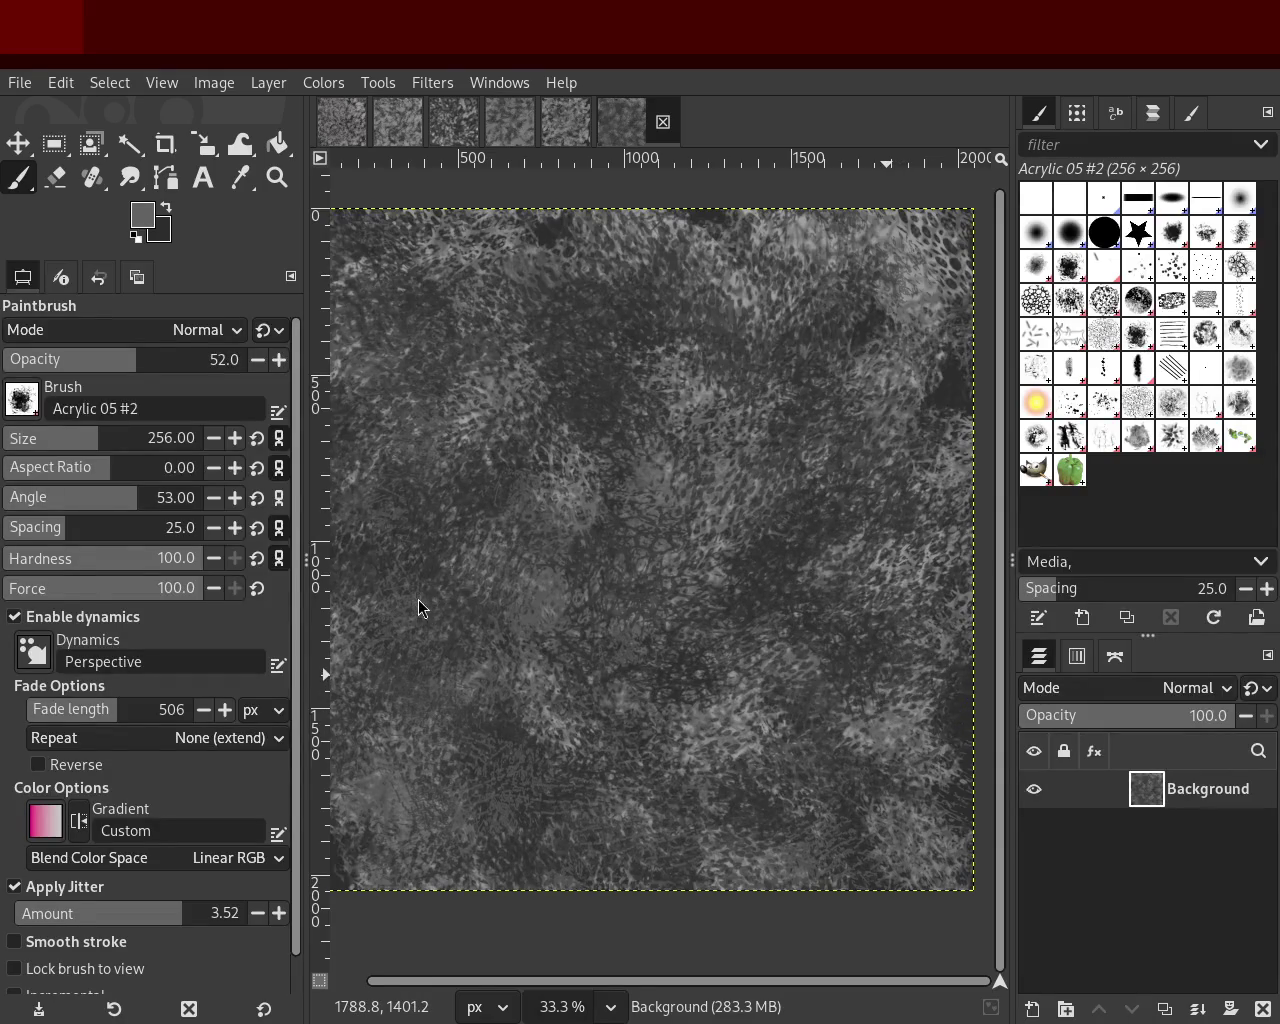
Step: Zoom in and out on the texture to inspect detail, ending at 33.3%
key(z)
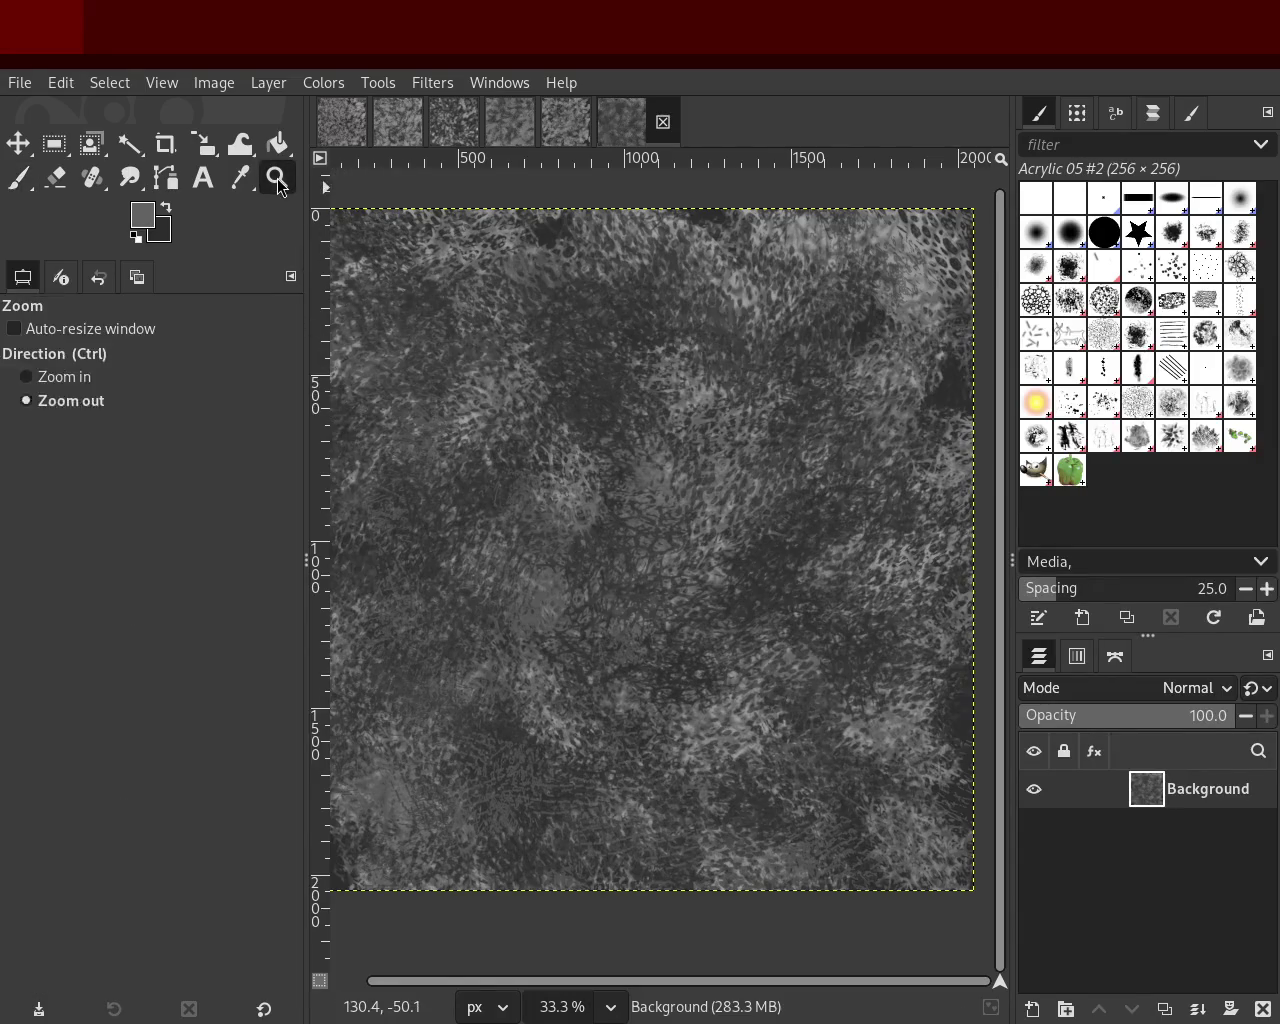
click(607, 516)
click(607, 516)
click(607, 516)
ctrl+click(607, 516)
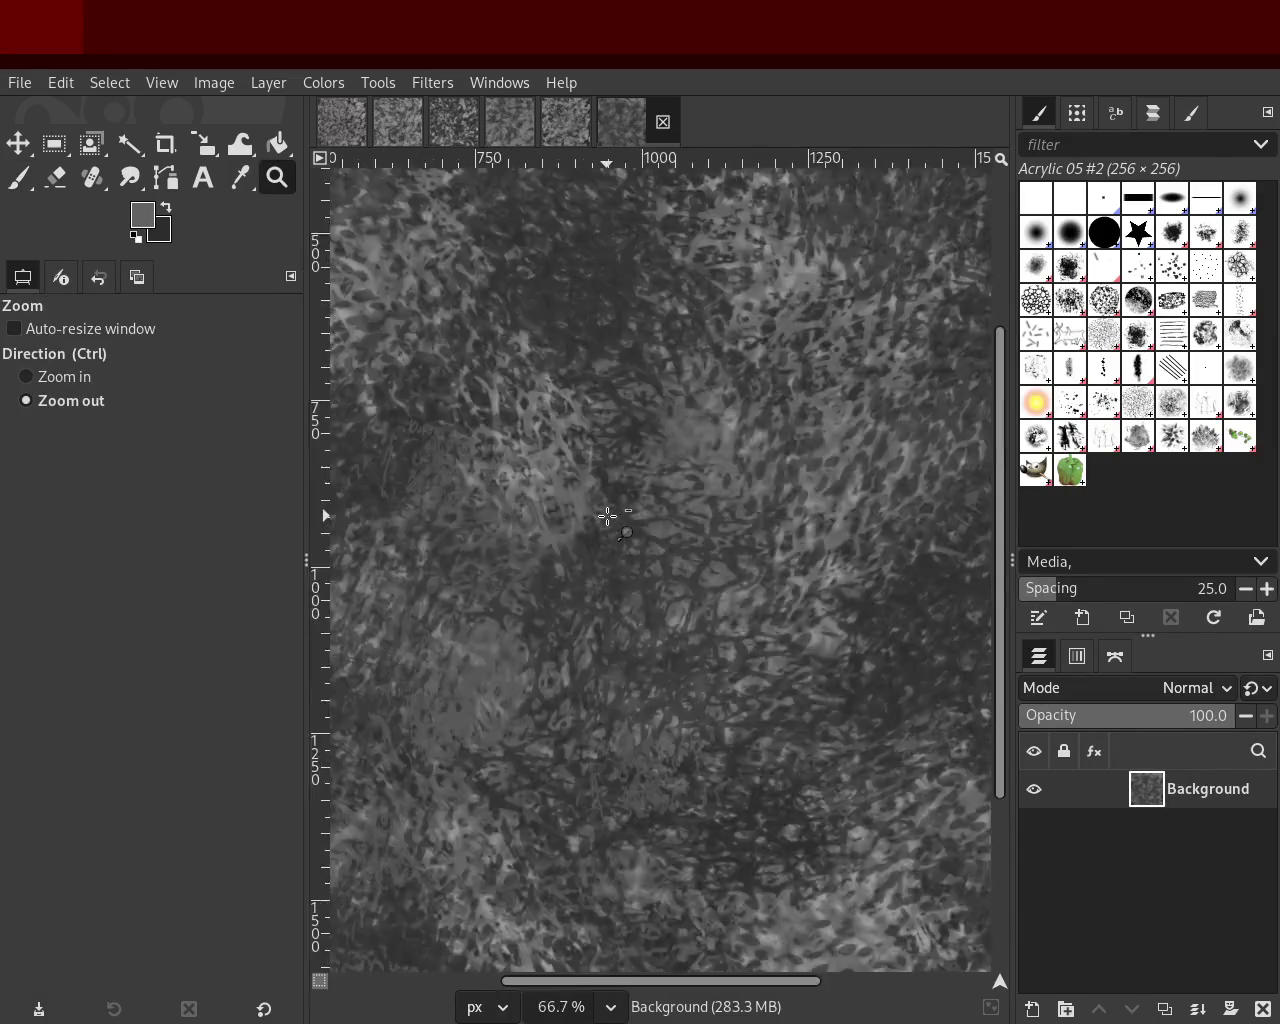
ctrl+click(607, 516)
click(607, 516)
click(607, 516)
ctrl+click(607, 516)
ctrl+click(607, 516)
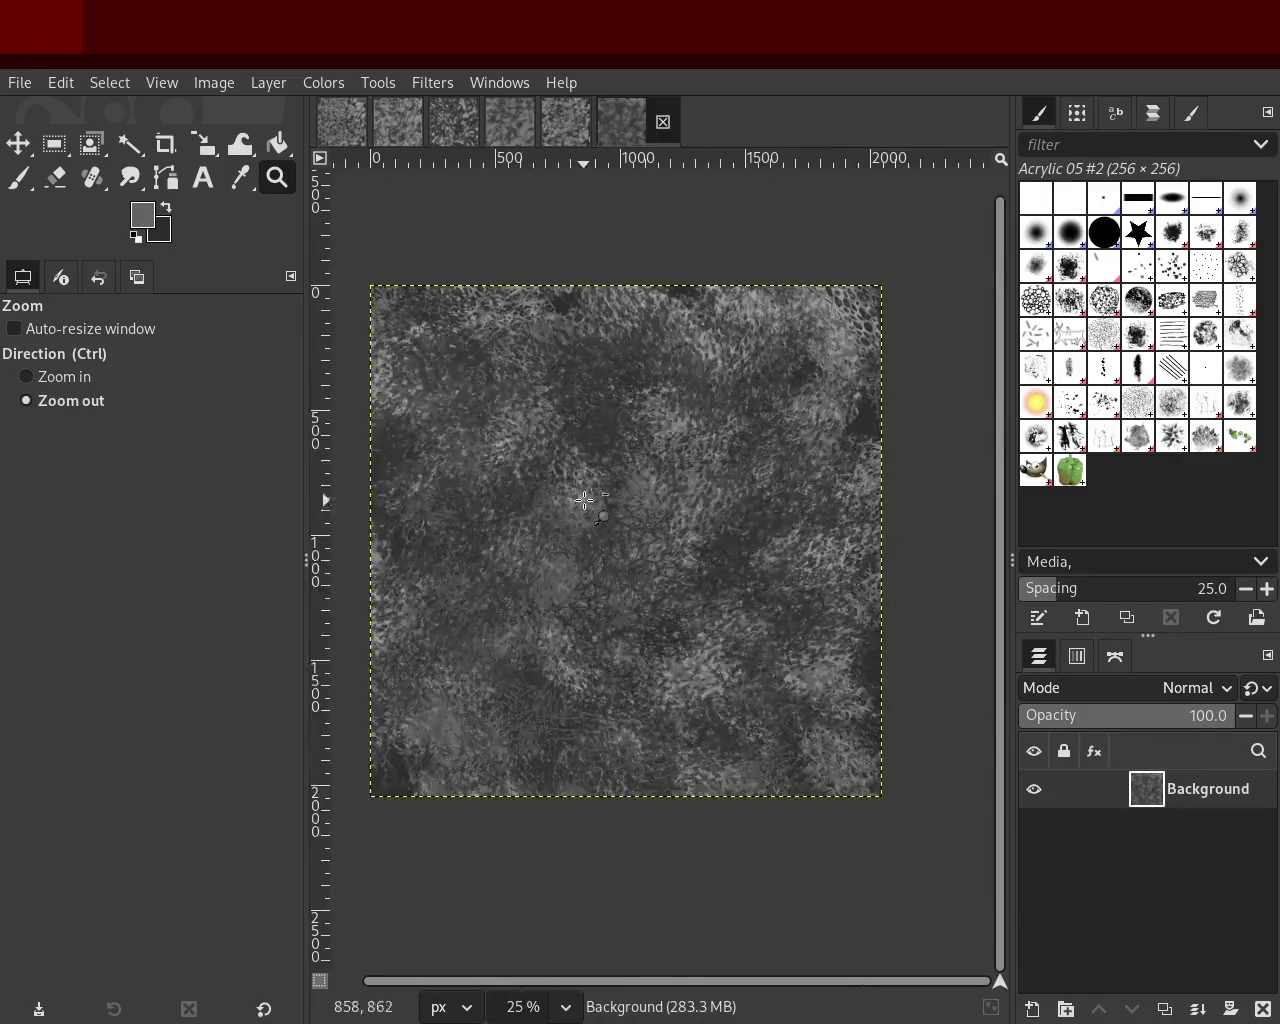
click(612, 399)
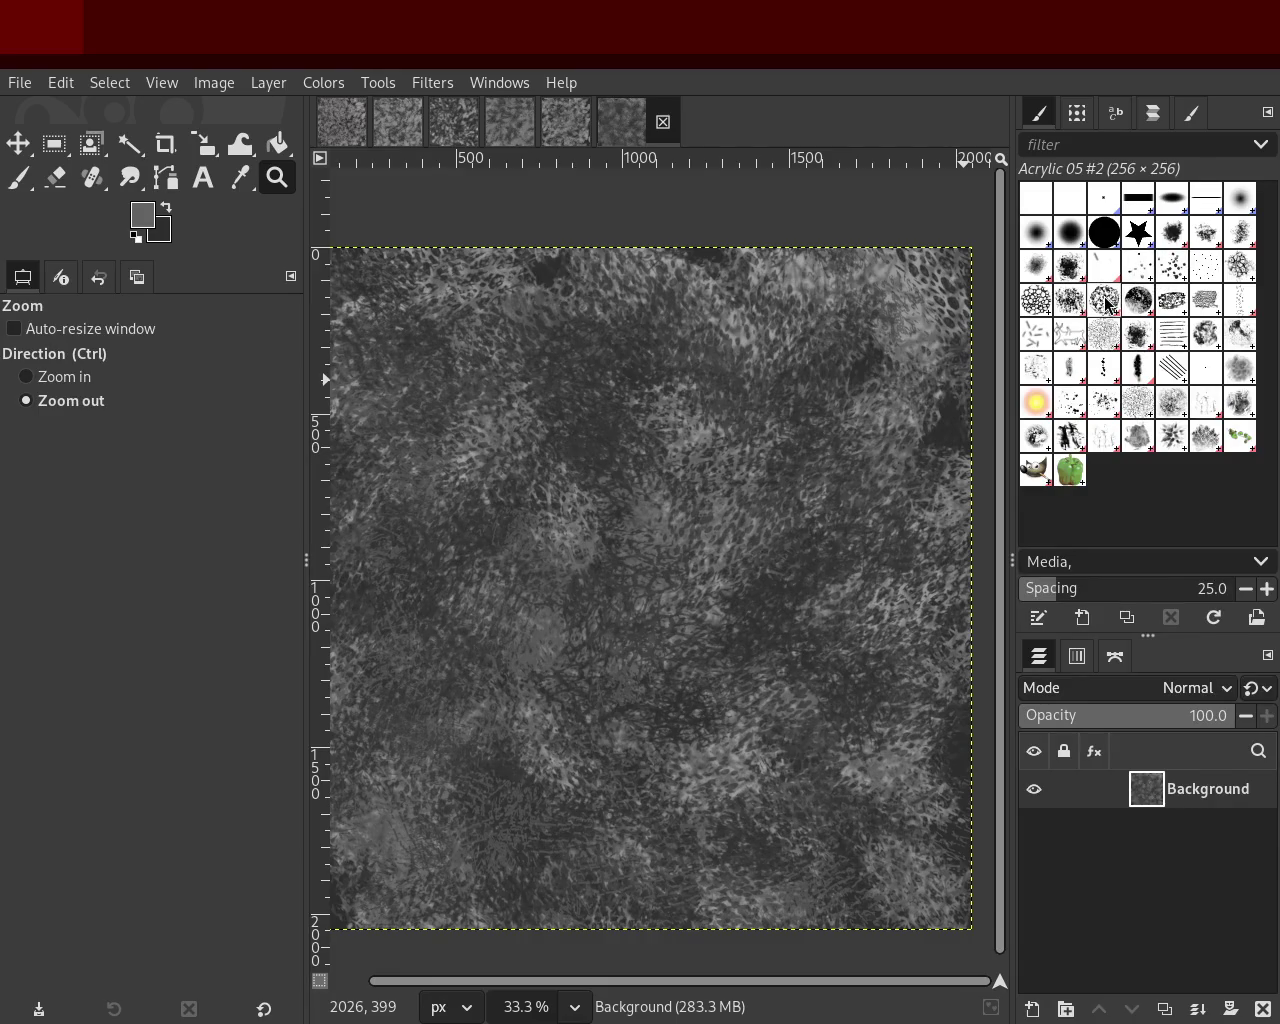
Step: Compare Cell 02, Bristles 01 and Chalk 03, then paint with Charcoal 02
click(1043, 304)
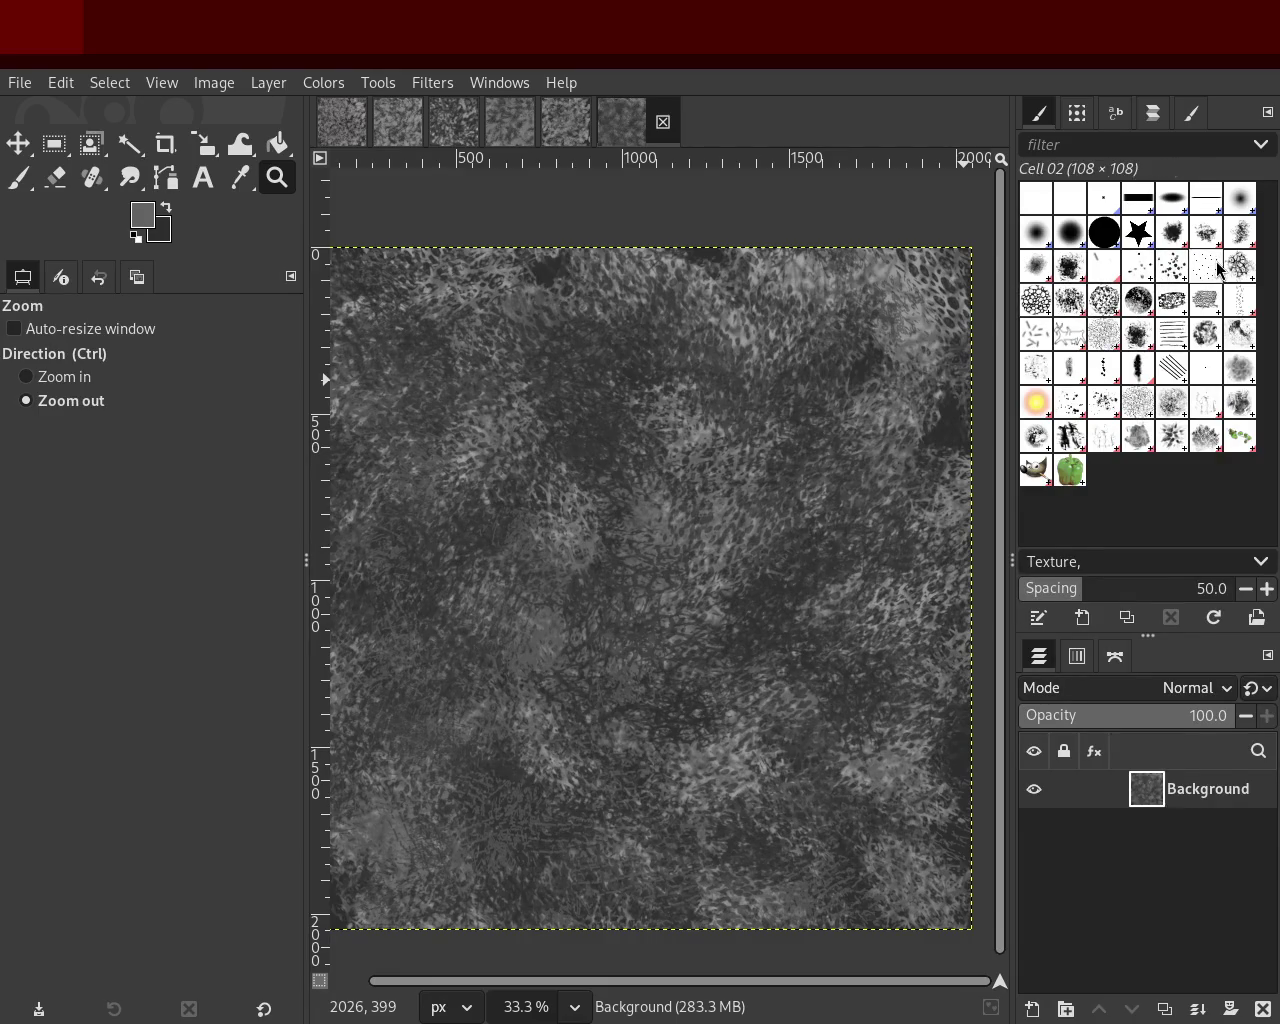
click(1148, 281)
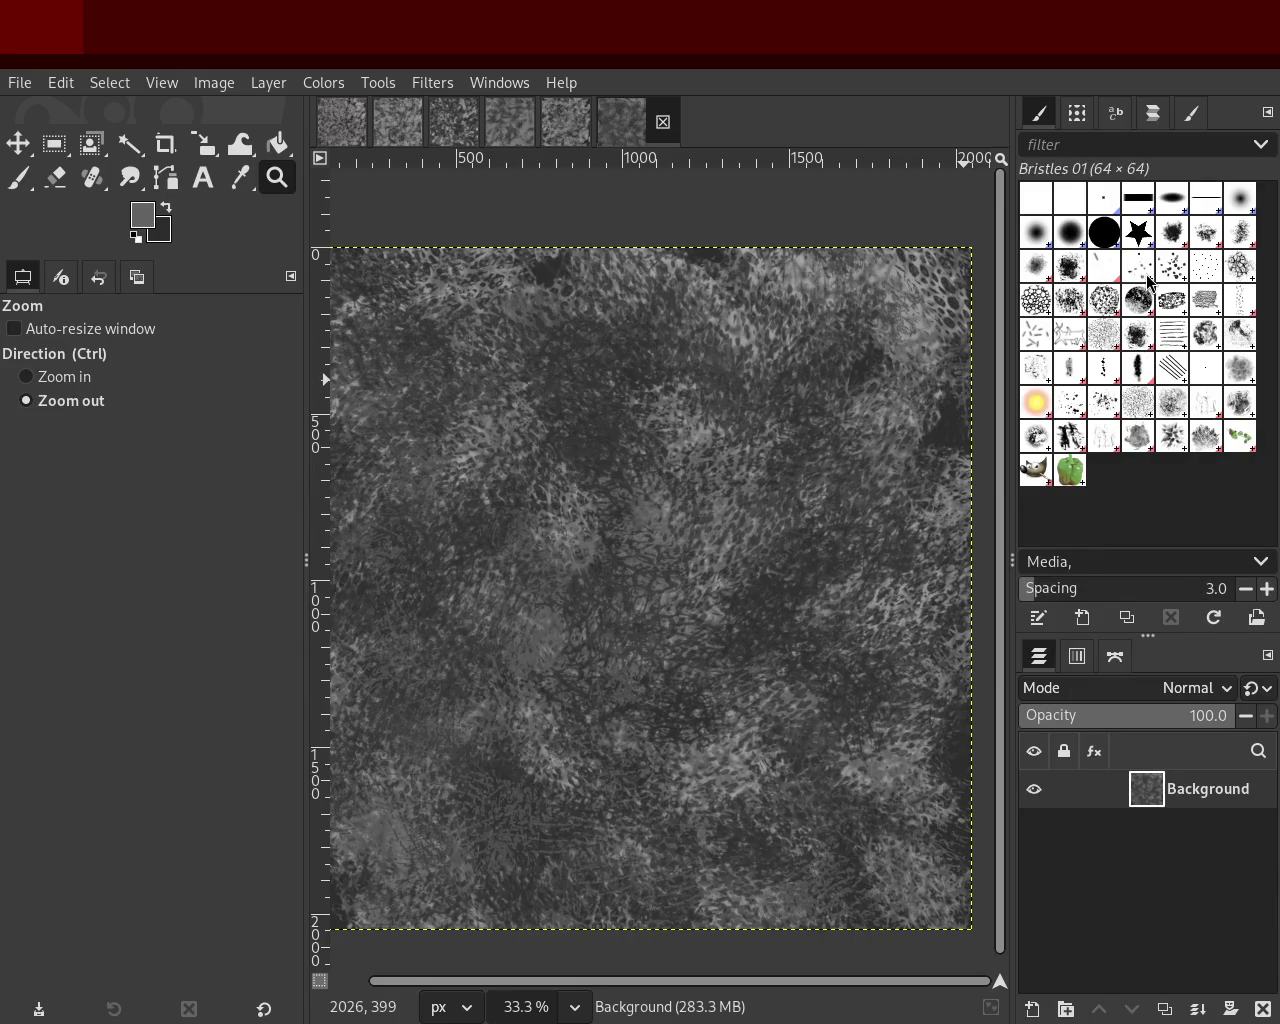
click(1172, 300)
click(1196, 310)
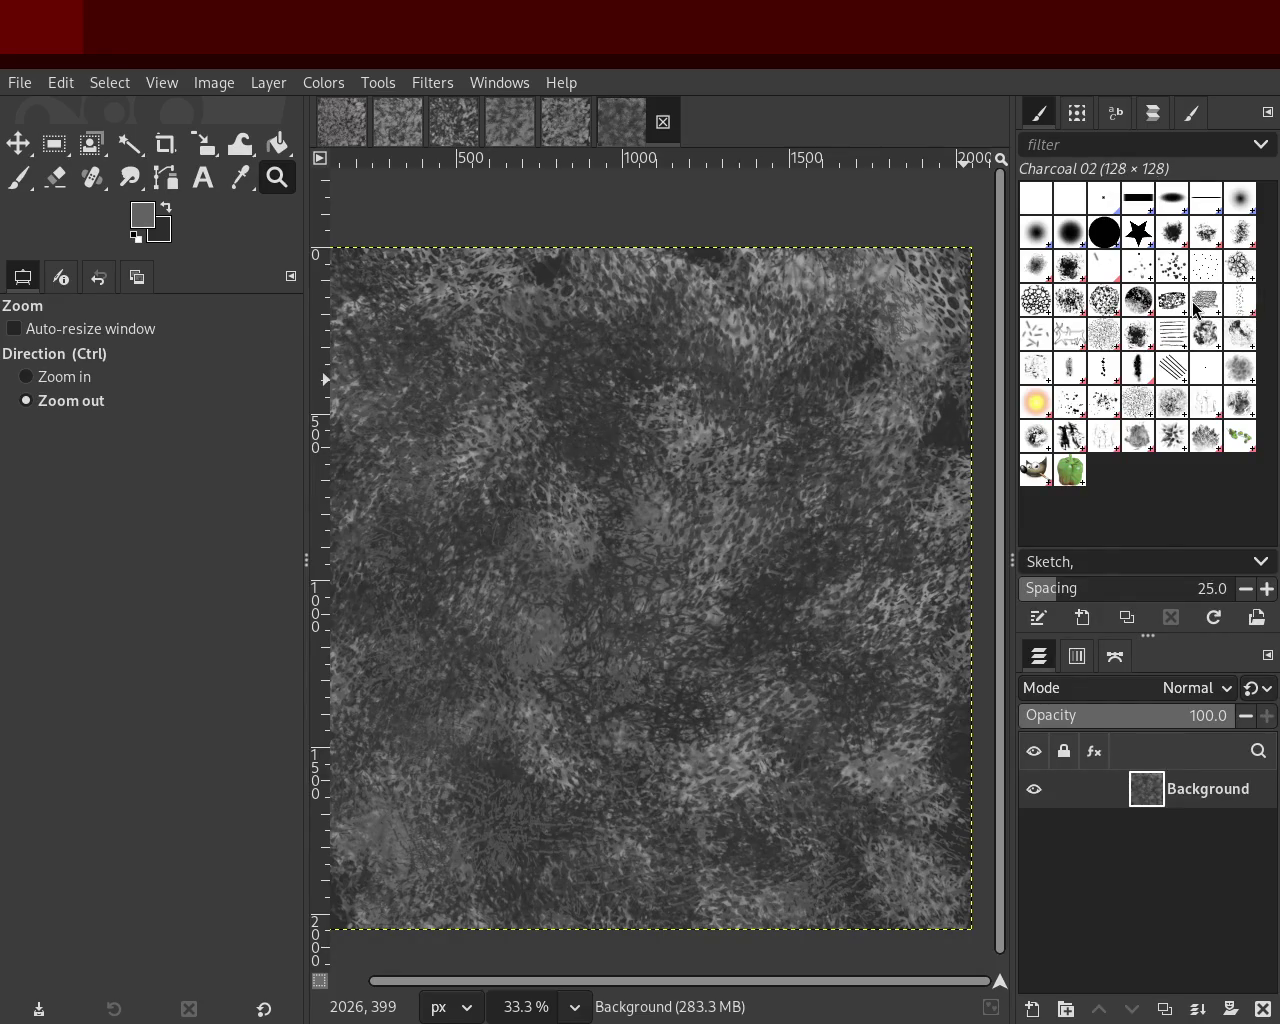
click(25, 182)
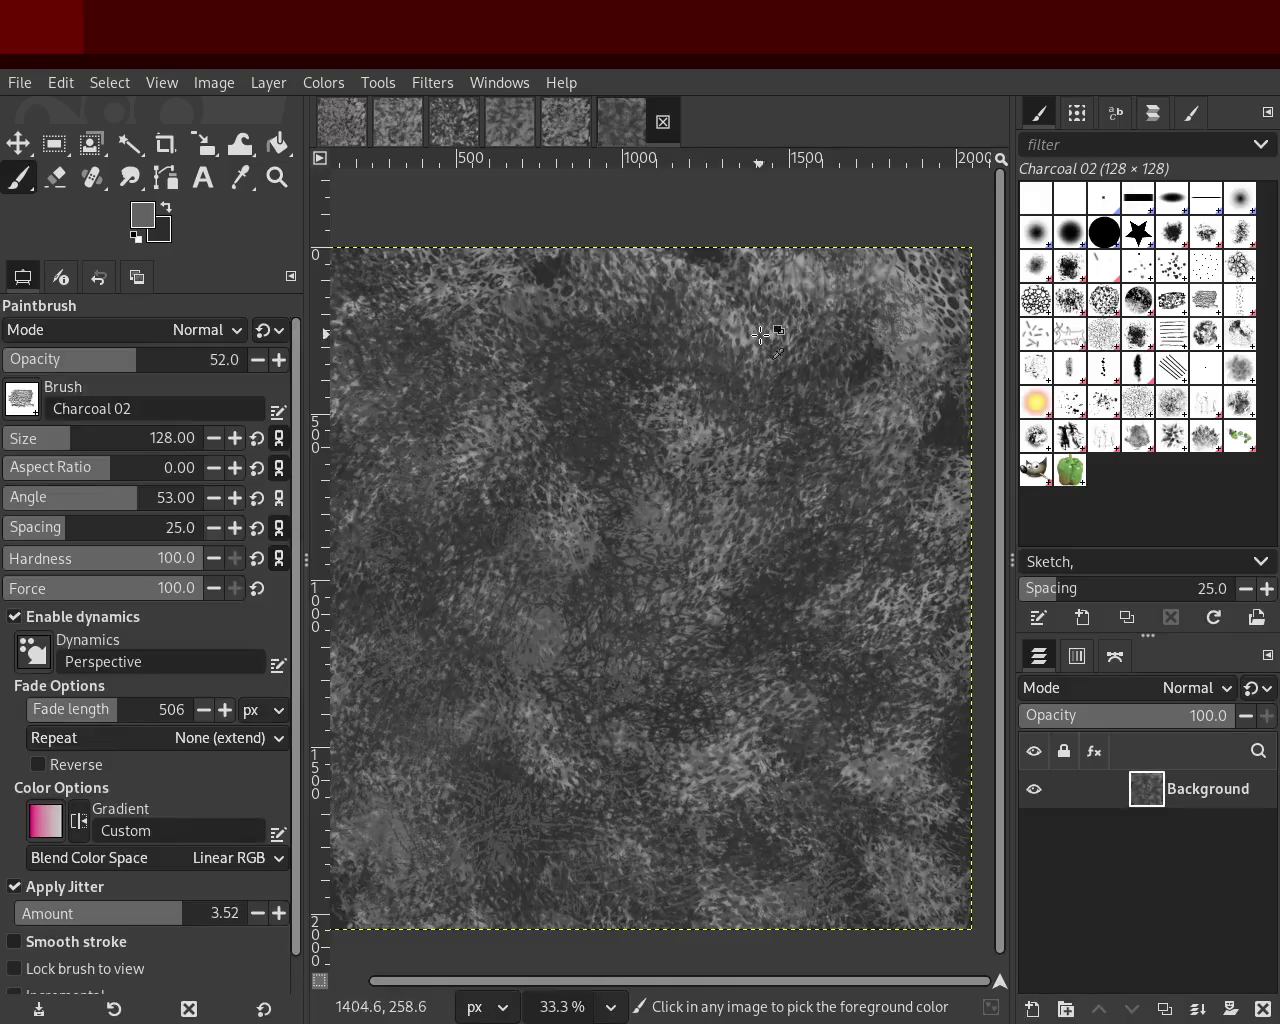
Step: Test Charcoal 02 strokes, enlarged to size 520, undoing each one
drag(790, 340, 613, 525)
key(ctrl+z)
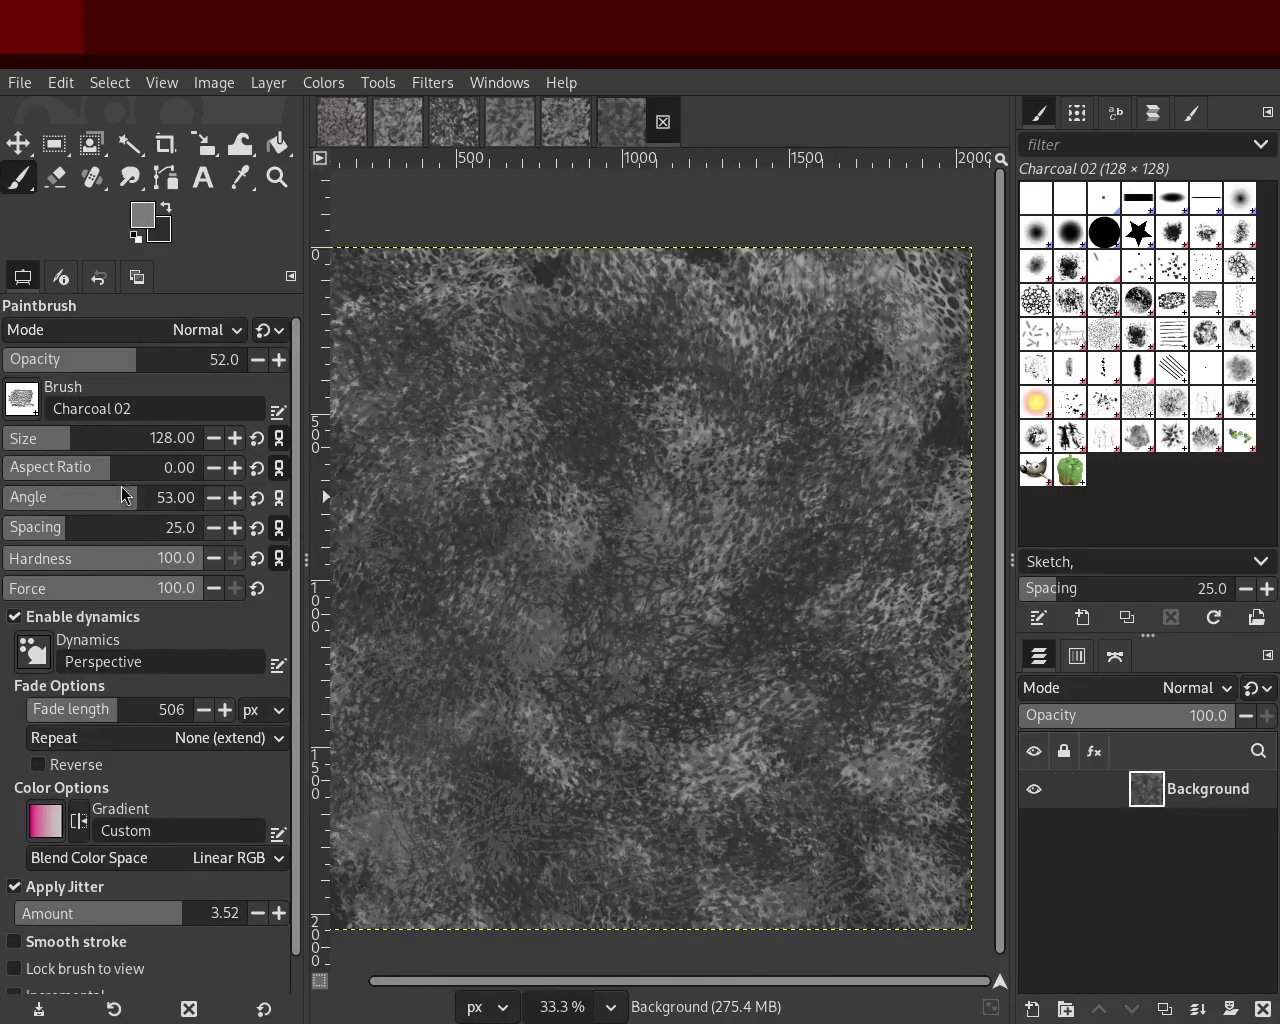
drag(70, 438, 142, 438)
mouse_move(630, 440)
mouse_down()
mouse_move(486, 580)
mouse_move(716, 612)
mouse_up()
key(ctrl+z)
mouse_move(843, 434)
mouse_down()
mouse_move(651, 334)
mouse_move(335, 794)
mouse_move(845, 681)
mouse_up()
key(ctrl+z)
drag(598, 538, 515, 513)
key(ctrl+z)
Step: Sample a darker texture colour and test dark charcoal strokes, then undo them
ctrl+click(950, 437)
mouse_move(950, 437)
mouse_down()
mouse_move(666, 376)
mouse_move(780, 666)
mouse_up()
key(ctrl+z)
drag(654, 405, 745, 705)
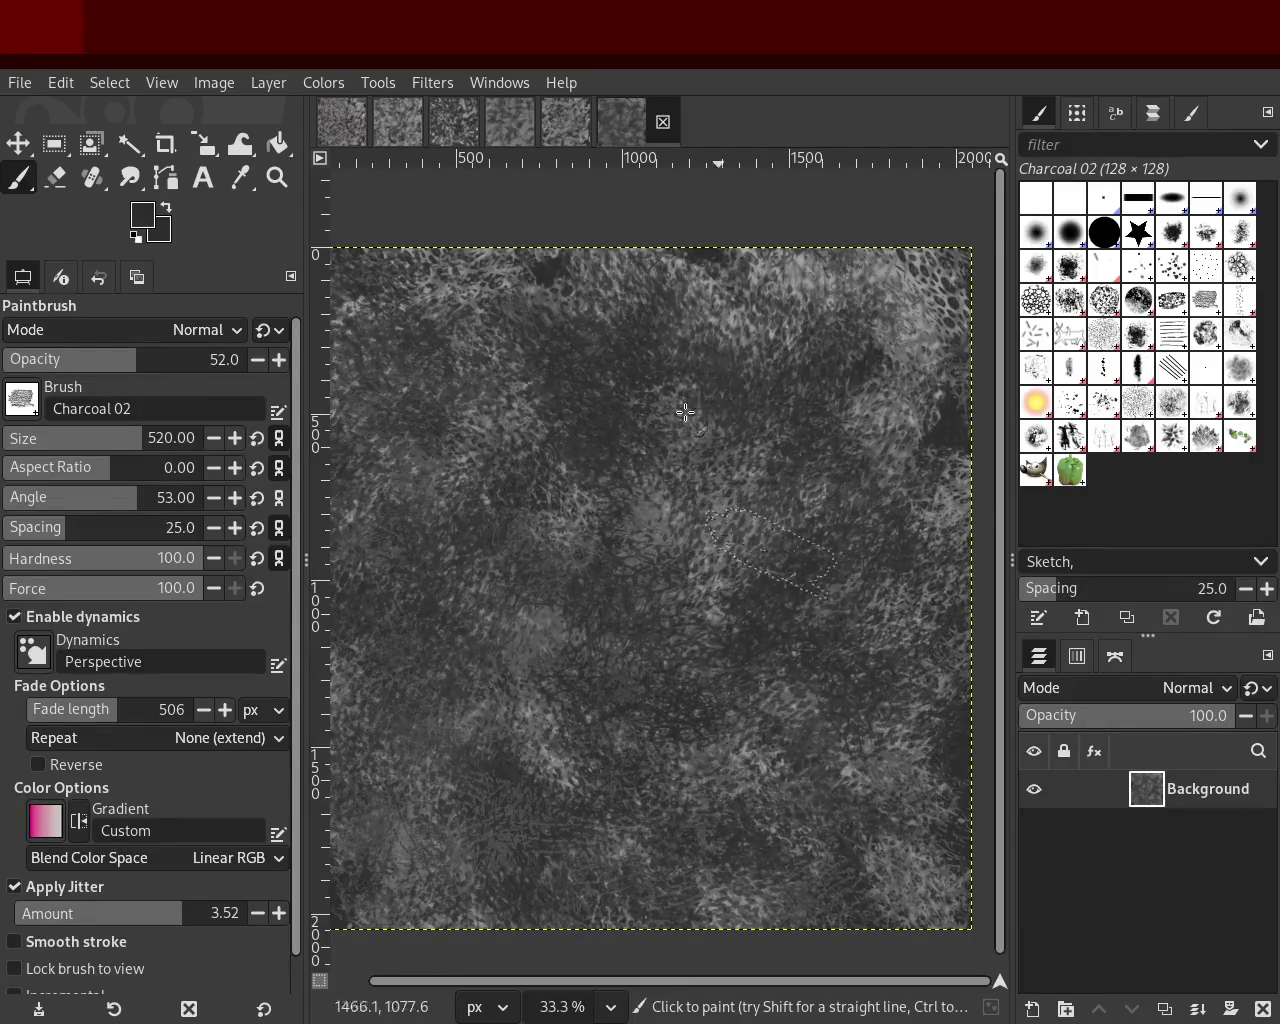
key(ctrl+z)
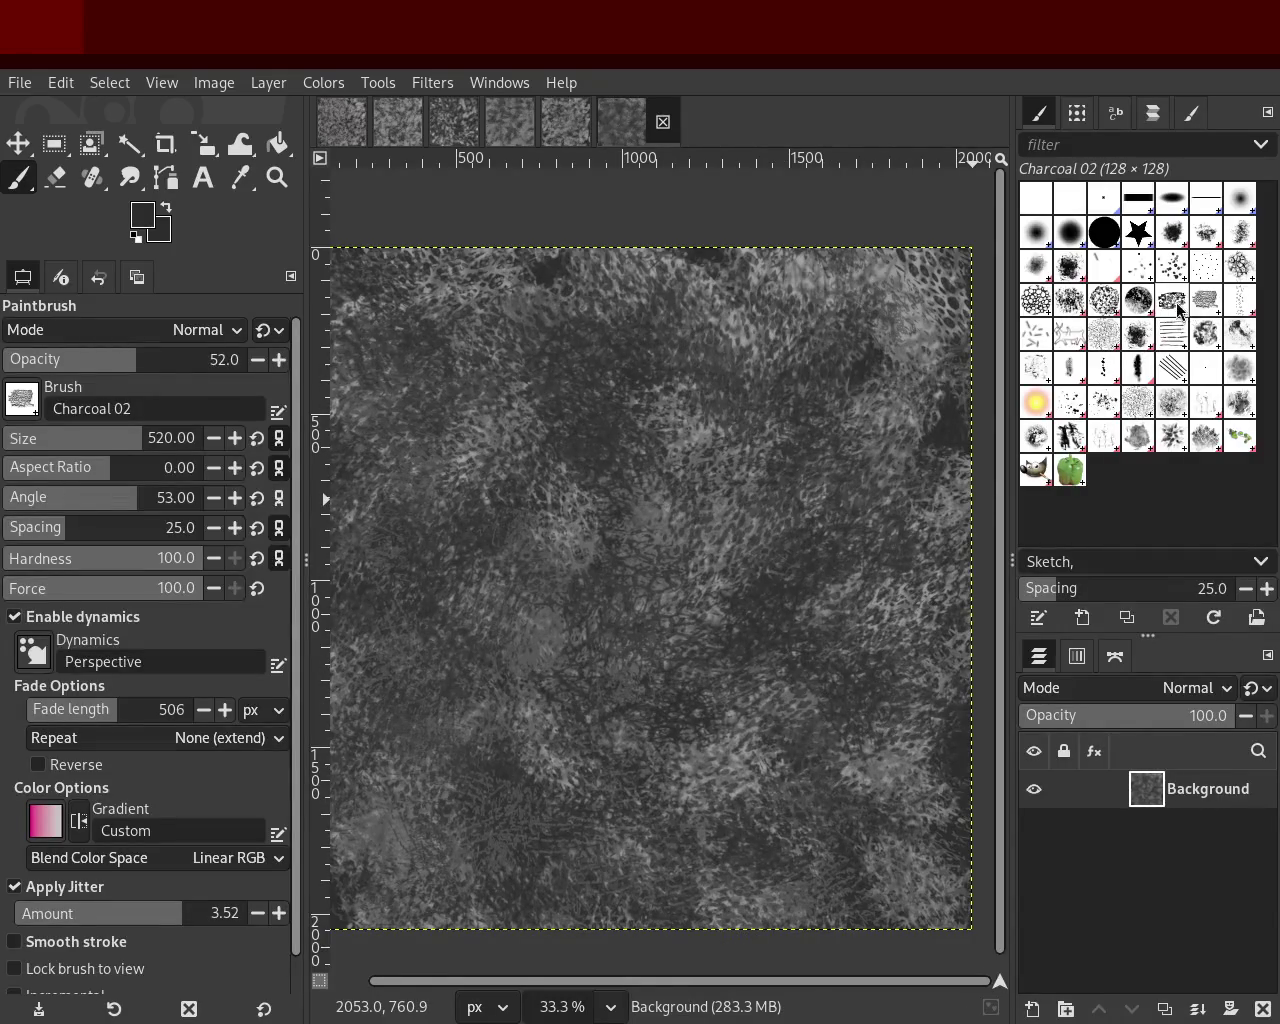
Step: Switch to Chalk 03 at size 474 and test chalk strokes, undoing them
click(1103, 334)
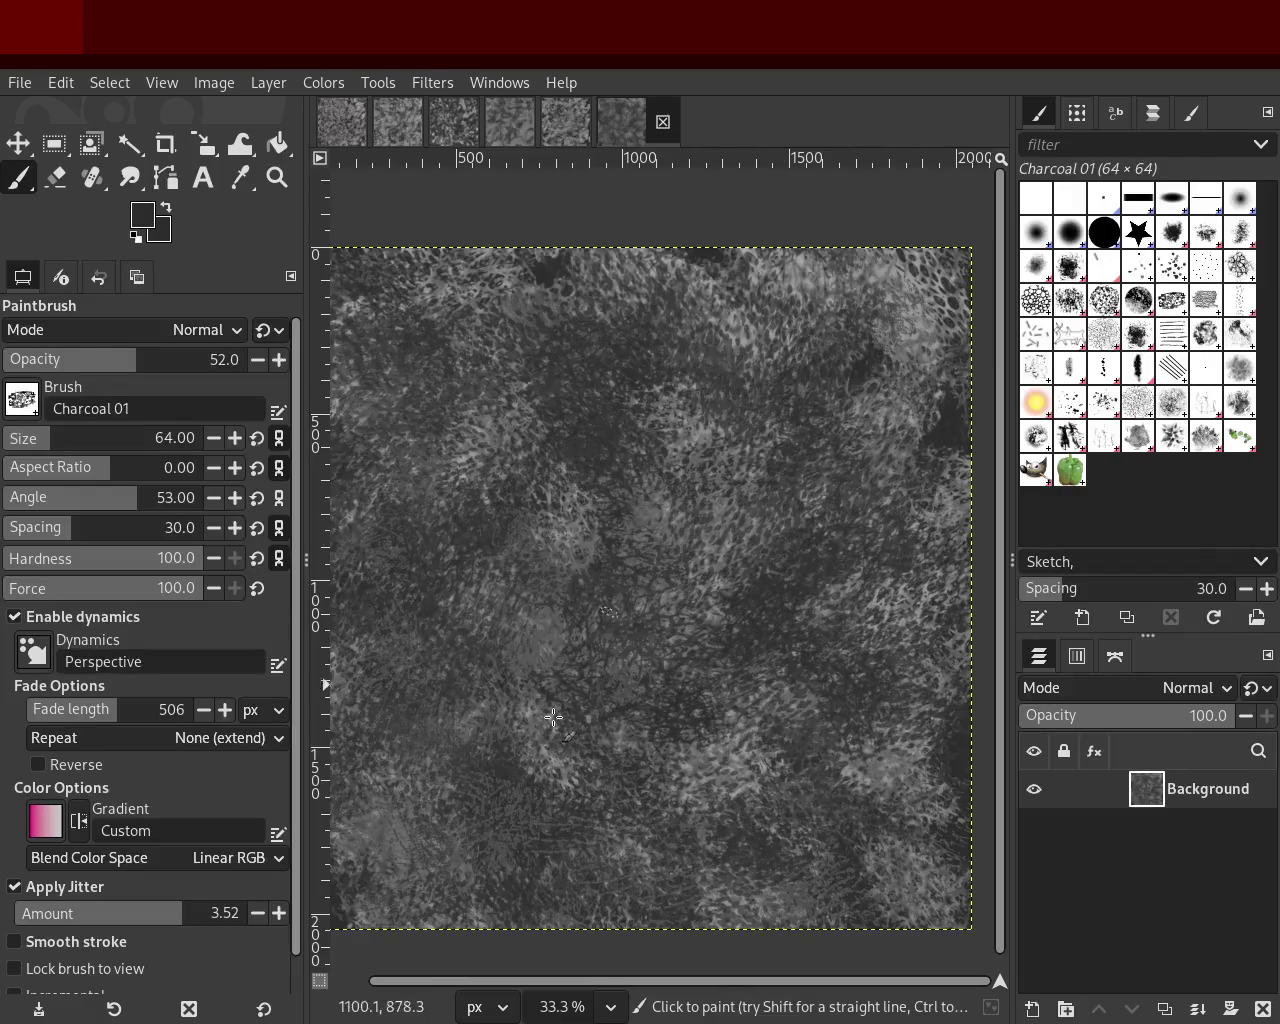
click(1136, 310)
click(128, 441)
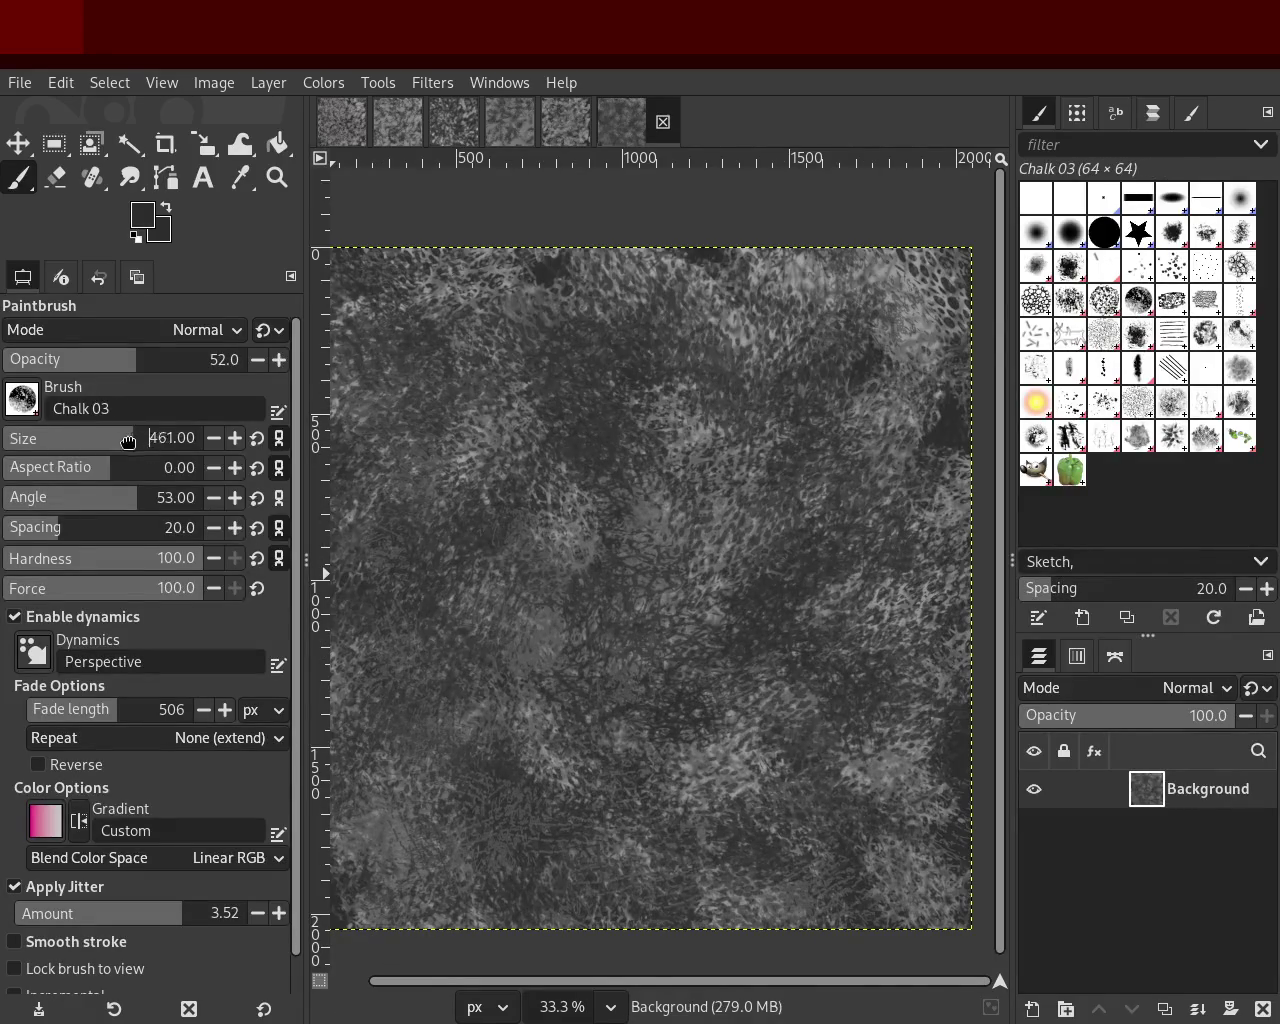
drag(128, 441, 136, 441)
drag(780, 480, 637, 531)
key(ctrl+z)
mouse_move(706, 571)
mouse_down()
mouse_move(687, 435)
mouse_move(655, 610)
mouse_up()
key(ctrl+z)
Step: Try darker chalk strokes over broad areas, undoing each attempt
mouse_move(620, 341)
mouse_down()
mouse_move(510, 306)
mouse_move(822, 808)
mouse_up()
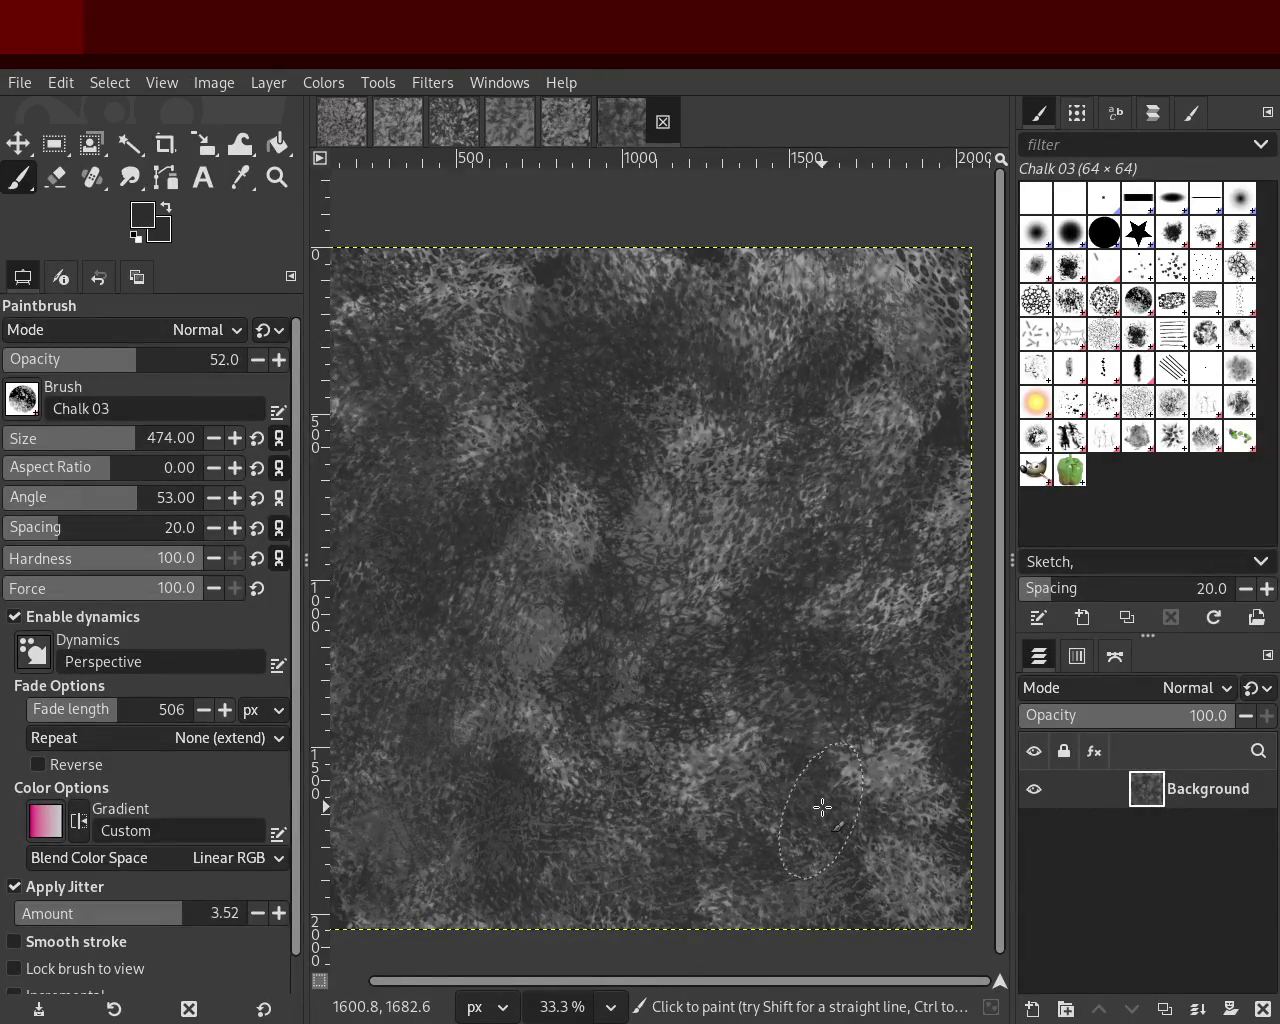
key(ctrl+z)
drag(777, 732, 781, 469)
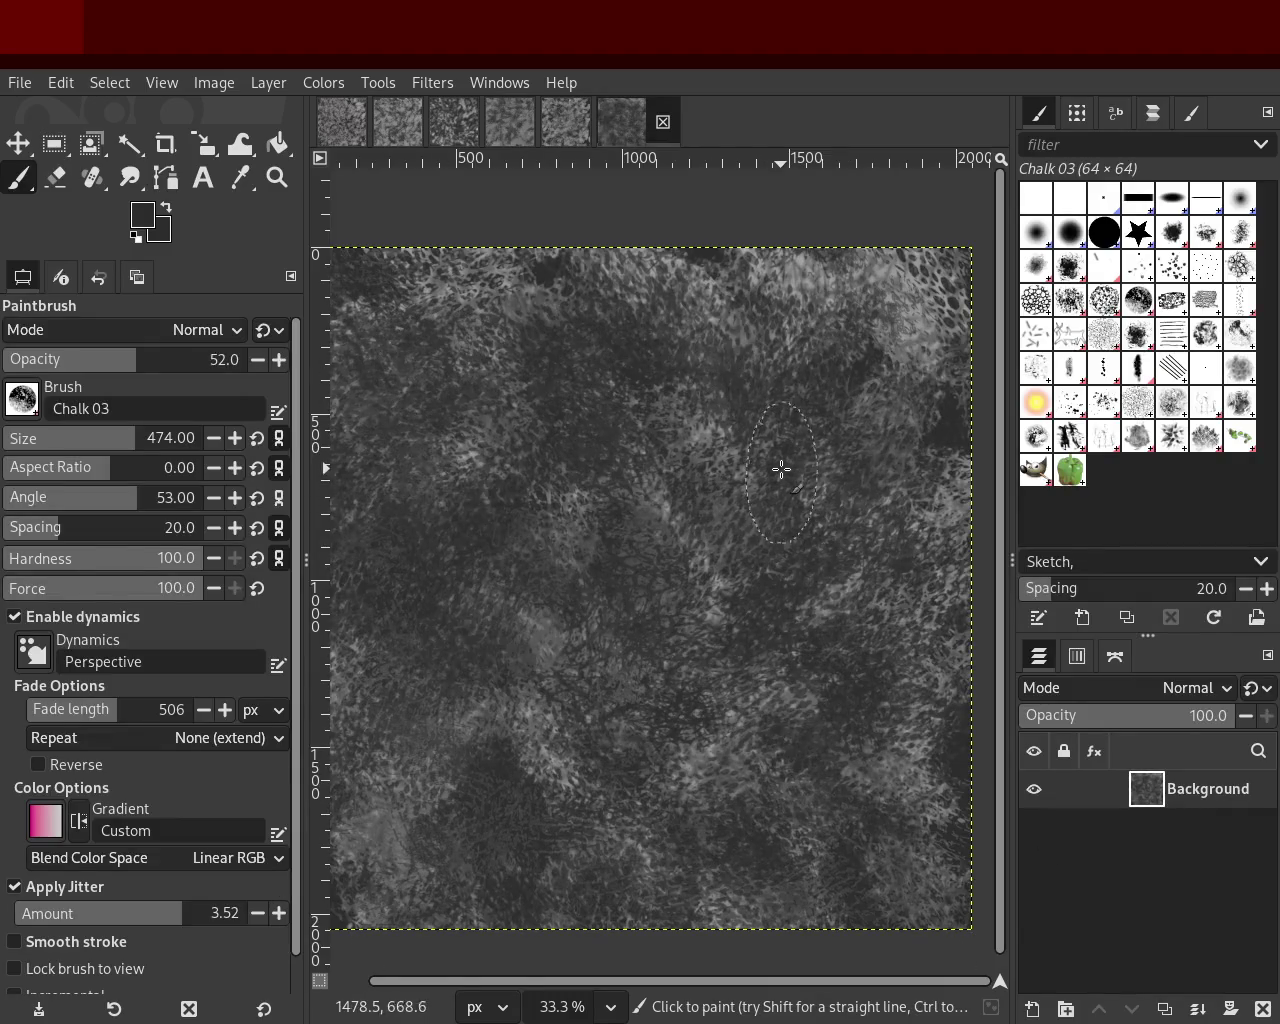
key(ctrl+z)
drag(757, 297, 738, 596)
key(ctrl+z)
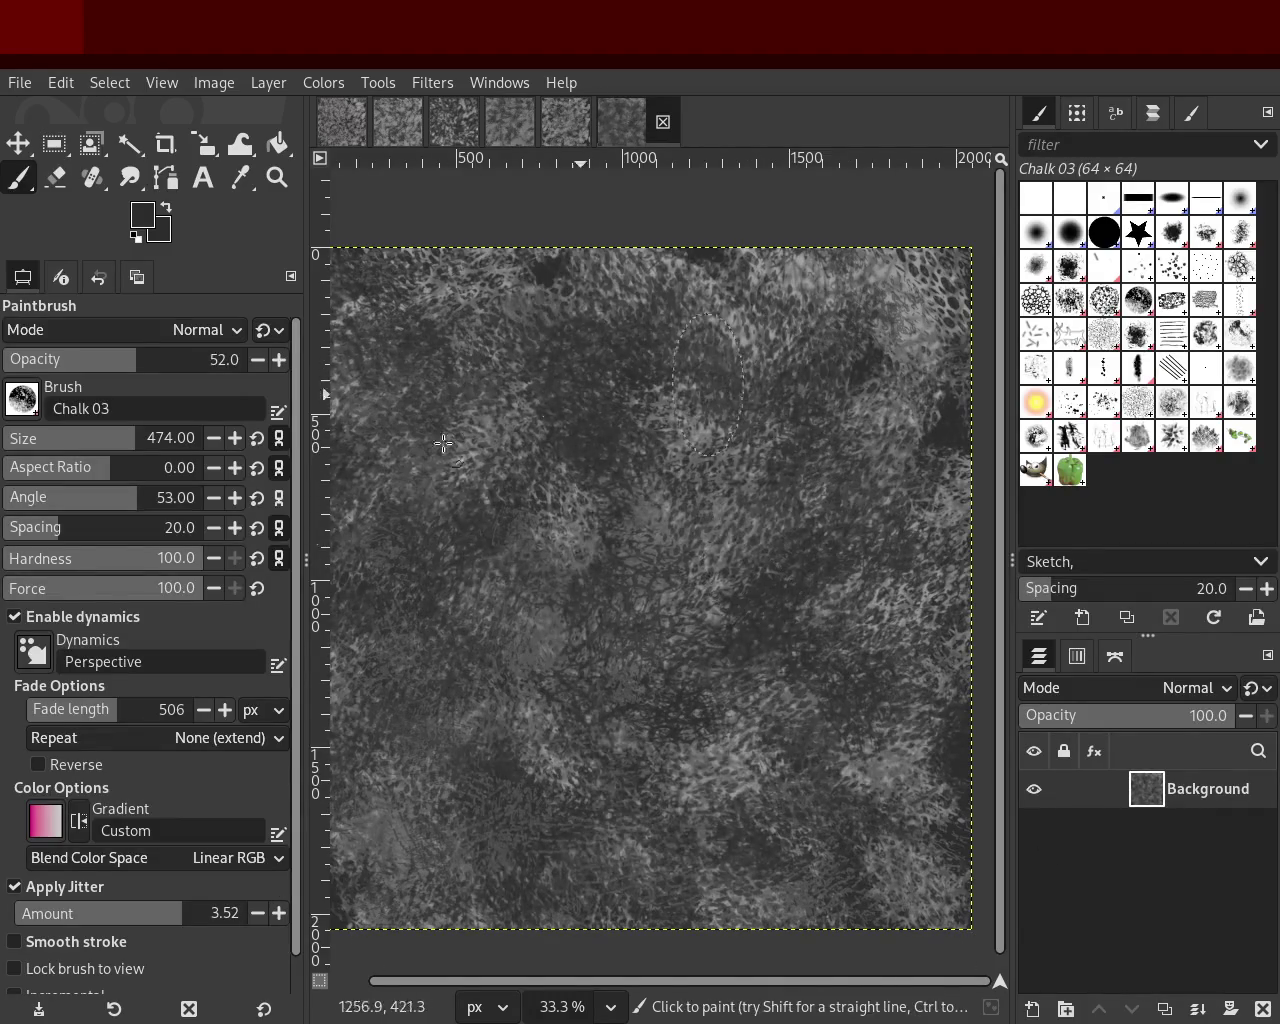
Step: Keep Chalk 03 after trying Chalk 02 and Charcoal 01, size 267, darkening scattered areas
click(1110, 303)
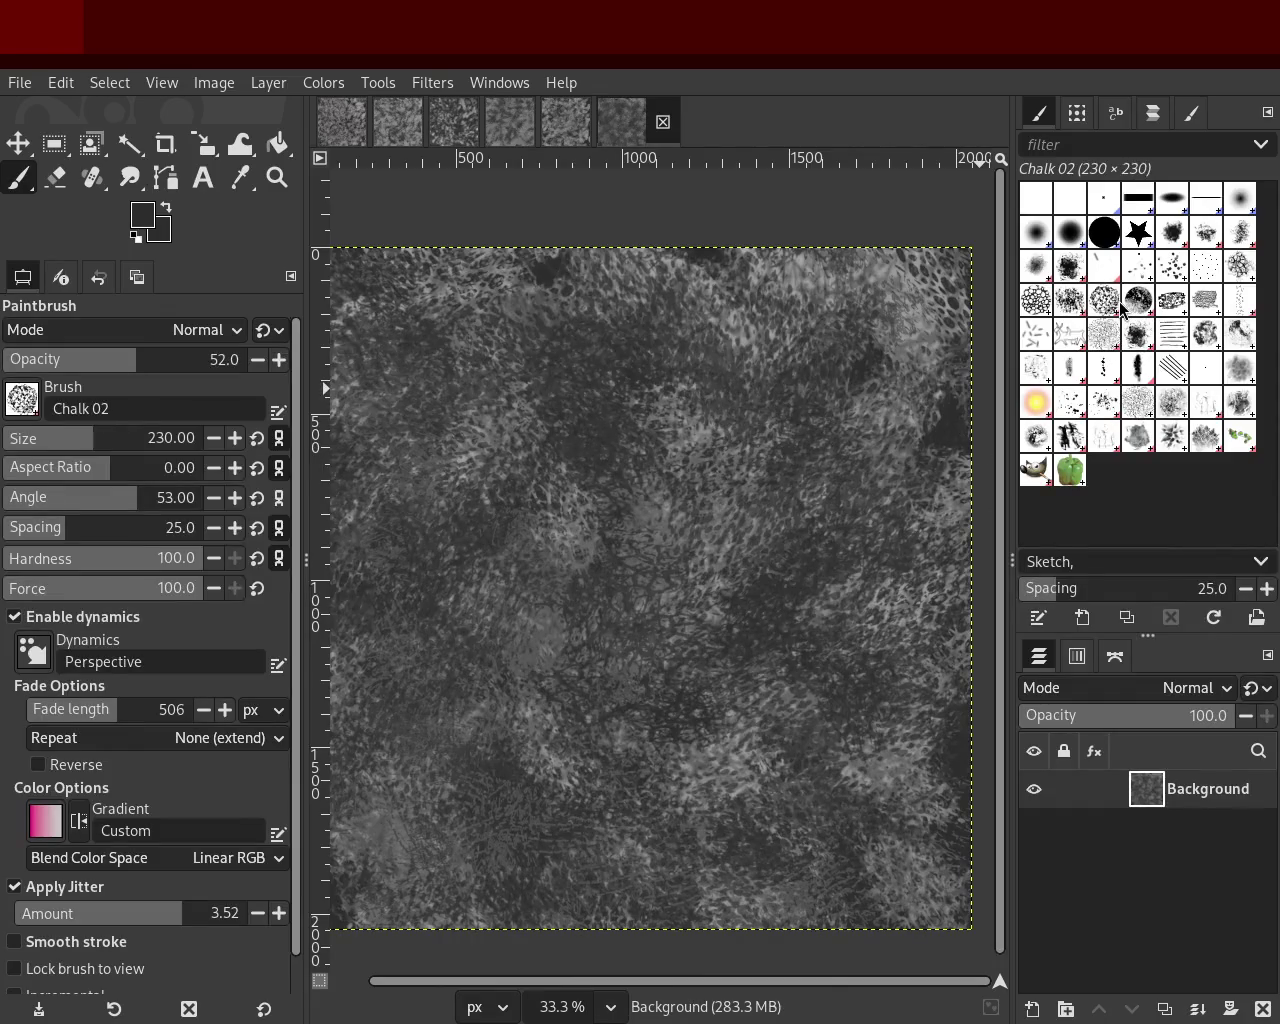
click(1138, 303)
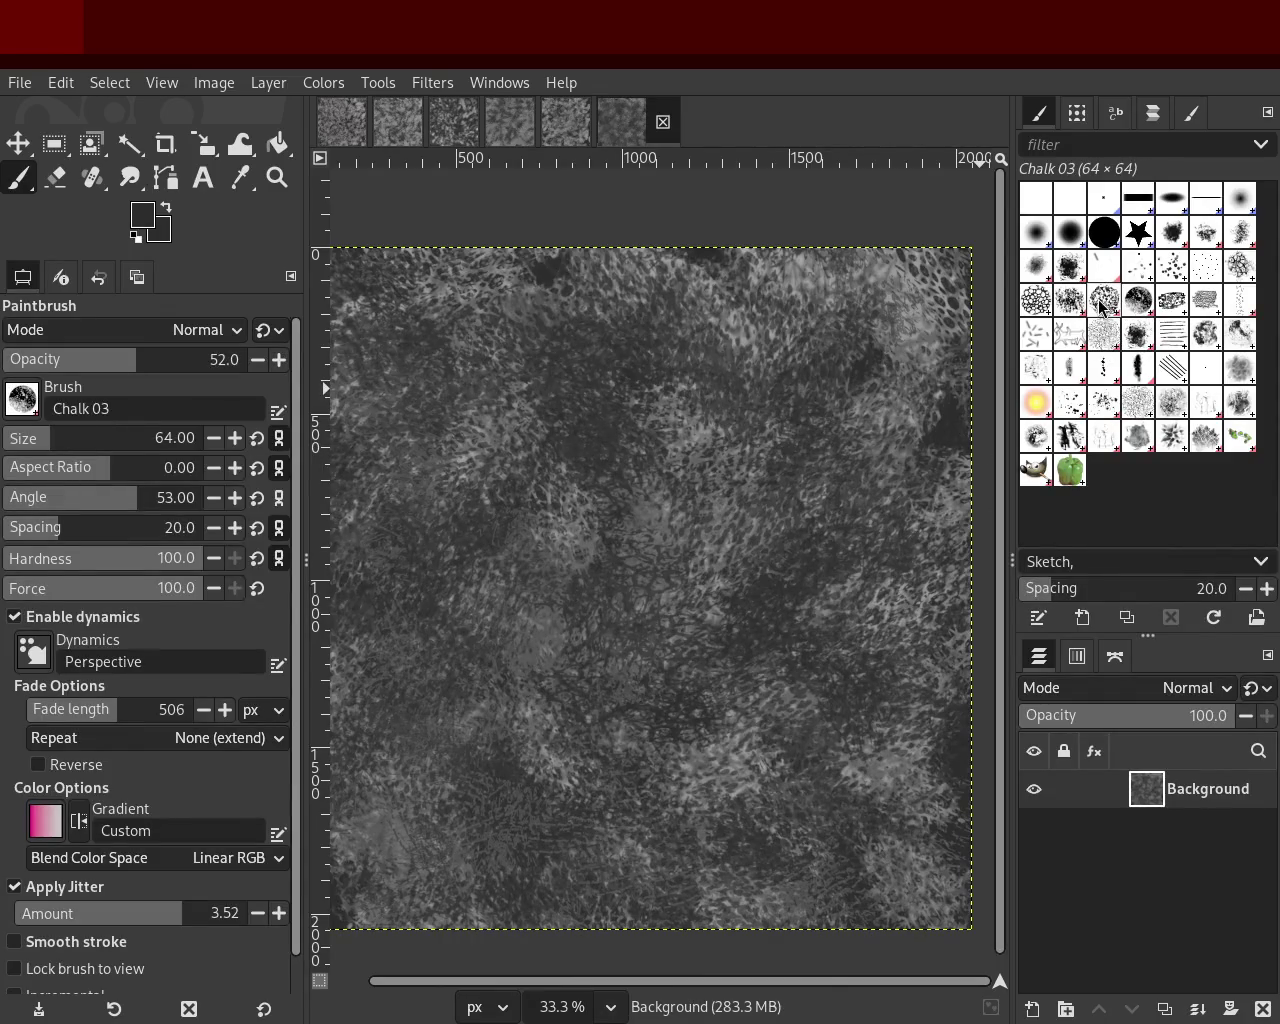
click(1172, 300)
click(1138, 300)
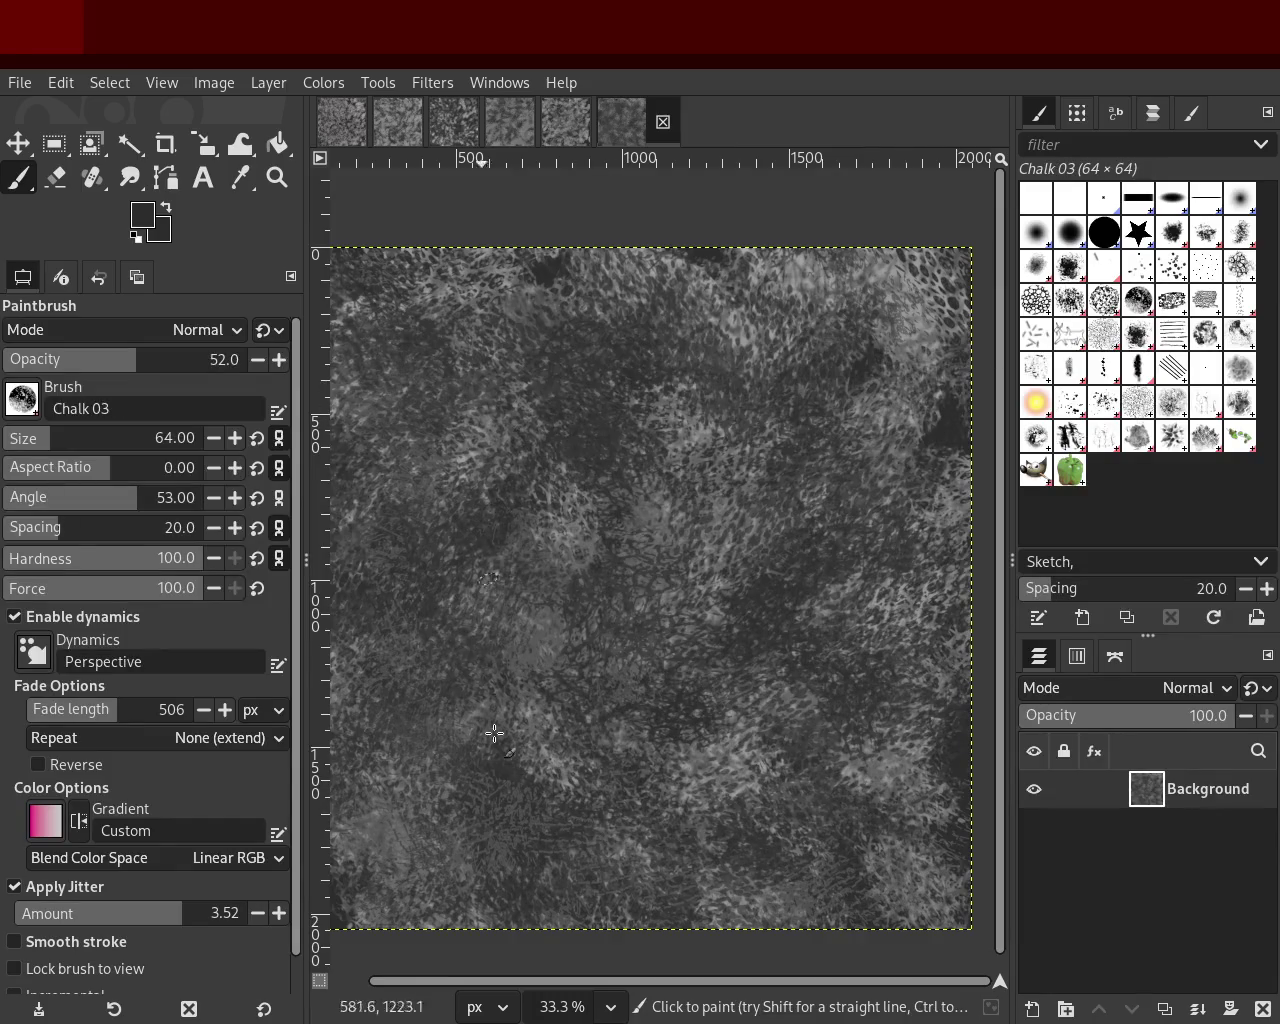
drag(43, 440, 100, 440)
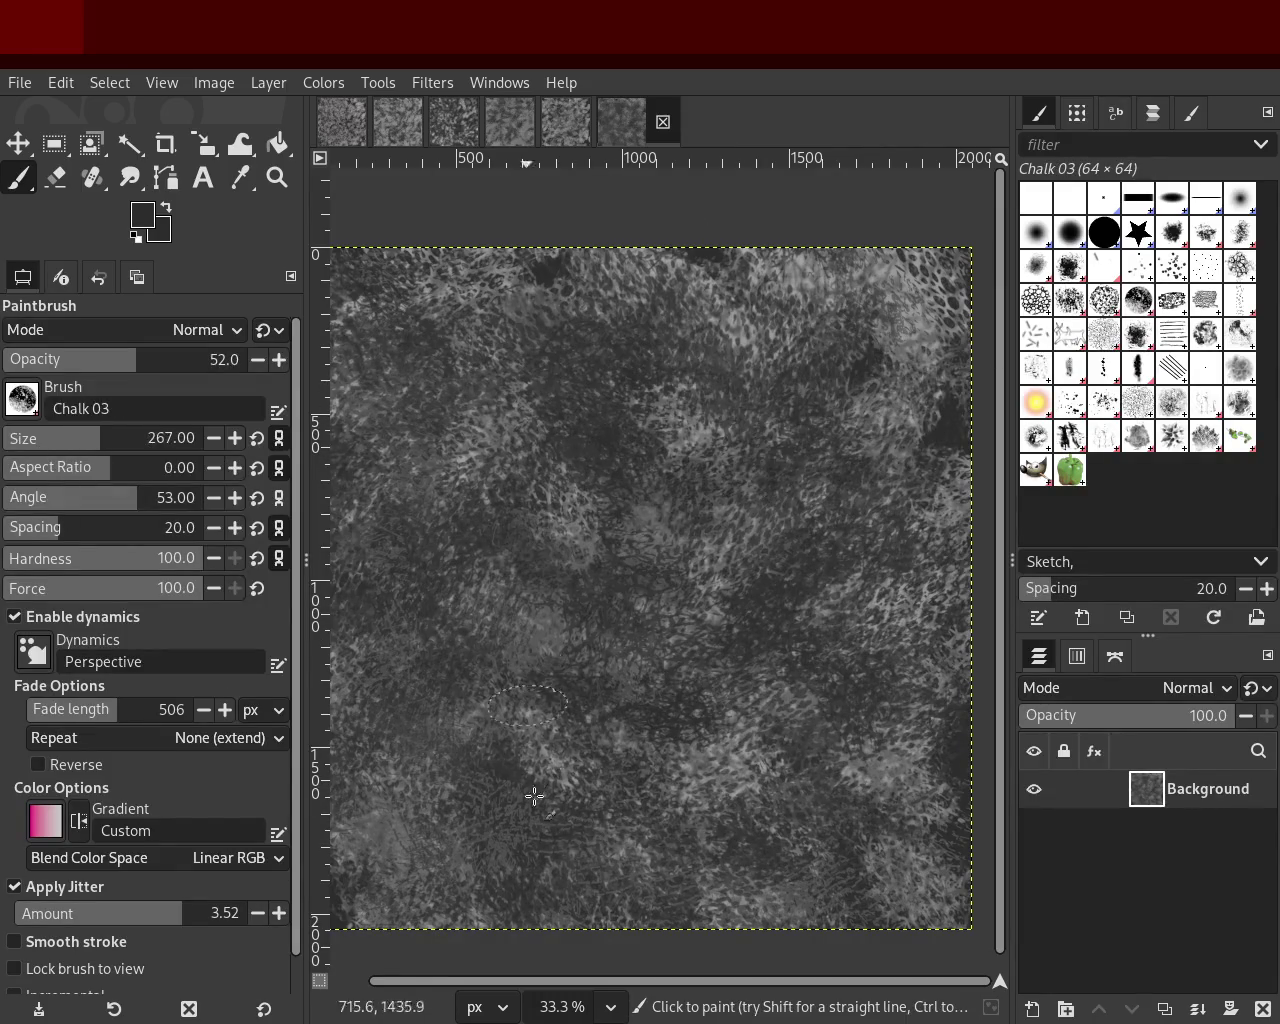
mouse_move(311, 690)
mouse_down()
mouse_move(837, 529)
mouse_move(531, 425)
mouse_move(347, 555)
mouse_move(586, 698)
mouse_move(414, 394)
mouse_move(543, 280)
mouse_move(789, 466)
mouse_move(320, 428)
mouse_up()
Step: Zoom into the texture to inspect it closely
click(277, 177)
scroll(697, 471, up, 1)
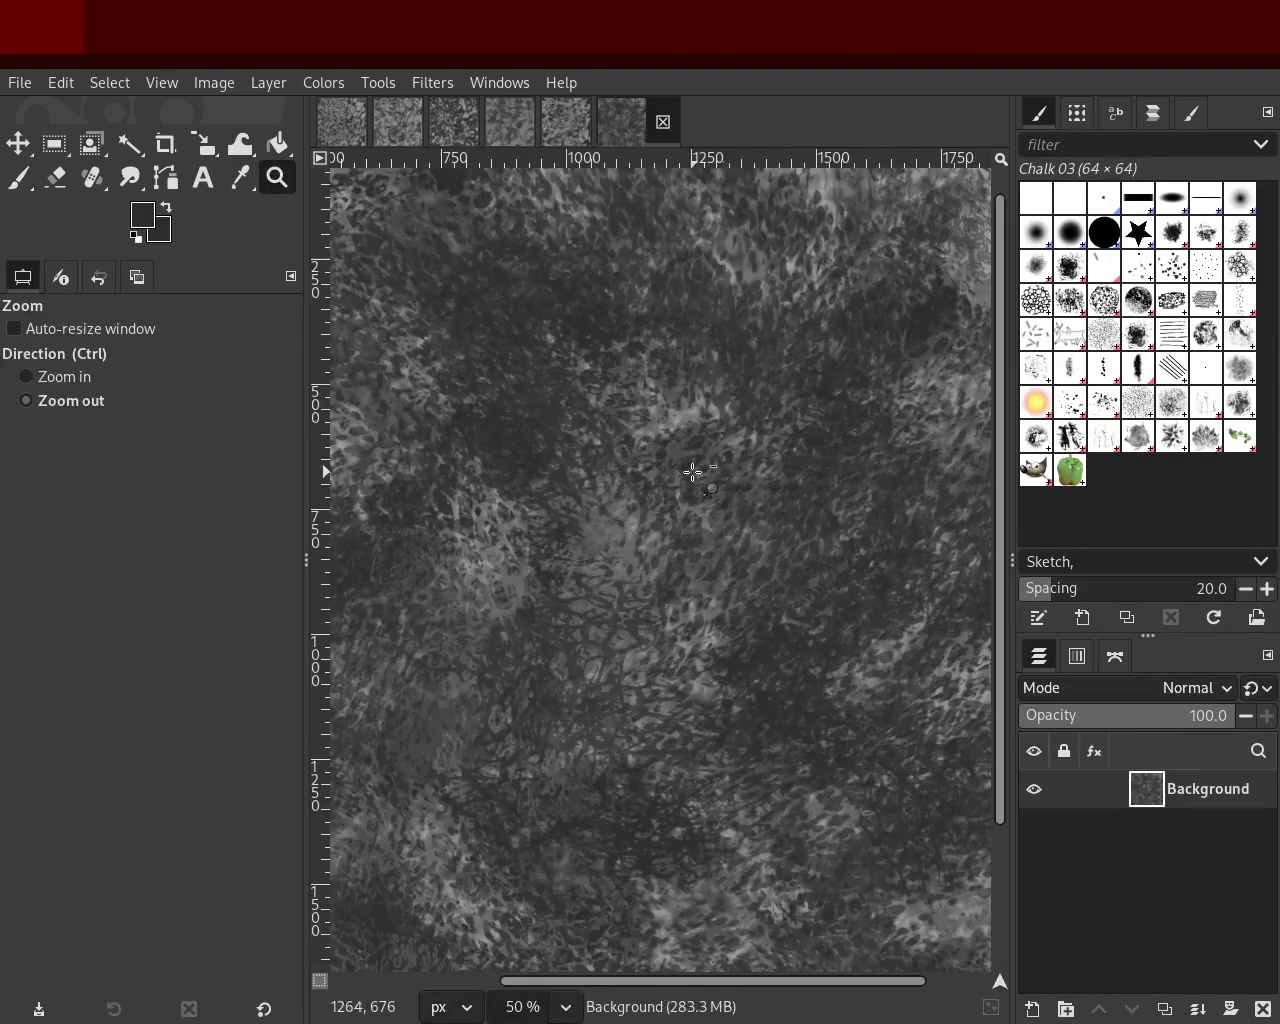
scroll(693, 471, down, 3)
ctrl+click(672, 484)
click(680, 489)
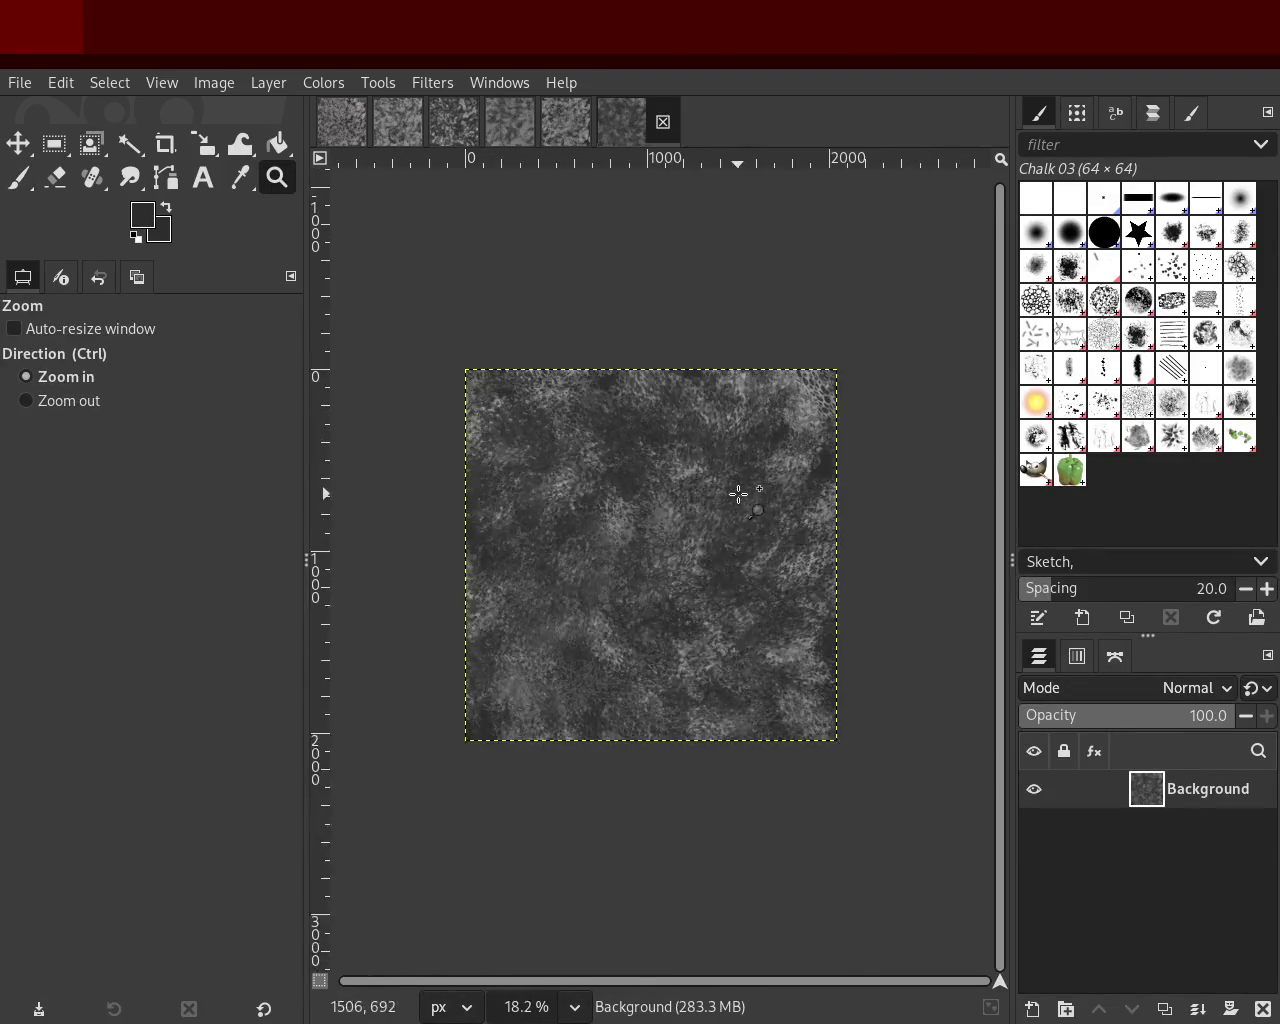
ctrl+click(737, 494)
Step: Dab lighter chalk patches around the centre and lower middle of the canvas
click(20, 179)
mouse_move(708, 373)
mouse_down()
mouse_move(776, 632)
mouse_move(749, 505)
mouse_move(650, 510)
mouse_move(747, 354)
mouse_move(390, 506)
mouse_move(974, 595)
mouse_up()
mouse_move(805, 633)
mouse_down()
mouse_move(660, 271)
mouse_move(894, 557)
mouse_up()
mouse_move(871, 640)
mouse_down()
mouse_move(819, 401)
mouse_move(788, 684)
mouse_move(751, 441)
mouse_move(523, 709)
mouse_move(904, 675)
mouse_up()
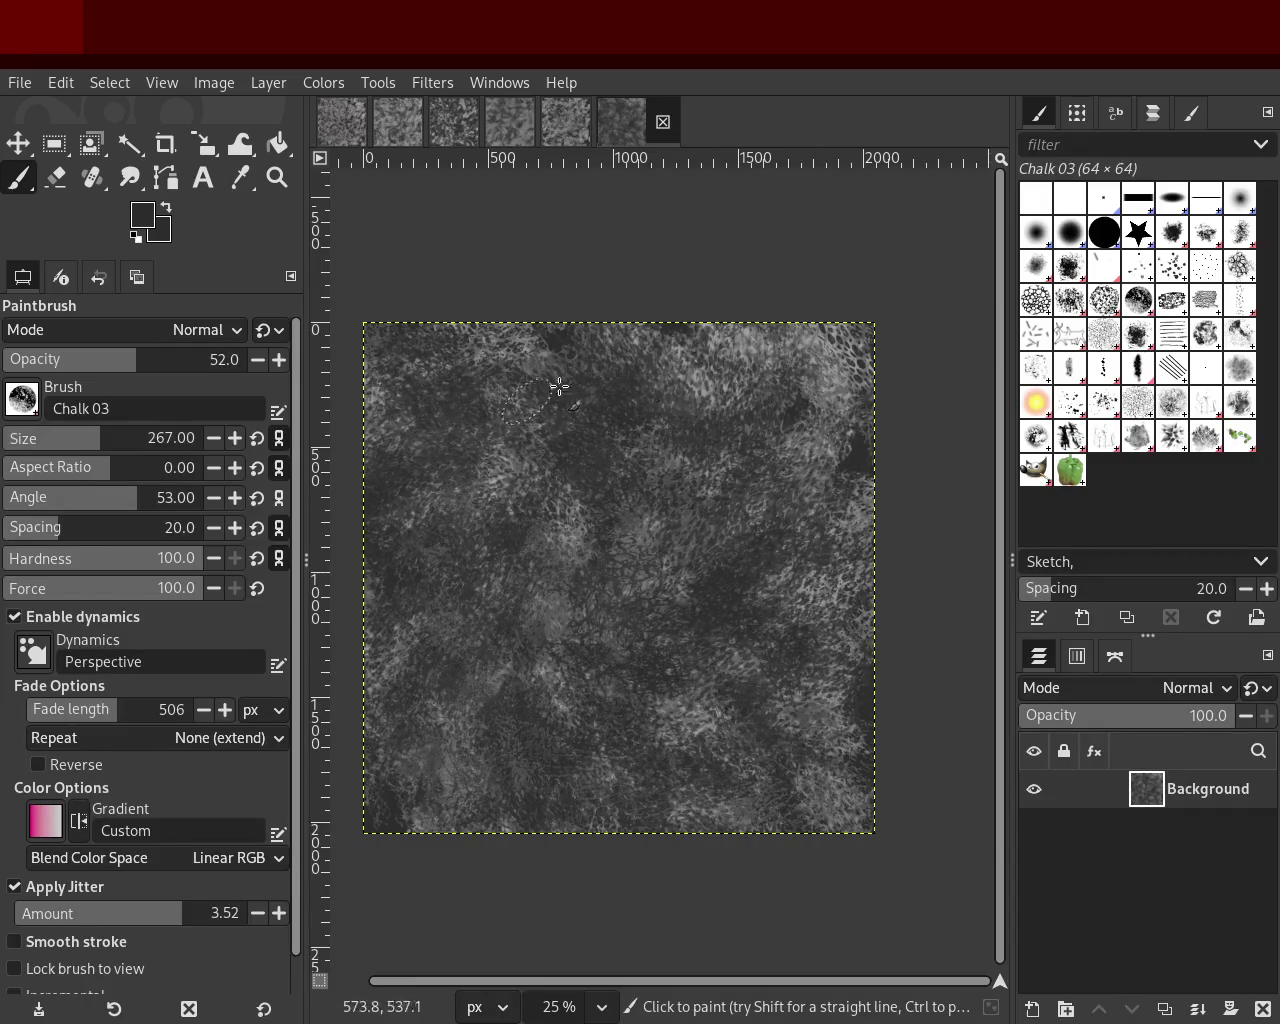
drag(514, 418, 680, 461)
Step: Sample texture tones and stamp single chalk dabs, undoing the unwanted ones
click(661, 328)
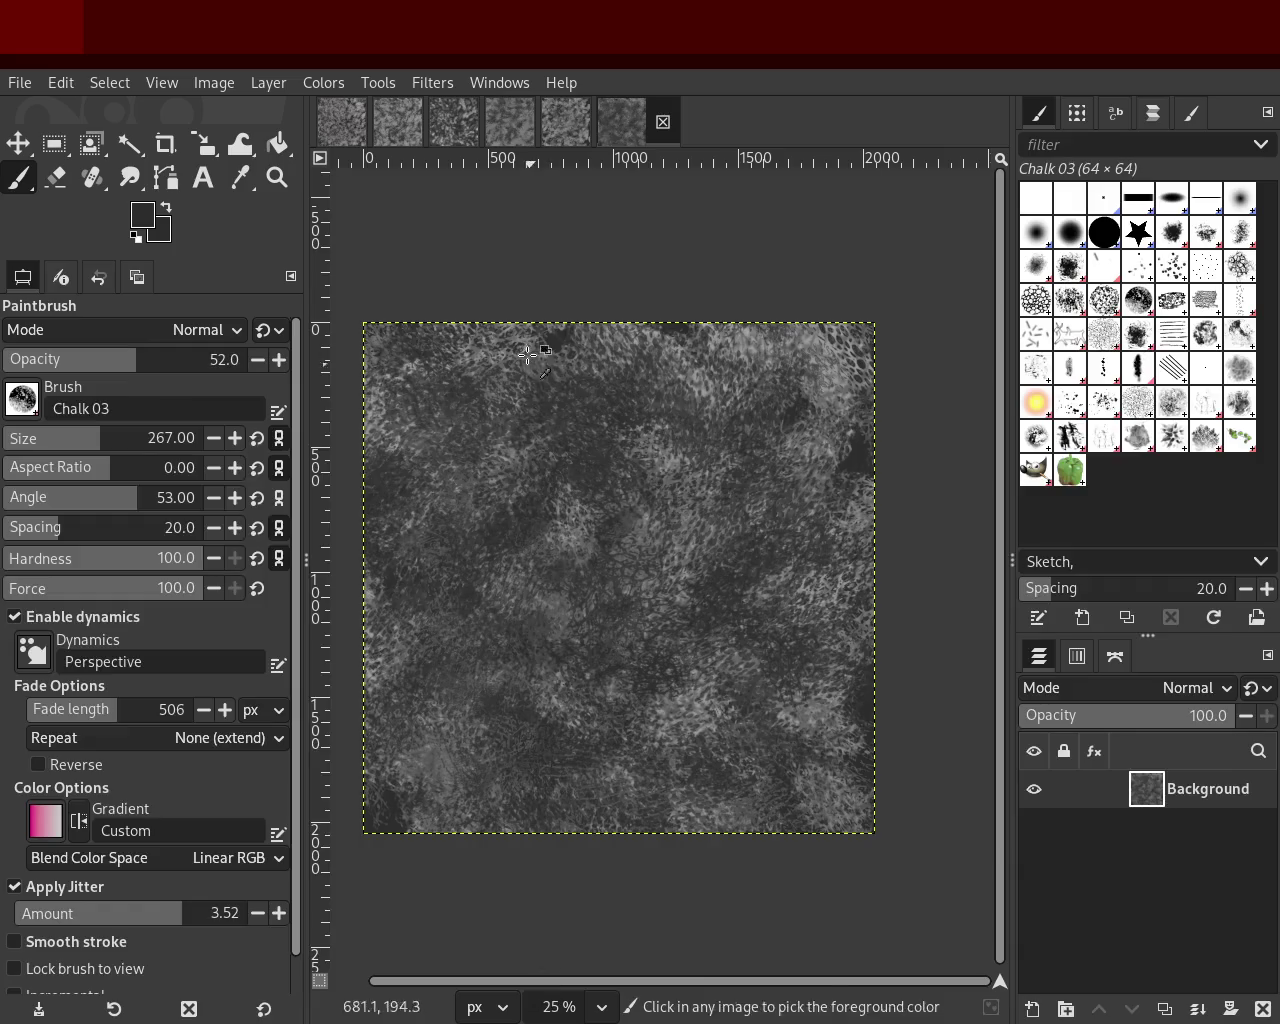
key(ctrl+z)
click(642, 355)
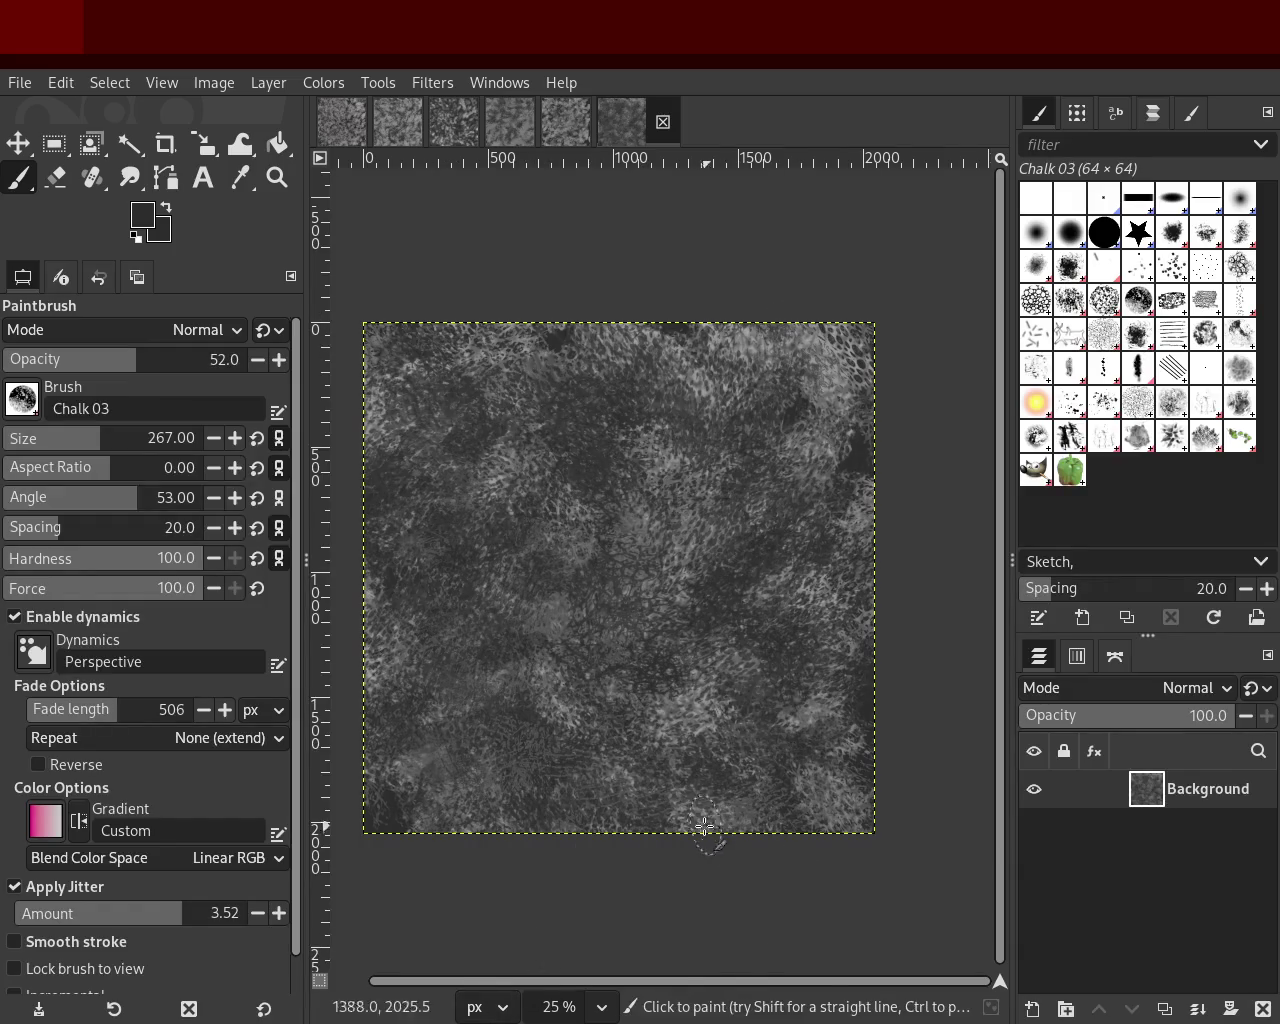
click(689, 368)
key(ctrl+z)
click(700, 565)
key(ctrl+z)
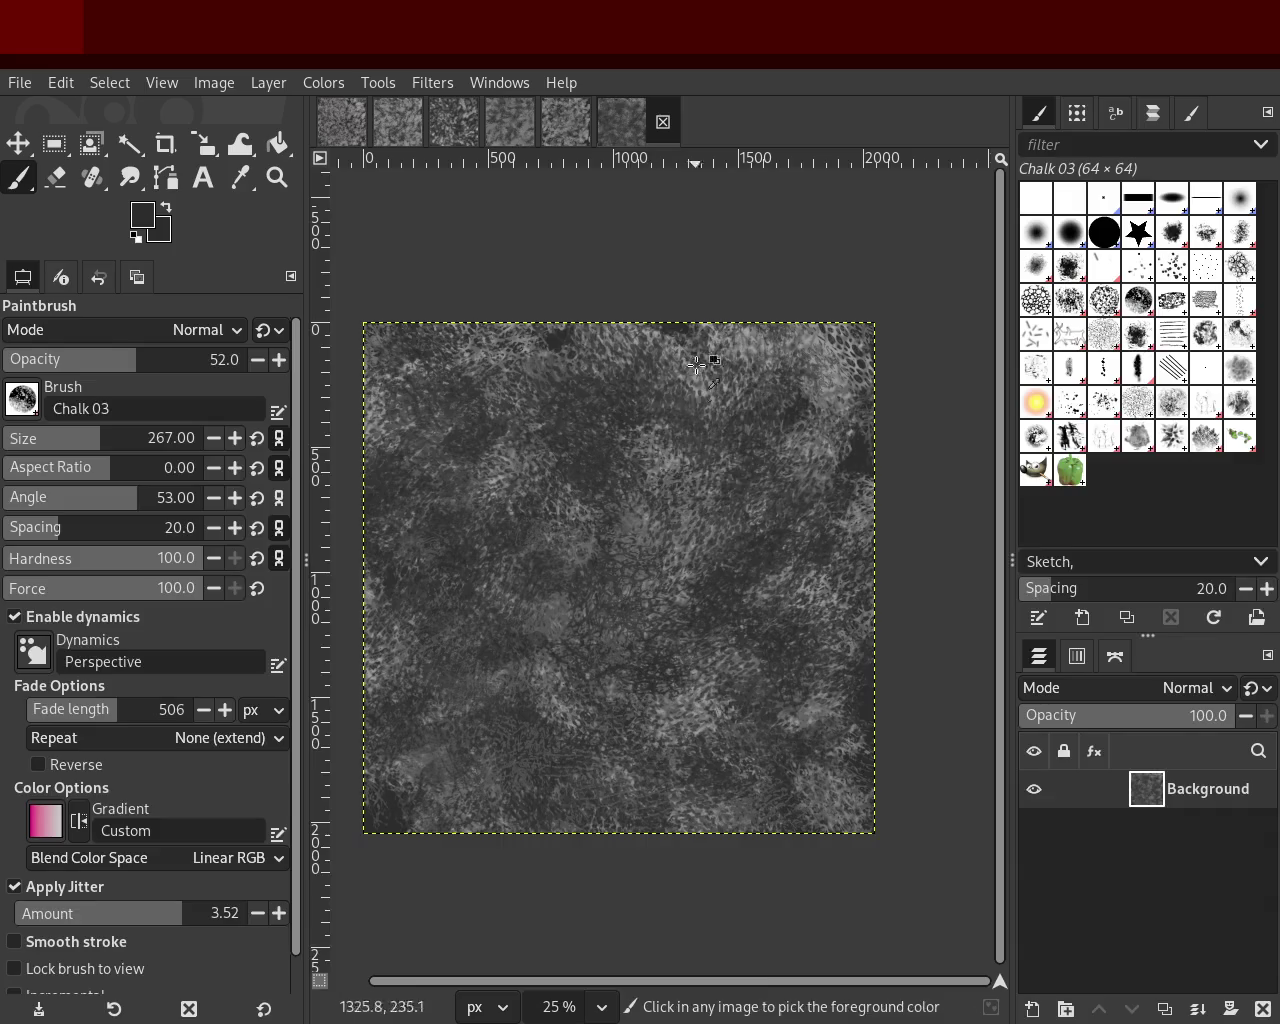
click(686, 498)
key(ctrl+z)
click(564, 511)
key(ctrl+z)
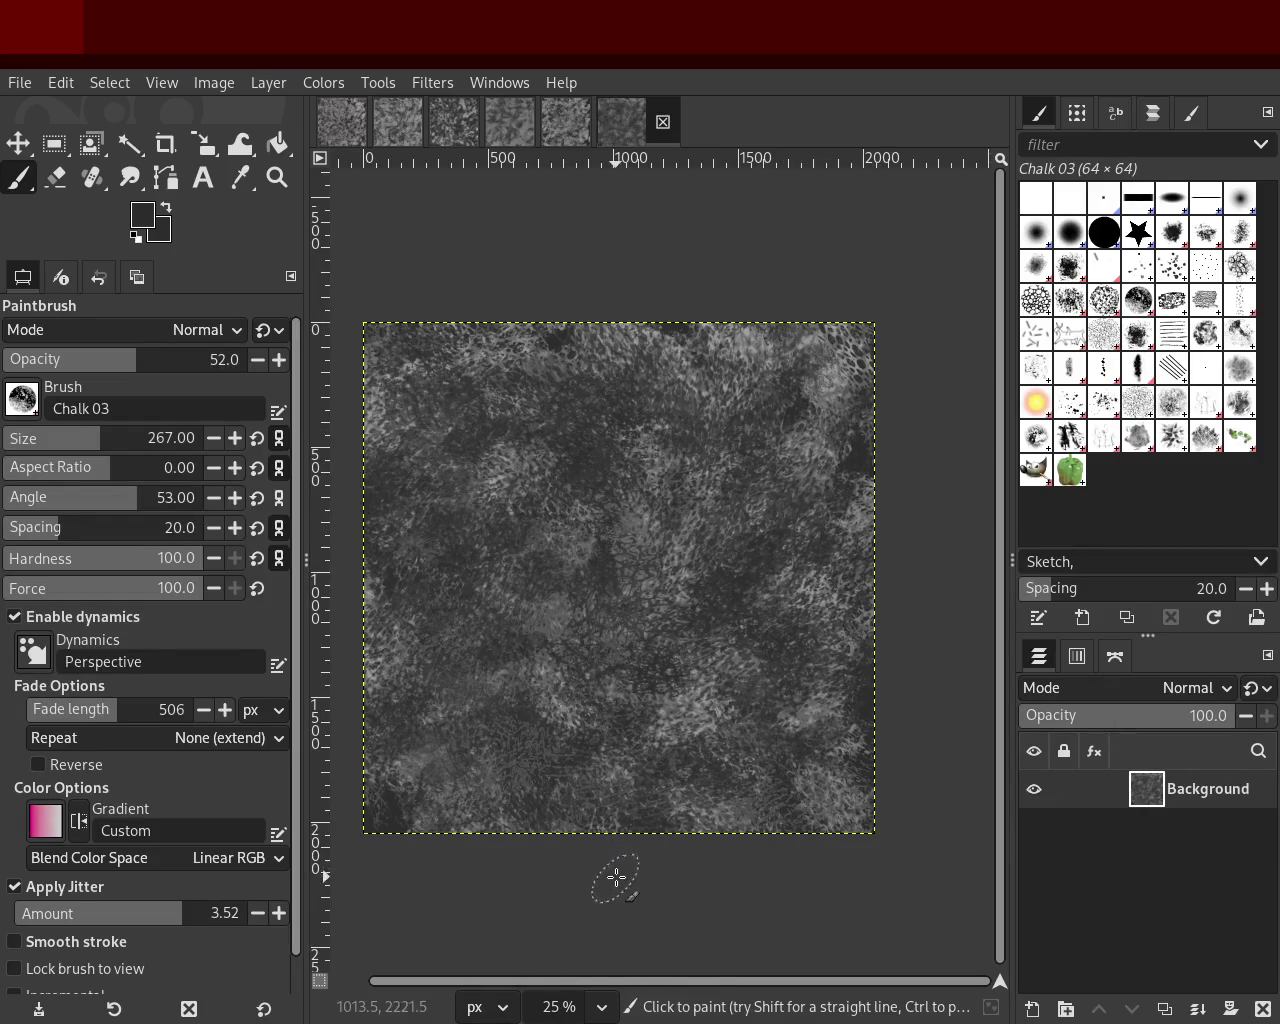
Step: Zoom in and out on the texture, ending with the whole texture in view
click(277, 177)
ctrl+click(677, 475)
ctrl+click(677, 475)
ctrl+click(677, 475)
click(677, 475)
click(677, 475)
click(677, 475)
ctrl+click(680, 475)
ctrl+click(680, 475)
click(686, 480)
click(686, 480)
ctrl+click(696, 458)
click(696, 458)
click(696, 458)
ctrl+click(696, 458)
ctrl+click(696, 458)
ctrl+click(697, 456)
click(697, 456)
click(697, 456)
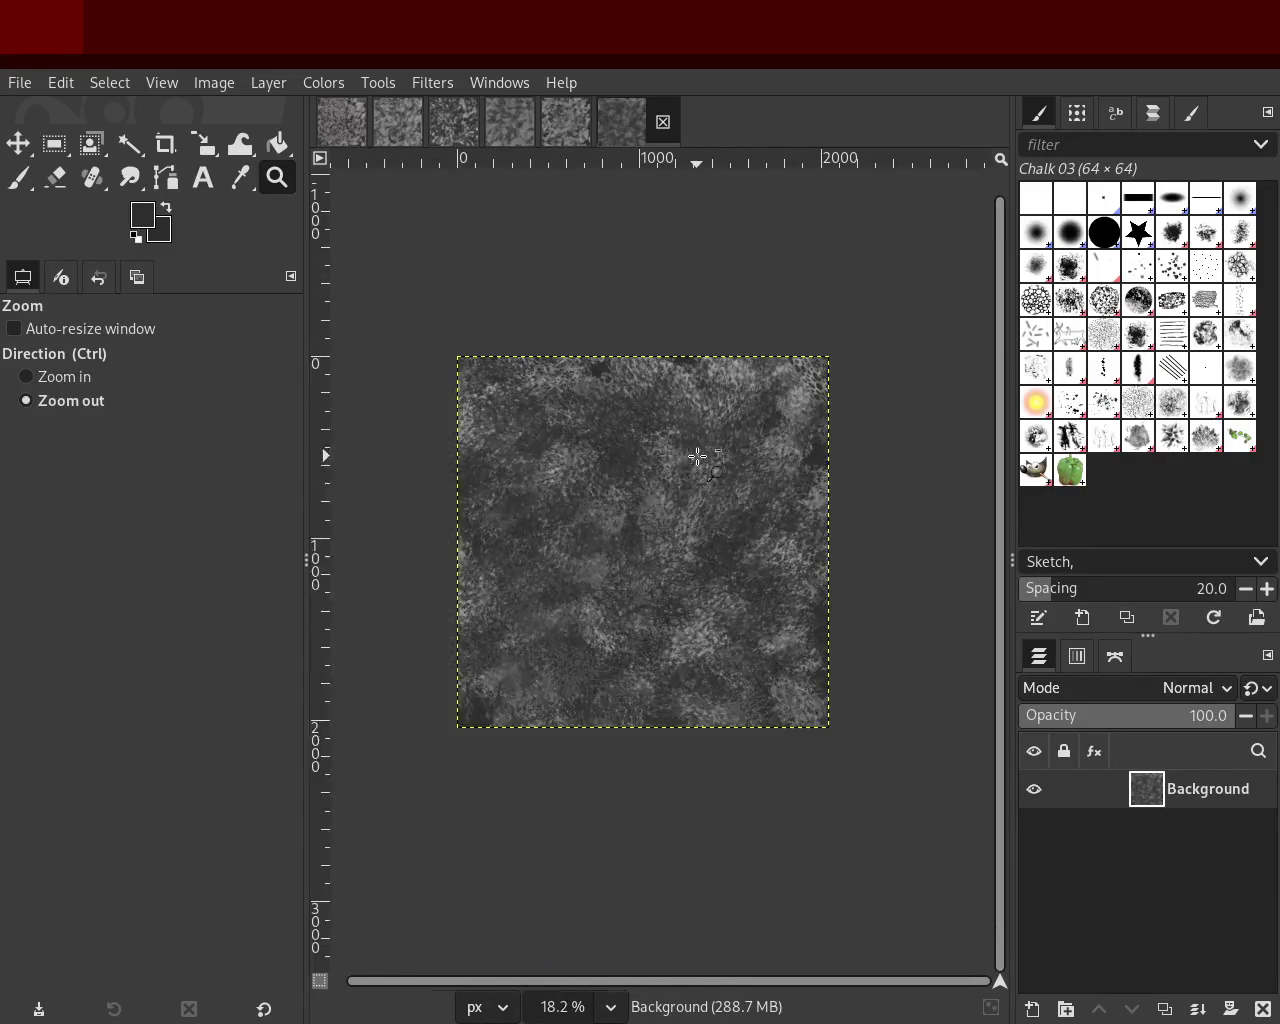
ctrl+click(697, 456)
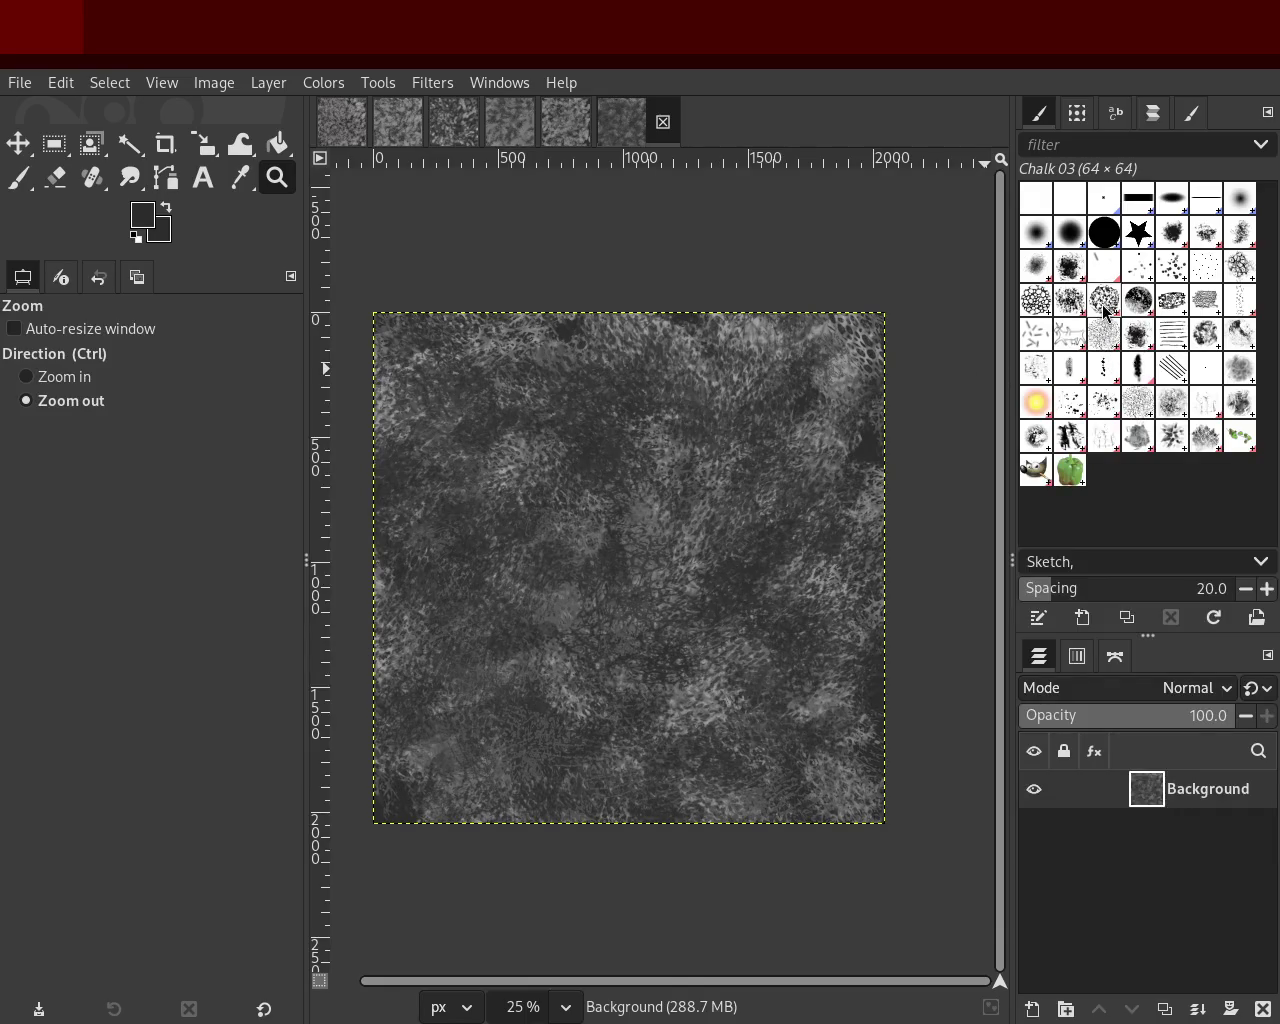
Step: Try Charcoal 03, Chalk 03, Bristles 01, Cell 02, Confetti and Grunge 01 brushes
click(1243, 308)
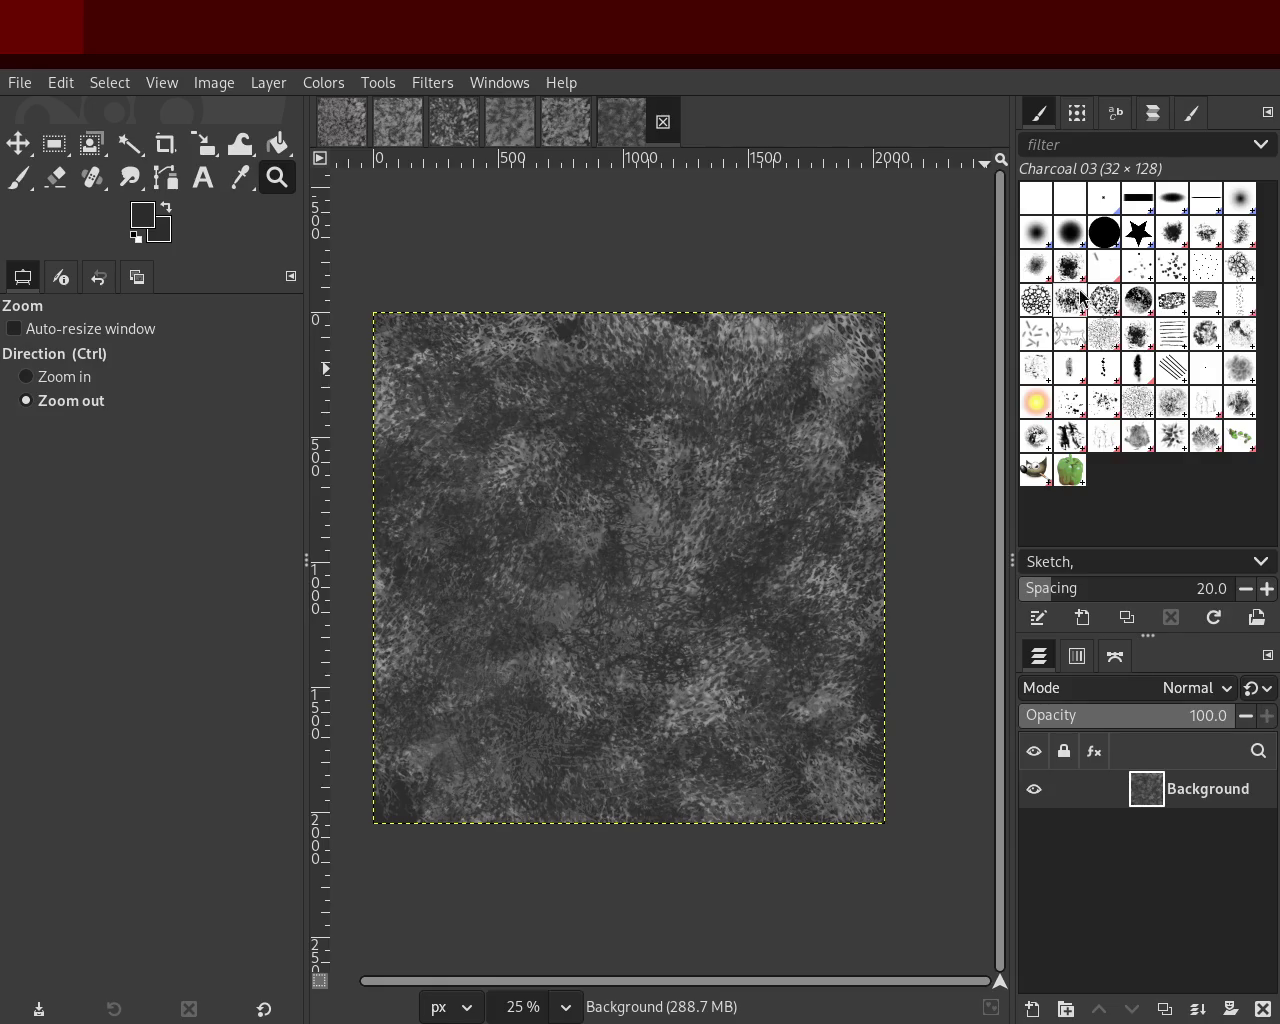
click(1152, 278)
click(1152, 270)
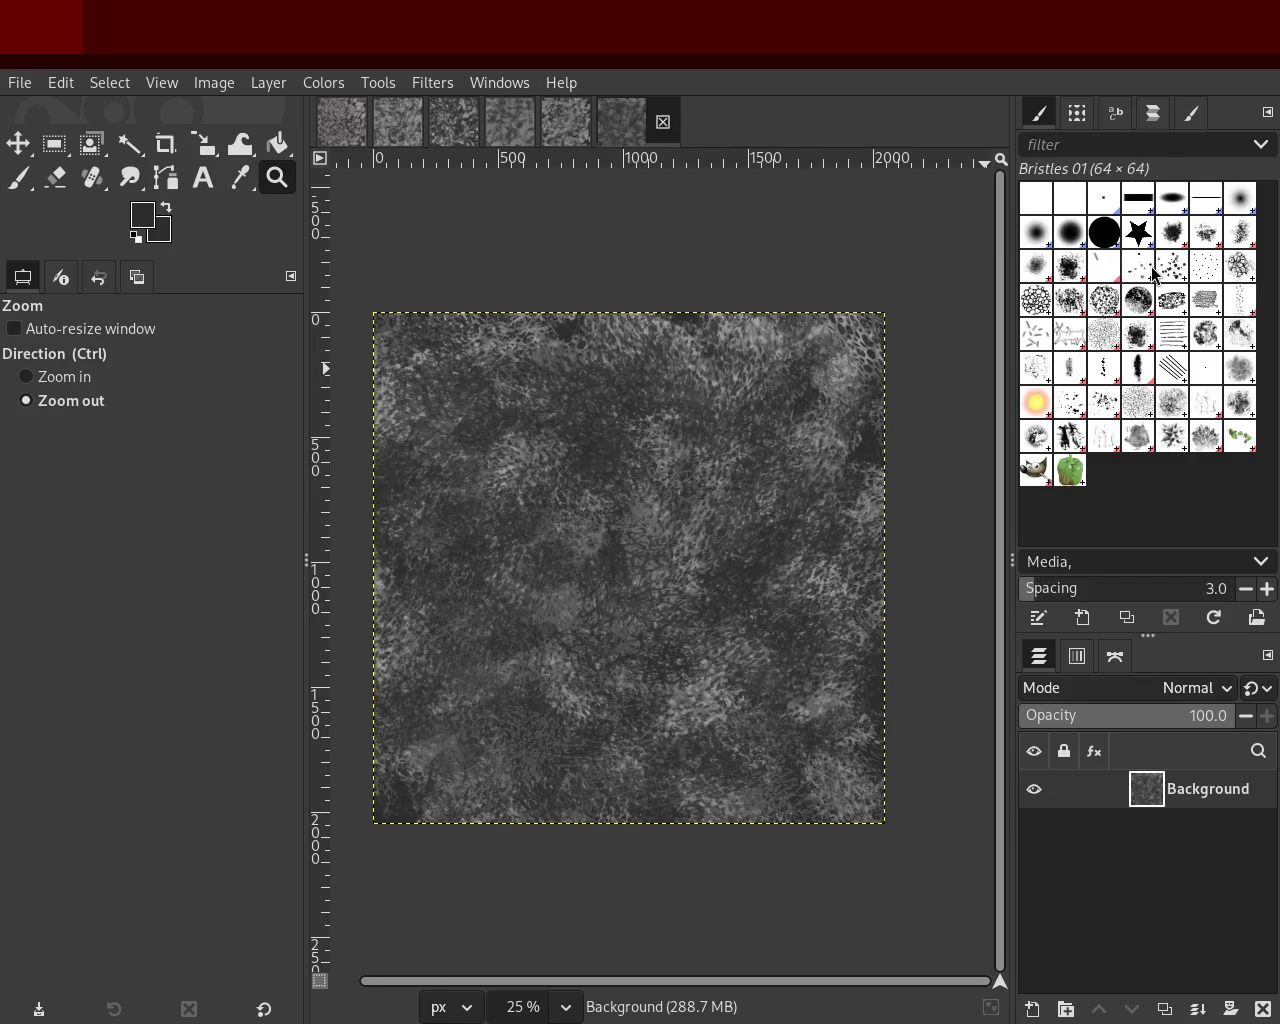
click(1053, 306)
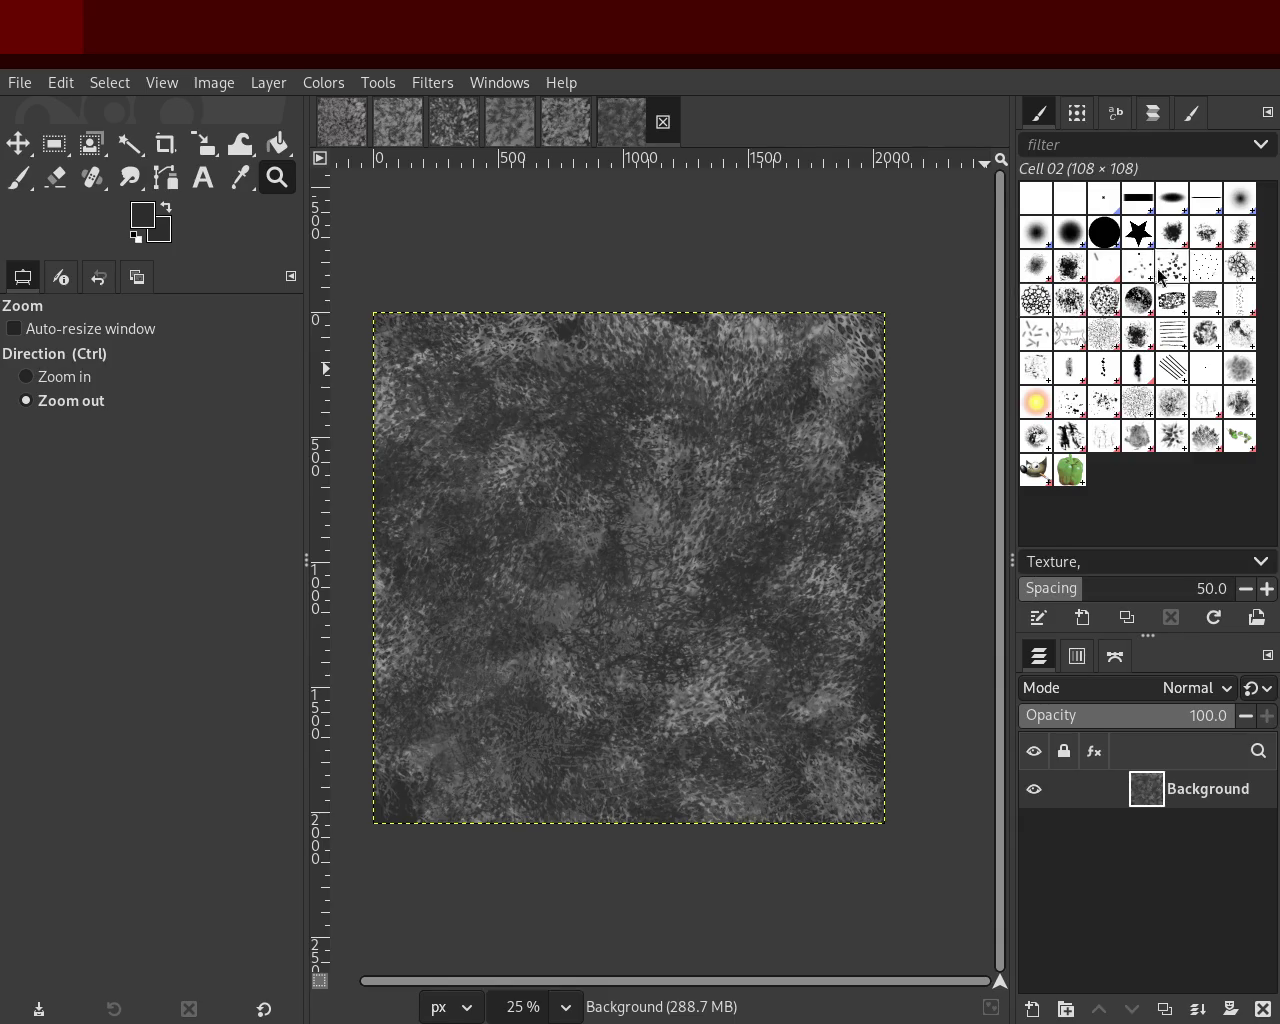
click(1033, 343)
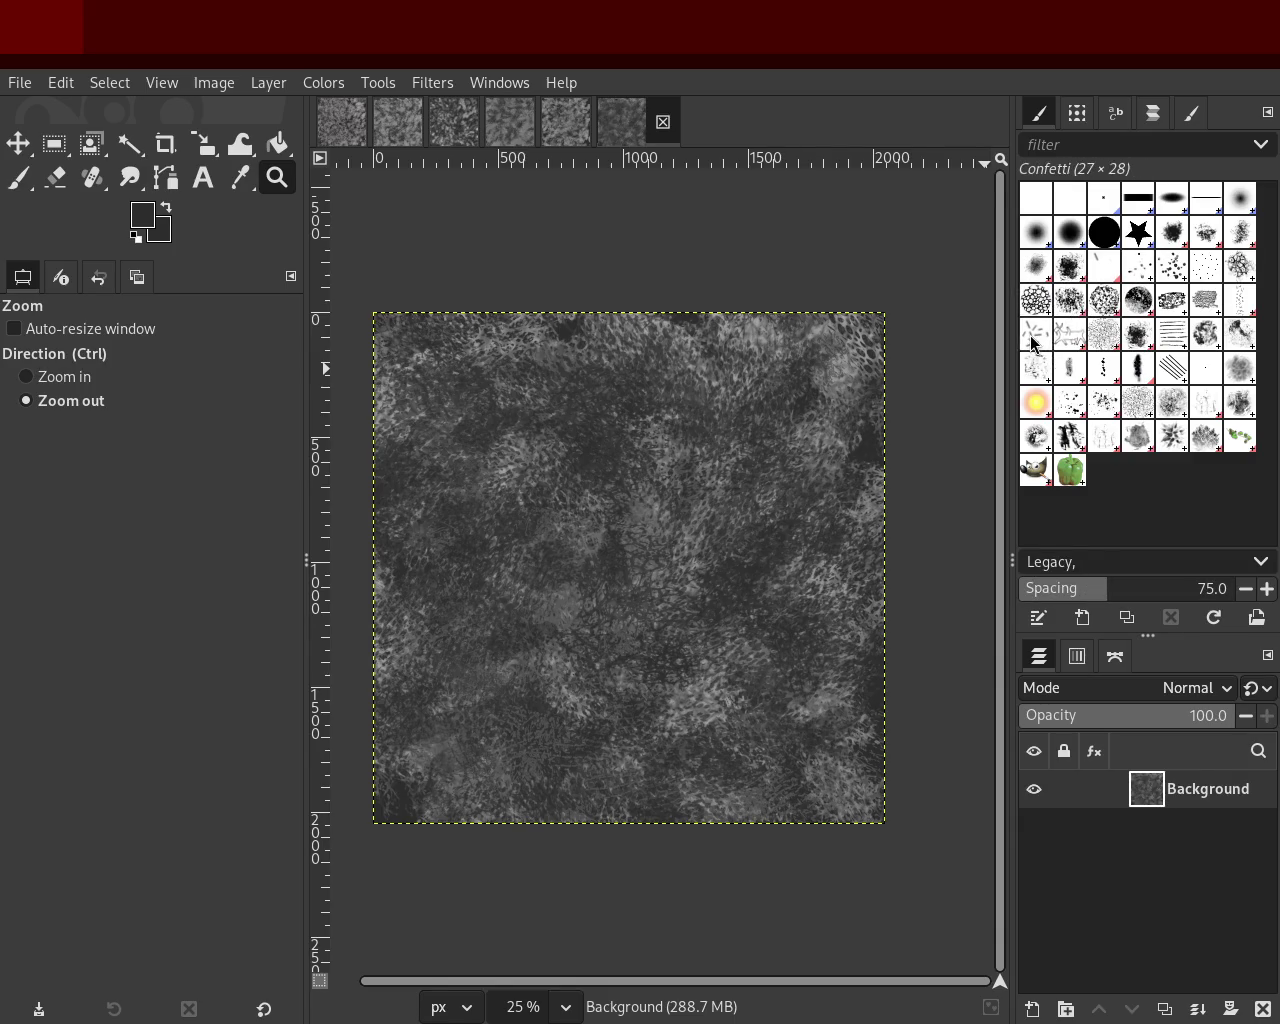
click(1137, 341)
click(1108, 341)
click(1137, 341)
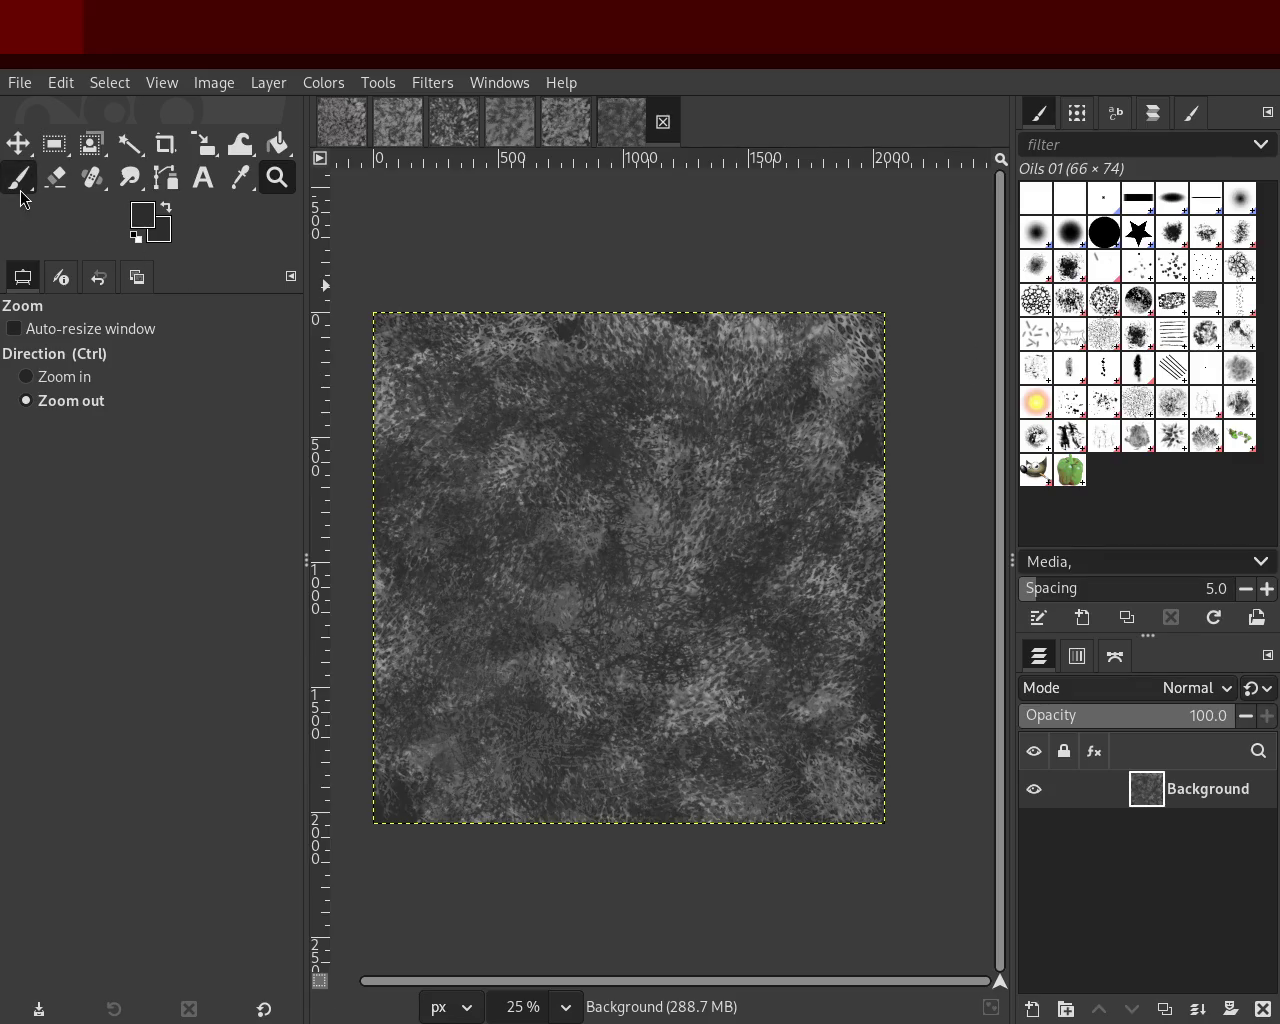
Step: After trying Oils 03, paint with Pencil 02 and scroll the canvas view
click(1039, 378)
click(1079, 378)
click(1112, 376)
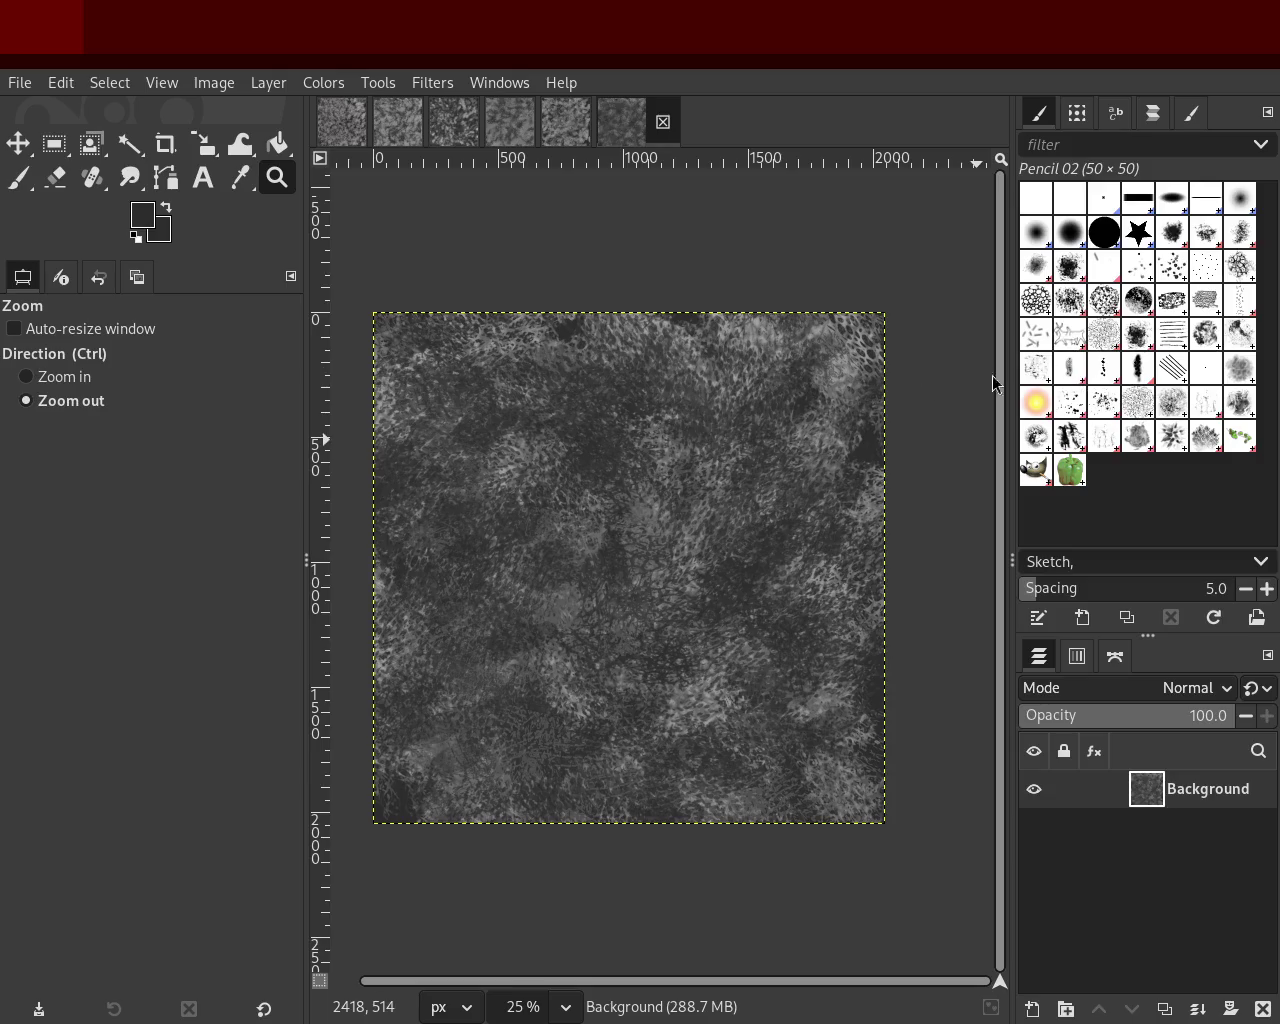
click(18, 177)
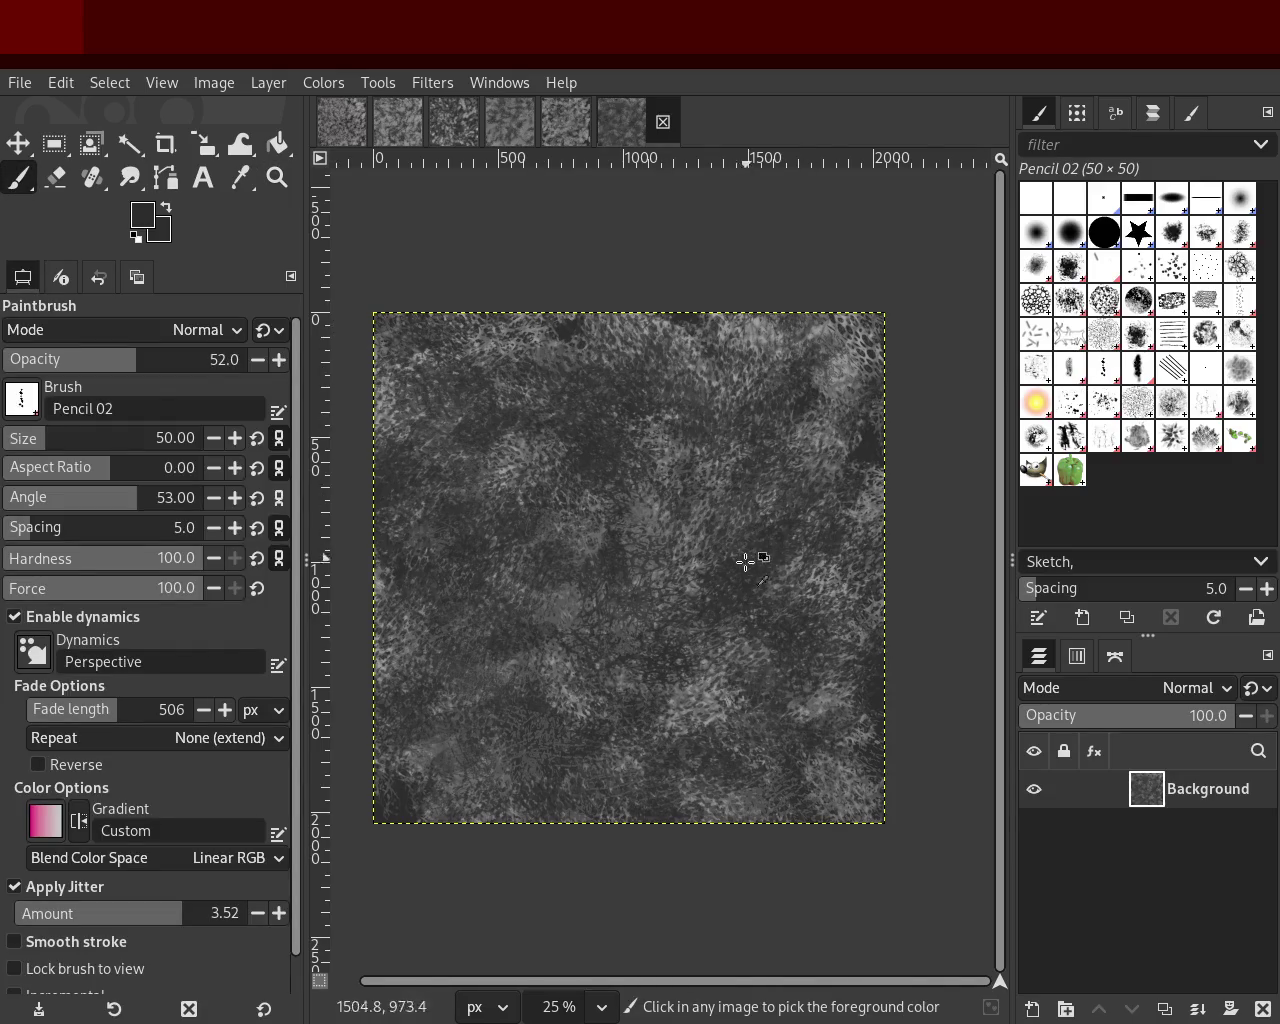
click(287, 186)
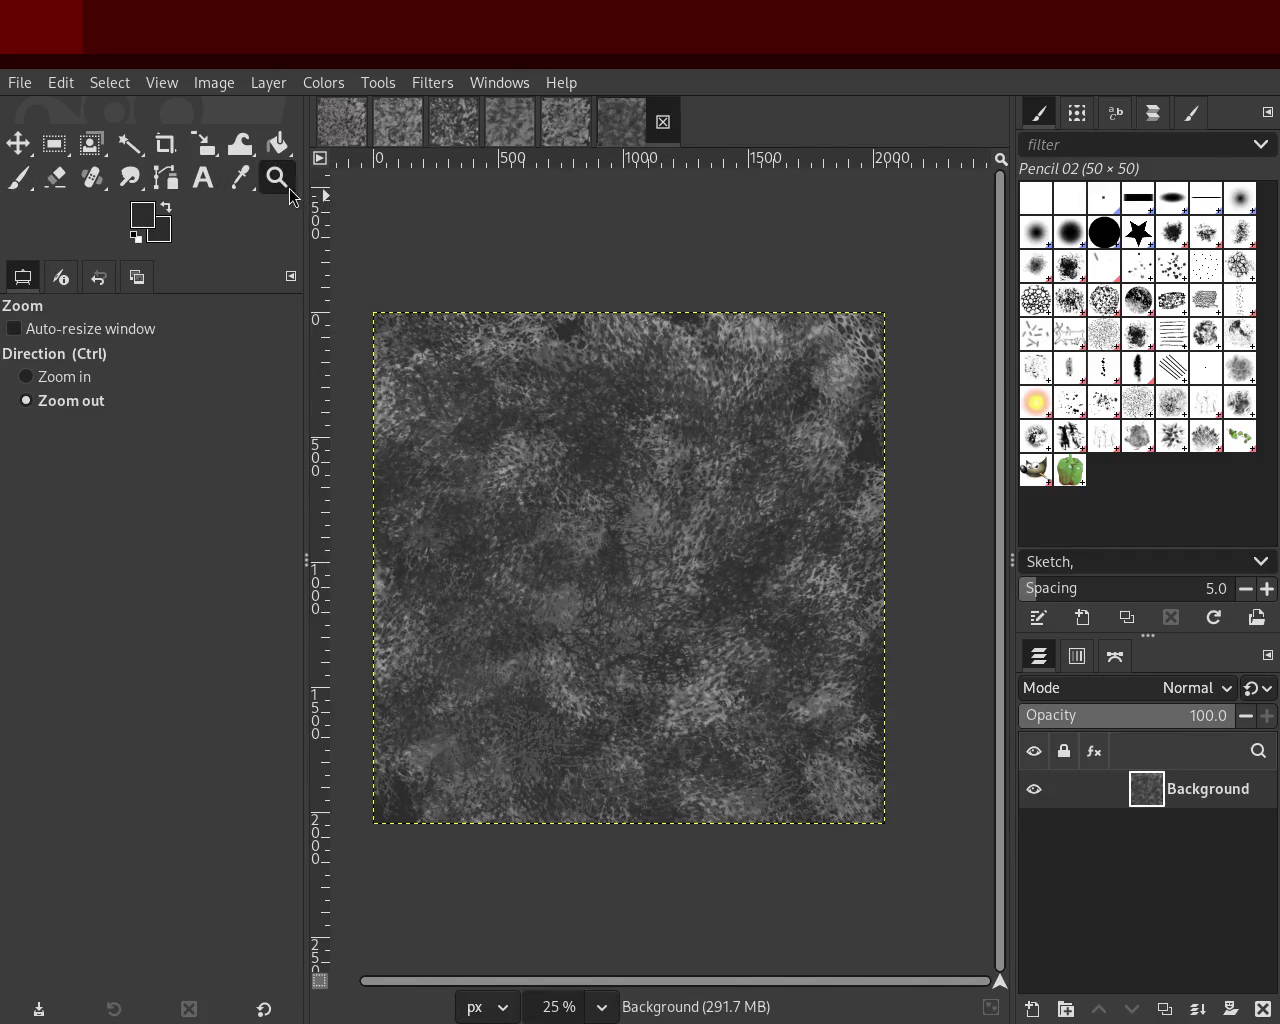
ctrl+scroll(614, 571, up, 3)
ctrl+scroll(614, 571, down, 2)
ctrl+scroll(614, 571, down, 1)
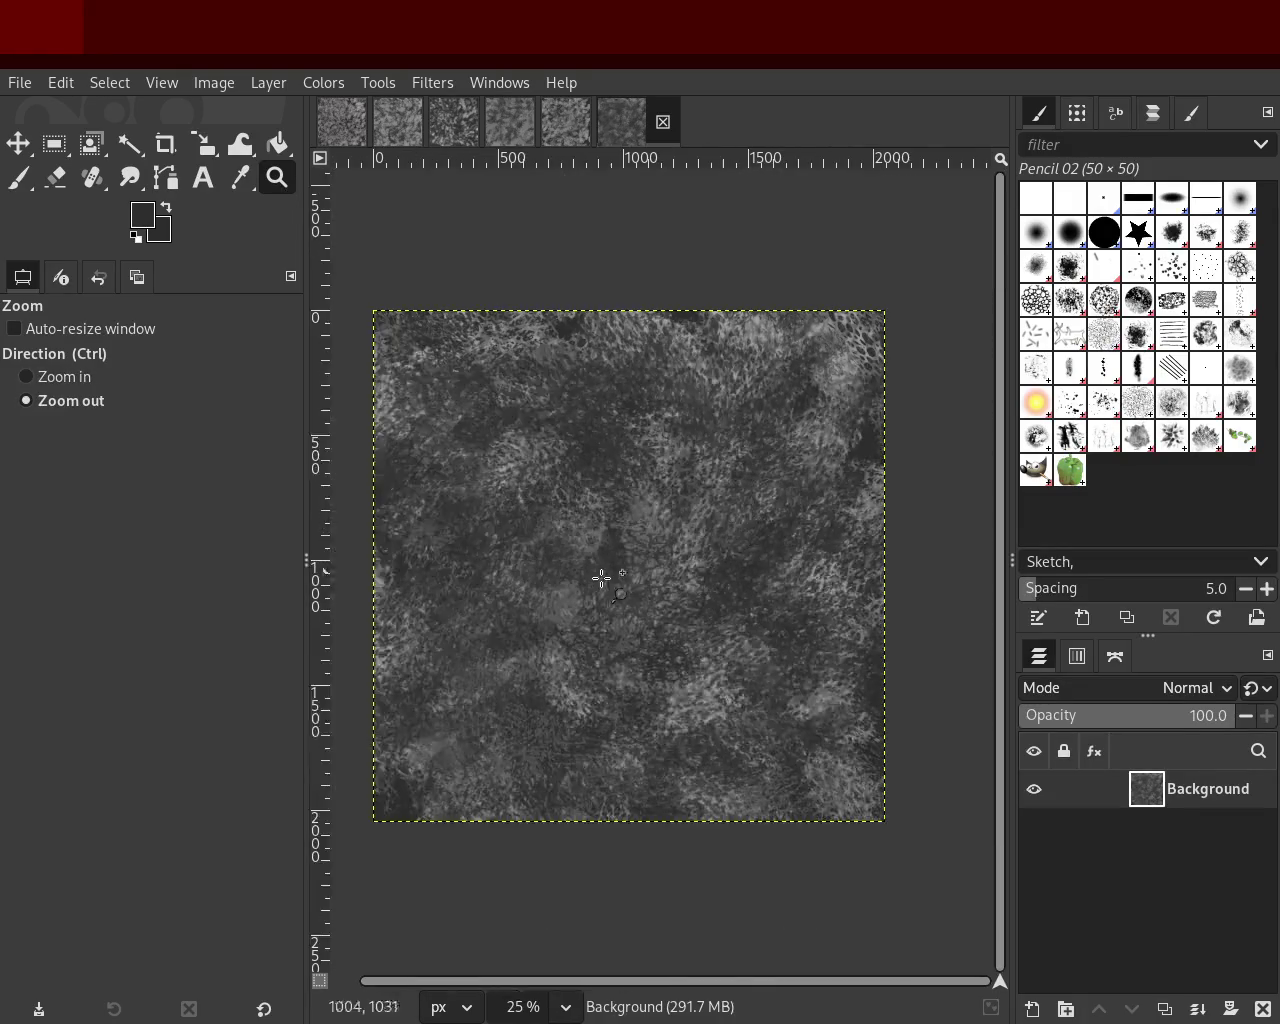
ctrl+scroll(614, 571, up, 1)
Step: Pick a mid-grey from the texture and test Pencil 02 dabs at sizes 137 and 321, undoing them
click(19, 180)
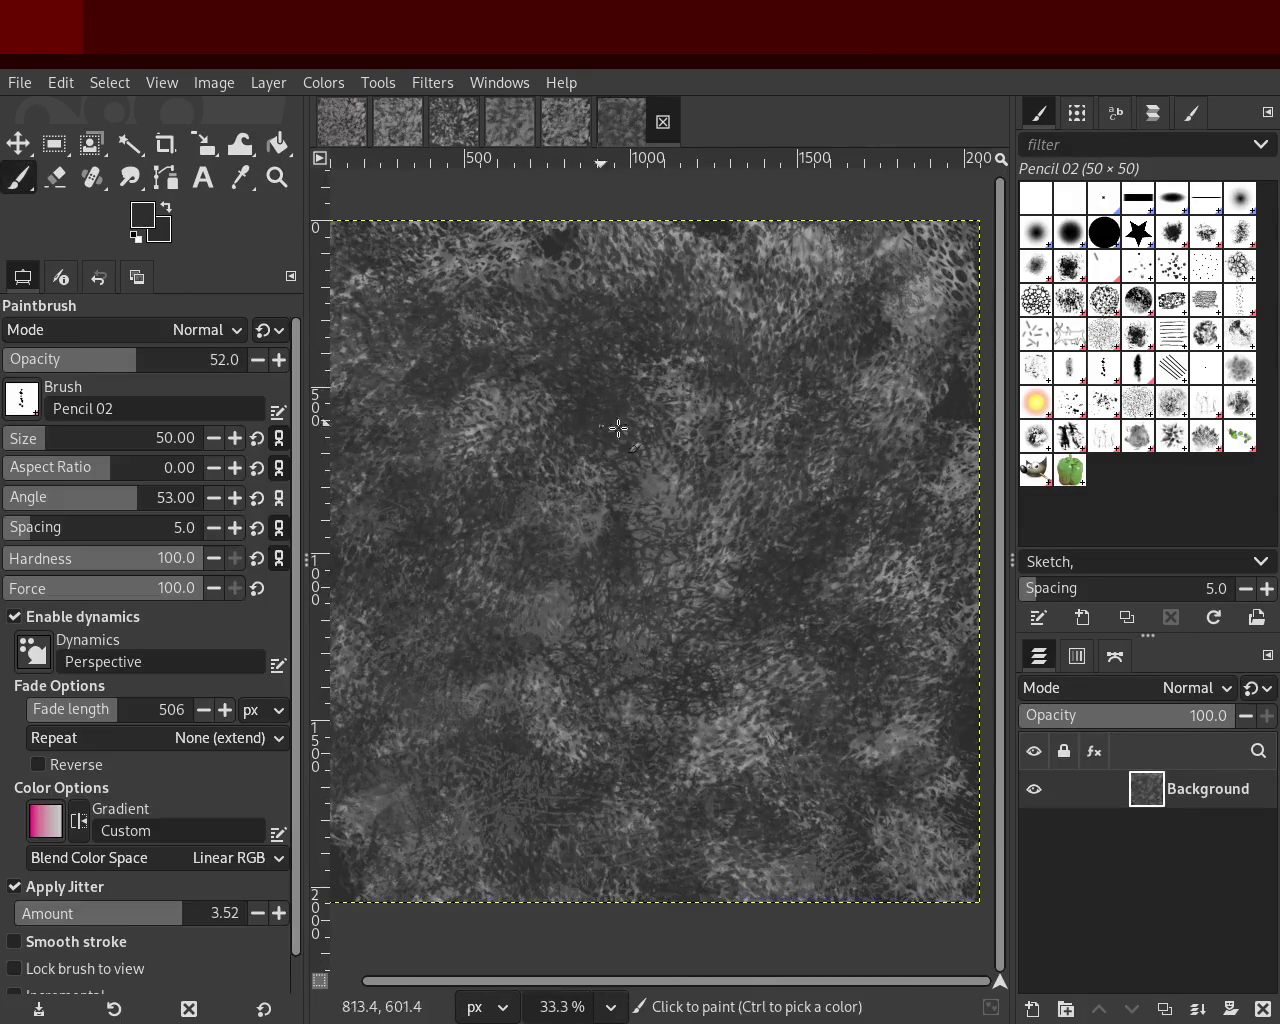
ctrl+click(690, 474)
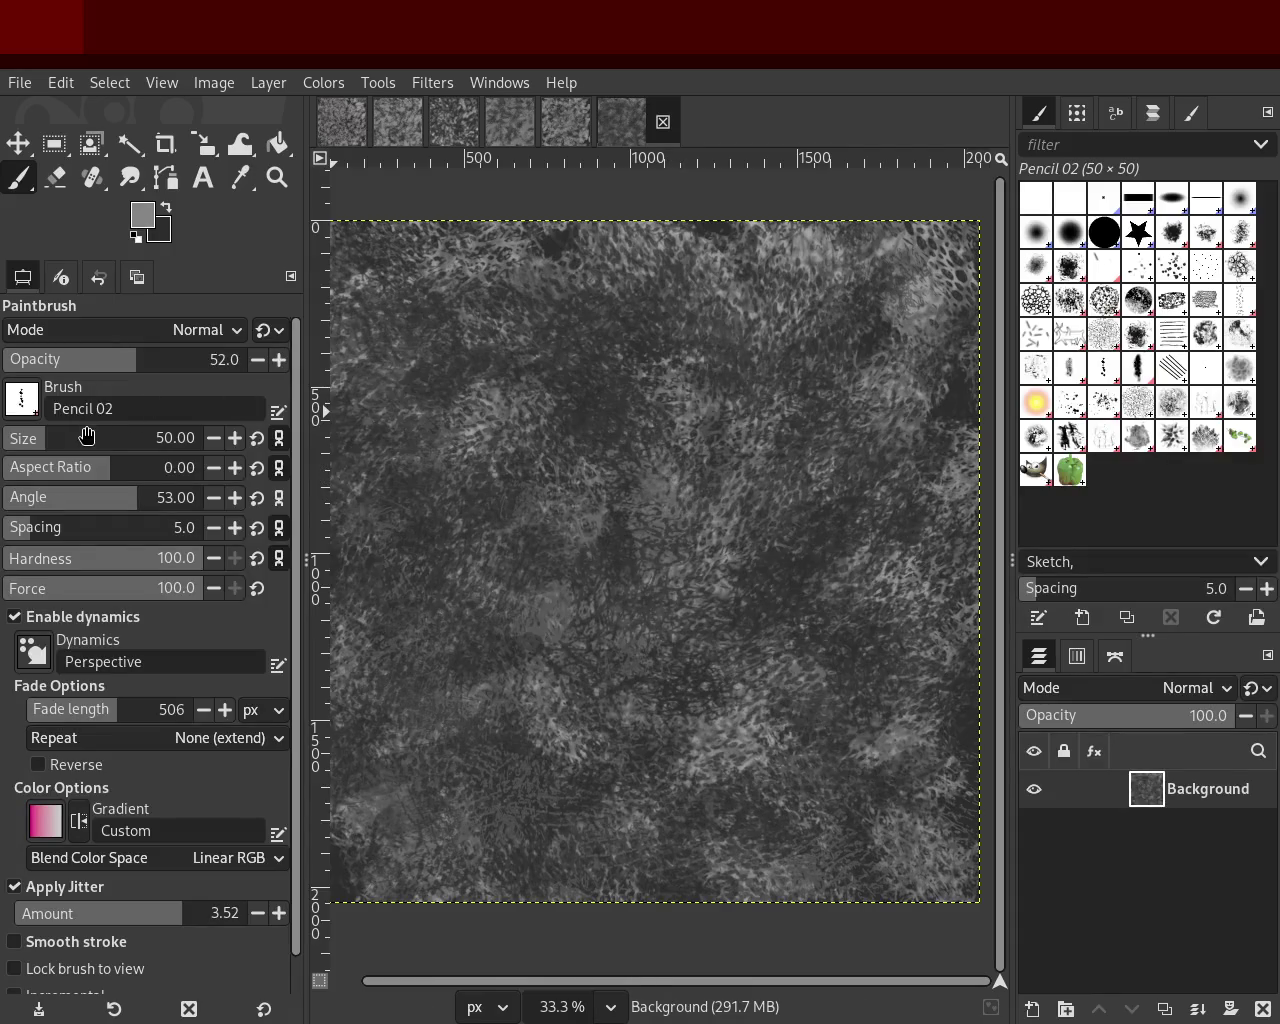
drag(87, 436, 120, 443)
mouse_move(733, 347)
mouse_down()
mouse_move(473, 280)
mouse_move(494, 505)
mouse_move(597, 242)
mouse_move(610, 257)
mouse_up()
key(ctrl+z)
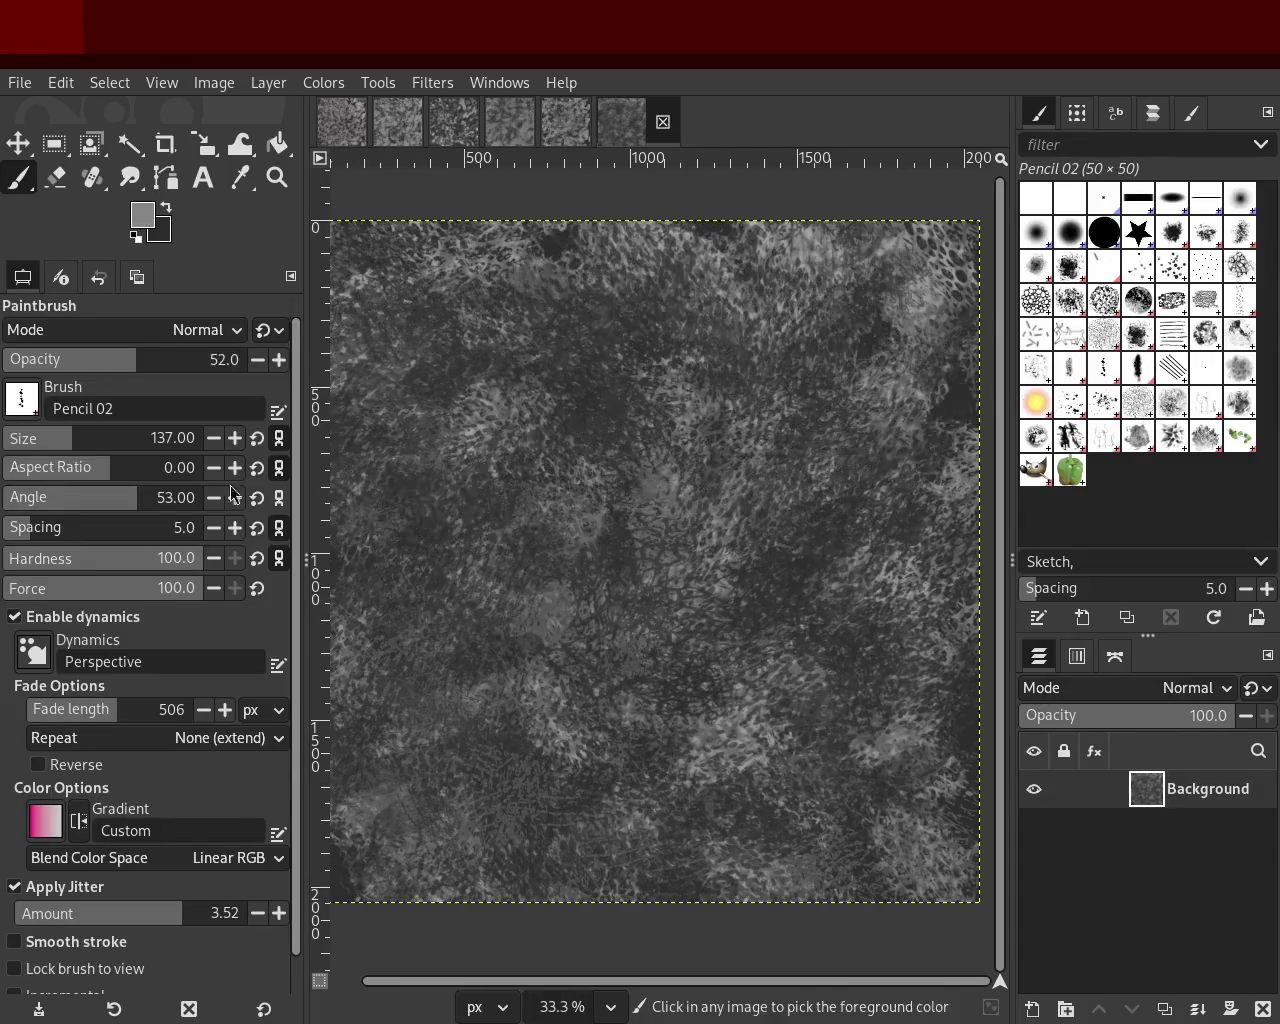
drag(69, 446, 110, 440)
mouse_move(374, 434)
mouse_down()
mouse_move(580, 275)
mouse_move(716, 547)
mouse_move(683, 507)
mouse_move(859, 279)
mouse_move(729, 669)
mouse_up()
key(ctrl+z)
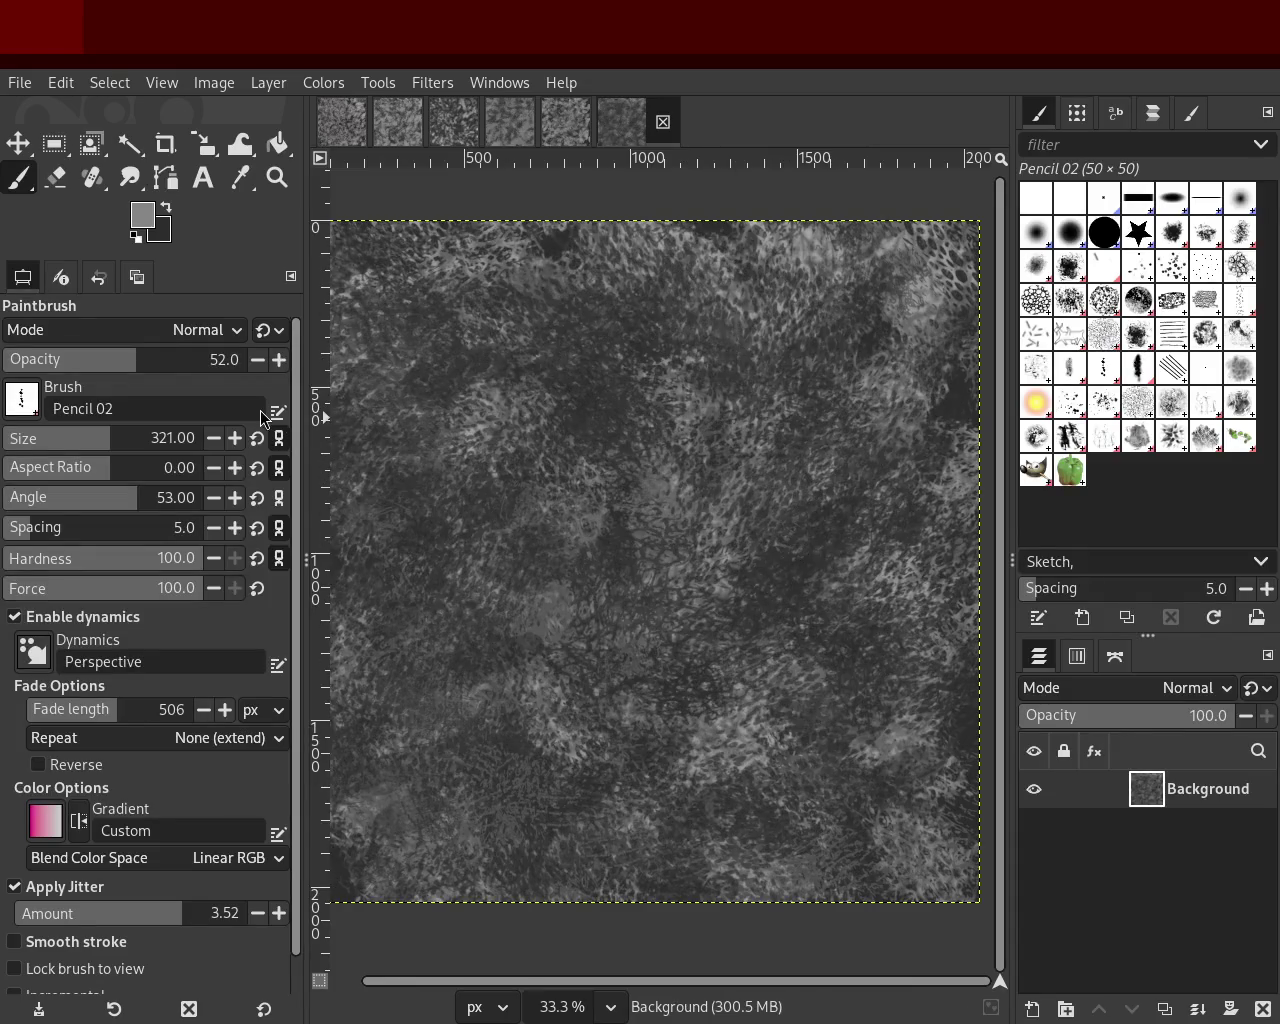
Step: Lower the opacity to 29 and paint faint grey dabs across the texture
drag(136, 359, 83, 359)
mouse_move(848, 466)
mouse_down()
mouse_move(791, 344)
mouse_move(626, 437)
mouse_move(853, 314)
mouse_move(757, 766)
mouse_move(686, 198)
mouse_up()
mouse_move(686, 340)
mouse_down()
mouse_move(679, 275)
mouse_move(723, 943)
mouse_move(499, 391)
mouse_move(357, 287)
mouse_up()
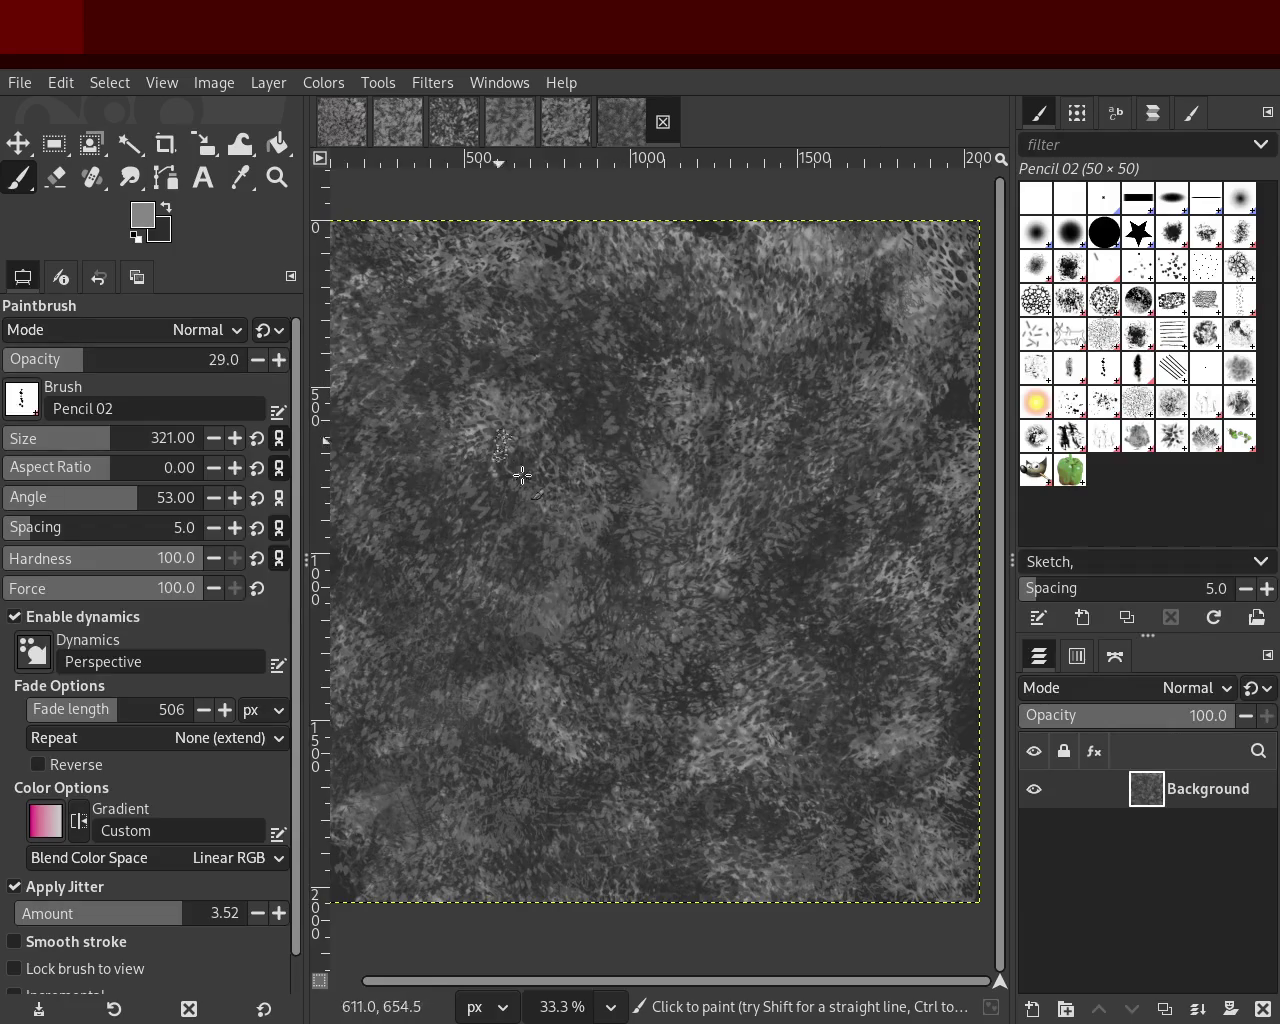
click(277, 177)
click(622, 558)
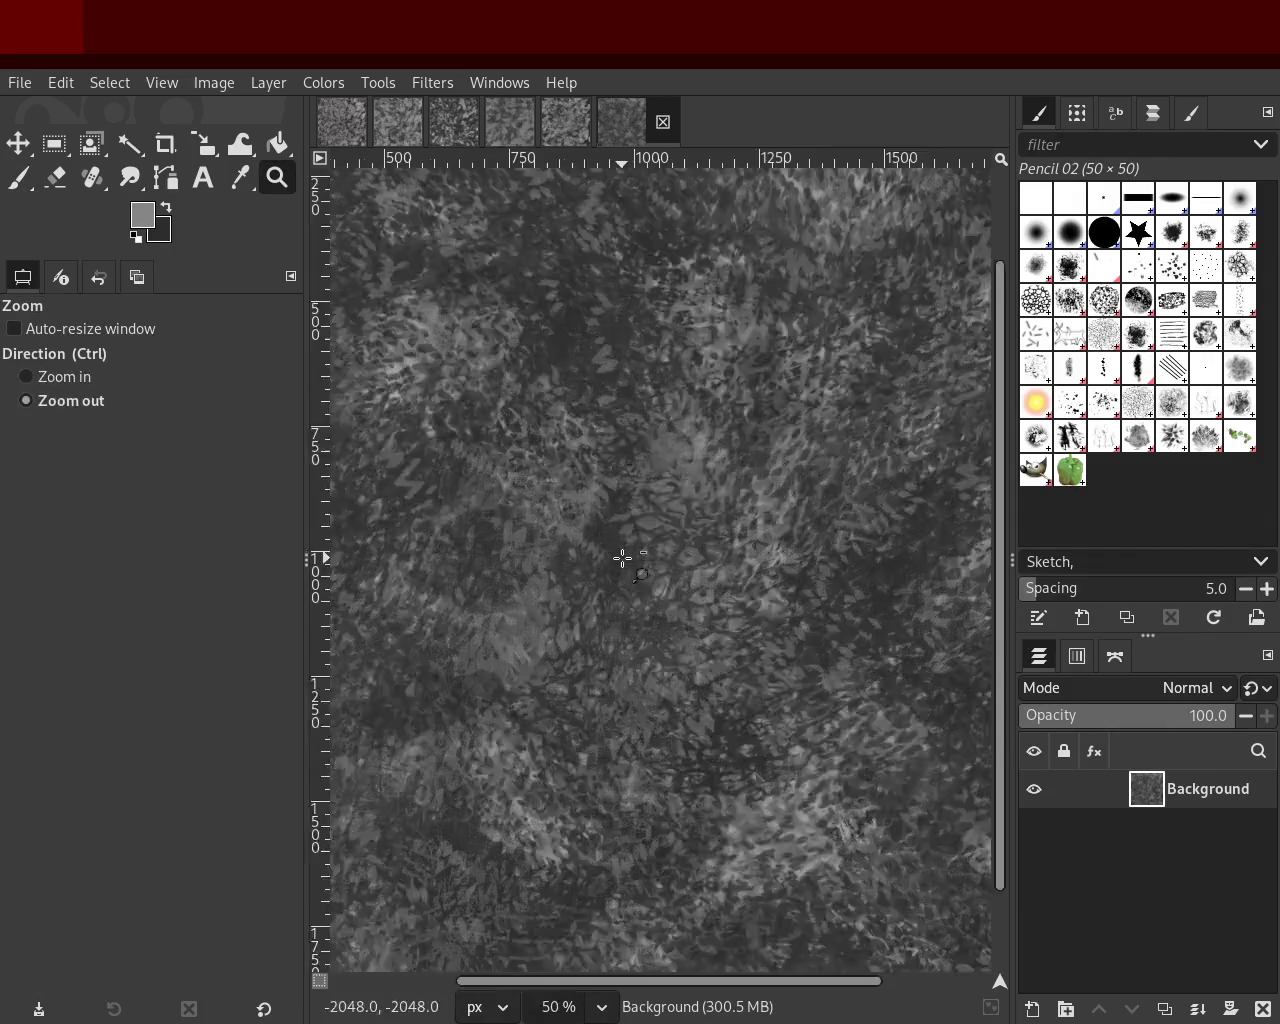
click(622, 558)
click(630, 590)
ctrl+click(625, 615)
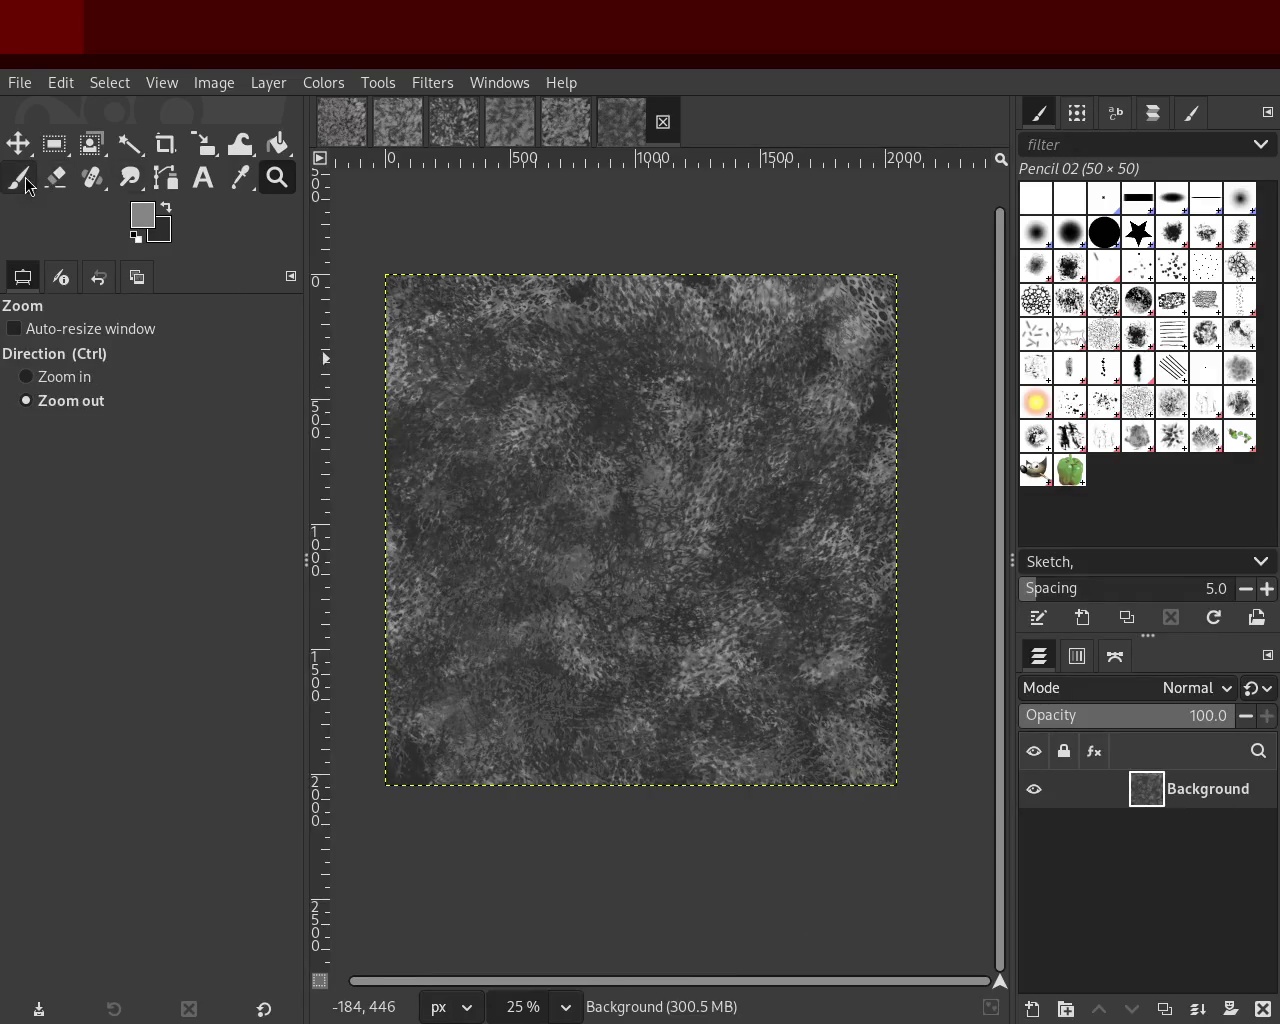
Step: Add more faint grey patches over the upper, left and lower areas of the texture
click(27, 182)
mouse_move(619, 542)
mouse_down()
mouse_move(622, 760)
mouse_move(563, 491)
mouse_move(645, 722)
mouse_move(709, 383)
mouse_move(445, 547)
mouse_move(831, 346)
mouse_move(757, 366)
mouse_move(791, 849)
mouse_move(571, 274)
mouse_move(420, 410)
mouse_up()
mouse_move(839, 885)
mouse_down()
mouse_move(746, 528)
mouse_move(877, 674)
mouse_move(872, 707)
mouse_move(839, 723)
mouse_up()
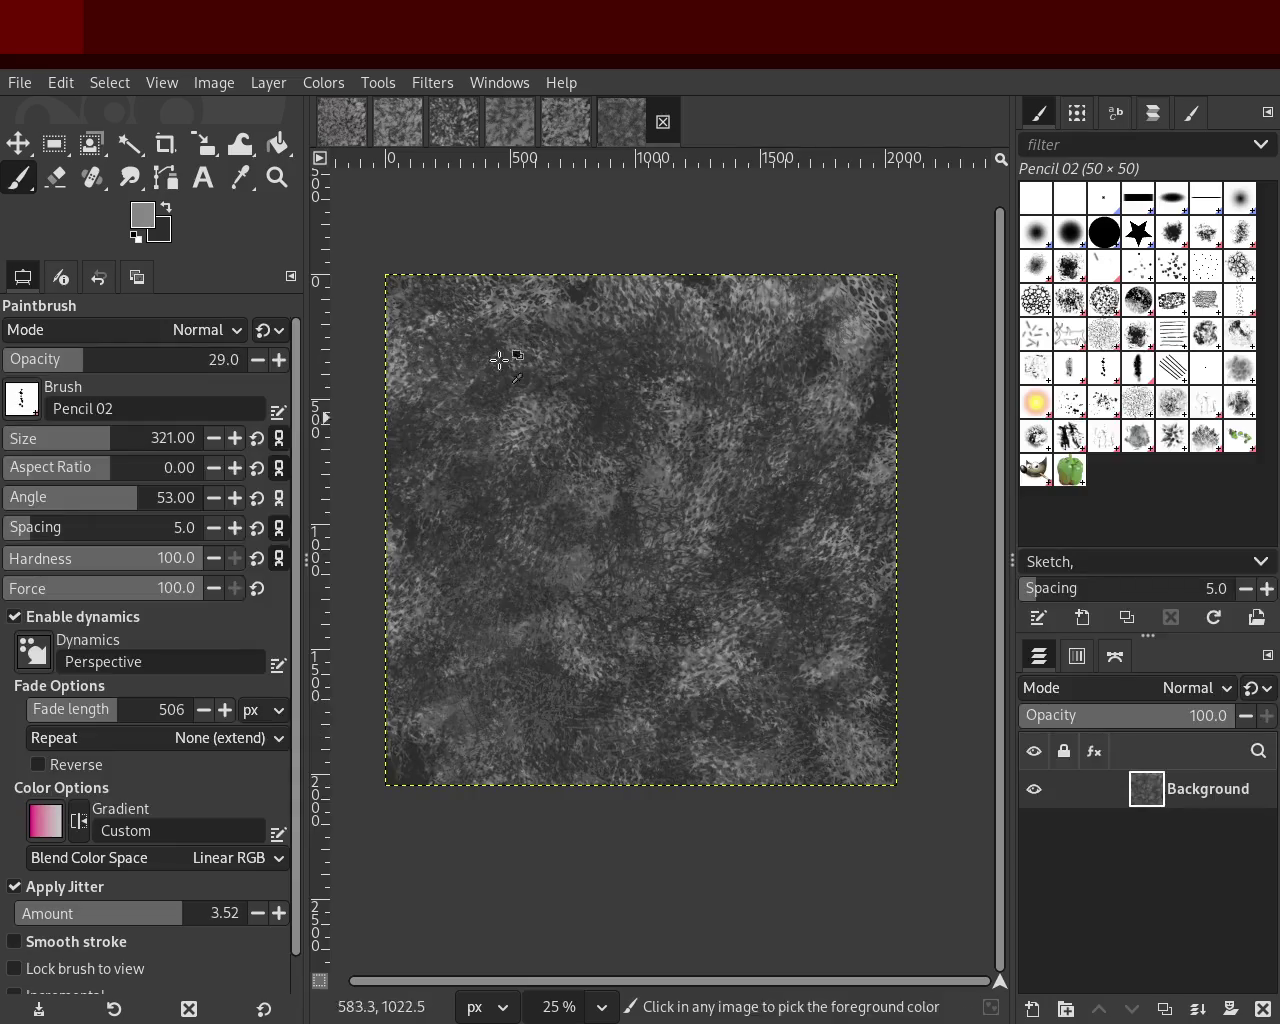
mouse_move(424, 315)
mouse_down()
mouse_move(810, 469)
mouse_move(622, 536)
mouse_up()
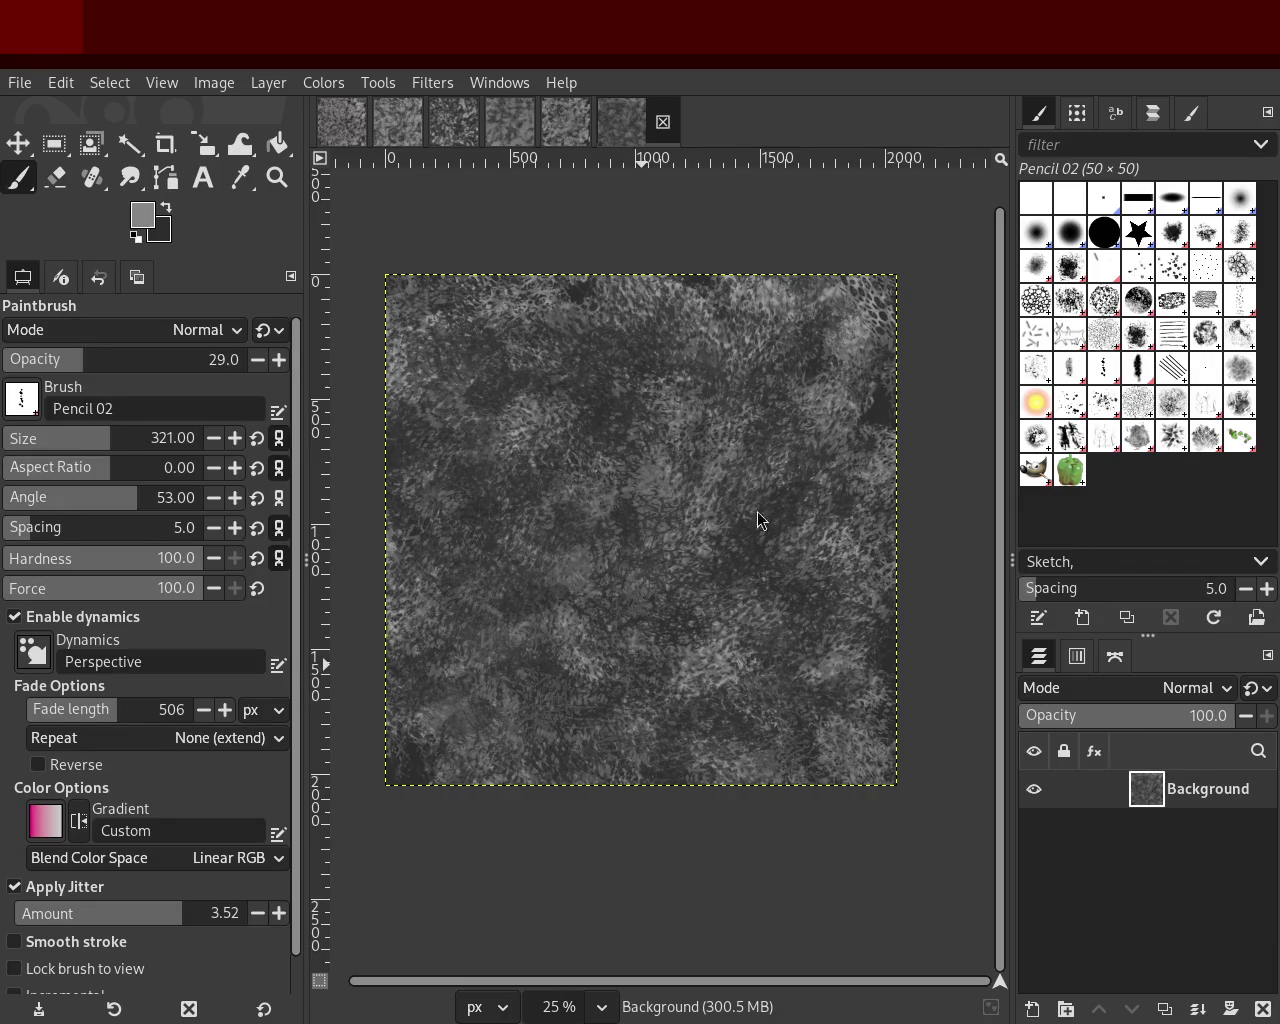
Step: Zoom in and out repeatedly to inspect the grey grunge texture
click(277, 178)
click(566, 472)
ctrl+click(566, 472)
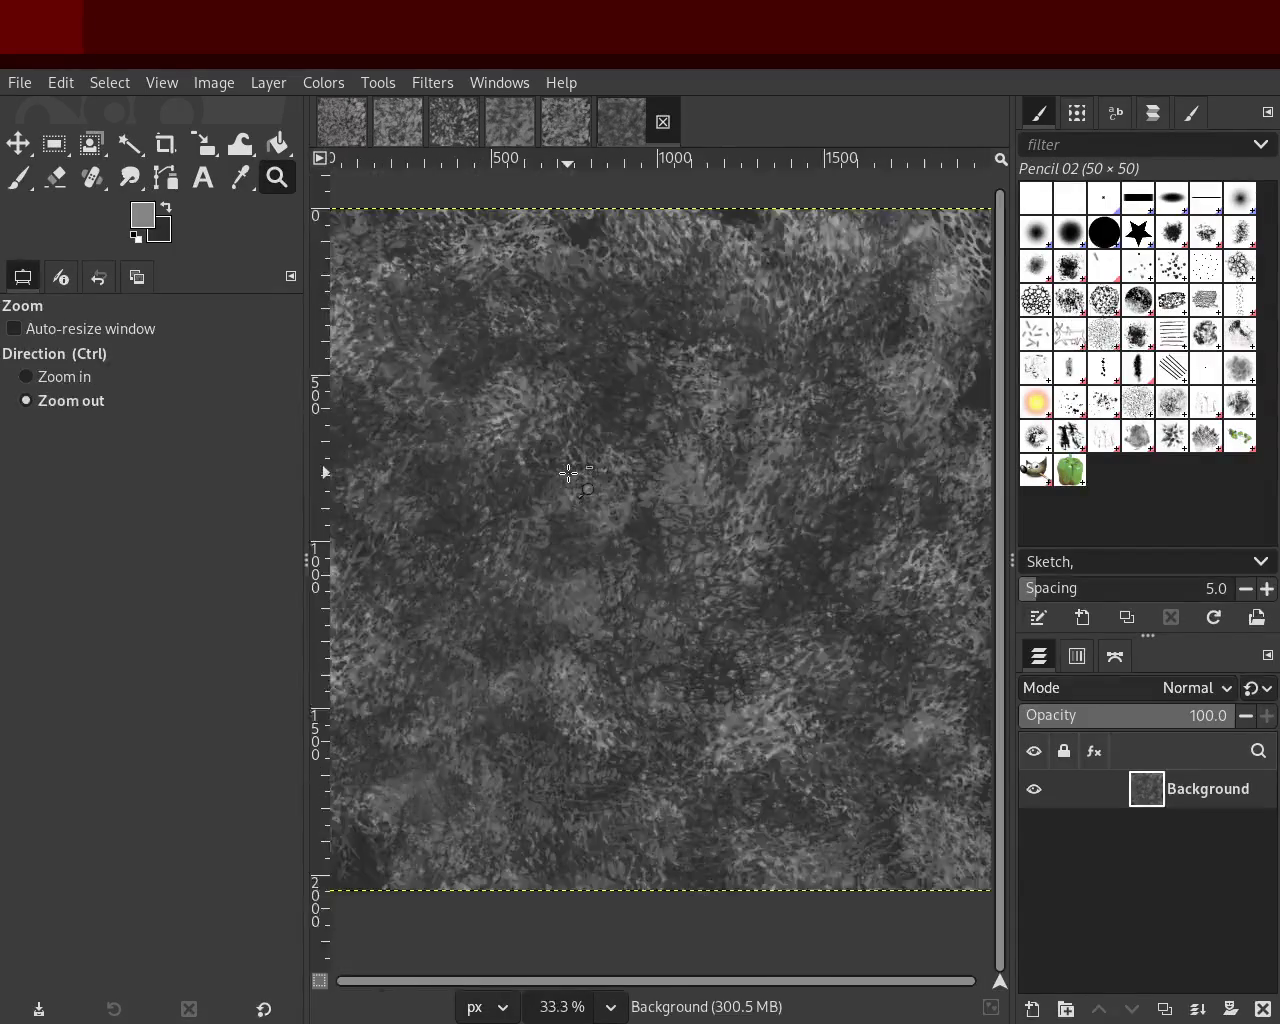
ctrl+click(570, 472)
click(603, 455)
click(603, 455)
ctrl+click(603, 455)
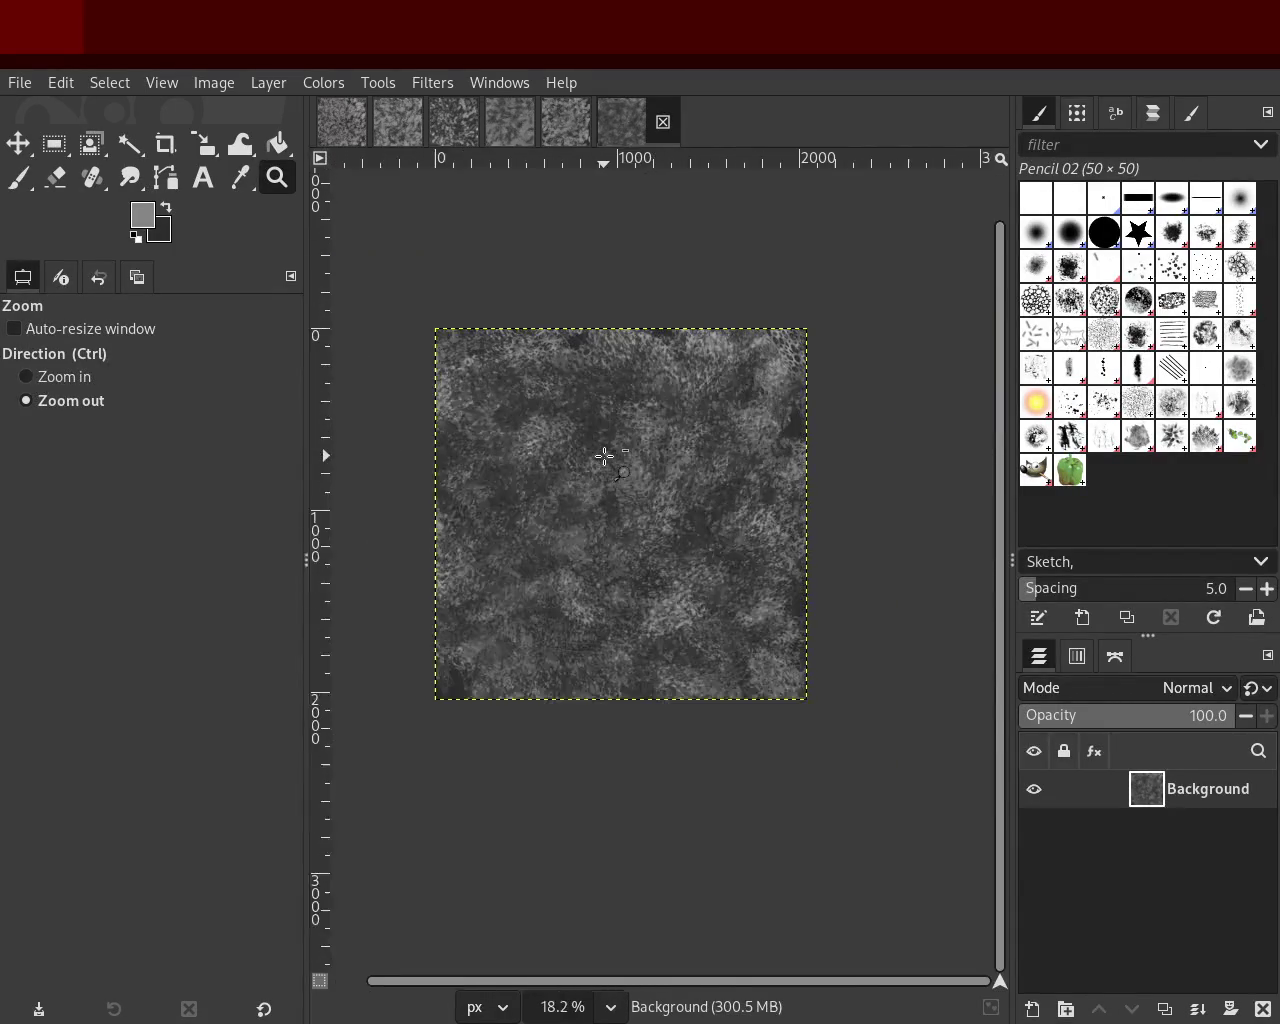
click(603, 455)
click(638, 437)
ctrl+click(638, 437)
ctrl+click(588, 570)
click(588, 570)
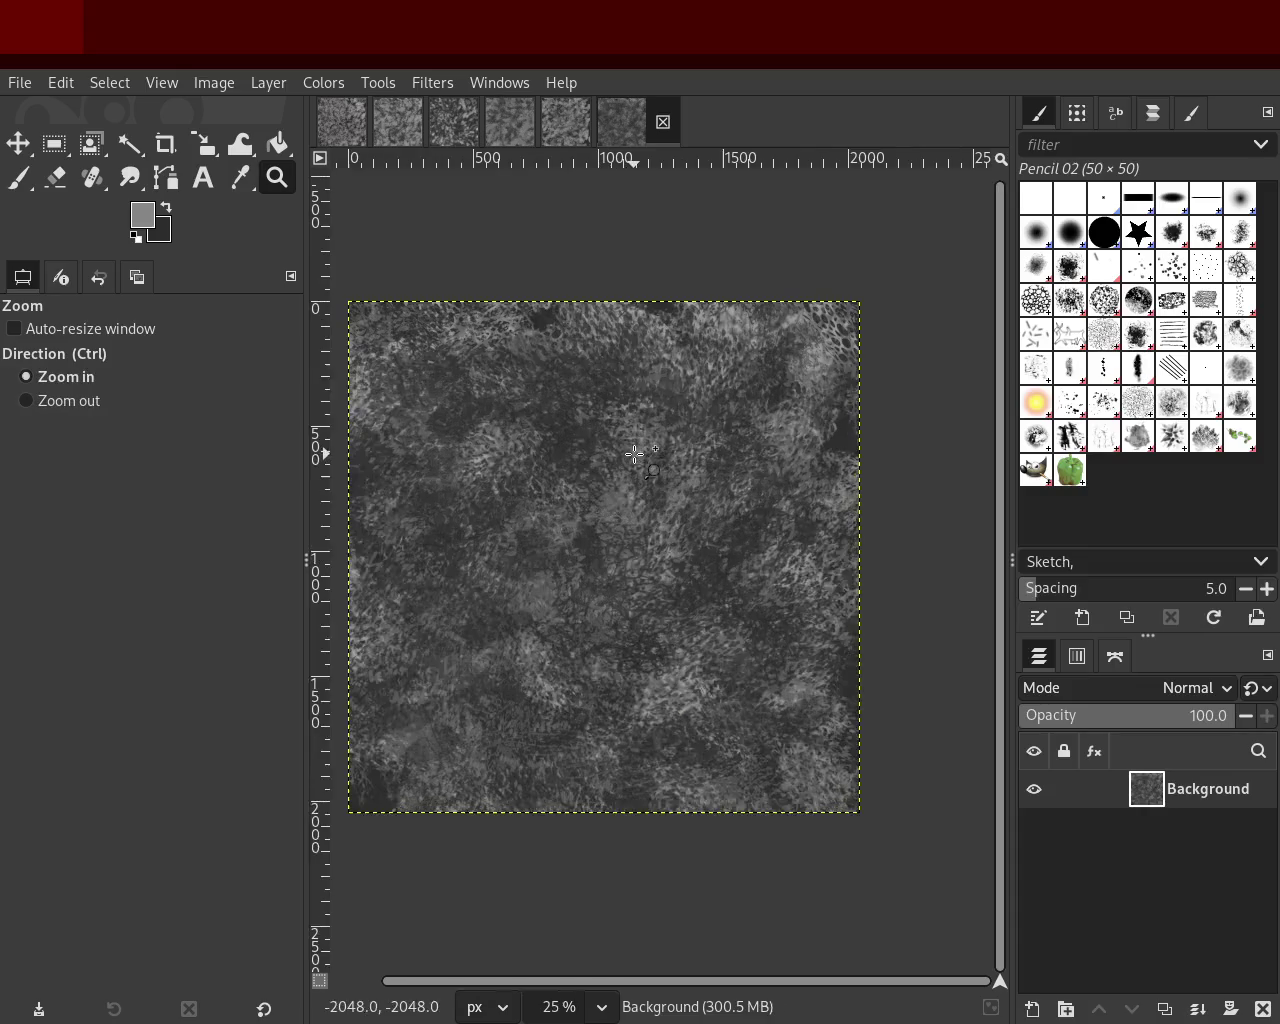
click(588, 570)
click(651, 571)
ctrl+click(651, 571)
ctrl+click(651, 571)
click(676, 506)
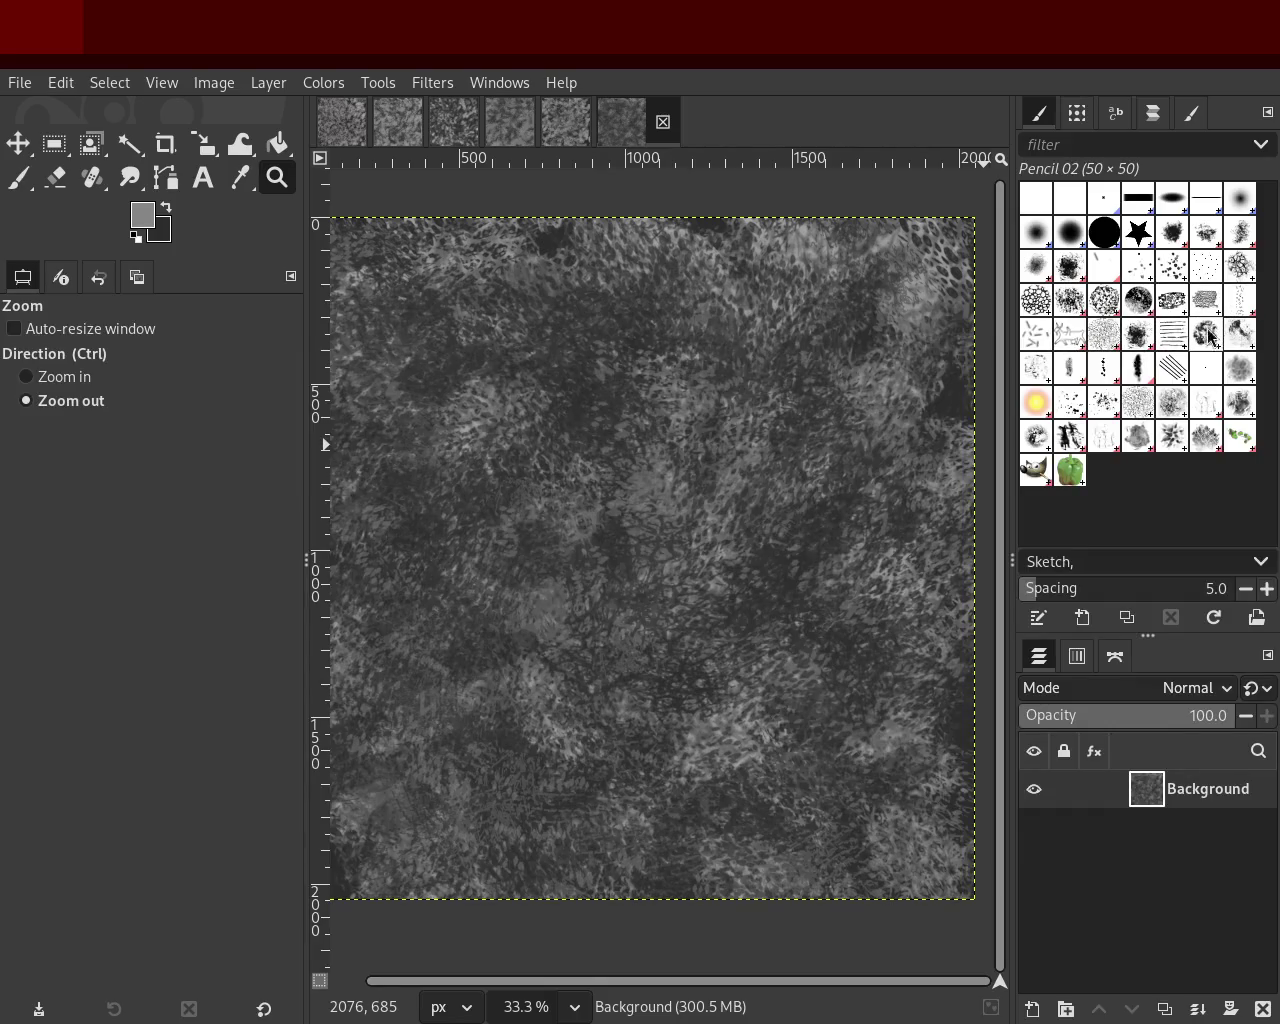
Step: Select the Pencil 01 brush and zoom until the whole texture fits the view
click(1070, 368)
drag(735, 665, 674, 600)
scroll(700, 580, up, 1)
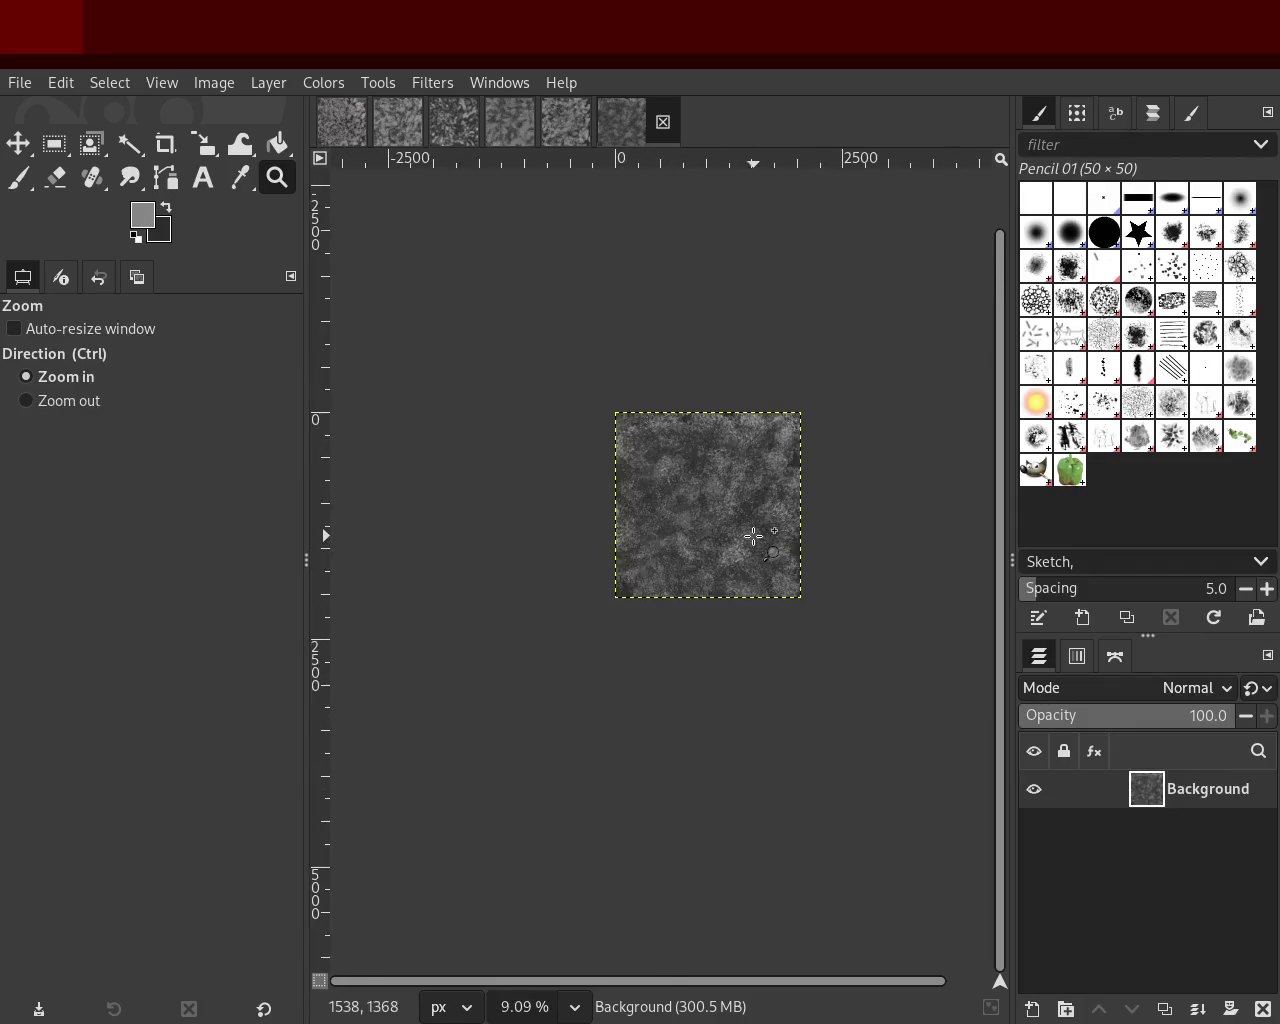
scroll(751, 537, up, 3)
scroll(765, 535, up, 2)
scroll(767, 535, down, 2)
scroll(771, 450, down, 1)
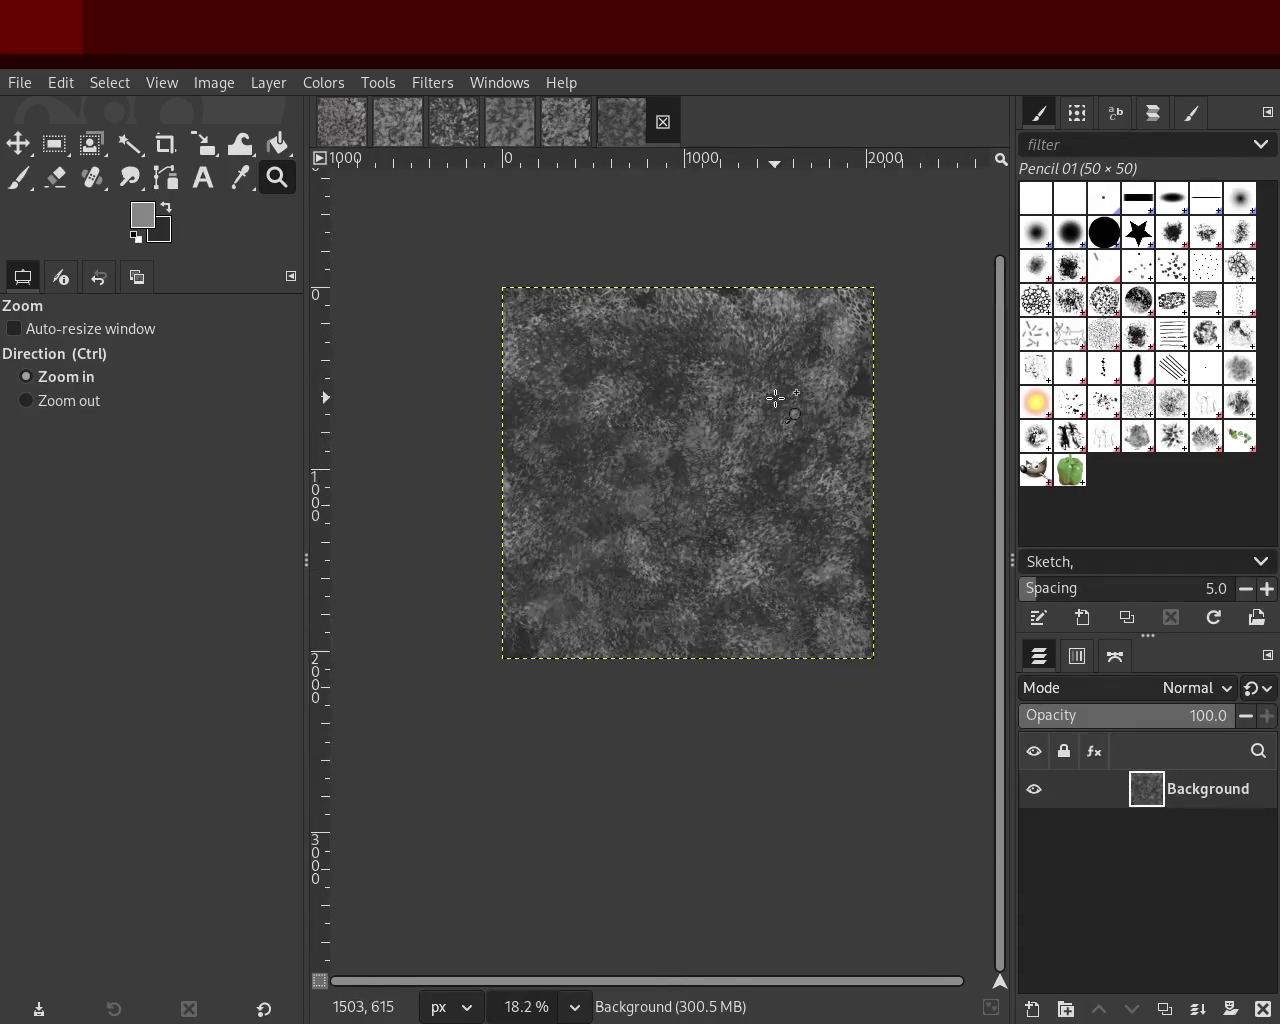
scroll(775, 400, up, 1)
scroll(775, 398, up, 1)
scroll(785, 530, down, 1)
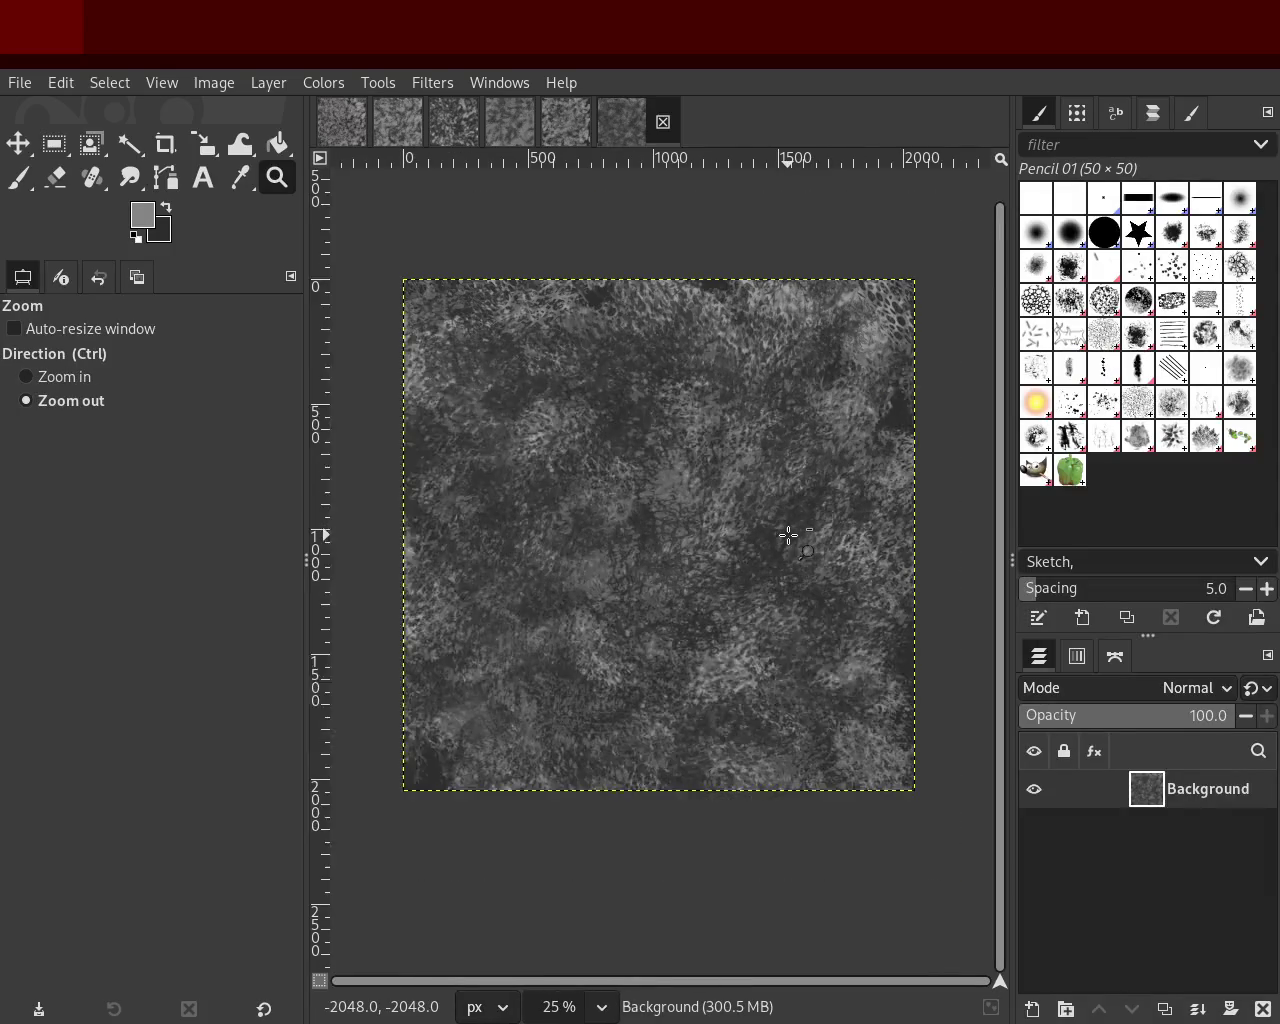
scroll(788, 540, up, 1)
scroll(788, 540, up, 1)
scroll(788, 540, down, 1)
scroll(788, 540, down, 1)
scroll(788, 540, up, 1)
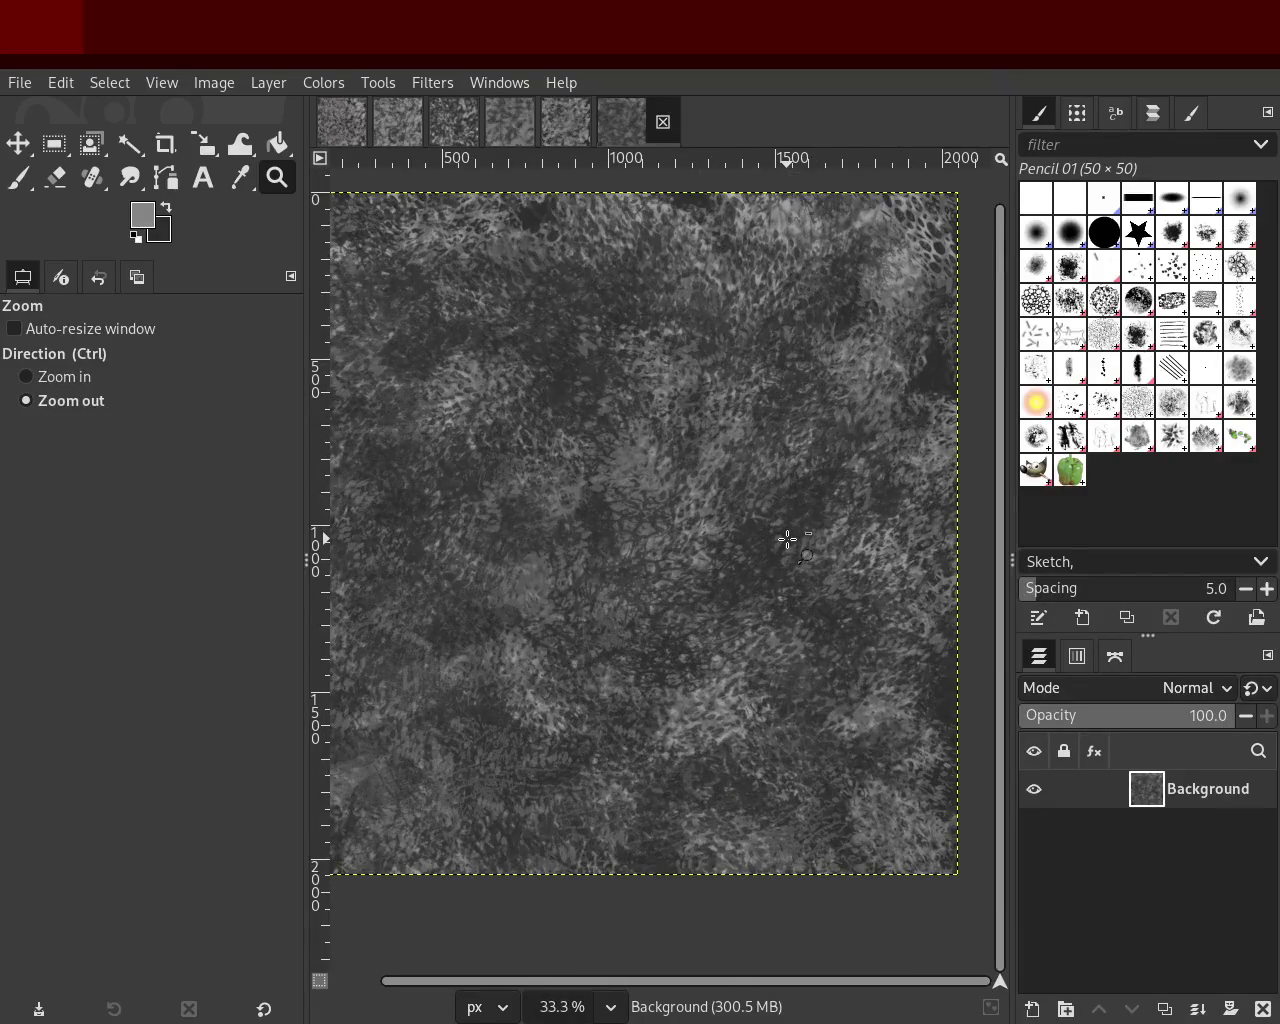
scroll(788, 540, down, 1)
scroll(545, 443, up, 1)
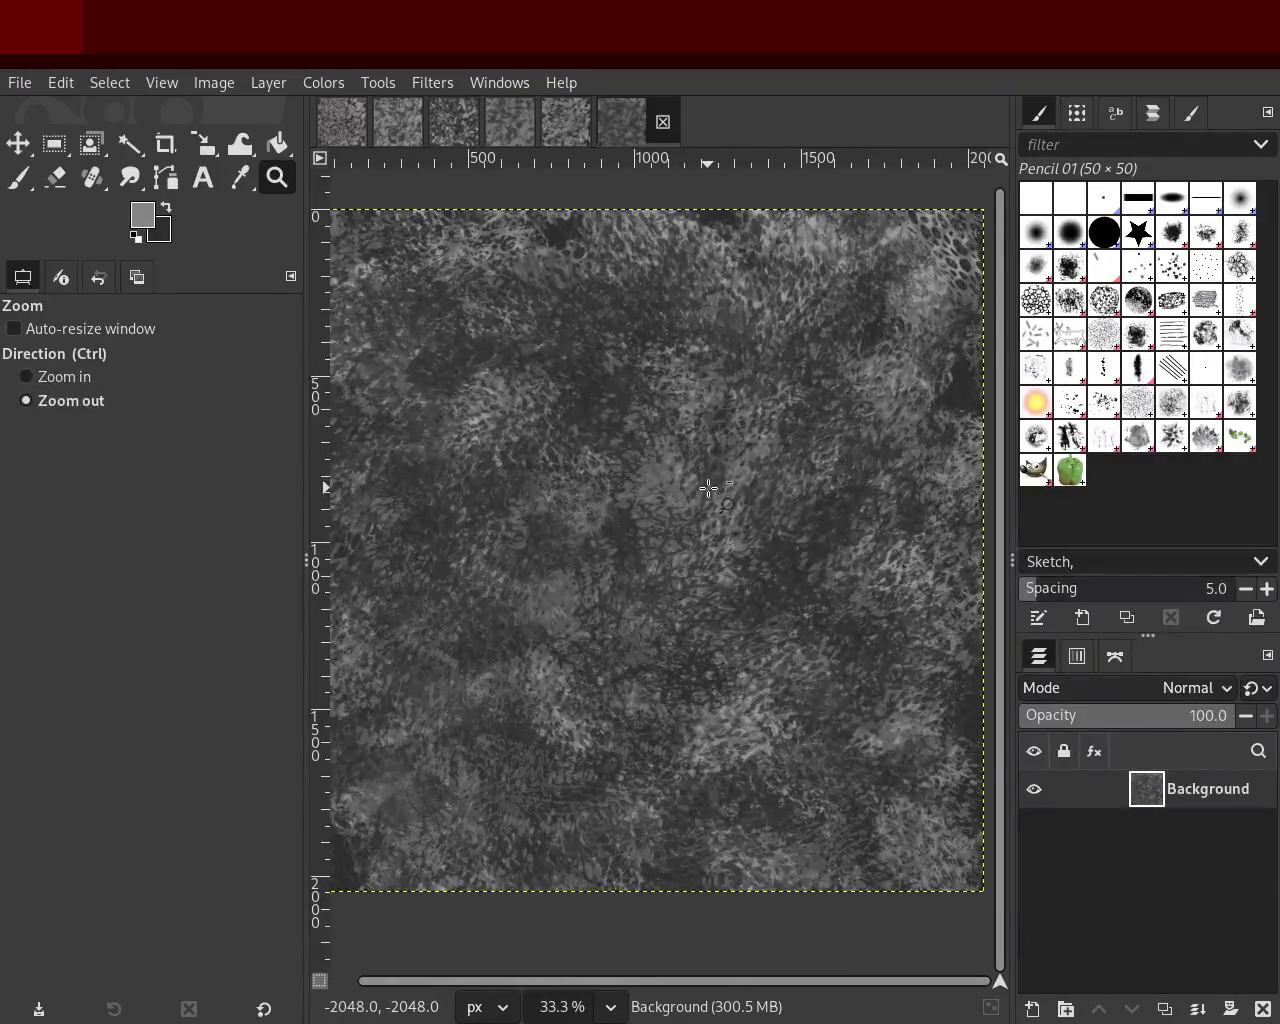
scroll(650, 455, down, 1)
scroll(710, 467, up, 1)
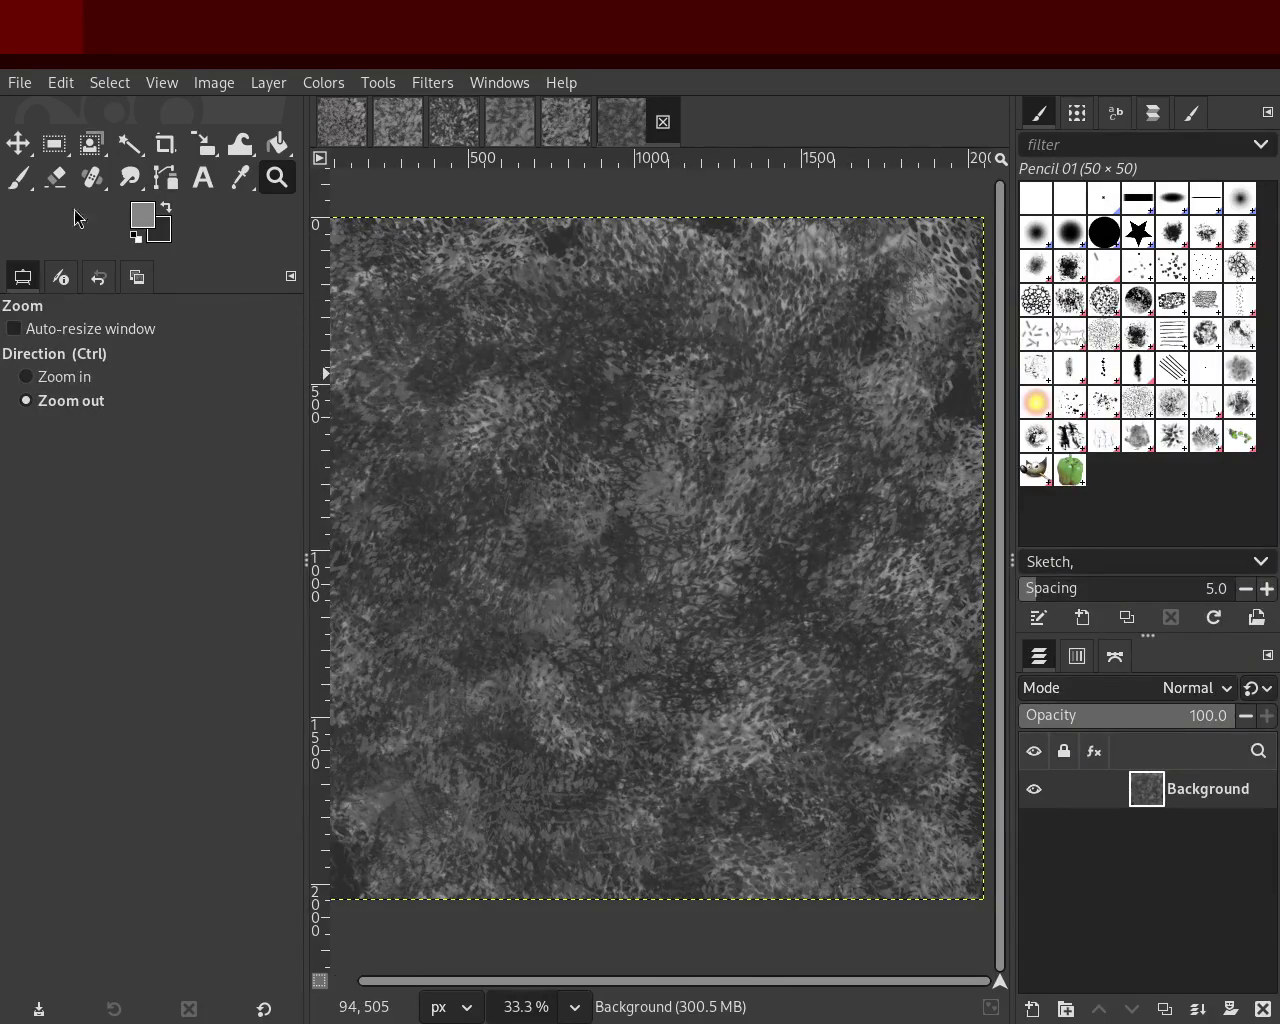
Step: Darken the light speckled area with a dark Pencil 01 stroke
key(p)
scroll(725, 618, up, 3)
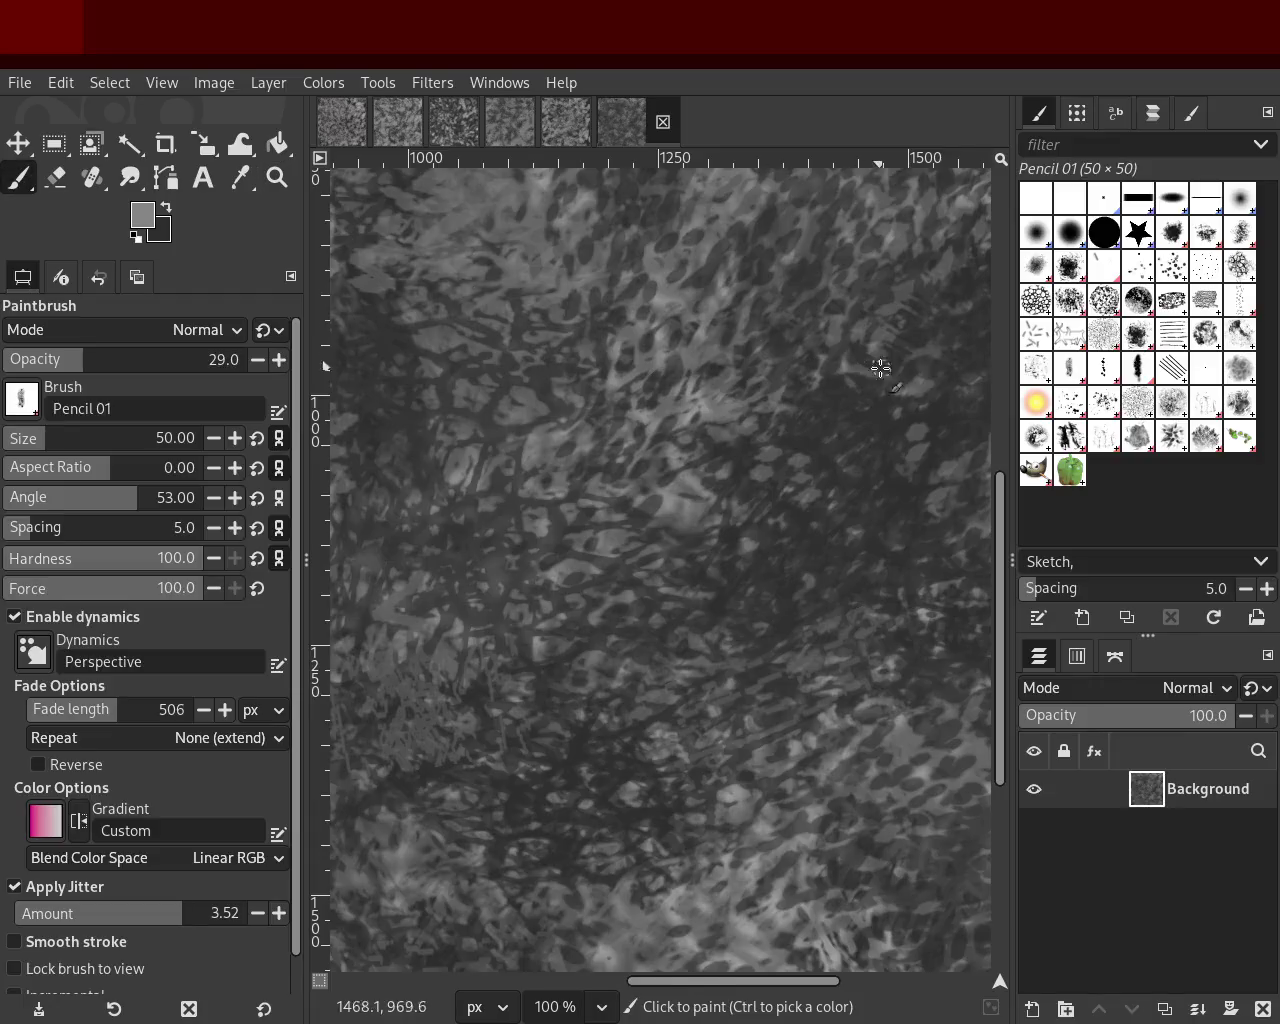
mouse_move(634, 666)
mouse_down()
mouse_move(915, 408)
mouse_move(737, 766)
mouse_move(606, 909)
mouse_move(866, 669)
mouse_move(724, 597)
mouse_up()
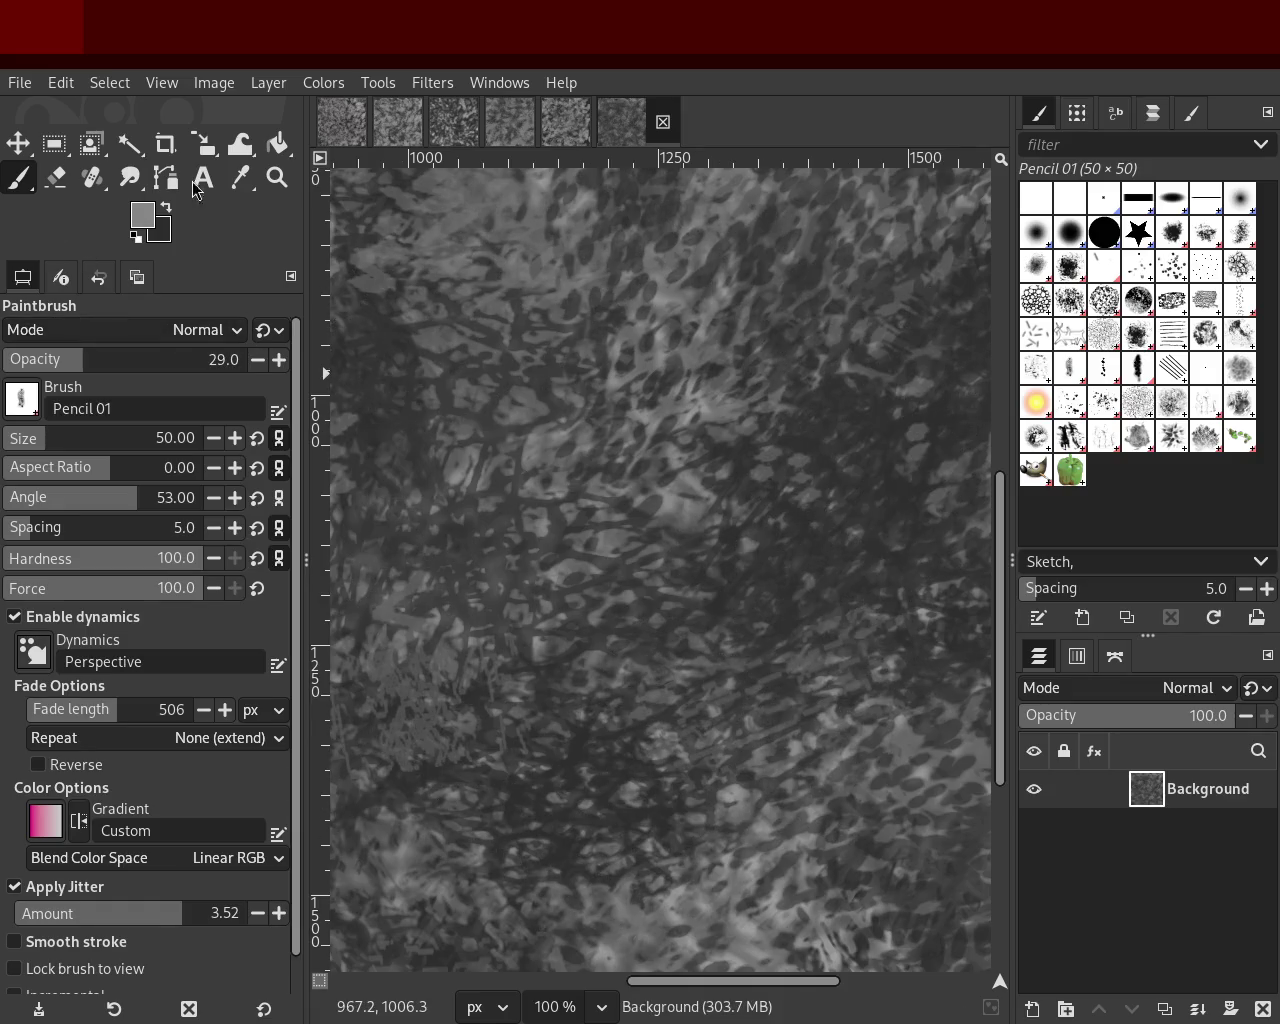
click(277, 177)
scroll(641, 517, down, 1)
scroll(630, 510, down, 3)
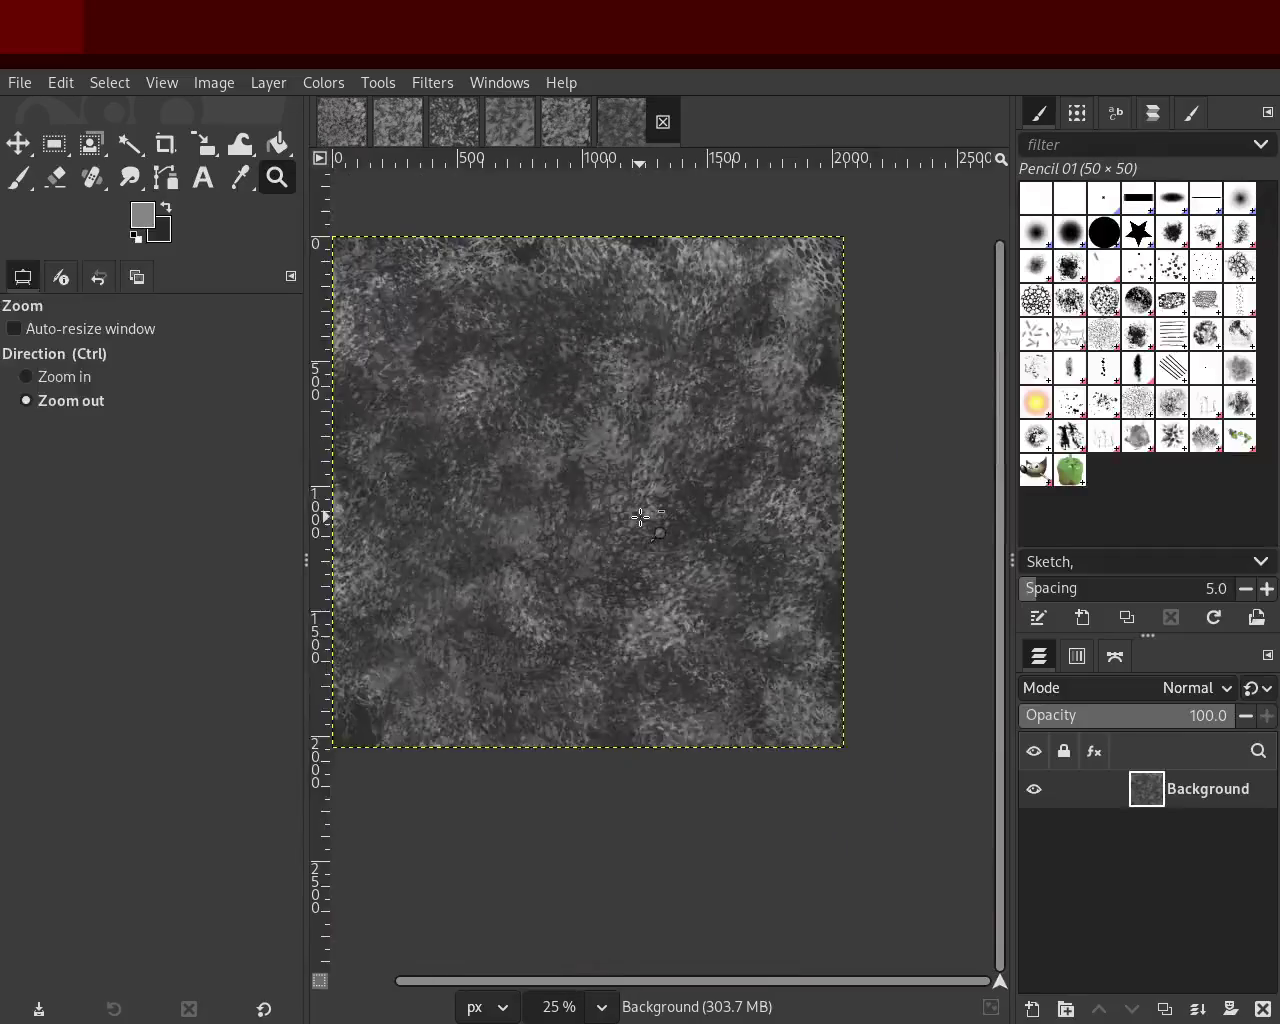
scroll(620, 495, down, 2)
scroll(620, 530, up, 2)
Step: Sample near-white and mid-grey colours and paint large lighter Pencil 01 dabs across the texture
click(18, 177)
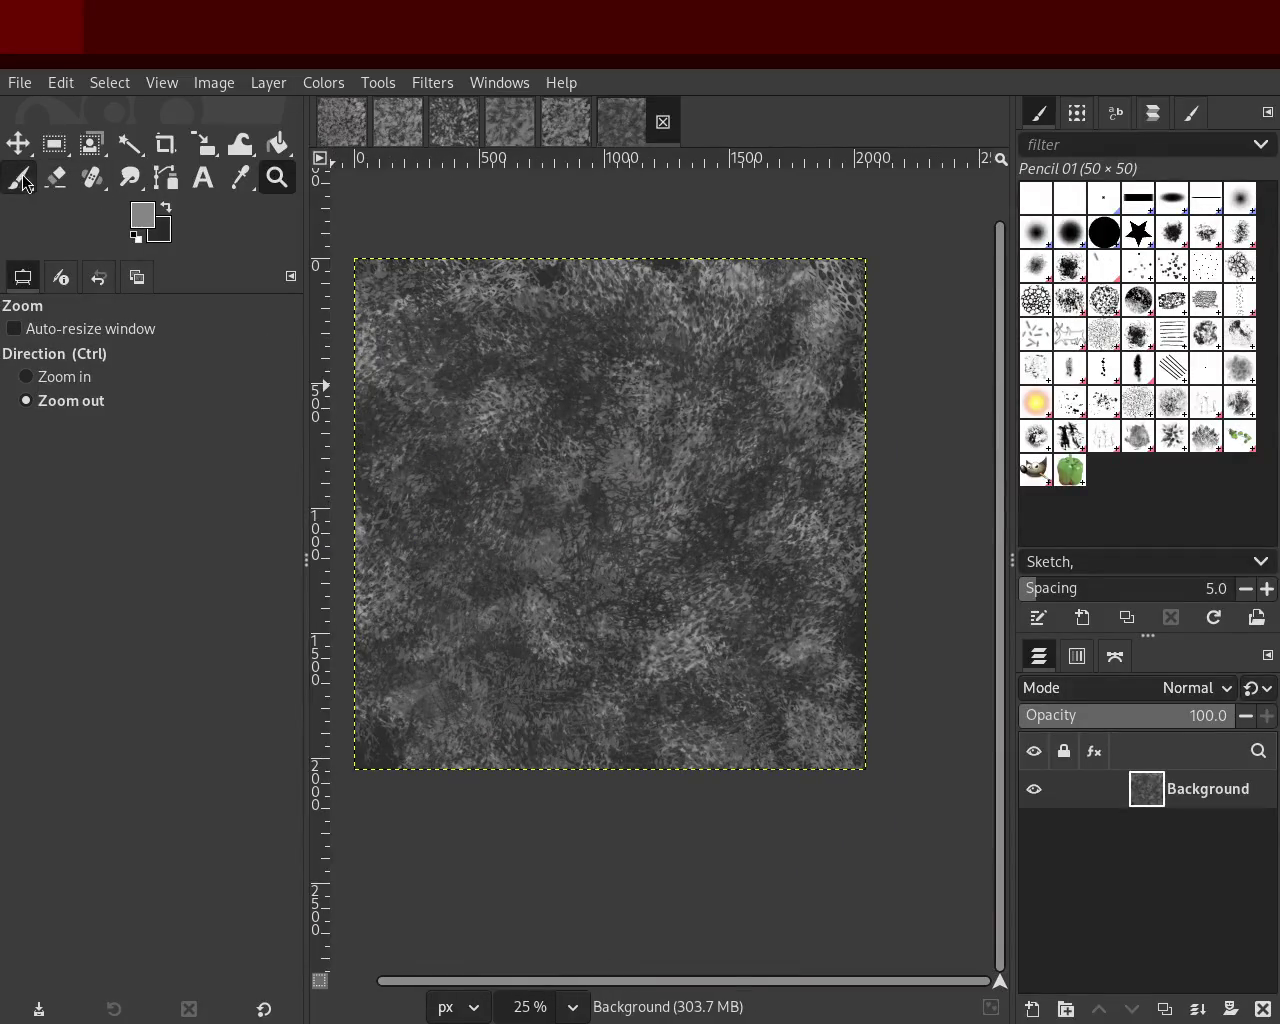
drag(66, 436, 90, 438)
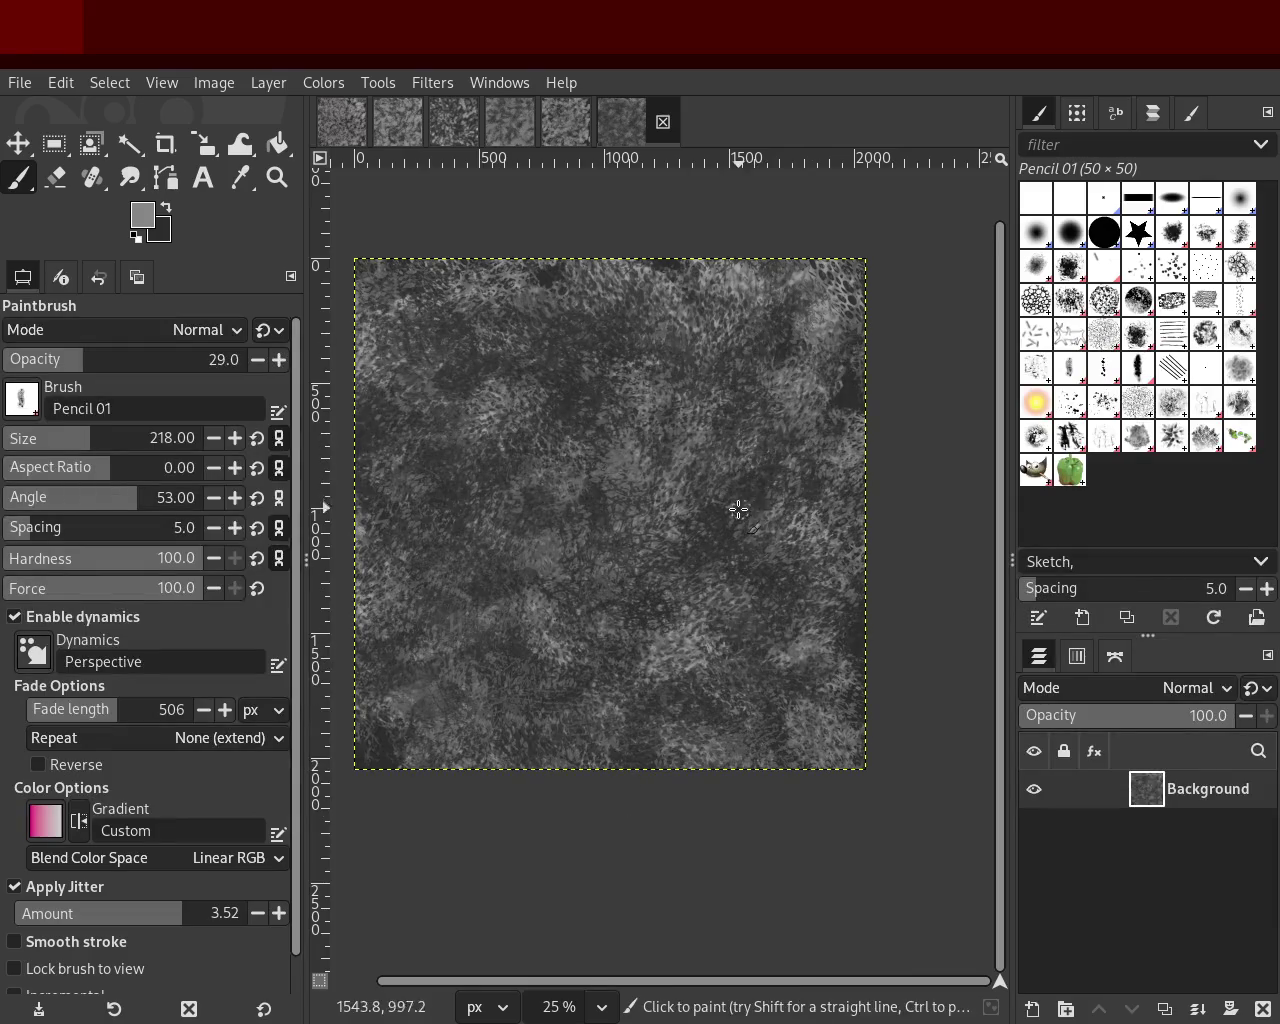
ctrl+click(587, 476)
drag(108, 437, 44, 437)
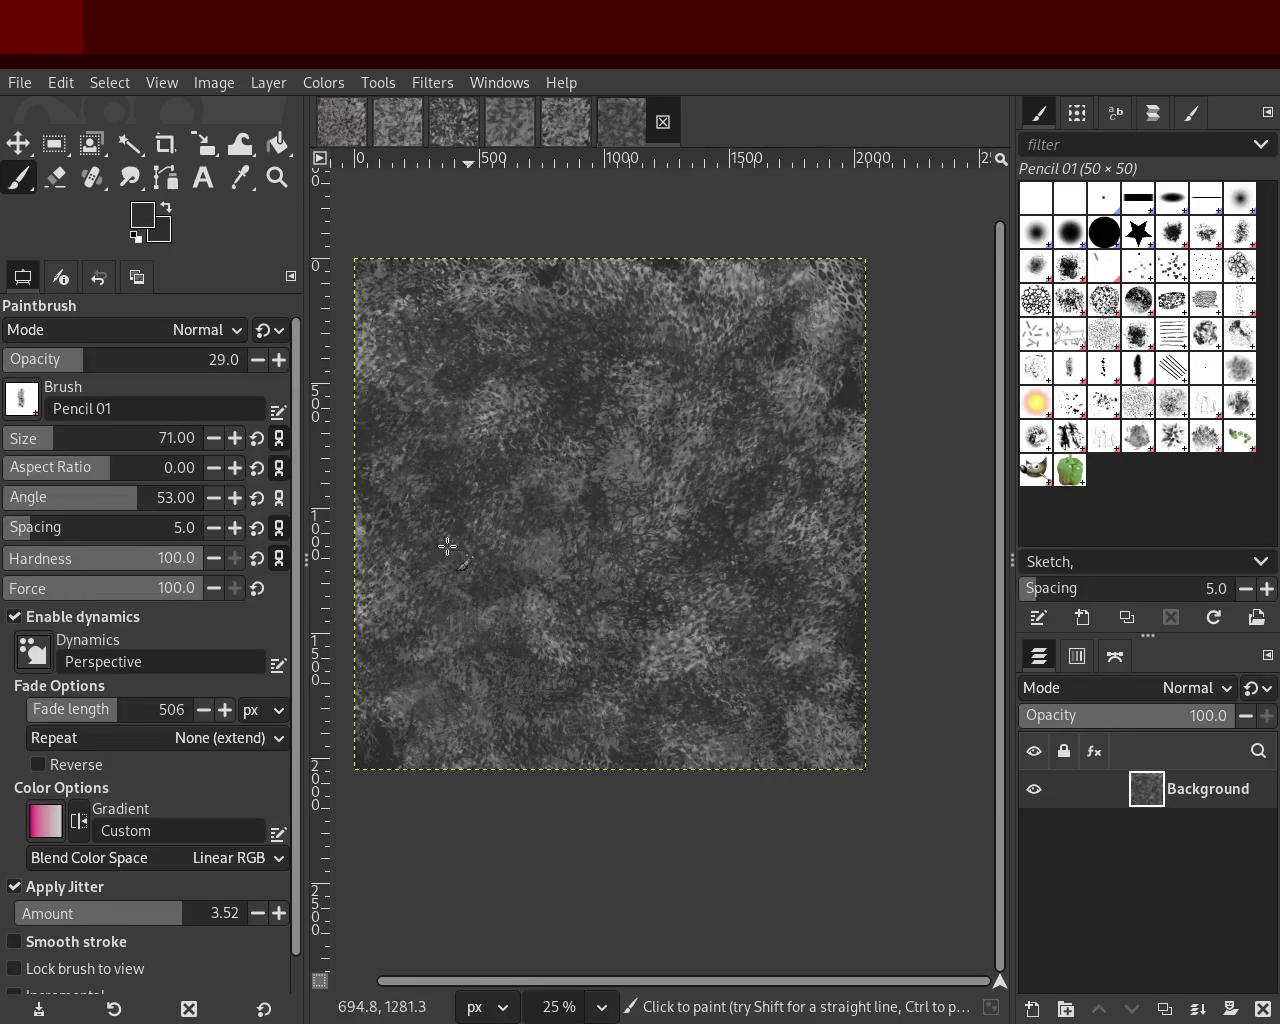
drag(92, 440, 100, 438)
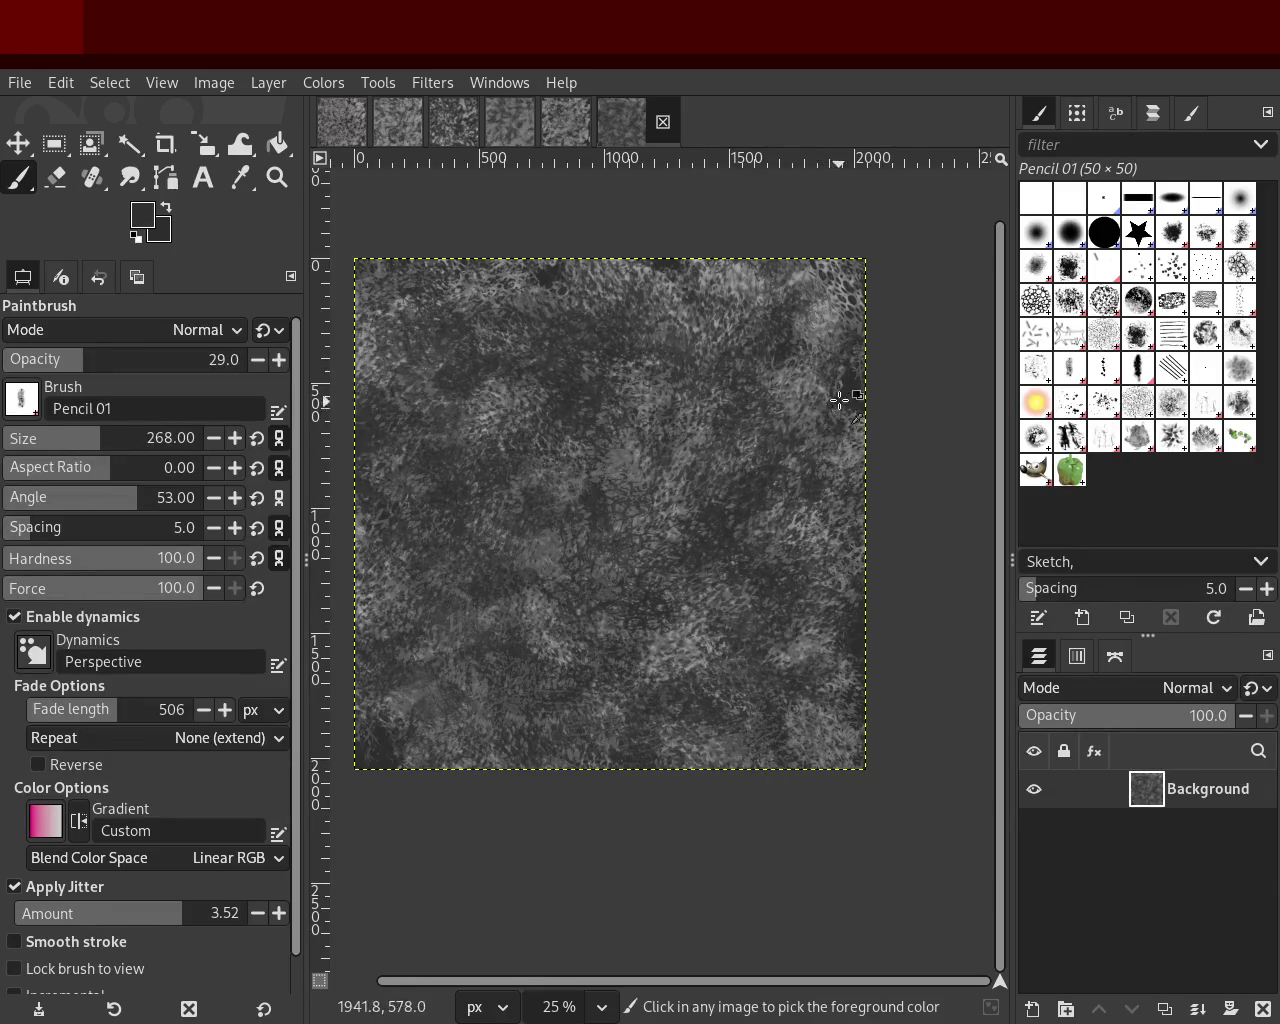
ctrl+click(816, 327)
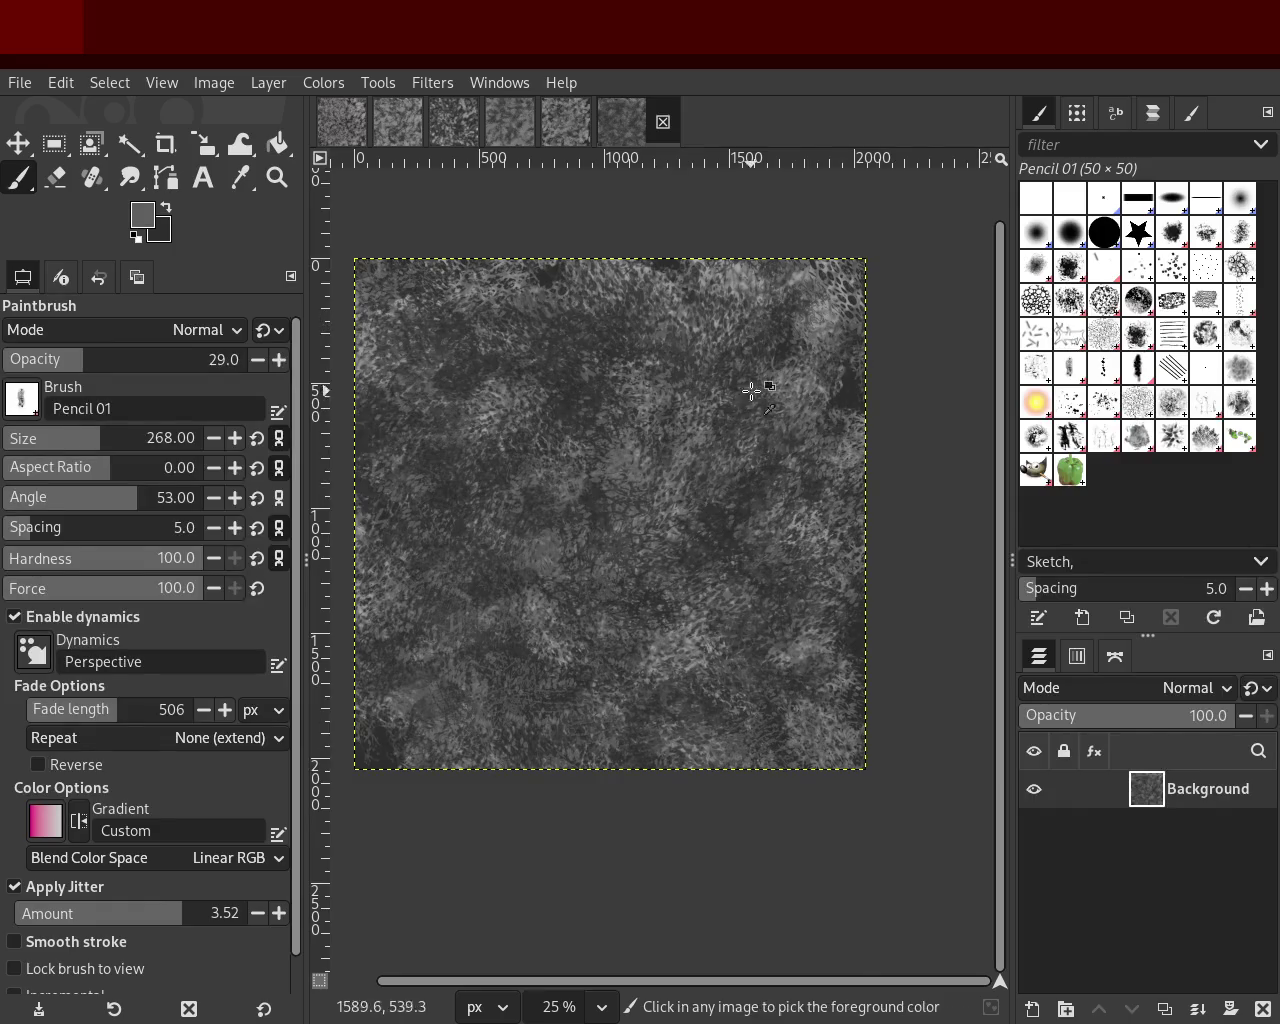
scroll(166, 457, down, 5)
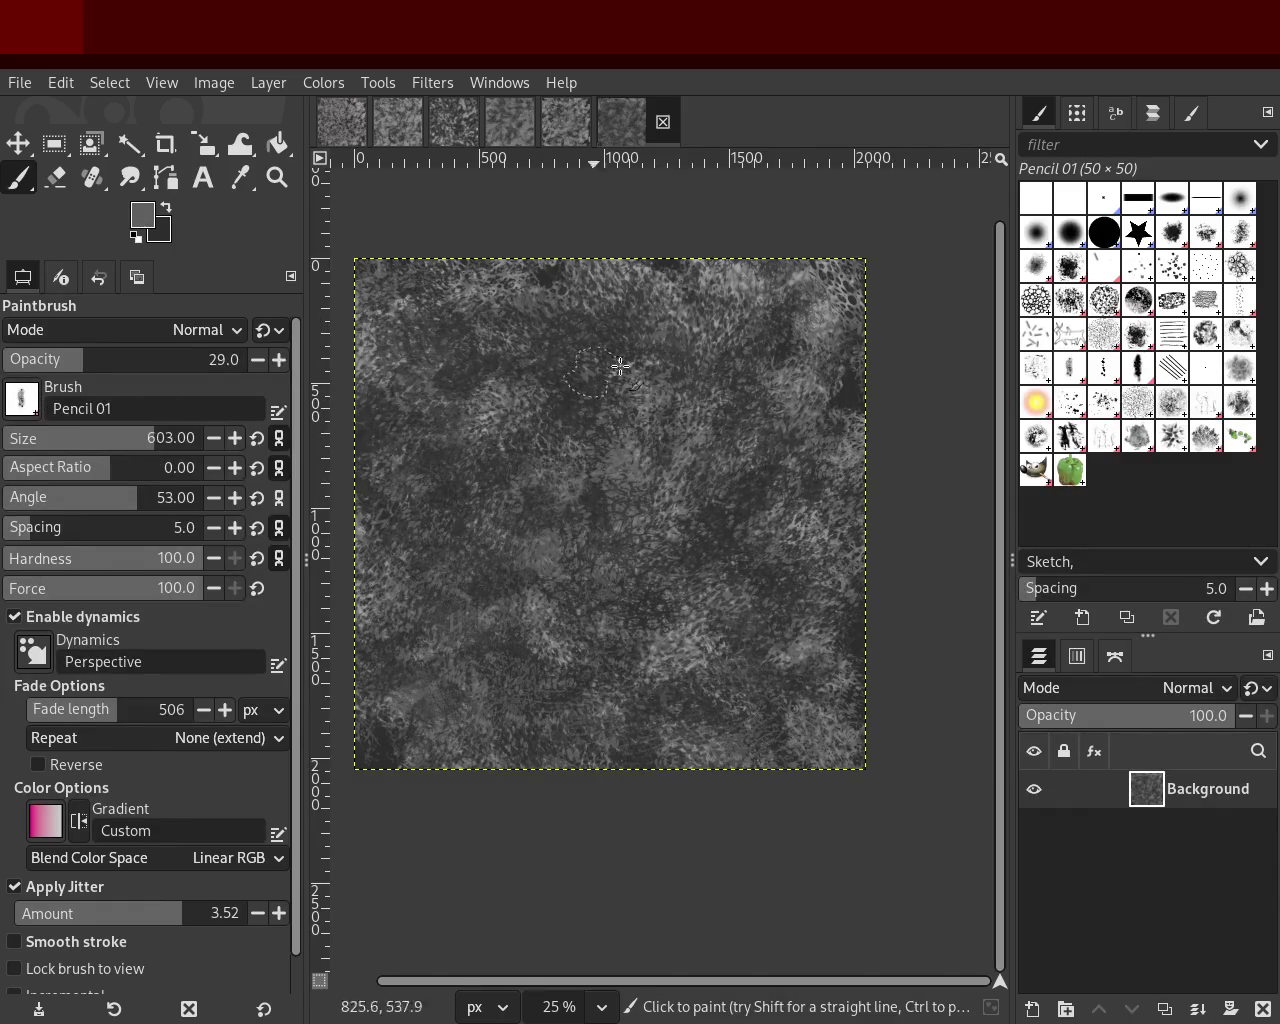
ctrl+click(489, 416)
mouse_move(510, 393)
mouse_down()
mouse_move(537, 692)
mouse_move(724, 317)
mouse_move(667, 668)
mouse_move(455, 481)
mouse_move(818, 637)
mouse_up()
mouse_move(762, 511)
mouse_down()
mouse_move(738, 352)
mouse_move(555, 673)
mouse_move(776, 697)
mouse_up()
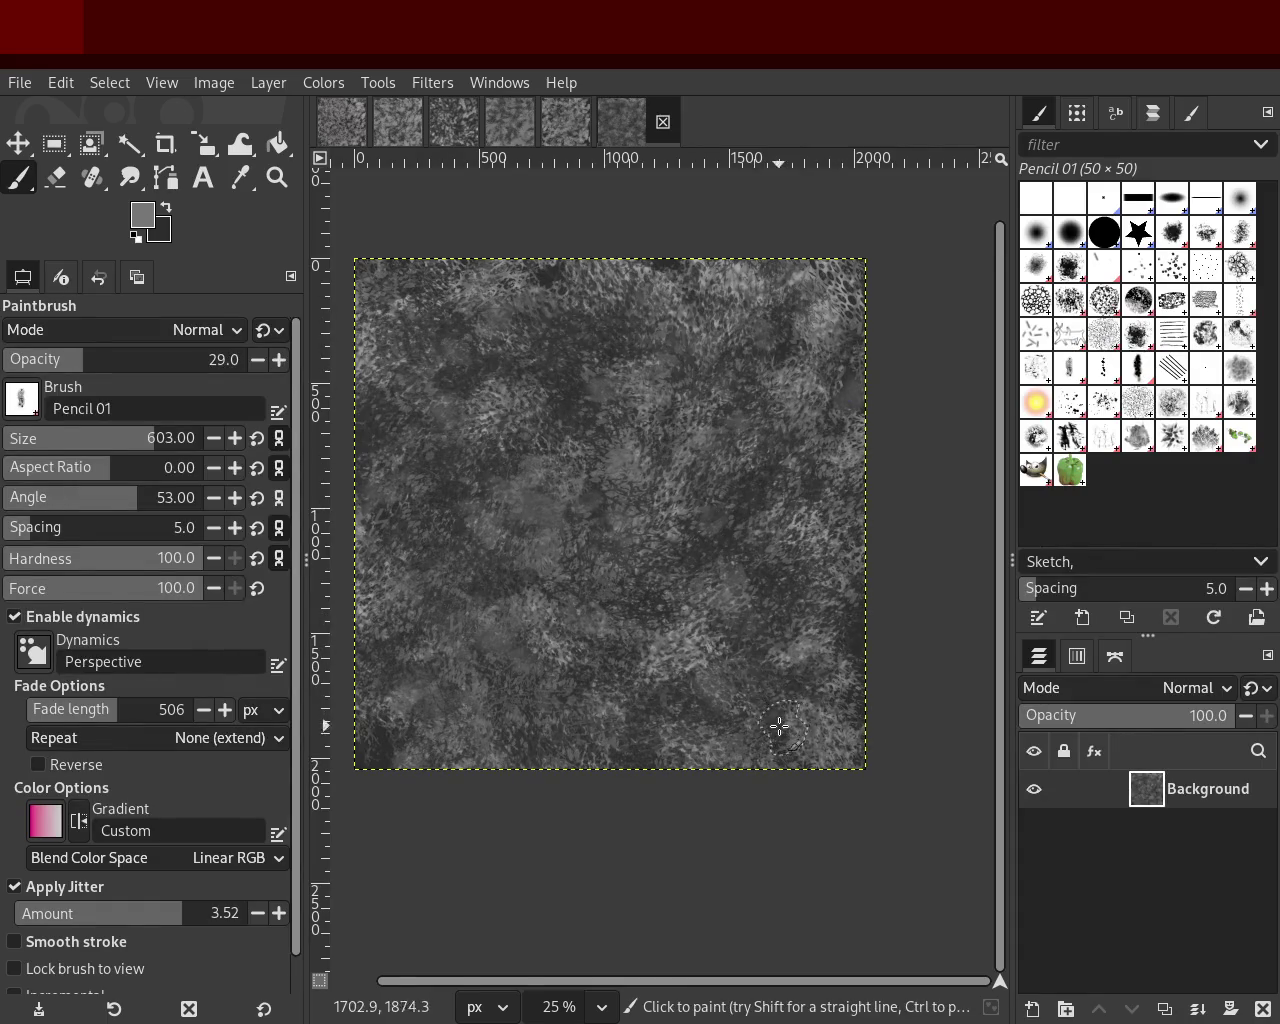
click(277, 177)
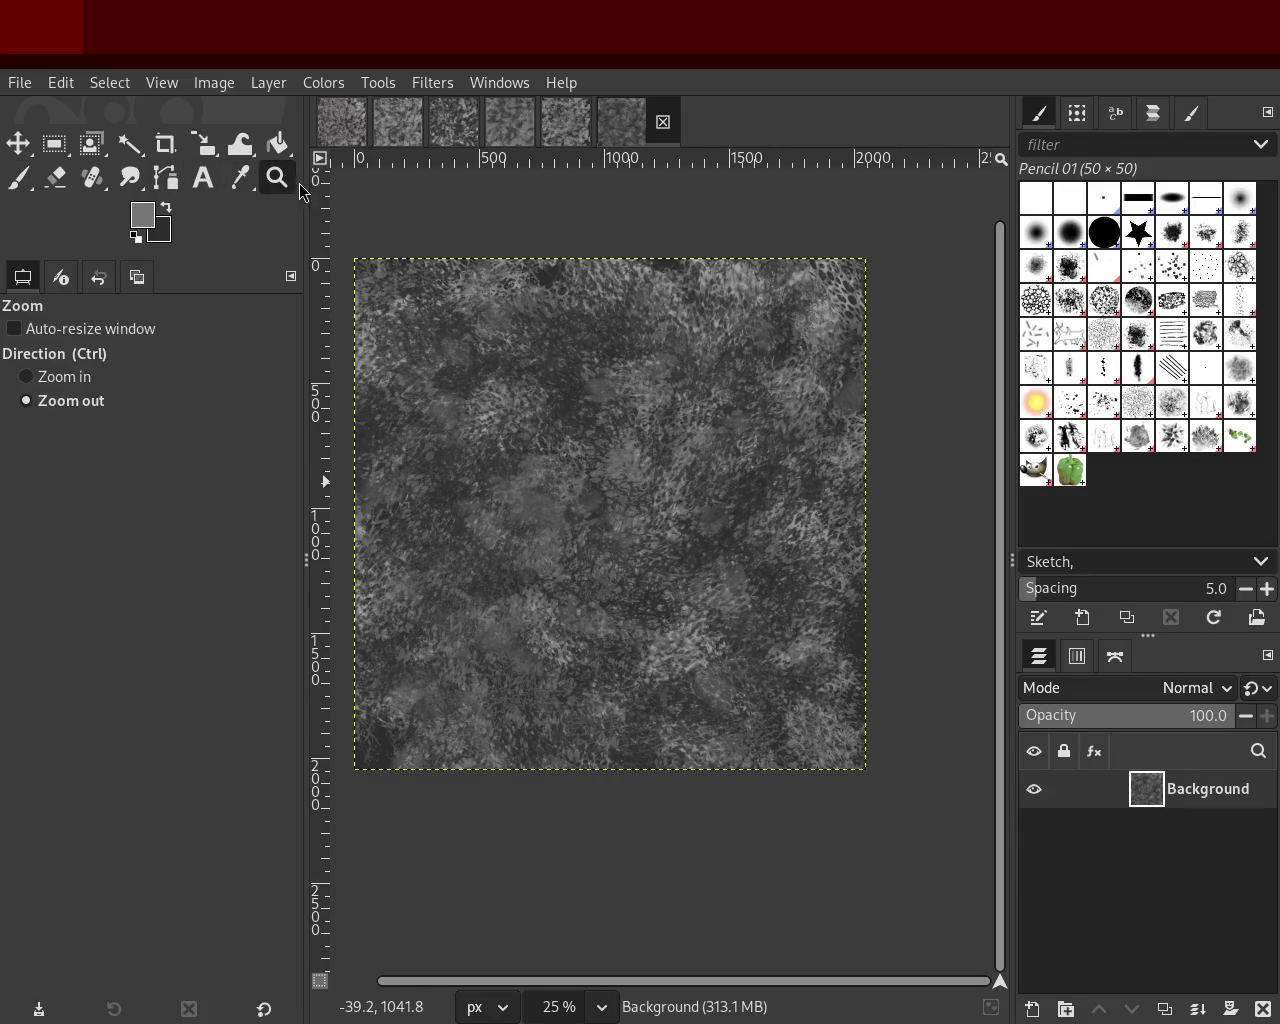
click(574, 480)
ctrl+click(723, 500)
click(723, 500)
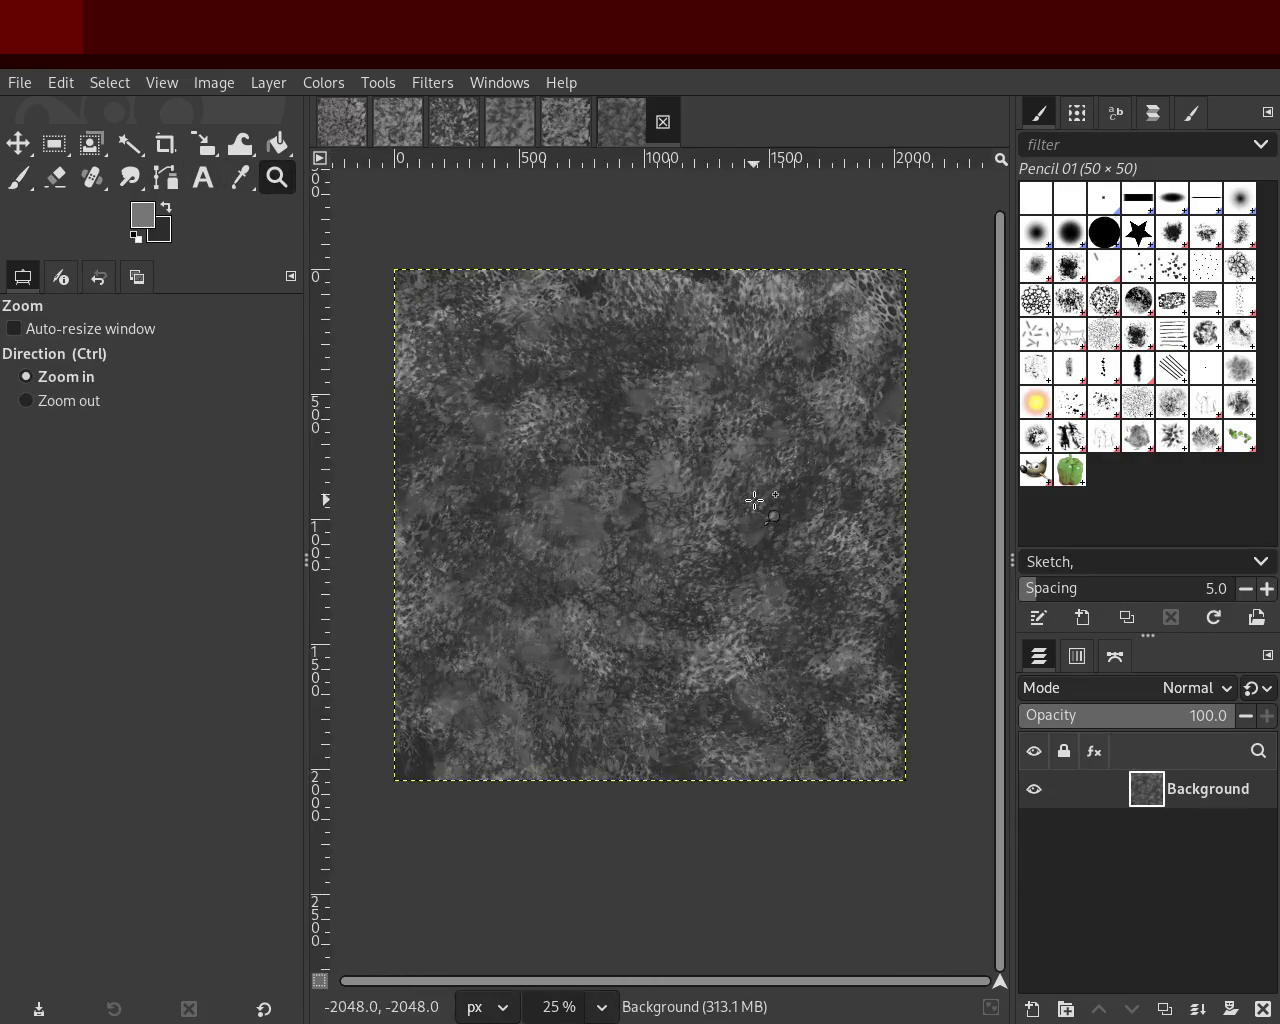
click(21, 178)
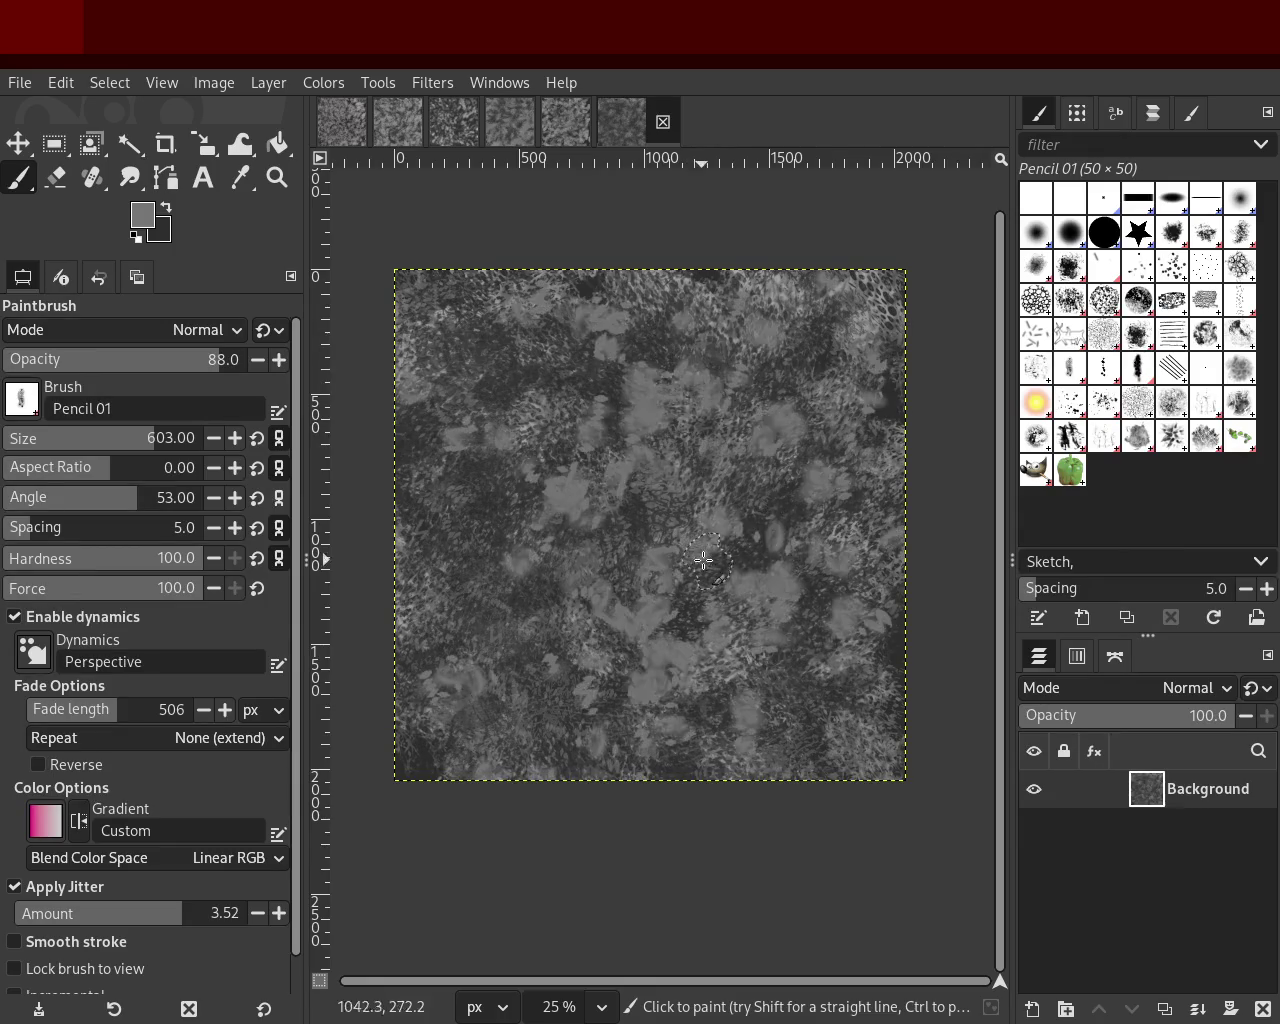
mouse_move(709, 380)
mouse_down()
mouse_move(834, 525)
mouse_move(856, 645)
mouse_up()
key(ctrl+z)
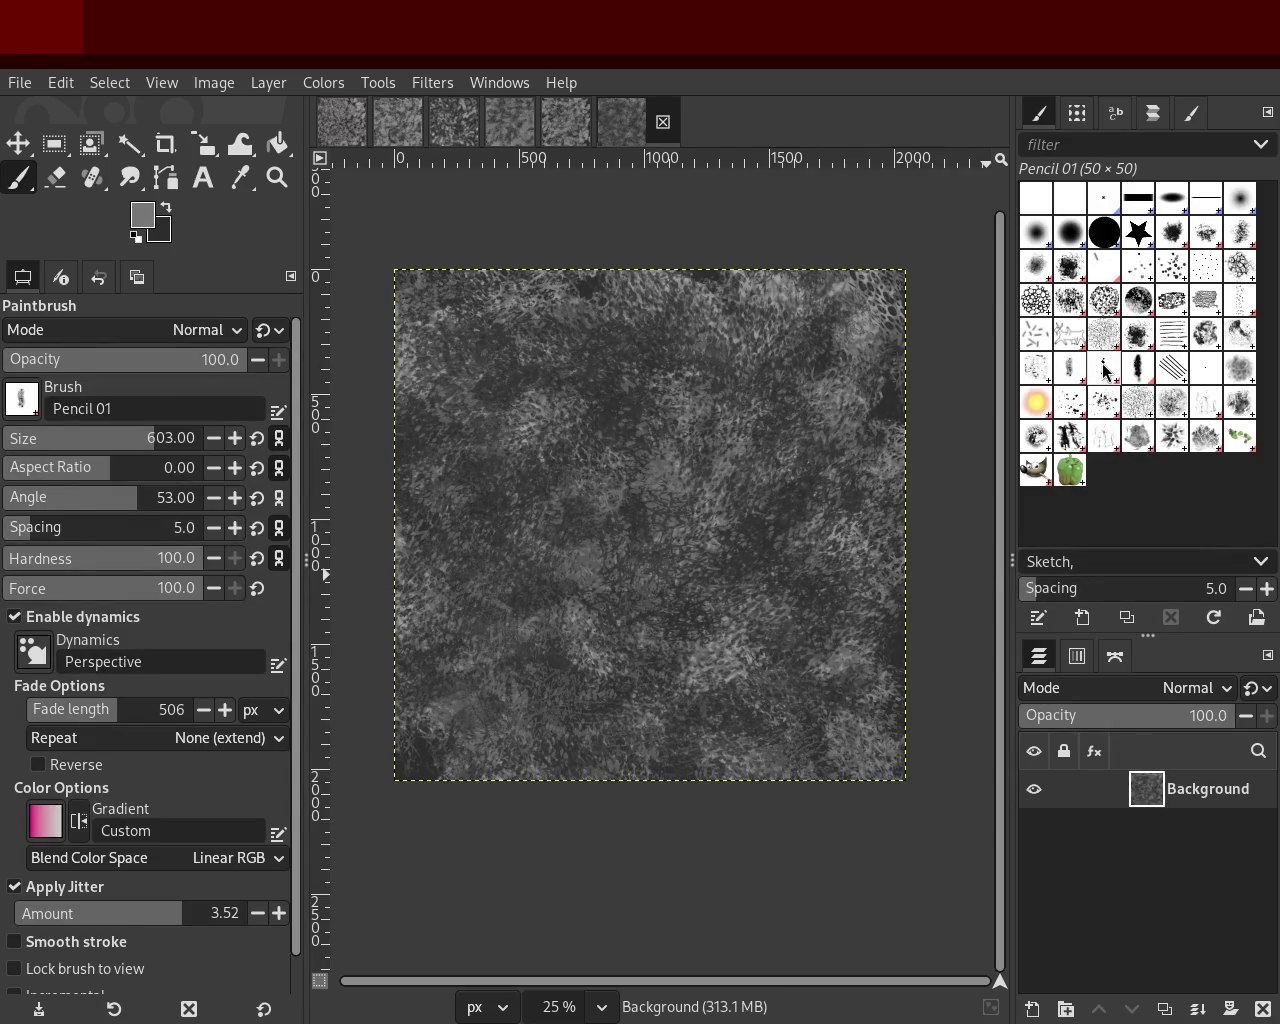
Step: Try Smoke and Texture 01, then paint a lighter Stone Work 01 patch near the upper right
click(1240, 372)
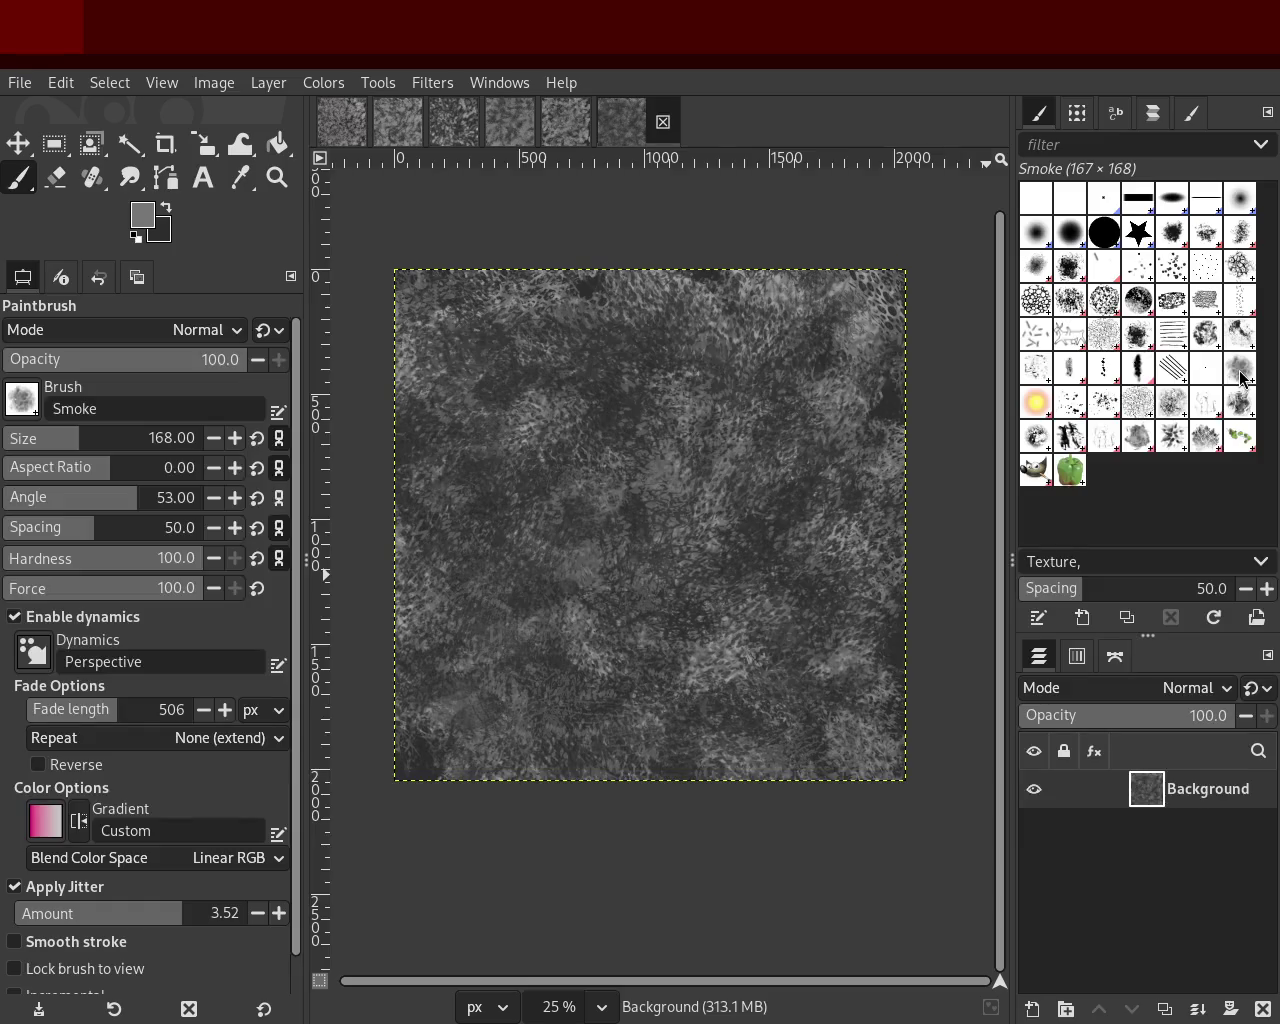
click(1240, 405)
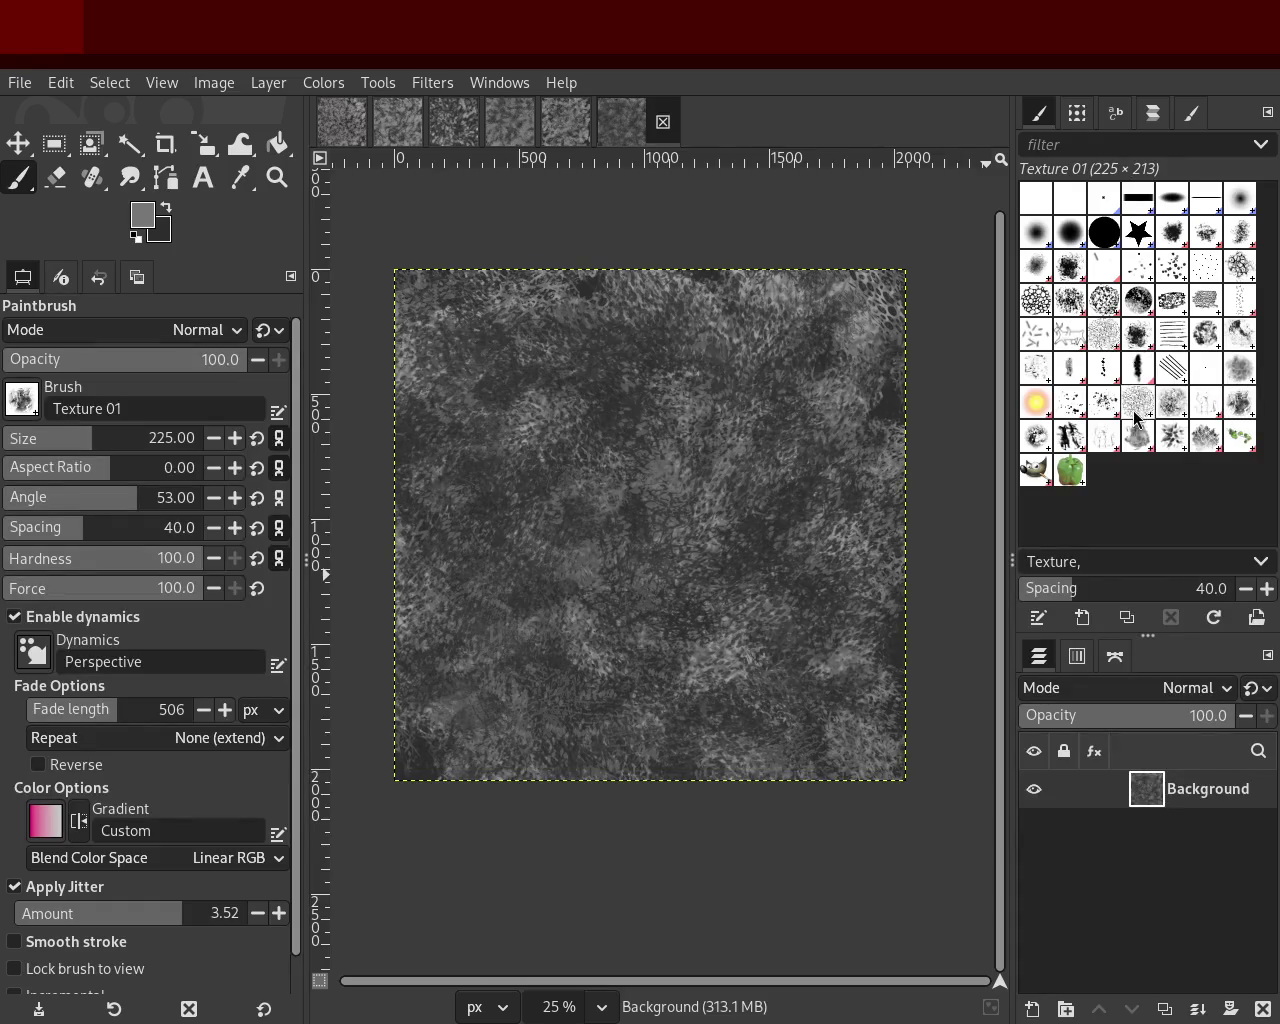
click(1200, 404)
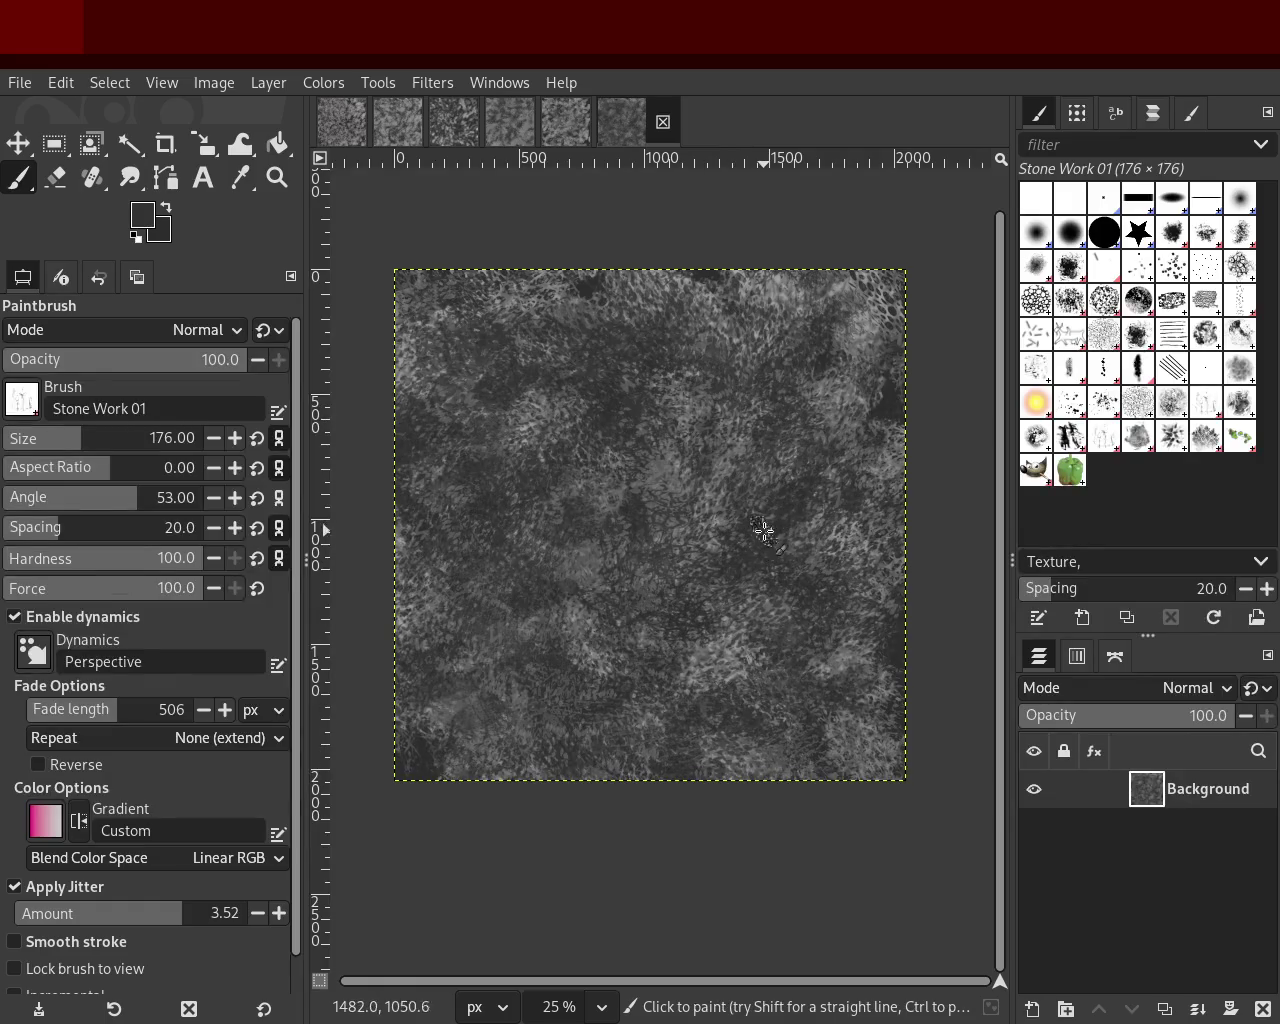
drag(869, 321, 800, 330)
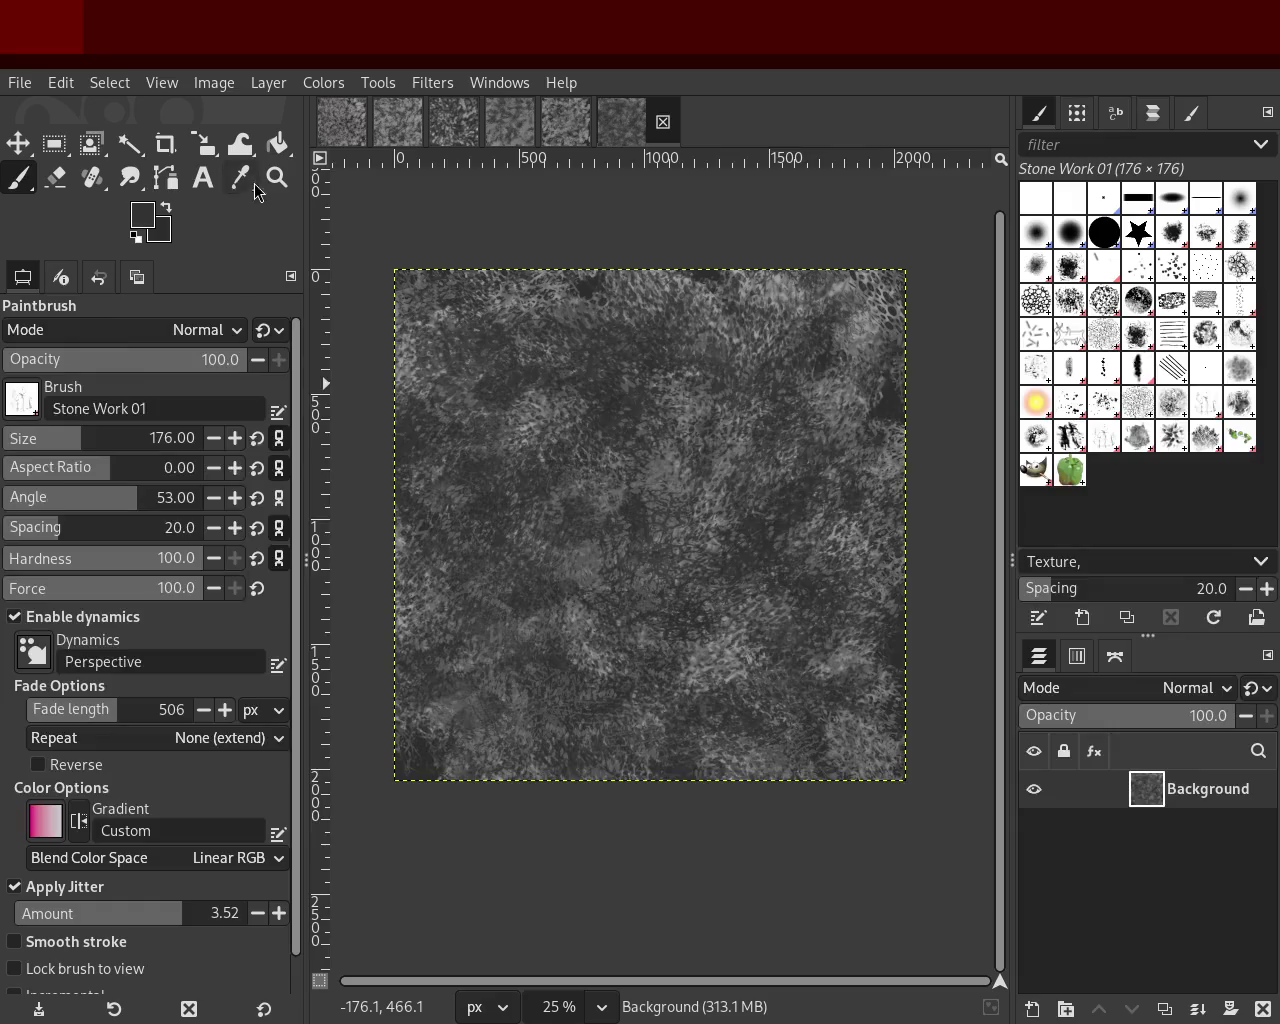
click(277, 178)
click(708, 533)
ctrl+click(700, 540)
ctrl+click(726, 593)
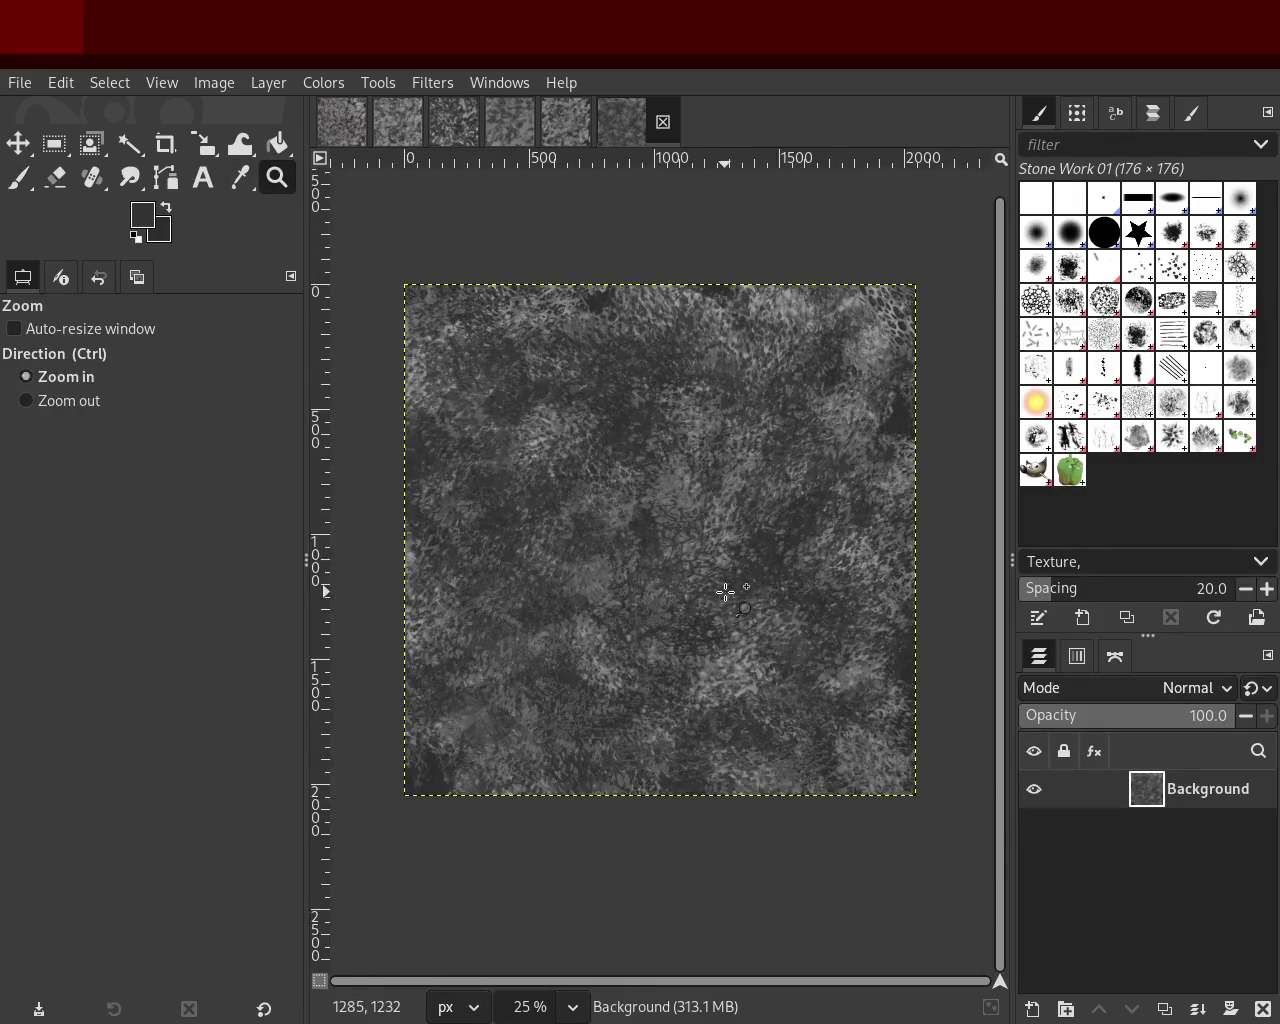
click(726, 593)
Step: Enlarge Stone Work 01 to size 369 and test grey strokes, then undo them
click(18, 178)
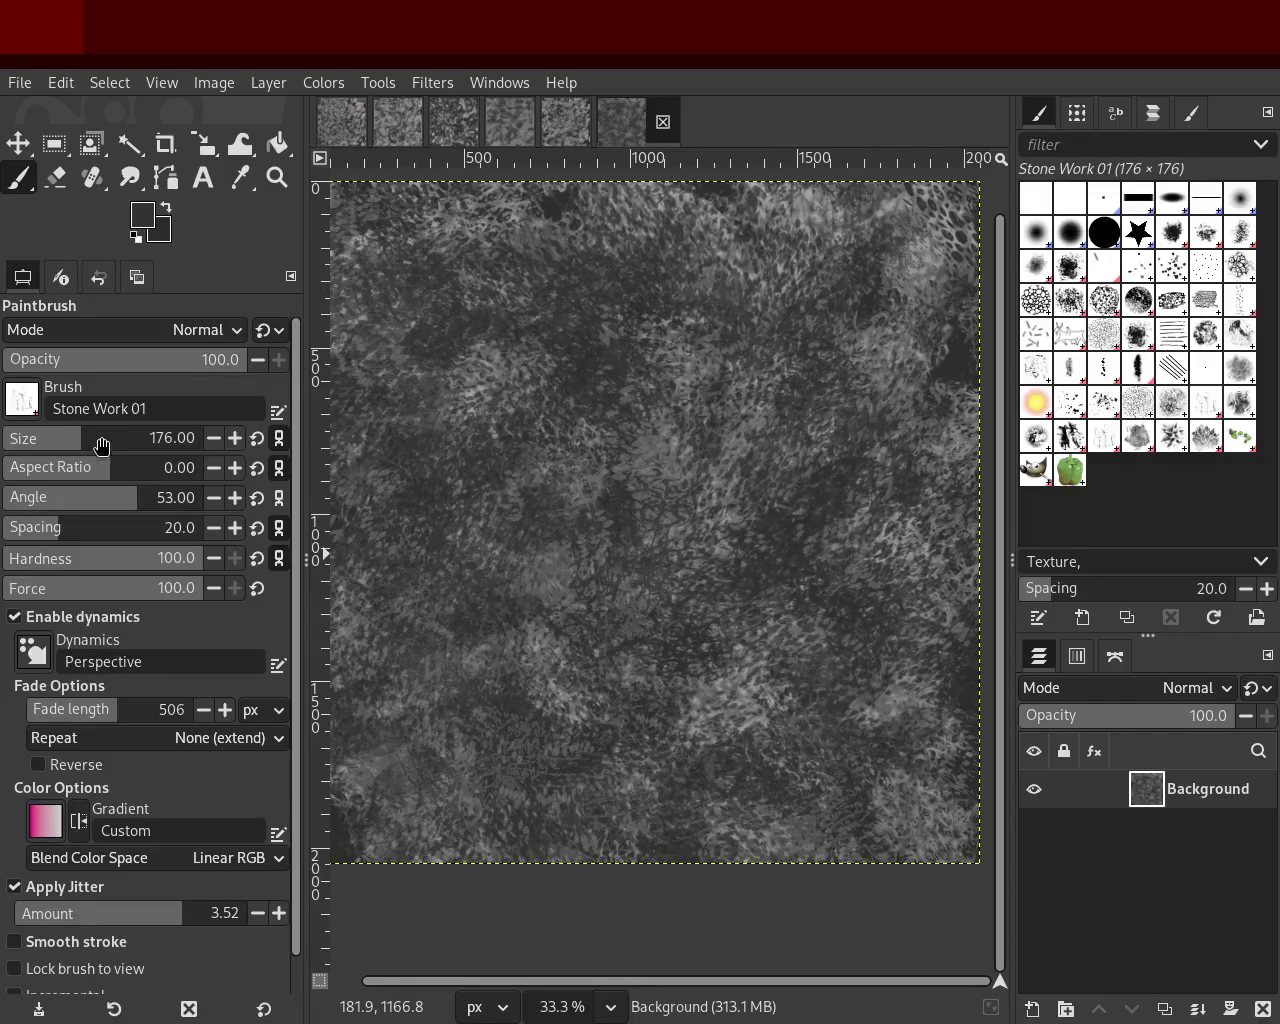
drag(102, 444, 118, 444)
ctrl+click(665, 487)
mouse_move(662, 457)
mouse_down()
mouse_move(610, 321)
mouse_move(296, 494)
mouse_move(989, 351)
mouse_up()
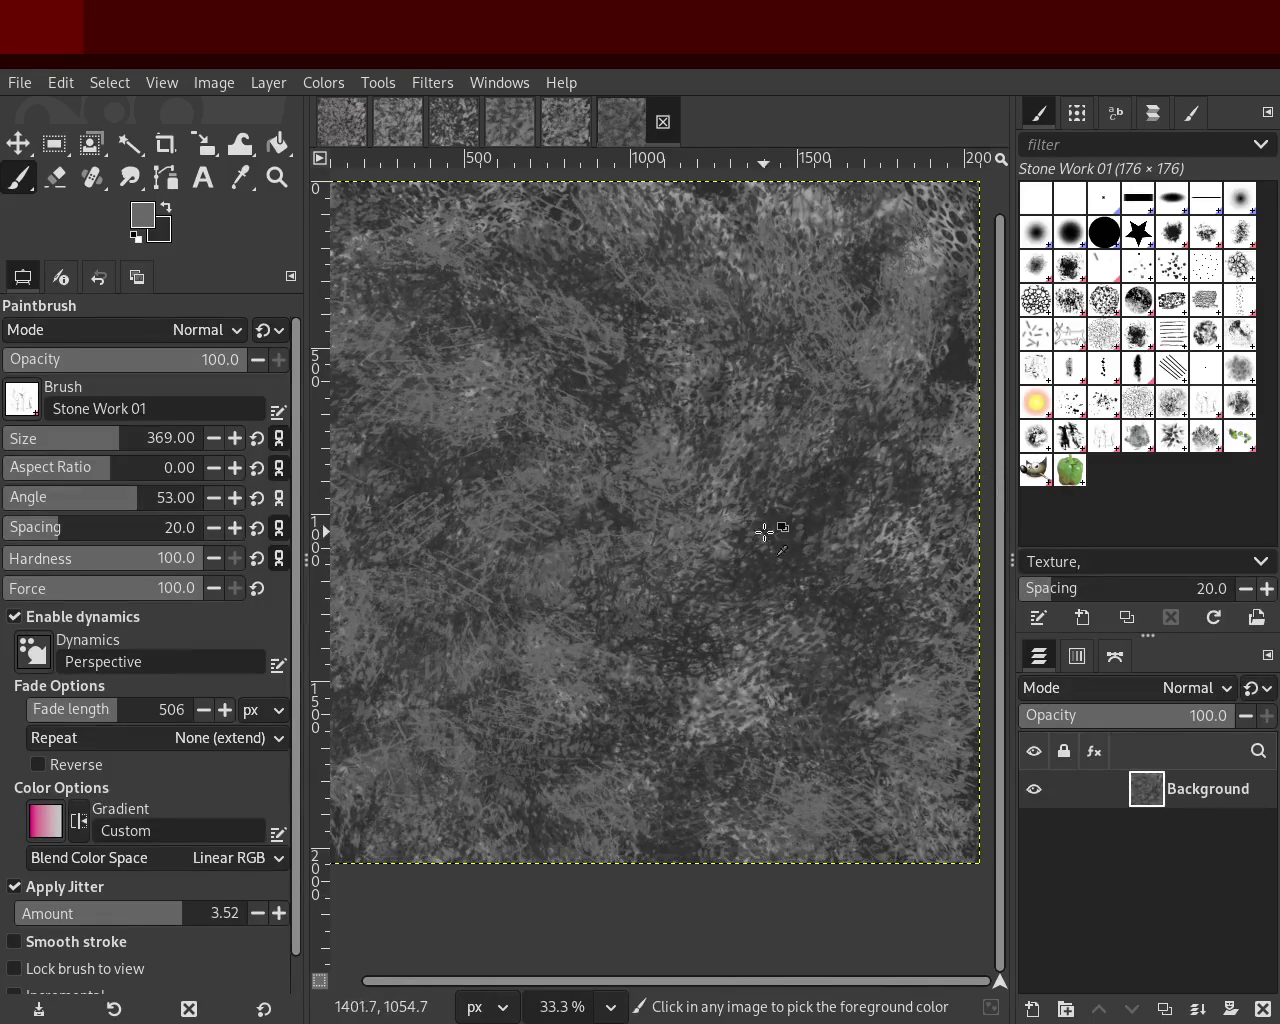
key(ctrl+z)
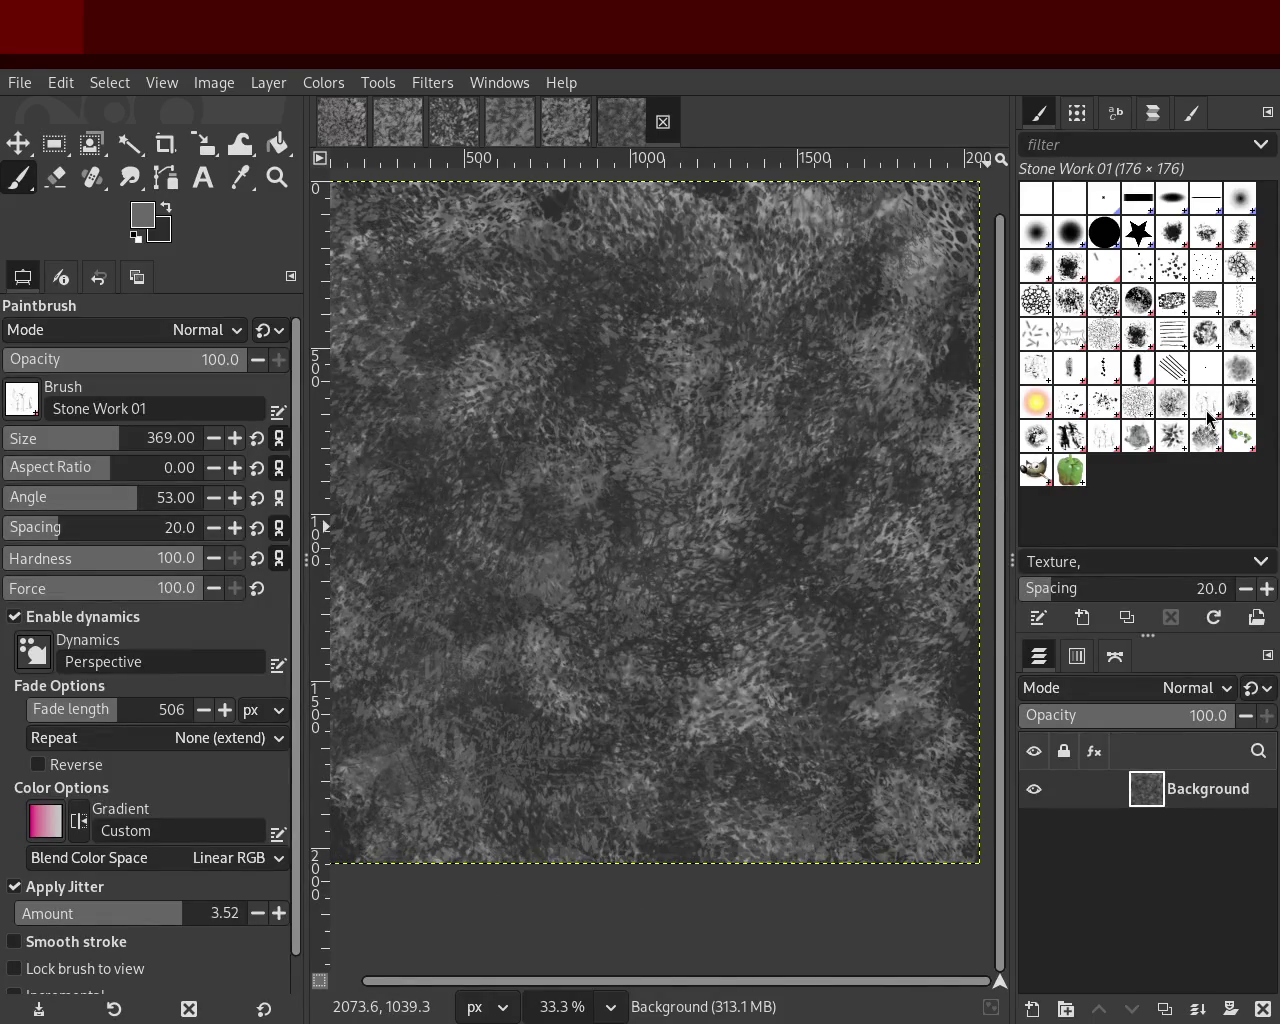
Step: Test the Sponge 02 and Sponge 01 brushes with strokes, undoing each
click(1175, 405)
mouse_move(650, 350)
mouse_down()
mouse_move(523, 577)
mouse_move(930, 540)
mouse_up()
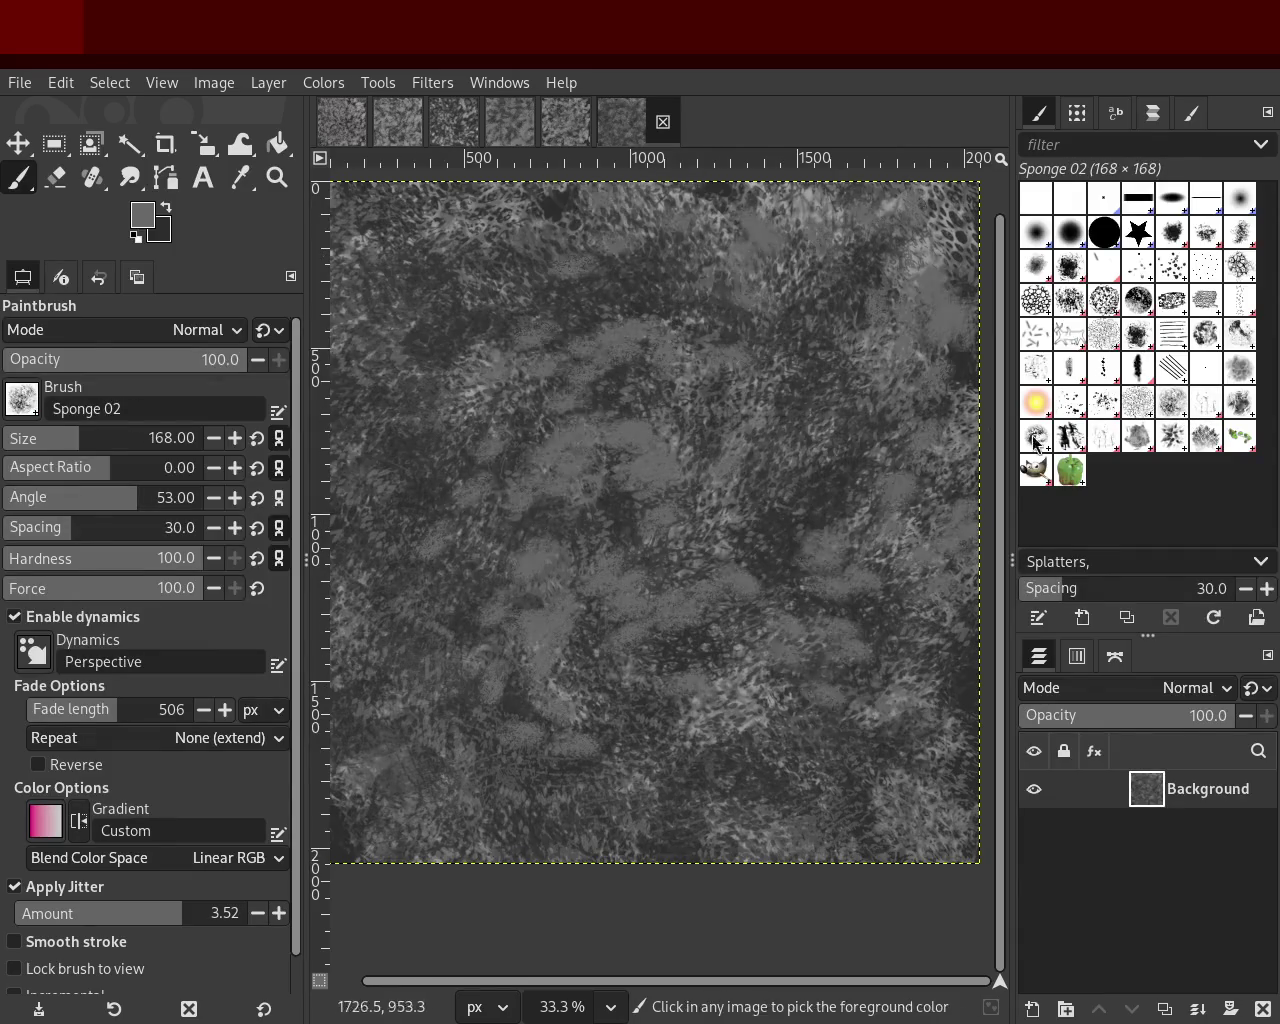
key(ctrl+z)
click(1129, 418)
mouse_move(880, 400)
mouse_down()
mouse_move(590, 620)
mouse_move(760, 360)
mouse_move(601, 585)
mouse_move(557, 420)
mouse_move(801, 424)
mouse_move(517, 710)
mouse_up()
key(ctrl+z)
Step: Paint large lighter splat dabs with Splats 02 enlarged to about 748
click(1104, 403)
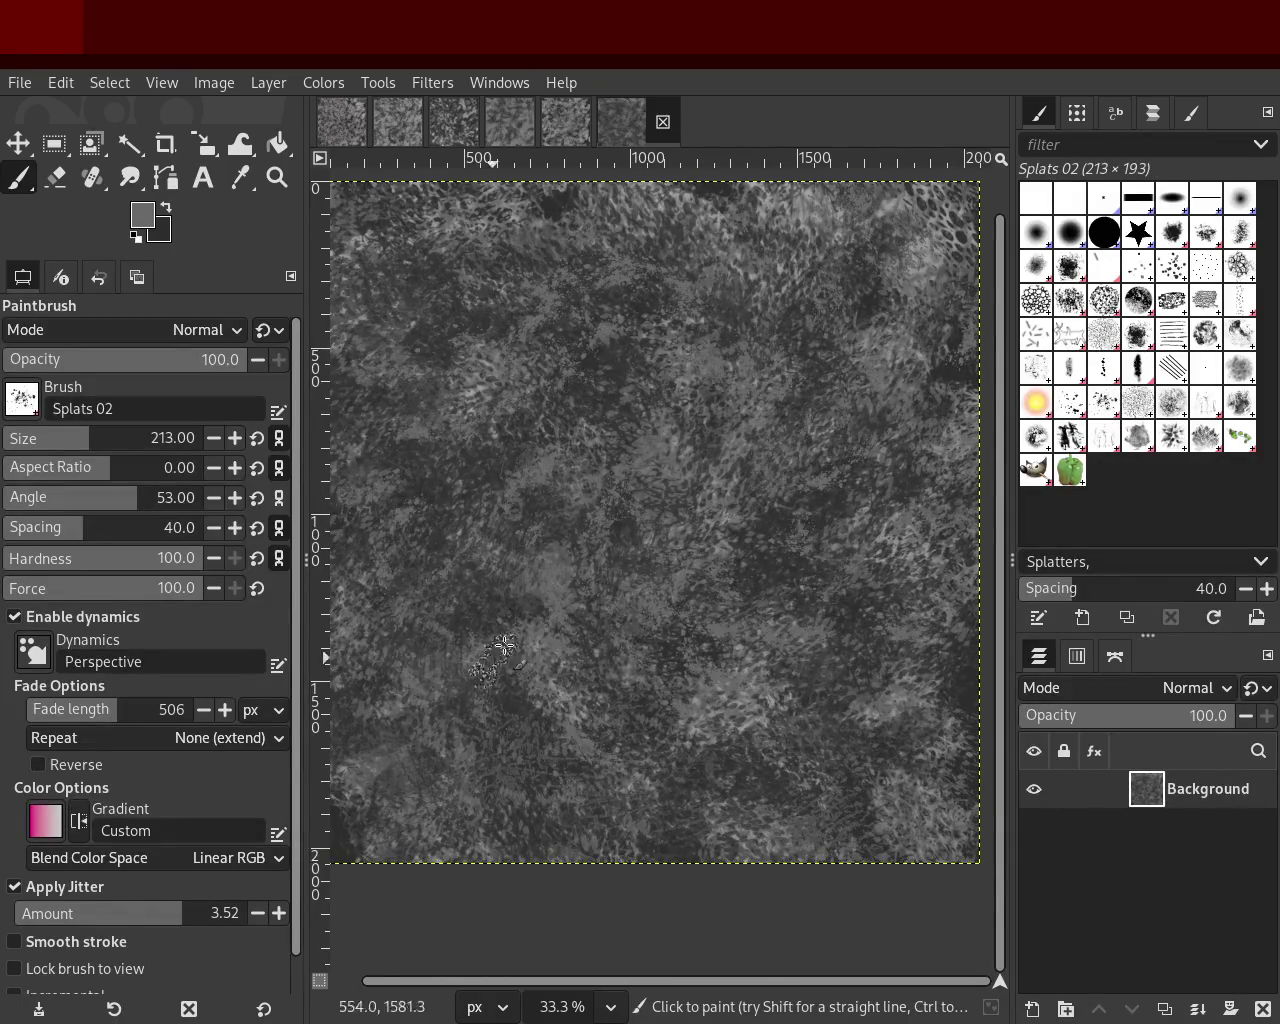
key(ctrl+z)
drag(117, 441, 128, 441)
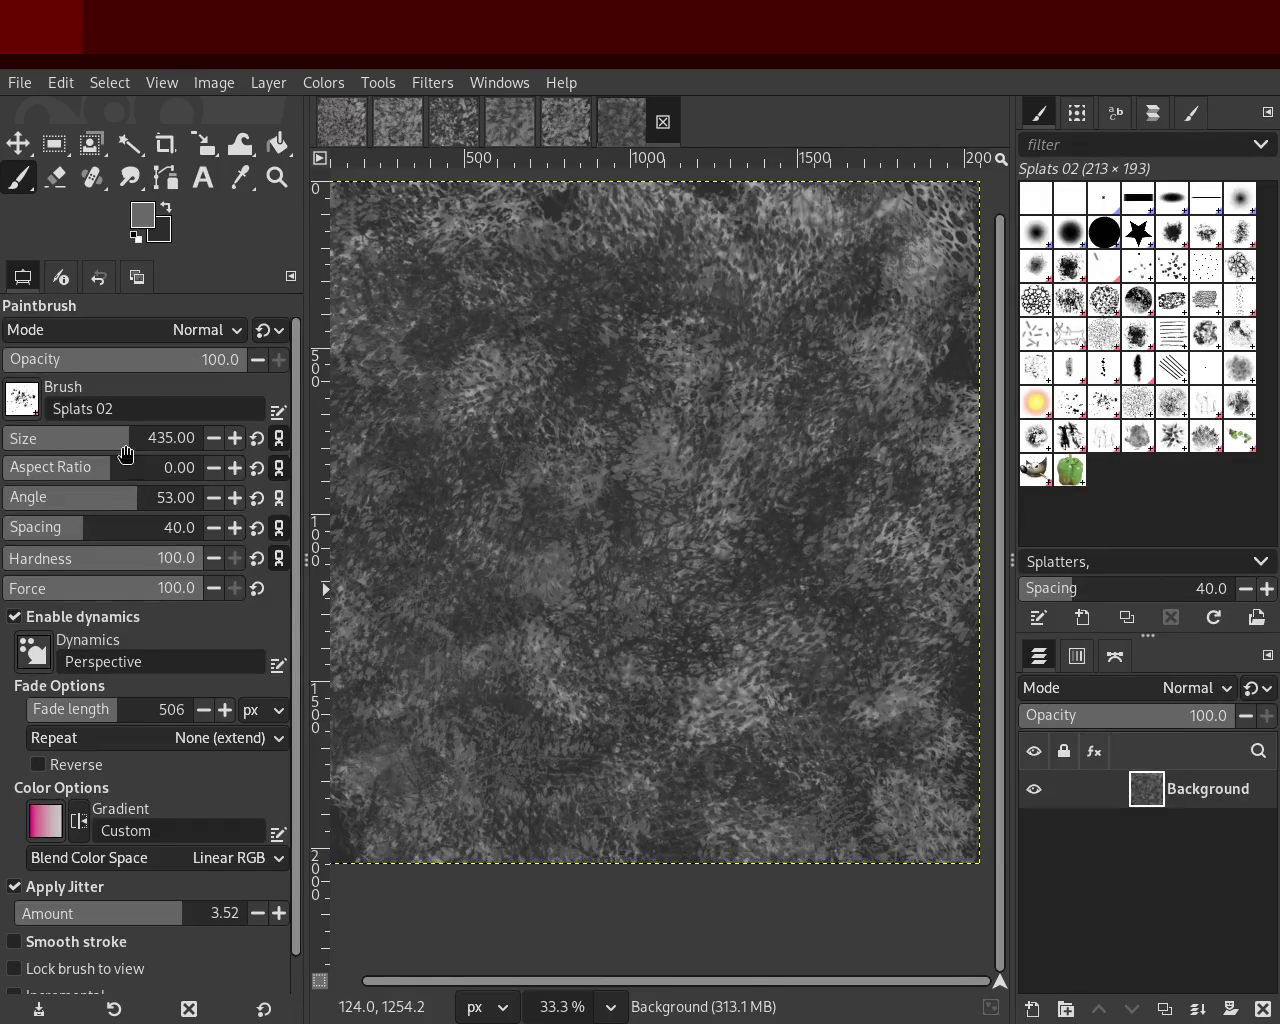
drag(126, 441, 170, 441)
drag(381, 446, 813, 549)
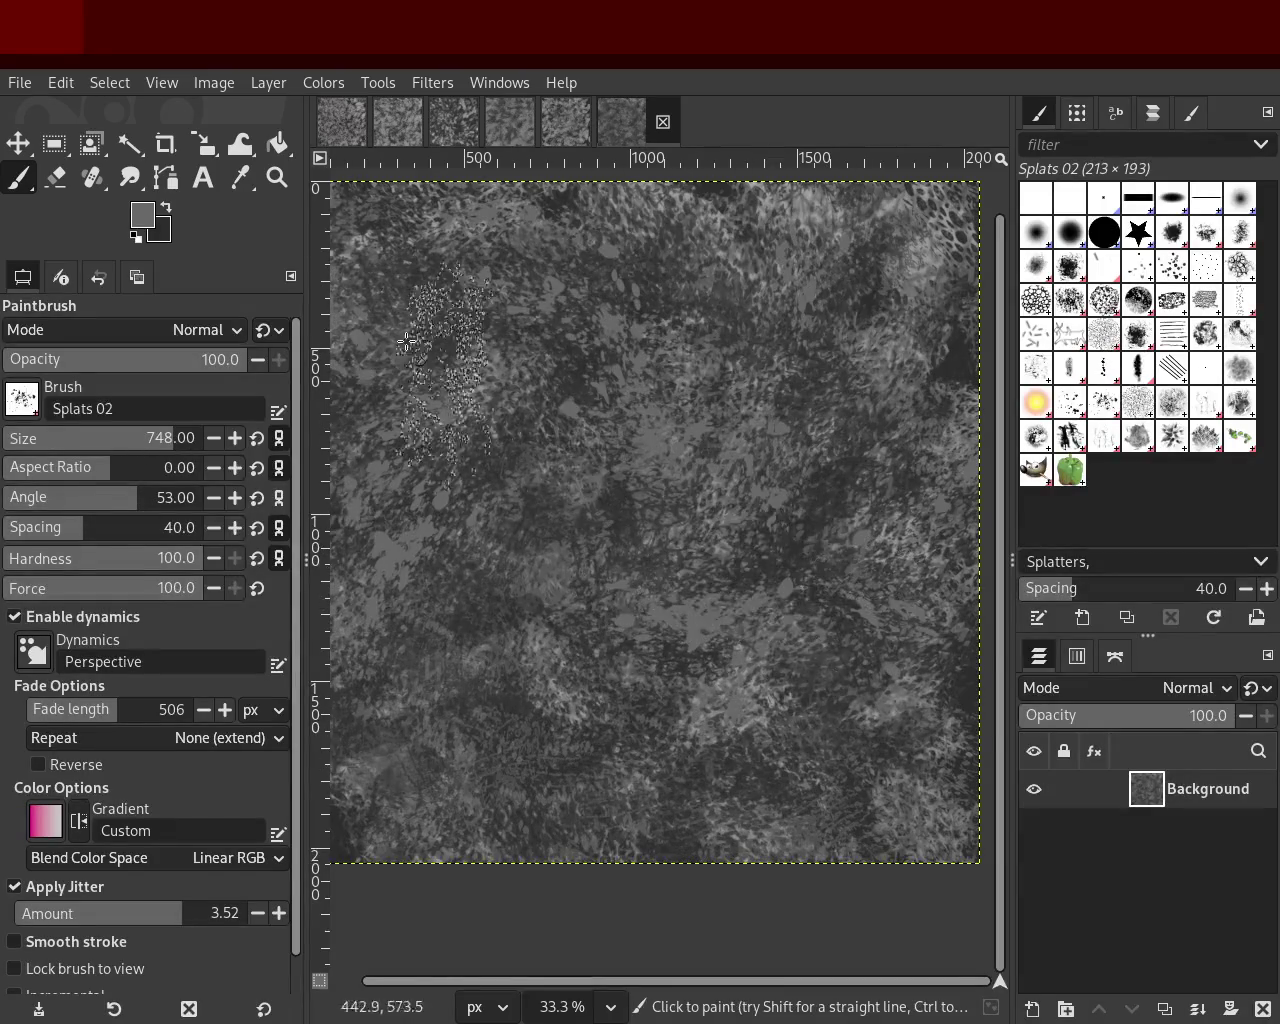
Step: Zoom in and out to check the splat dabs across the whole image
click(277, 178)
click(811, 651)
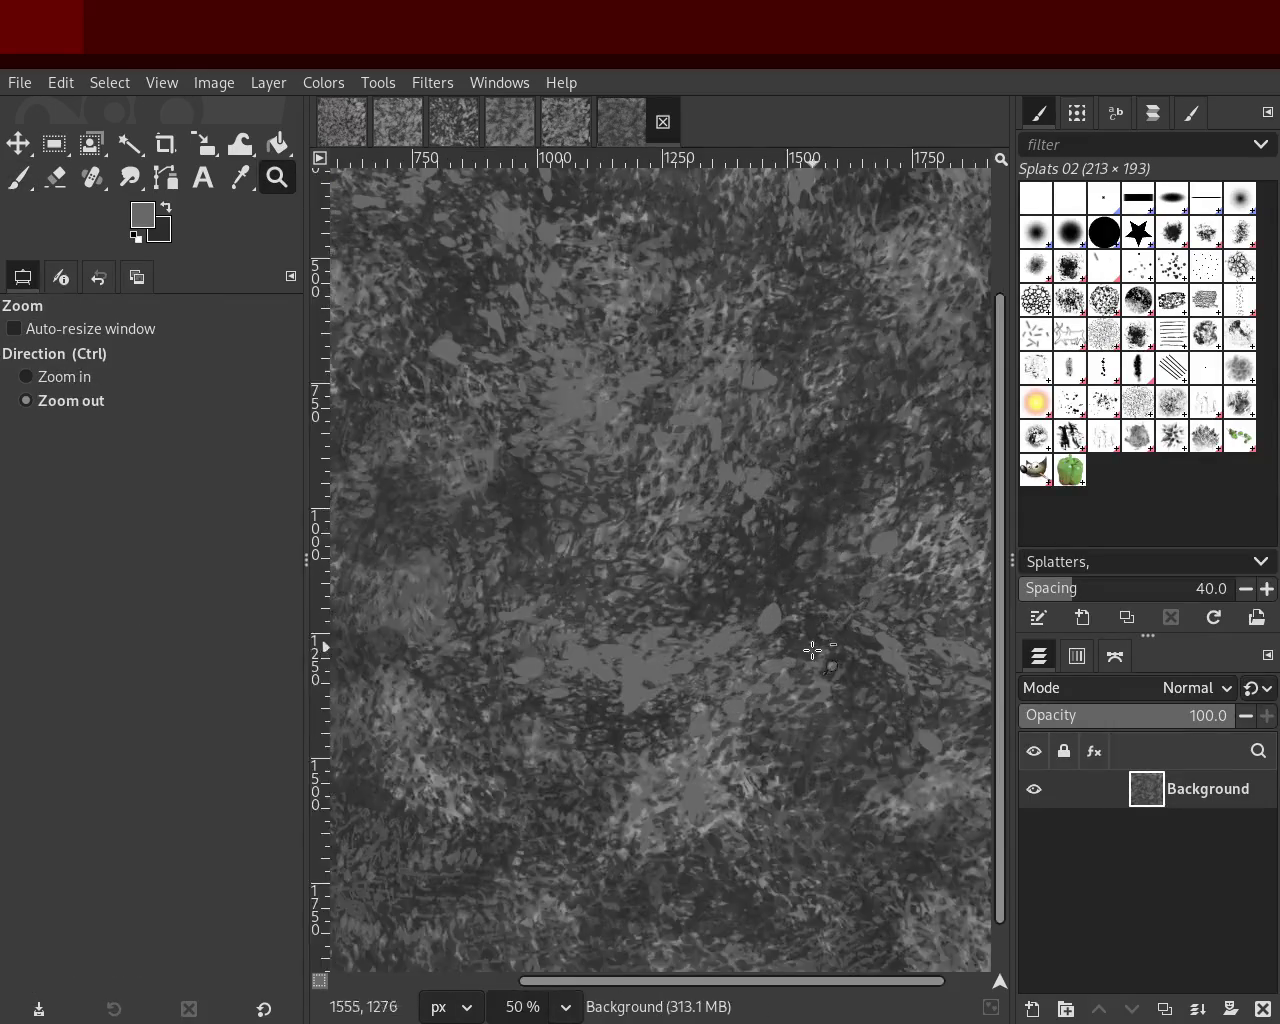
ctrl+scroll(811, 651, down, 3)
click(788, 594)
key(ctrl)
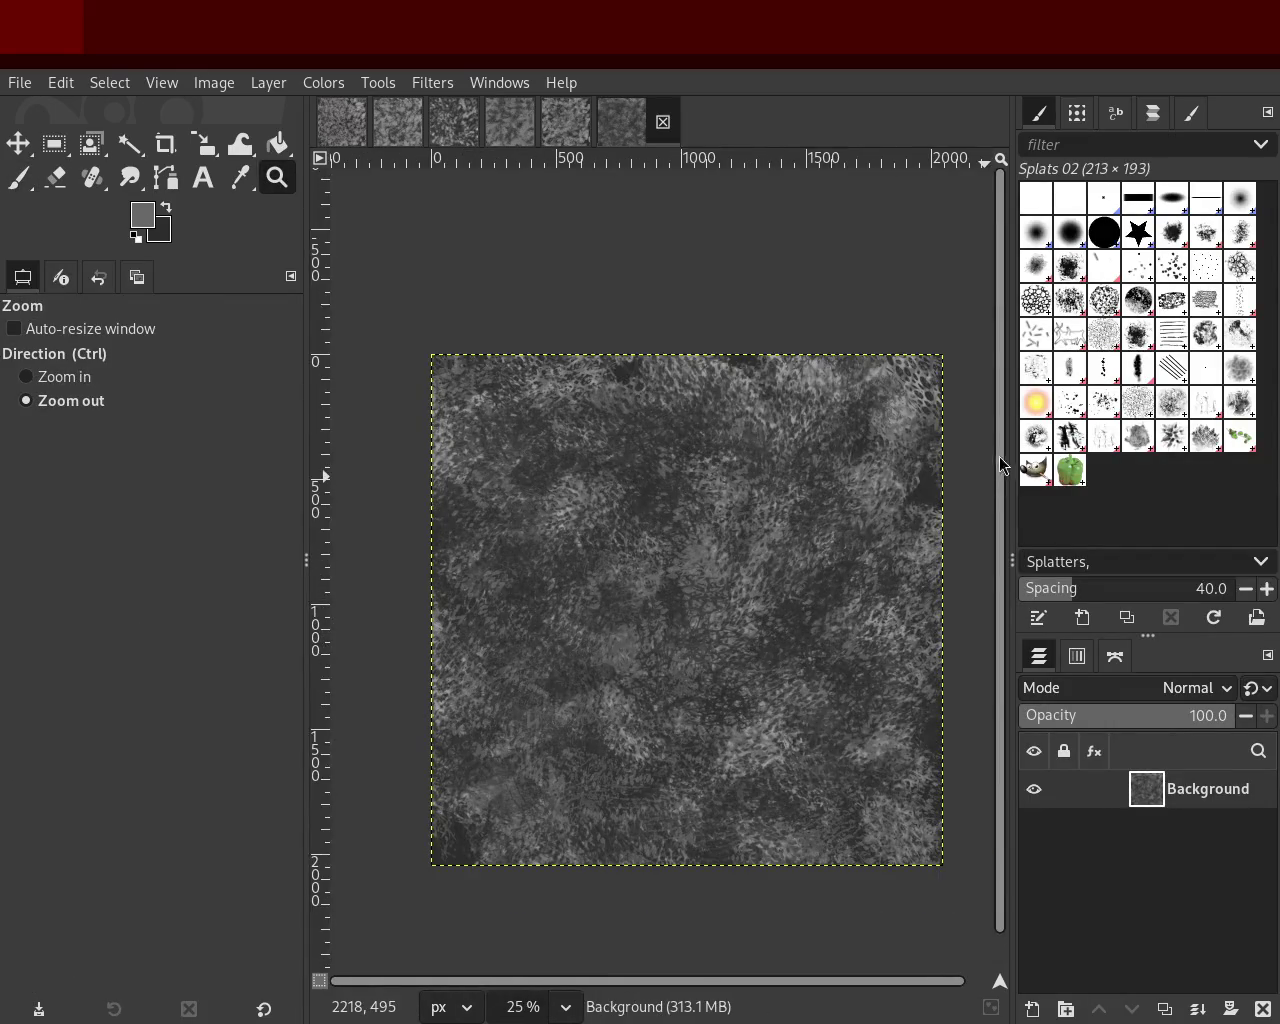
drag(780, 402, 651, 530)
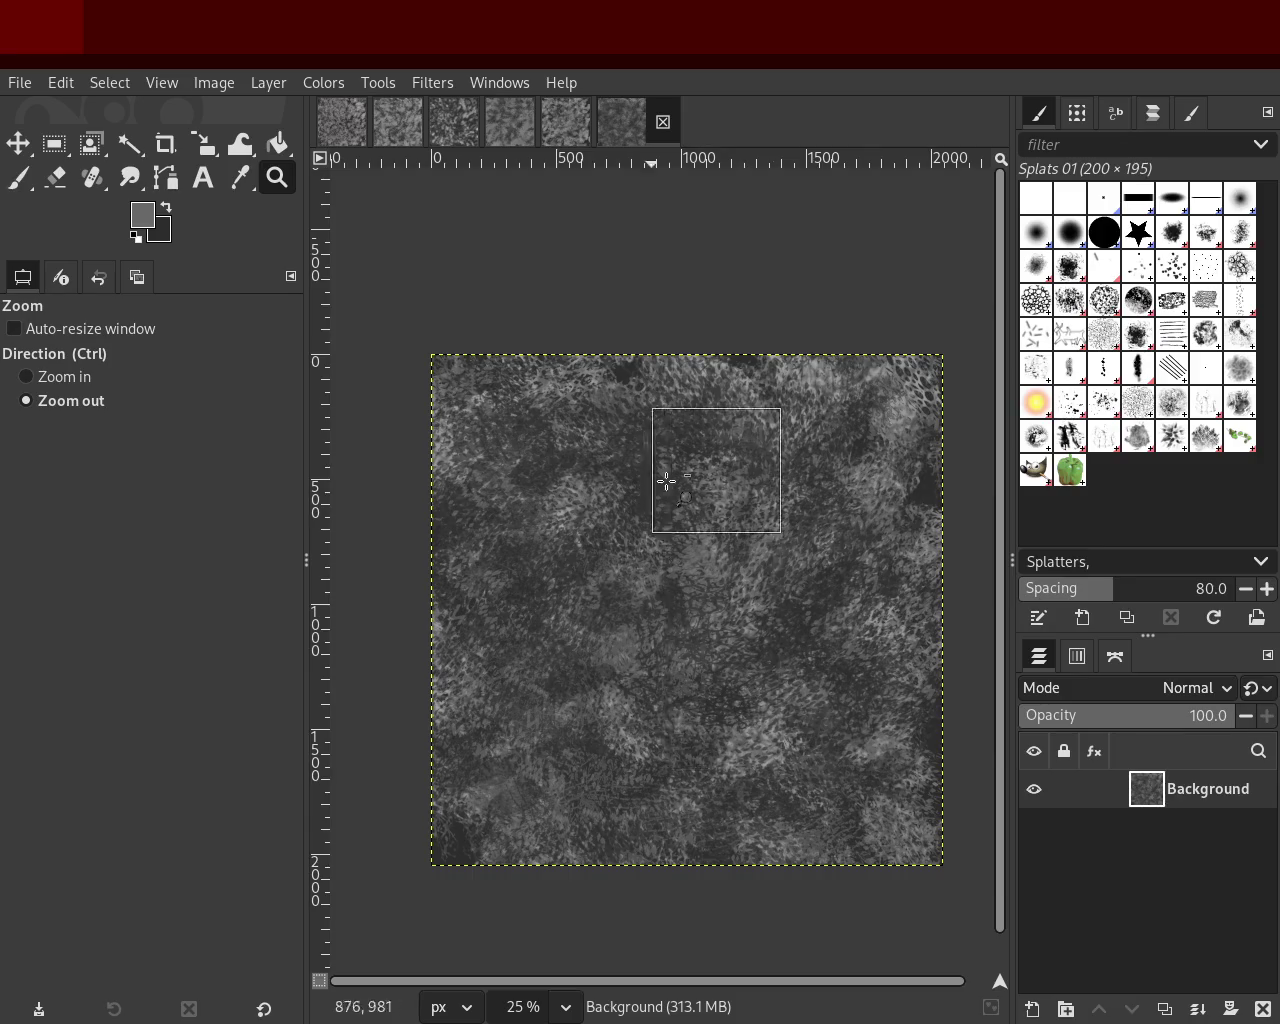
click(785, 416)
click(771, 411)
click(745, 420)
click(739, 418)
ctrl+scroll(739, 418, up, 3)
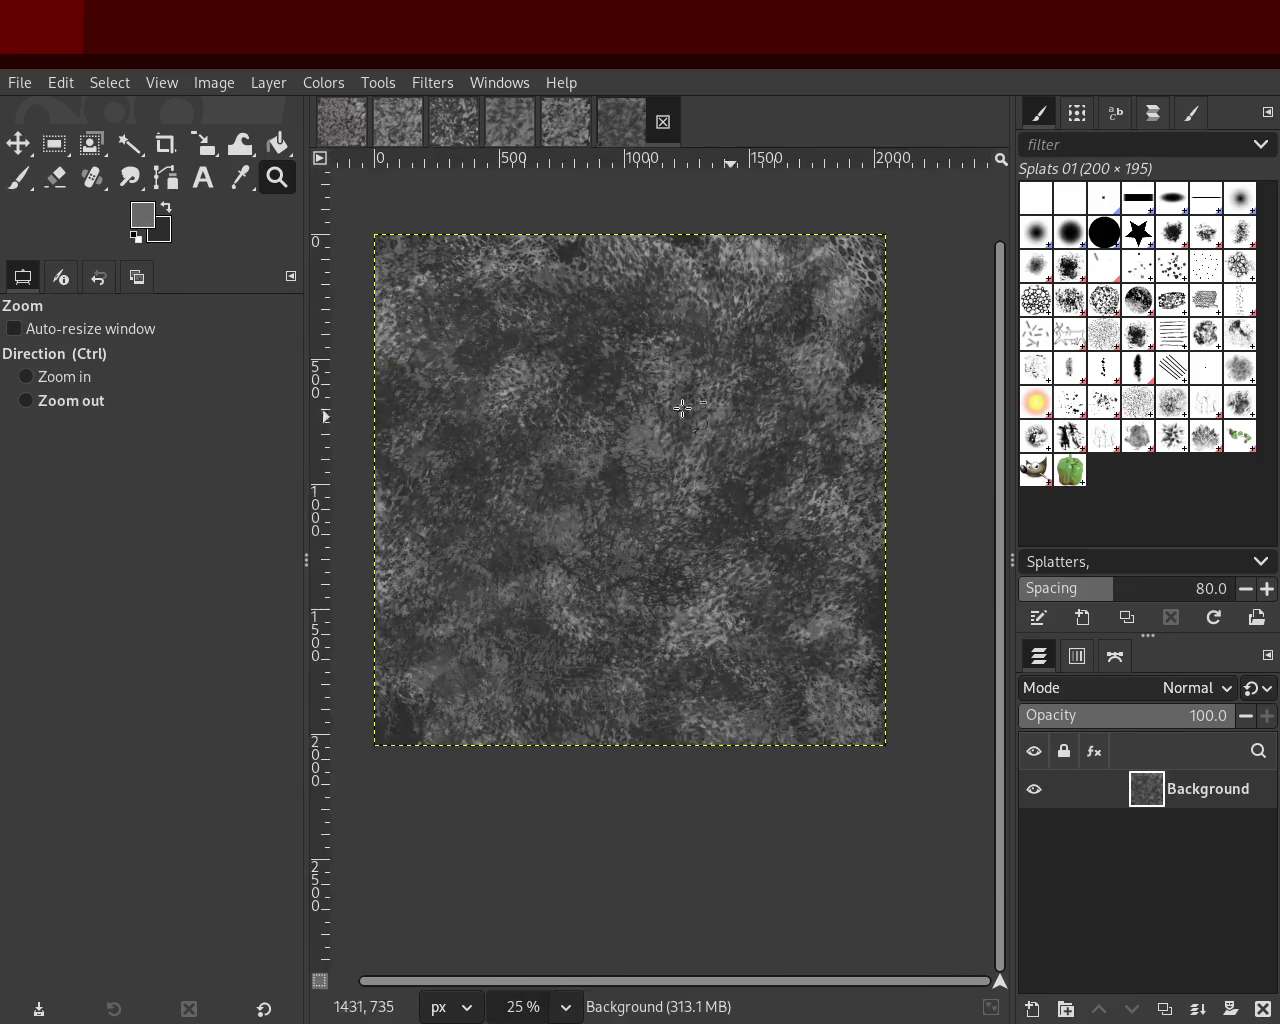
Step: Set the brush size to 613 and inspect the lower-right splatter up close
click(19, 182)
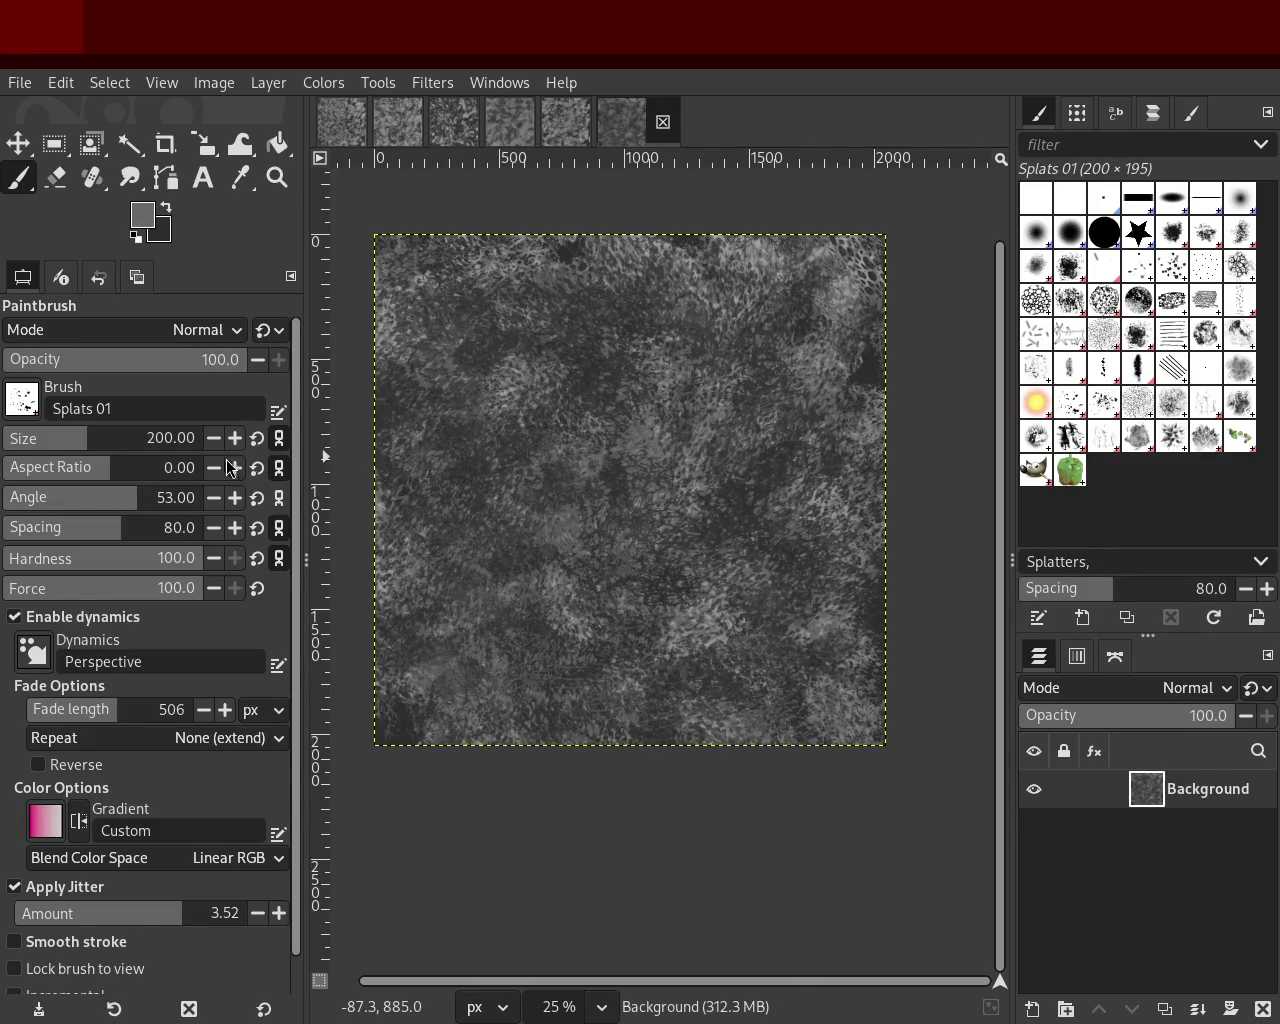
drag(148, 442, 151, 441)
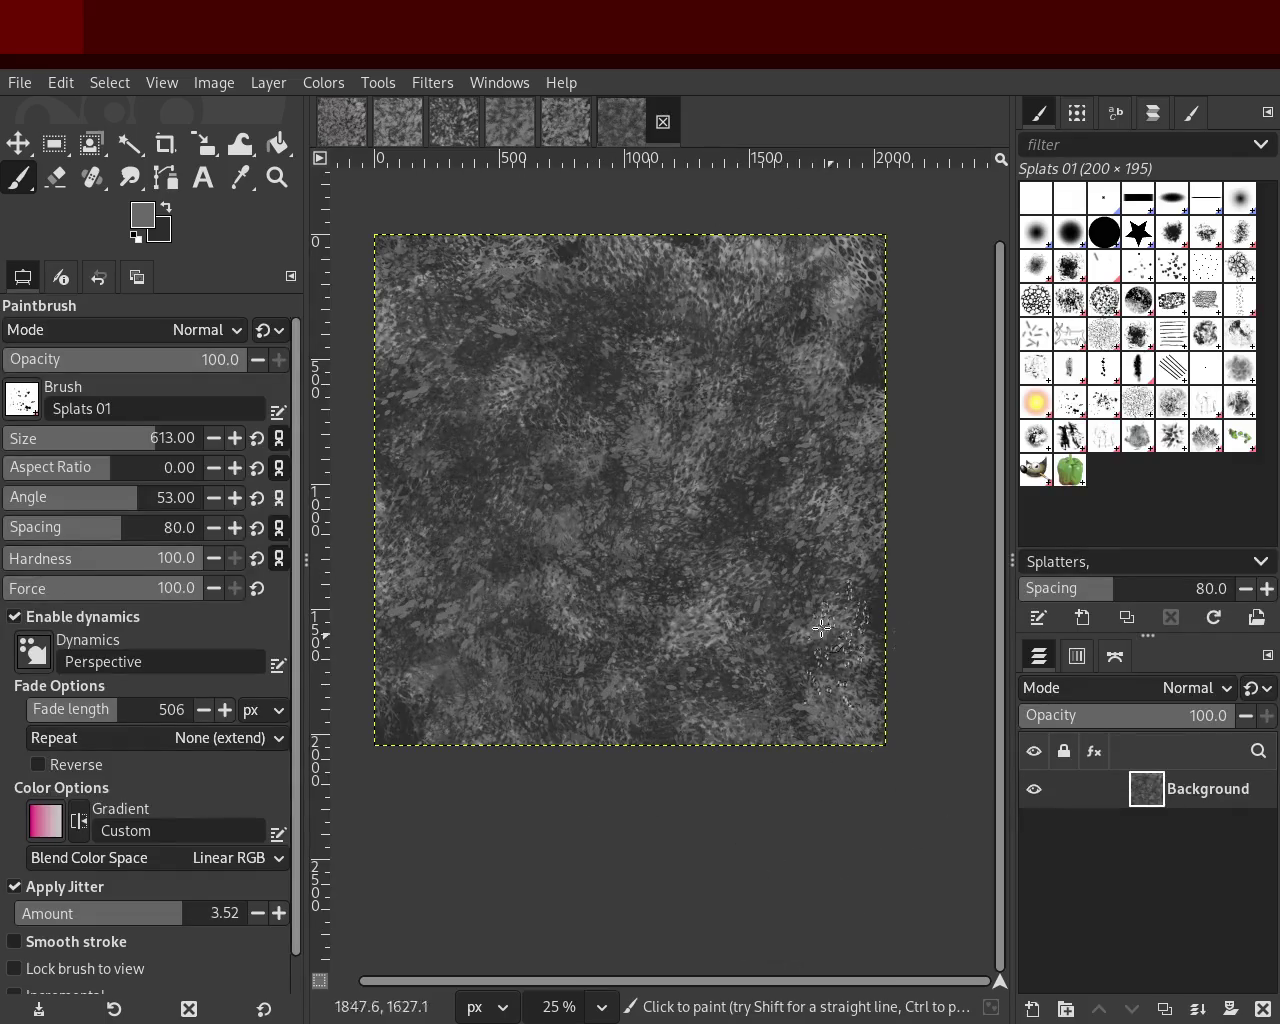
click(277, 177)
click(588, 359)
click(588, 359)
ctrl+click(616, 552)
ctrl+click(616, 552)
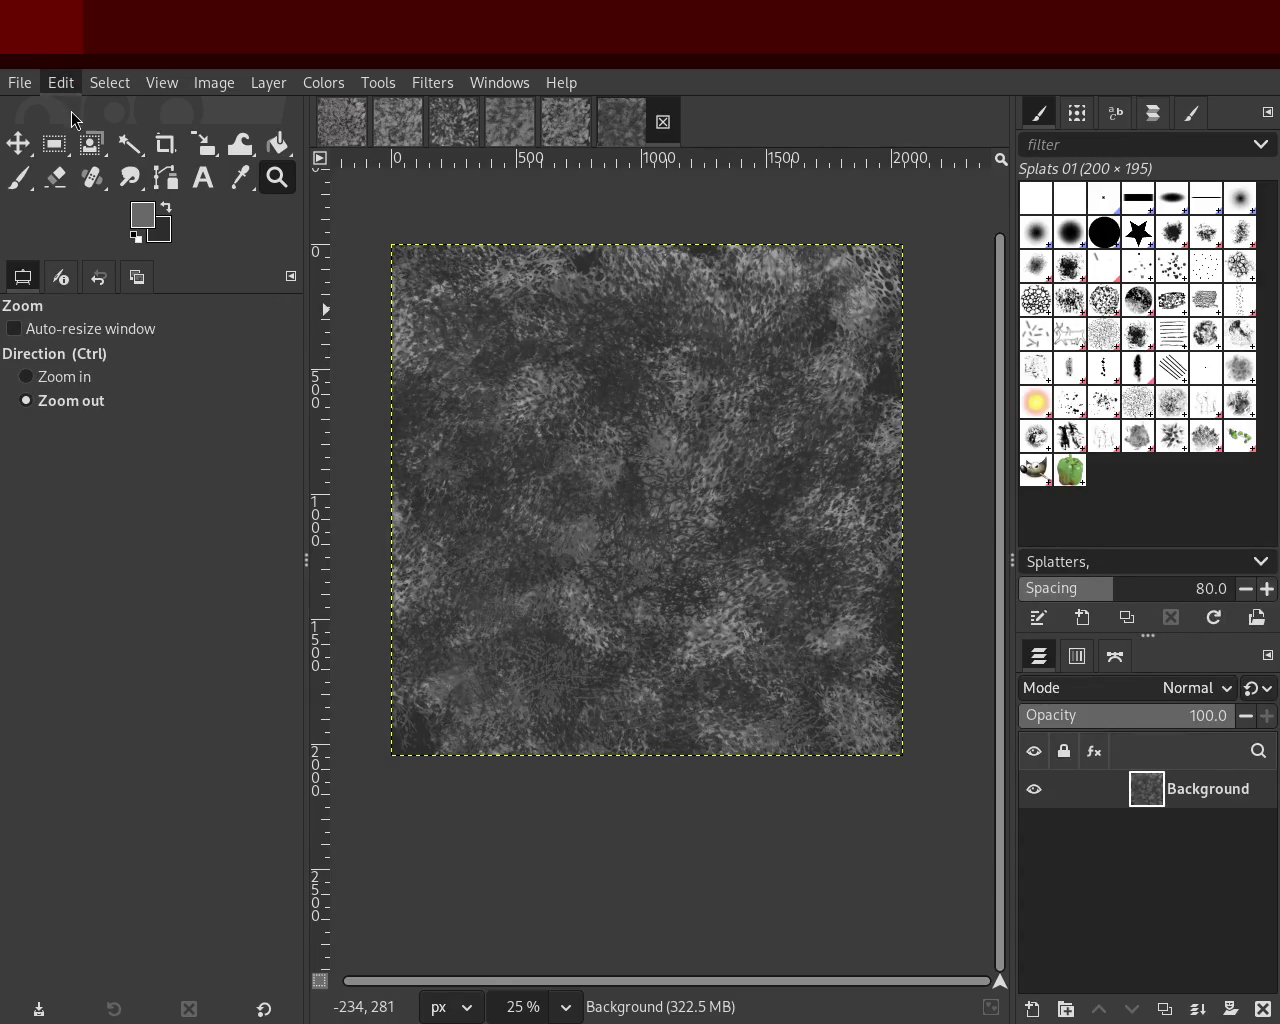
click(799, 649)
click(832, 600)
click(832, 600)
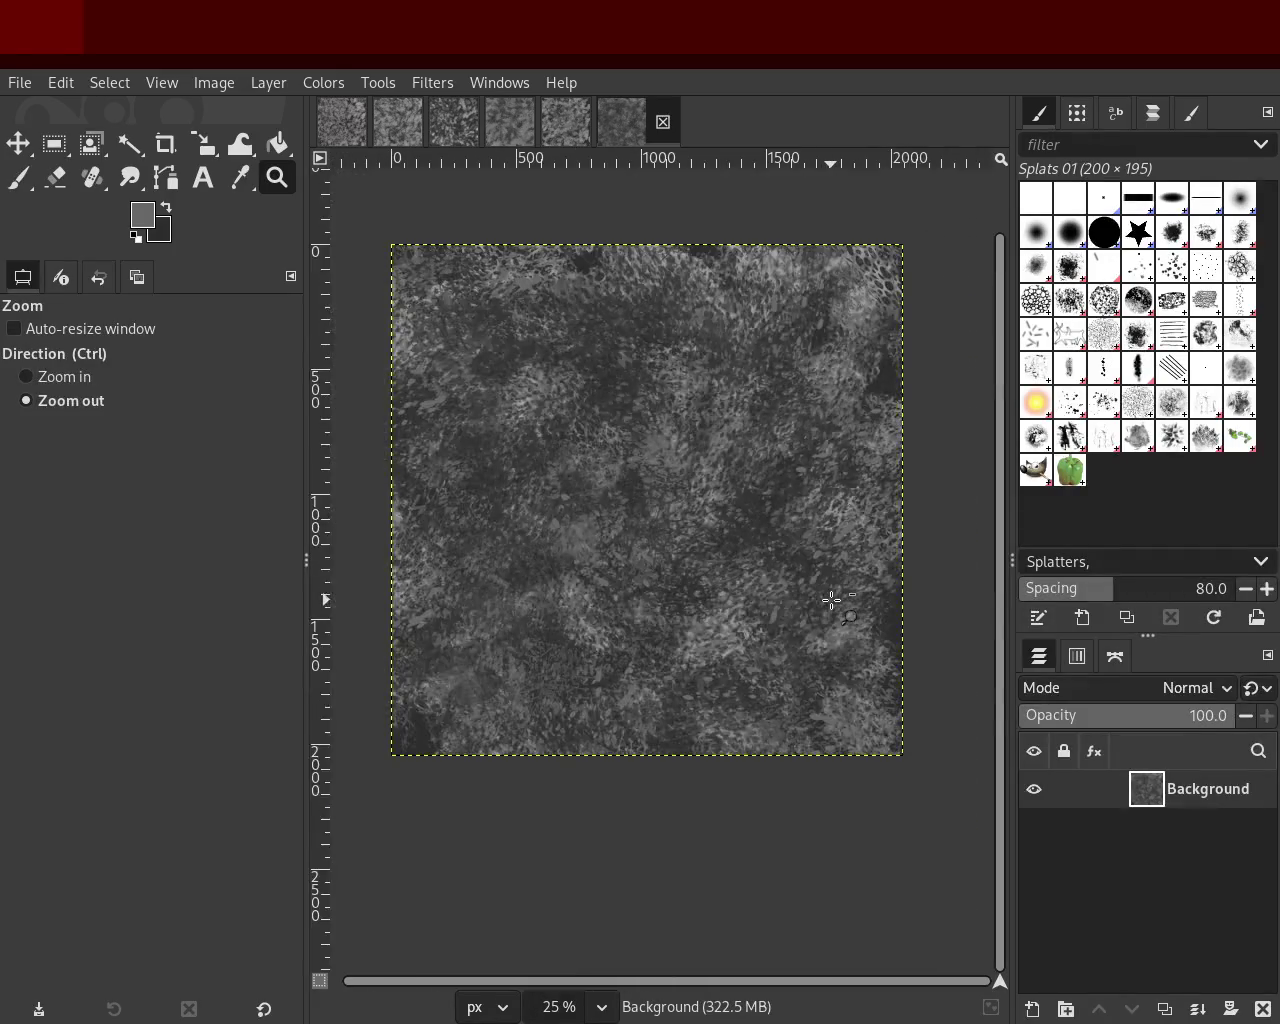
click(742, 460)
click(787, 555)
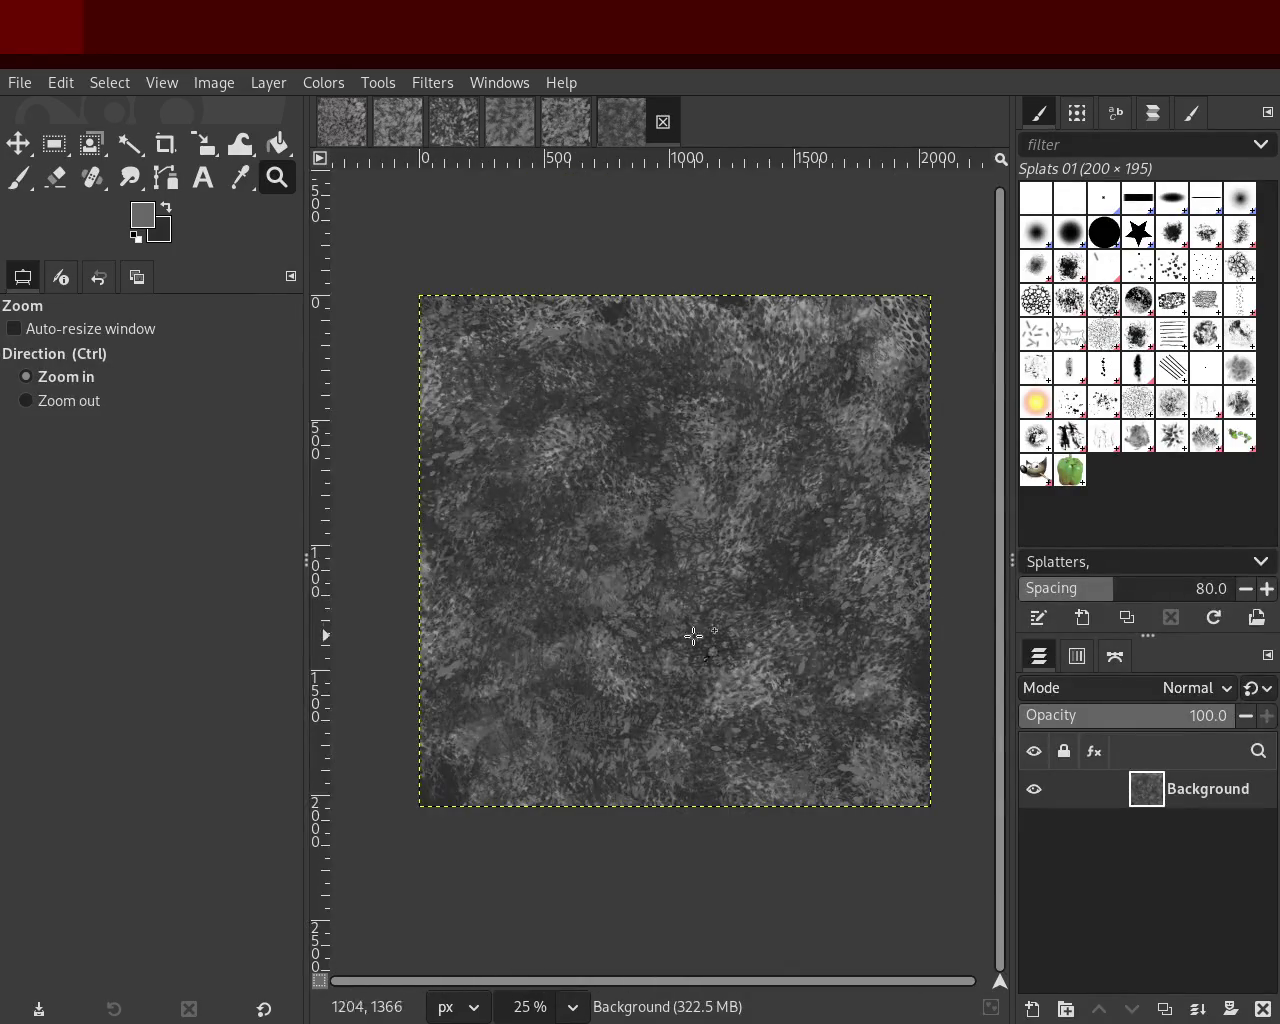
Step: Test the Texture 02 brush with one stroke, then undo it
click(1030, 441)
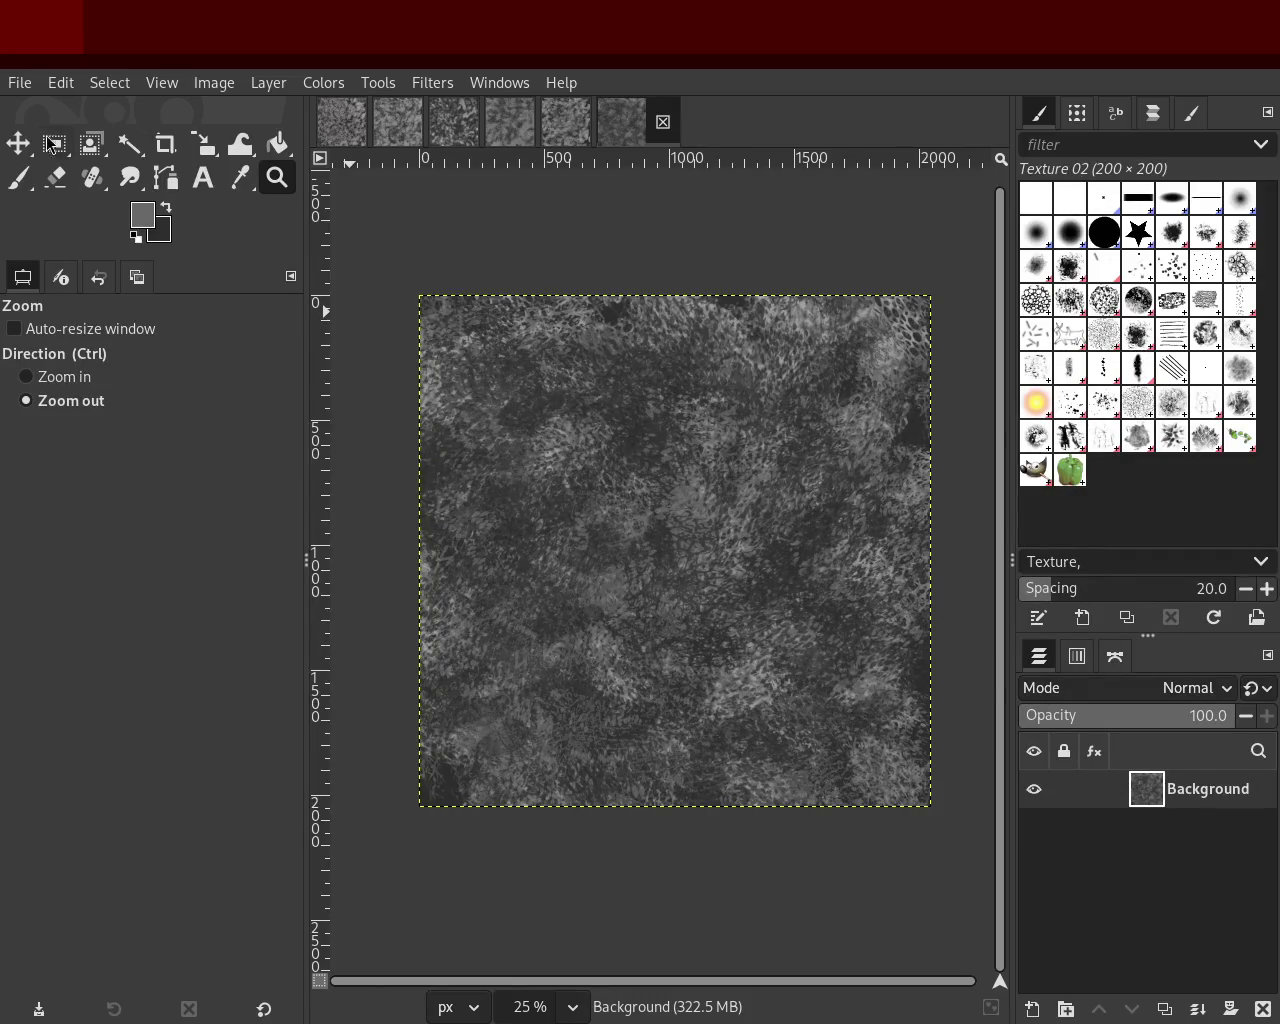
key(p)
mouse_move(670, 600)
mouse_down()
mouse_move(700, 440)
mouse_move(834, 586)
mouse_up()
key(ctrl+z)
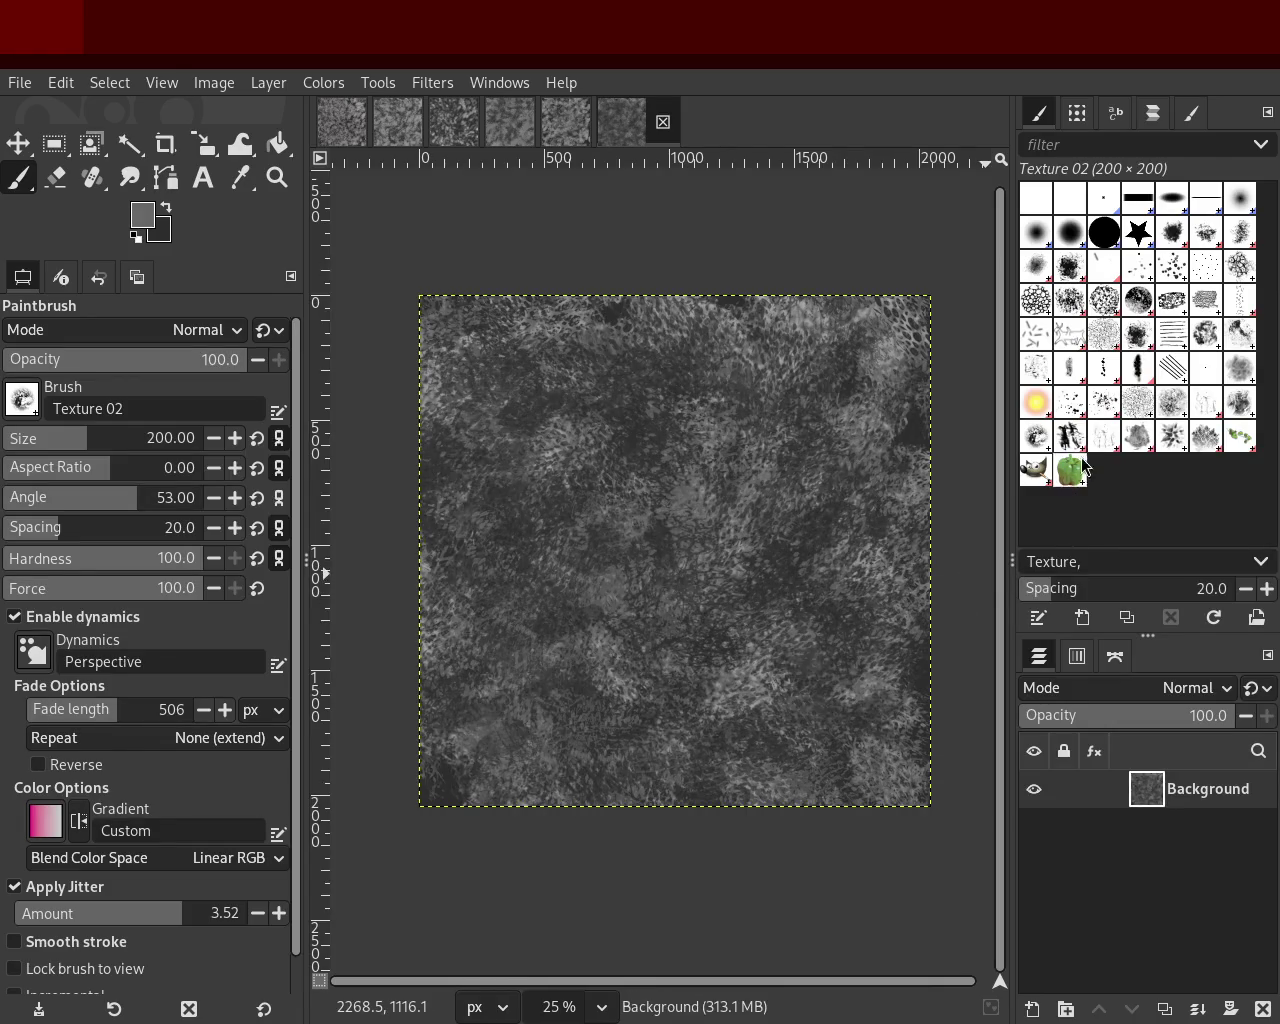
Step: Test Texture Hose 01 strokes across the canvas centre, then undo them
click(1070, 436)
drag(700, 660, 590, 750)
drag(650, 450, 822, 527)
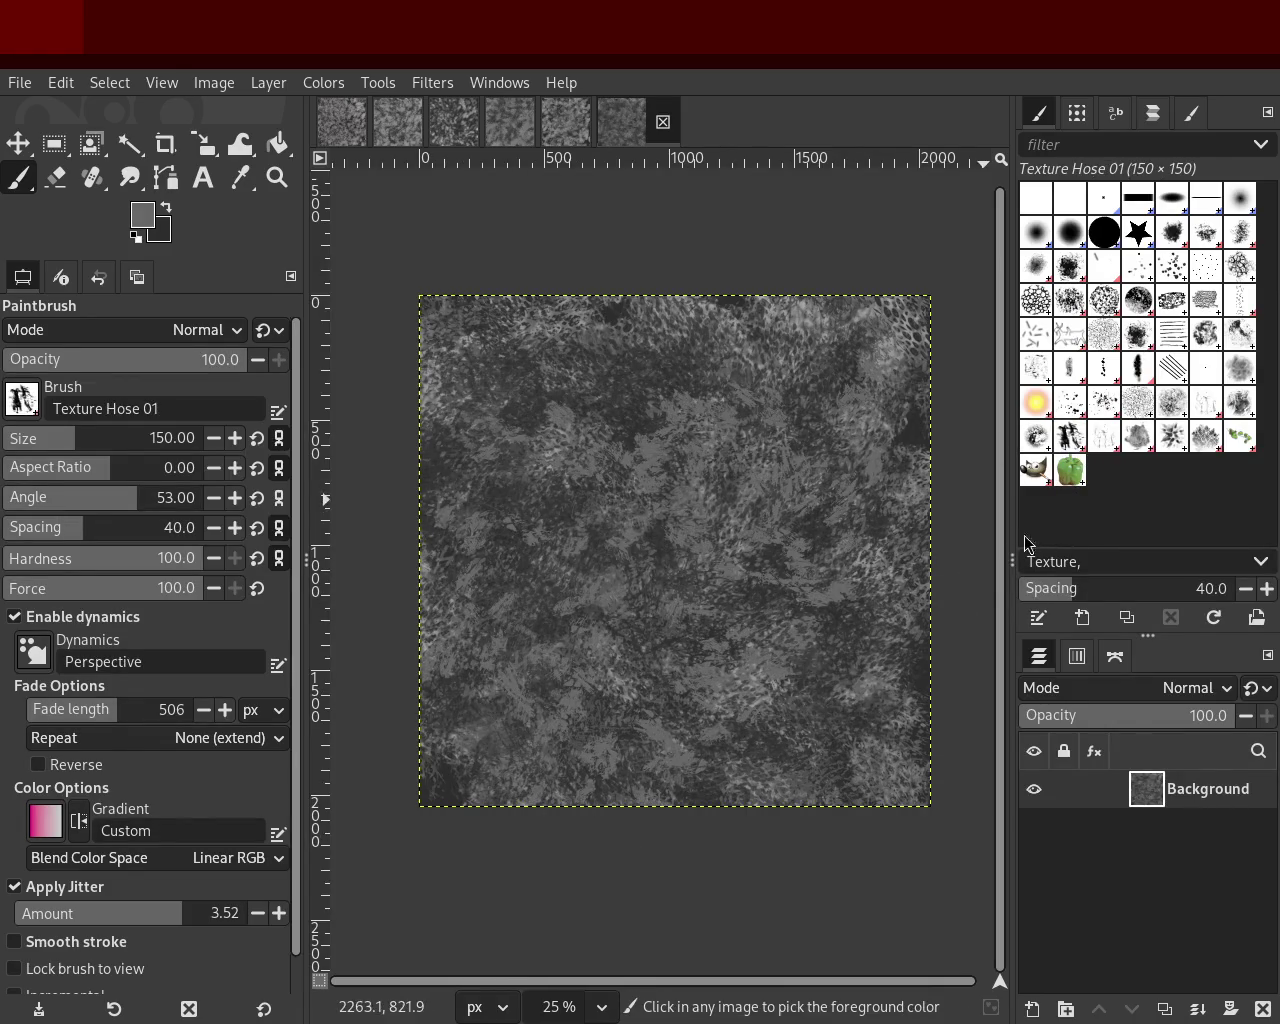
key(ctrl+z)
Step: Zoom in and out to inspect the grunge texture
click(277, 178)
click(514, 434)
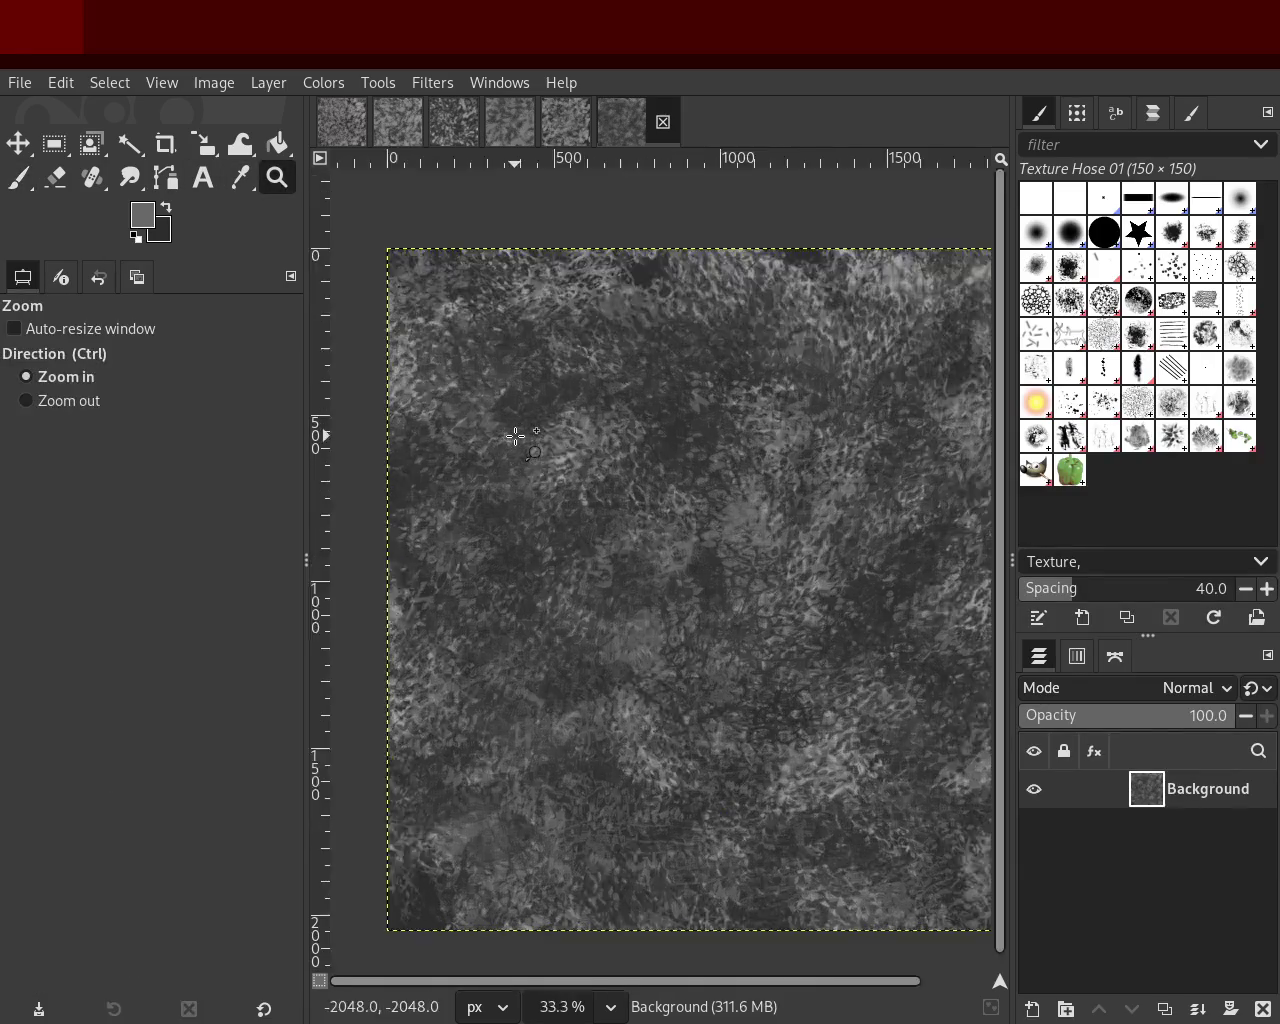
click(600, 550)
ctrl+click(837, 632)
click(837, 632)
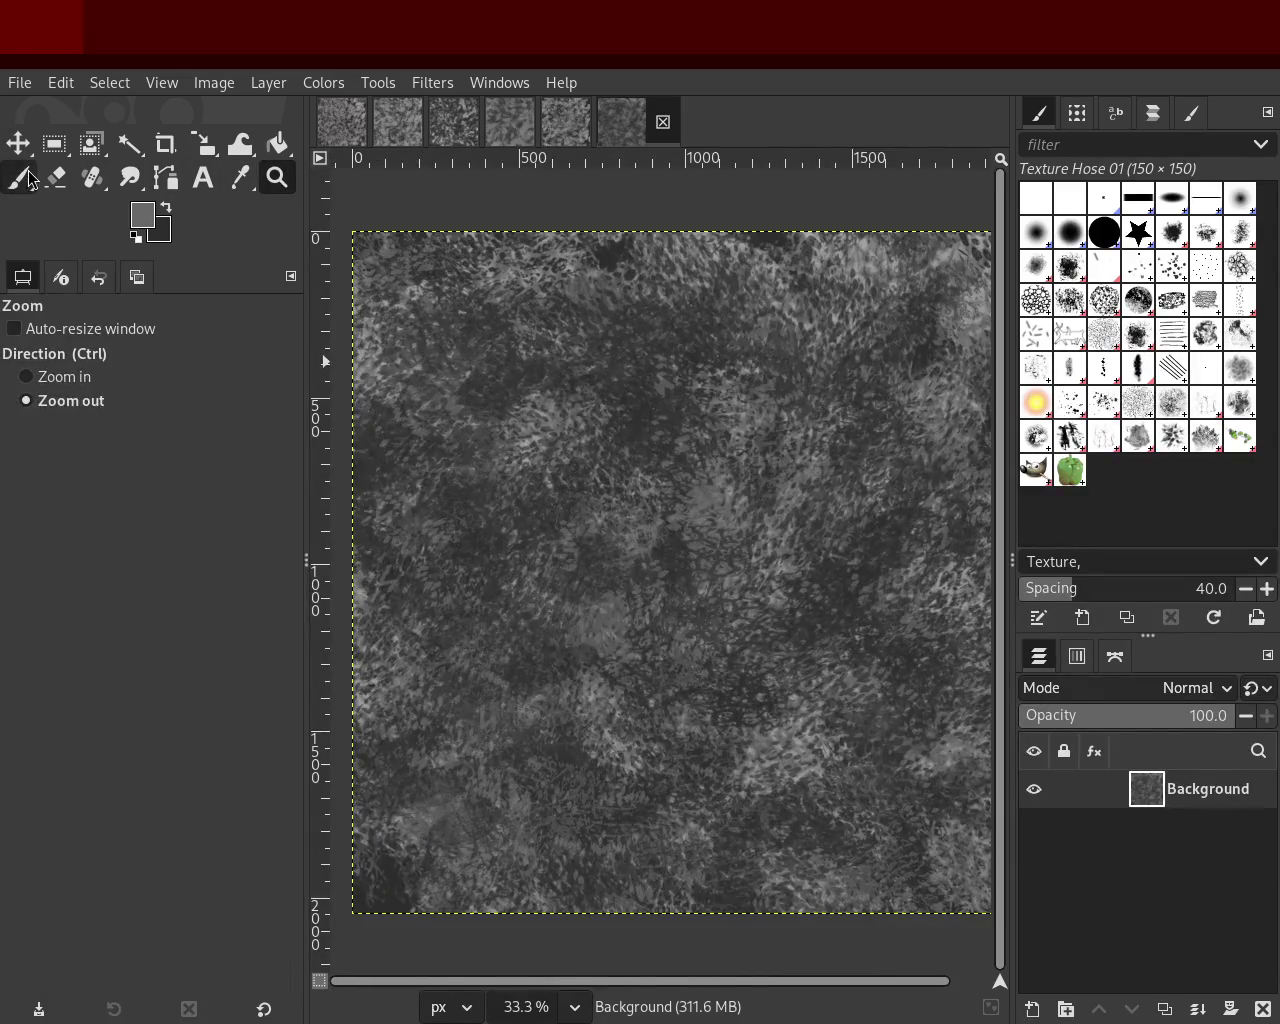
Step: Enlarge the brush to 295 and try a bright texture-hose stroke, then undo it
click(29, 176)
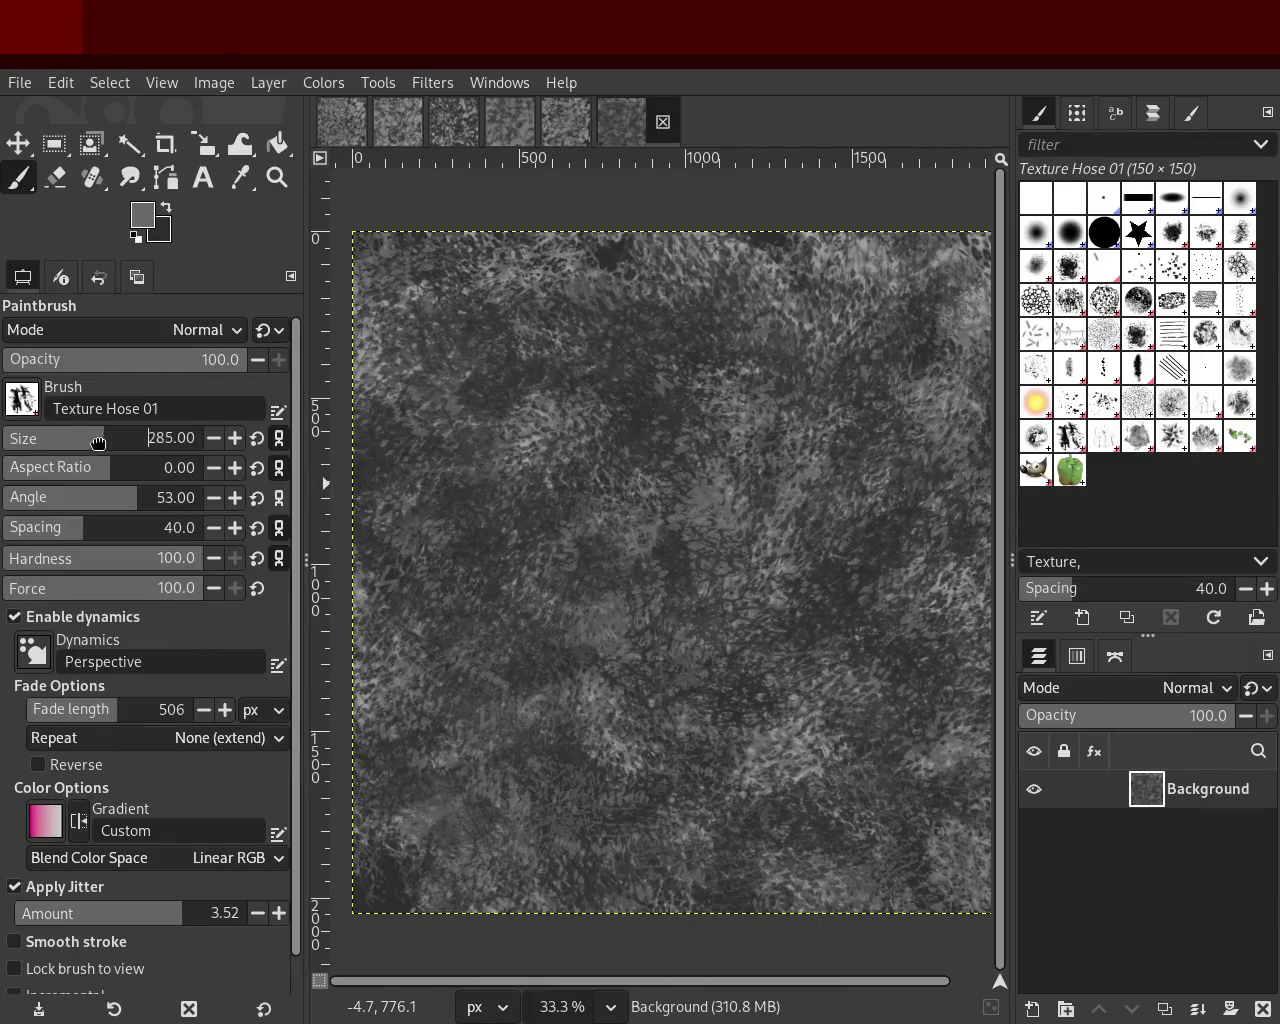
drag(98, 441, 105, 441)
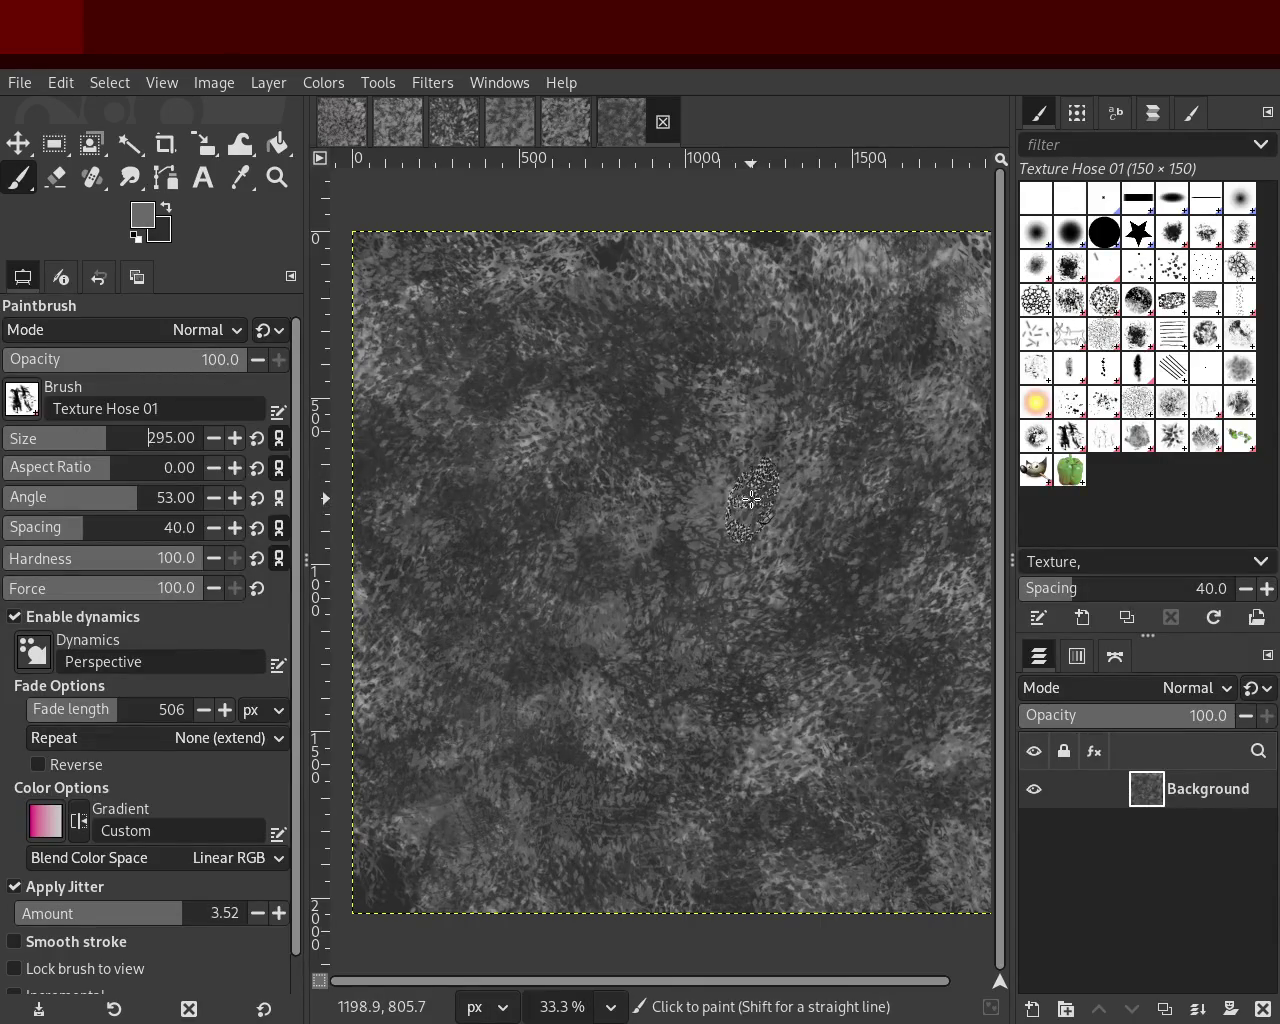
mouse_move(746, 497)
mouse_down()
mouse_move(727, 668)
mouse_move(815, 430)
mouse_move(857, 724)
mouse_up()
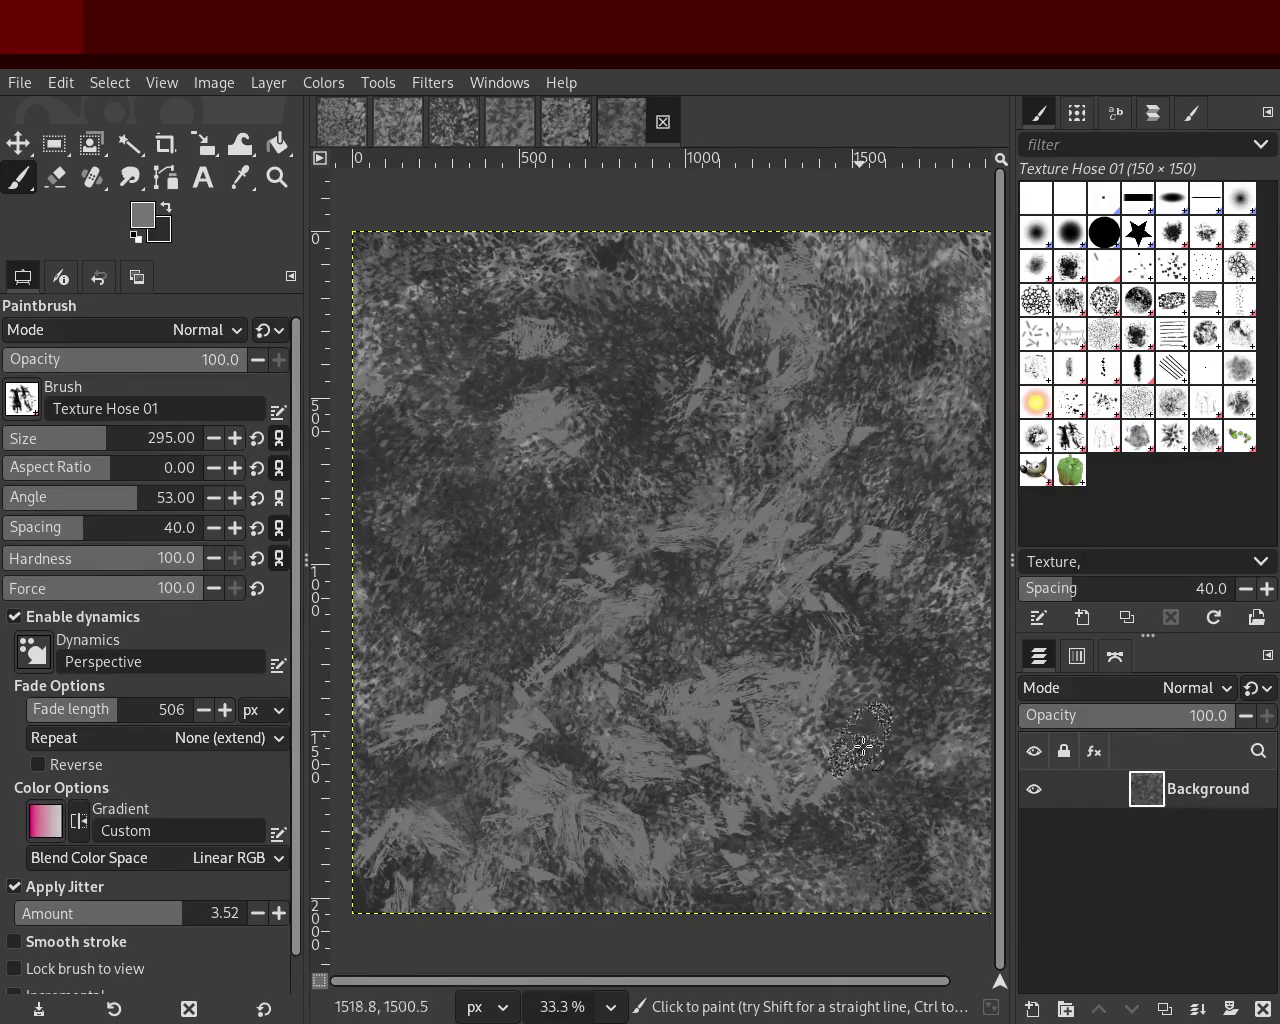
key(ctrl+z)
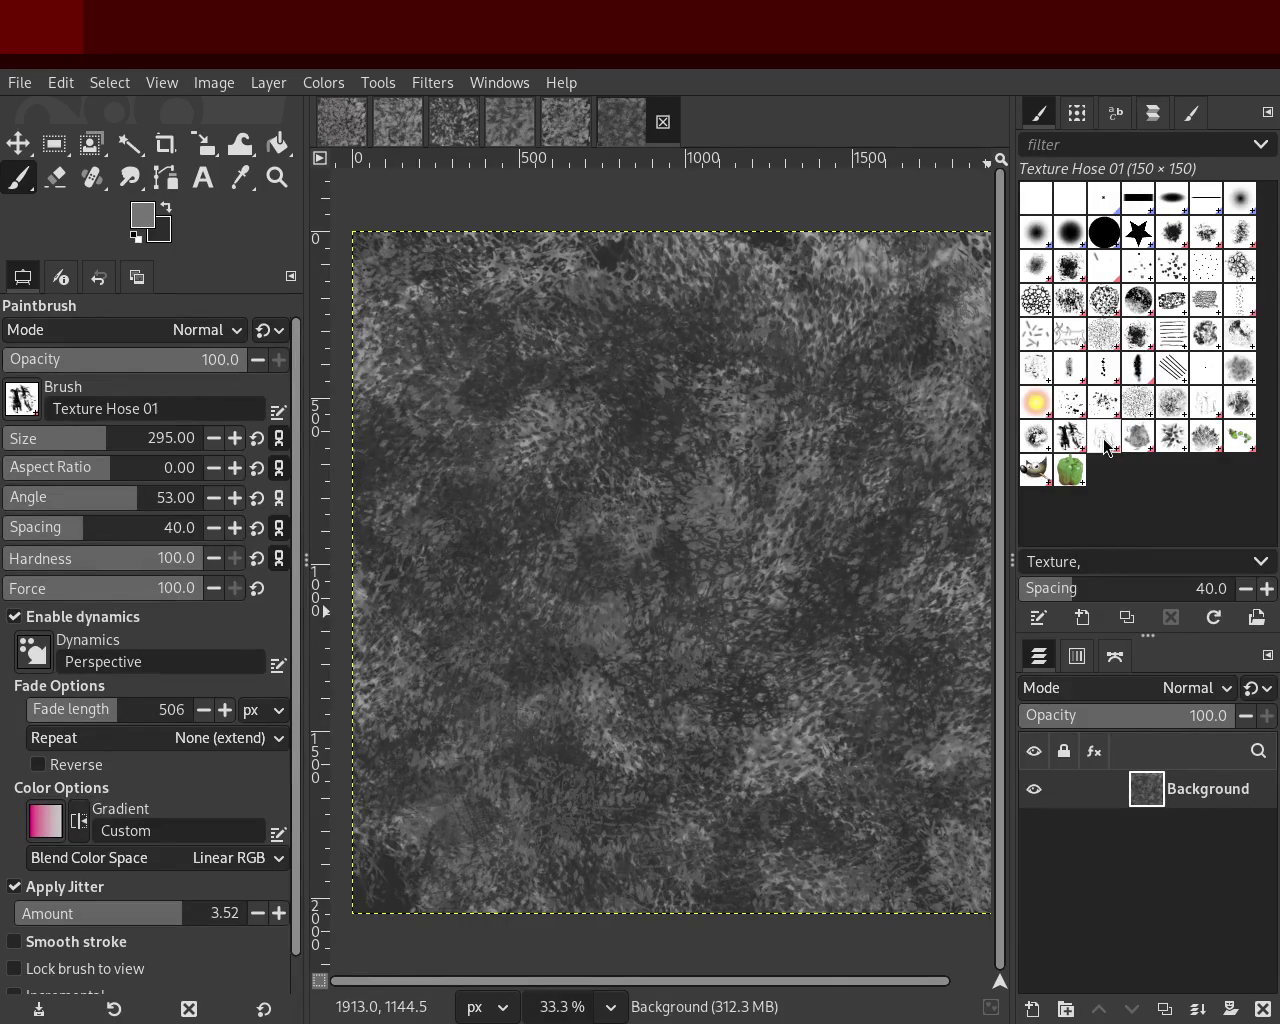
Step: Try Texture Hose 02 and 03 stamps on the canvas, undoing all of them
click(1105, 442)
click(1138, 438)
mouse_move(580, 430)
mouse_down()
mouse_move(864, 477)
mouse_move(740, 638)
mouse_move(908, 909)
mouse_move(246, 418)
mouse_up()
key(ctrl+z)
ctrl+click(840, 568)
key(ctrl+z)
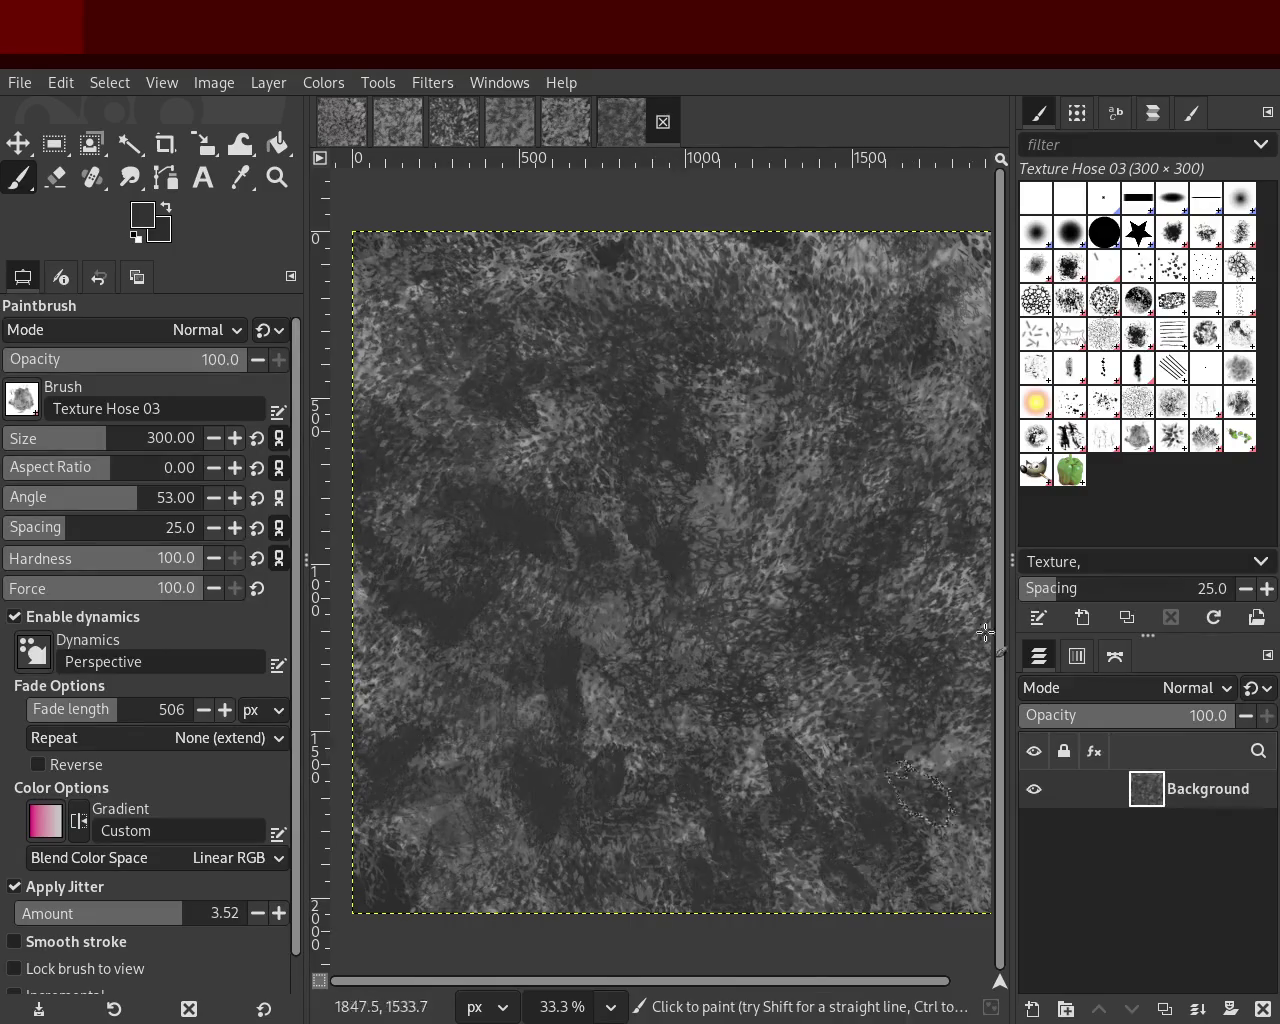
key(ctrl+z)
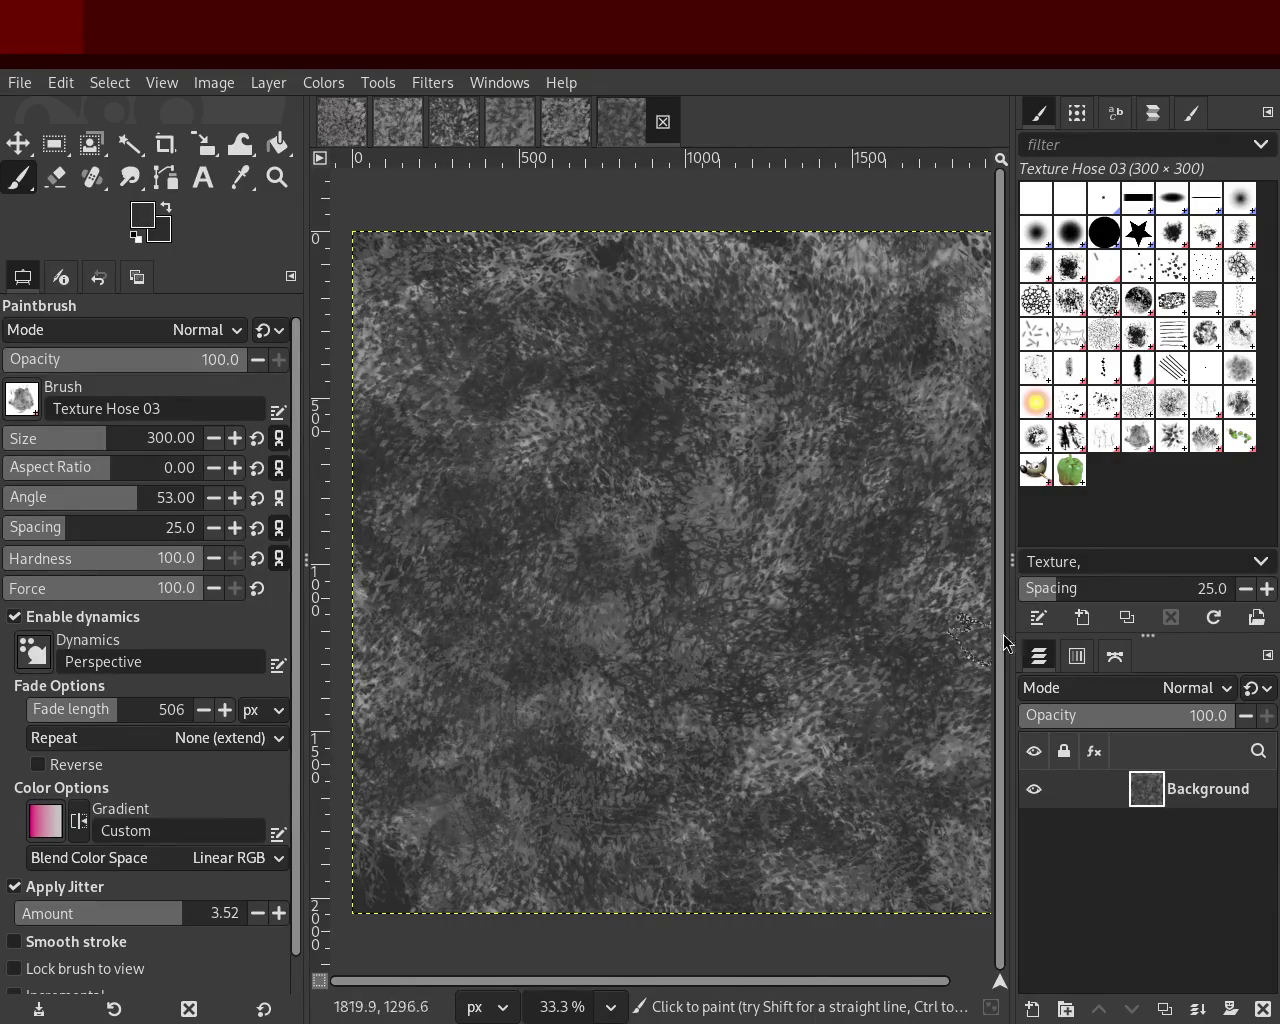
Step: Switch to Vegetation 01, sample a mid-grey, and test vegetation stamps, undoing each
click(1172, 440)
drag(441, 852, 652, 711)
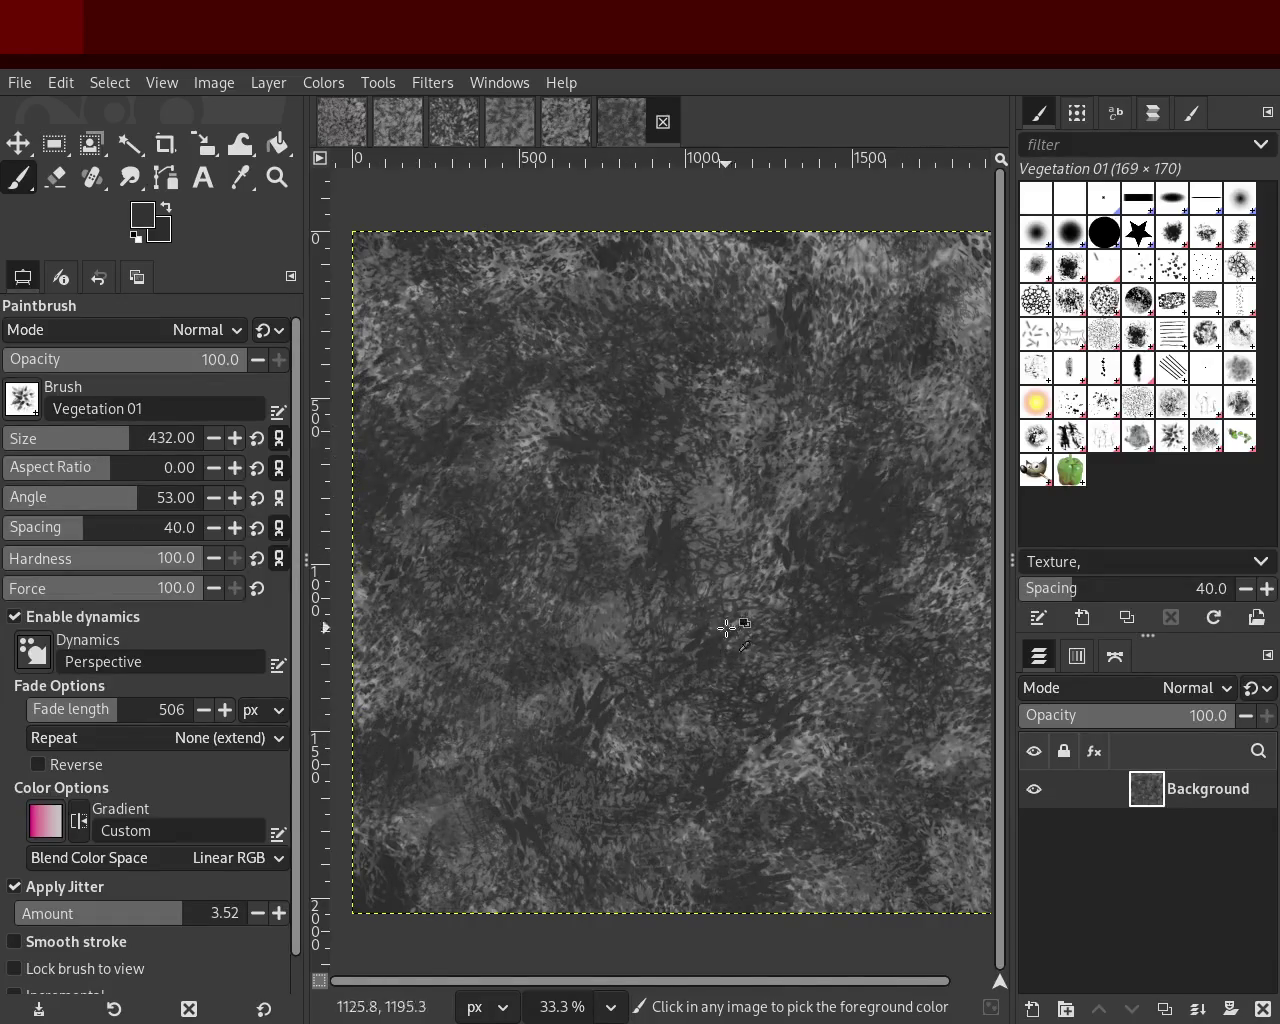
ctrl+click(777, 594)
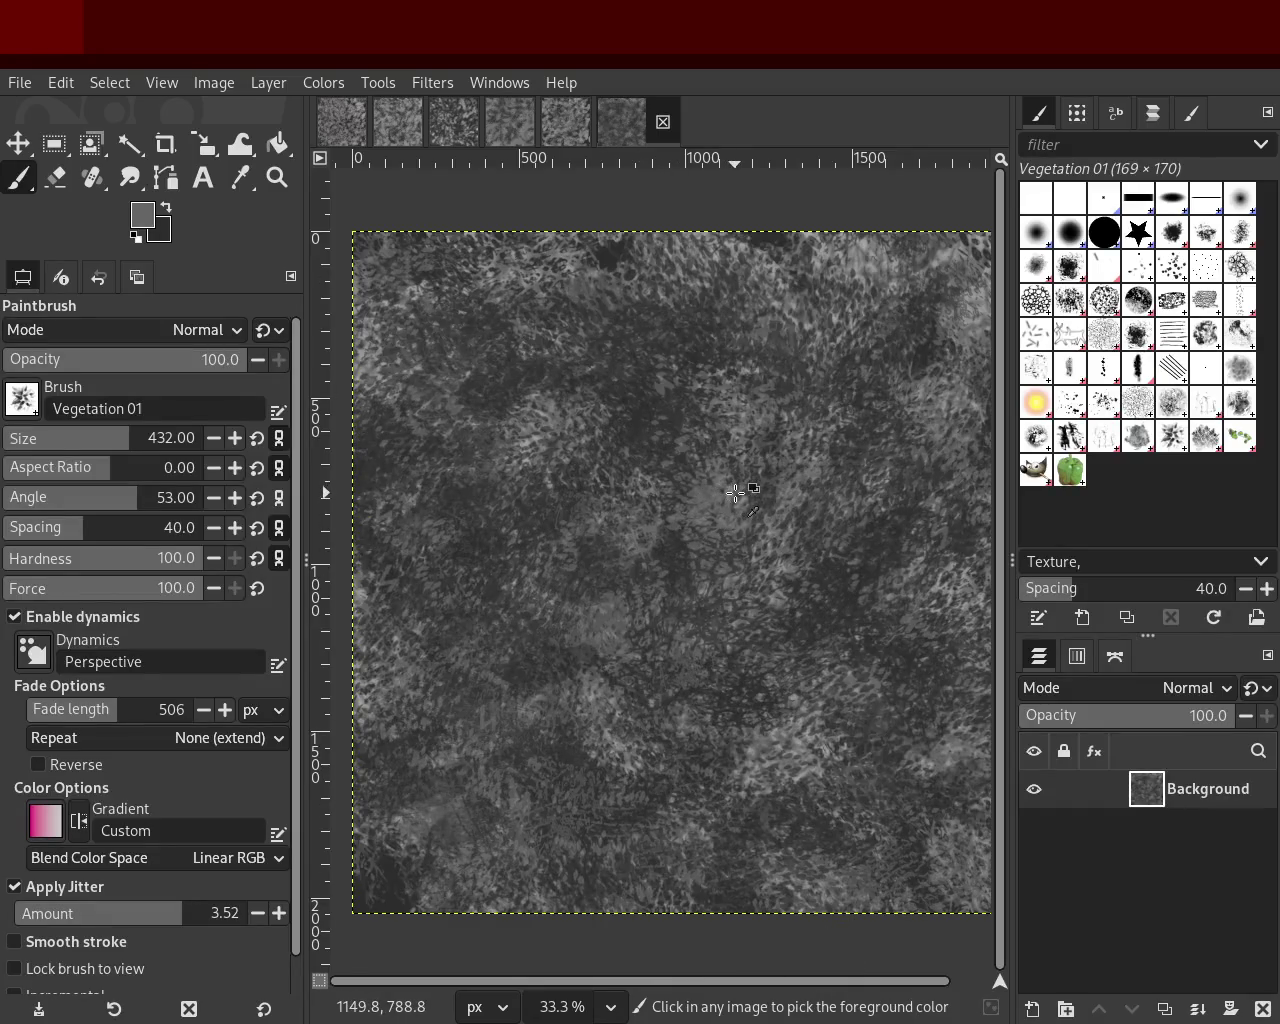
drag(726, 492, 879, 224)
key(ctrl+z)
drag(780, 502, 774, 928)
key(ctrl+z)
drag(549, 612, 419, 574)
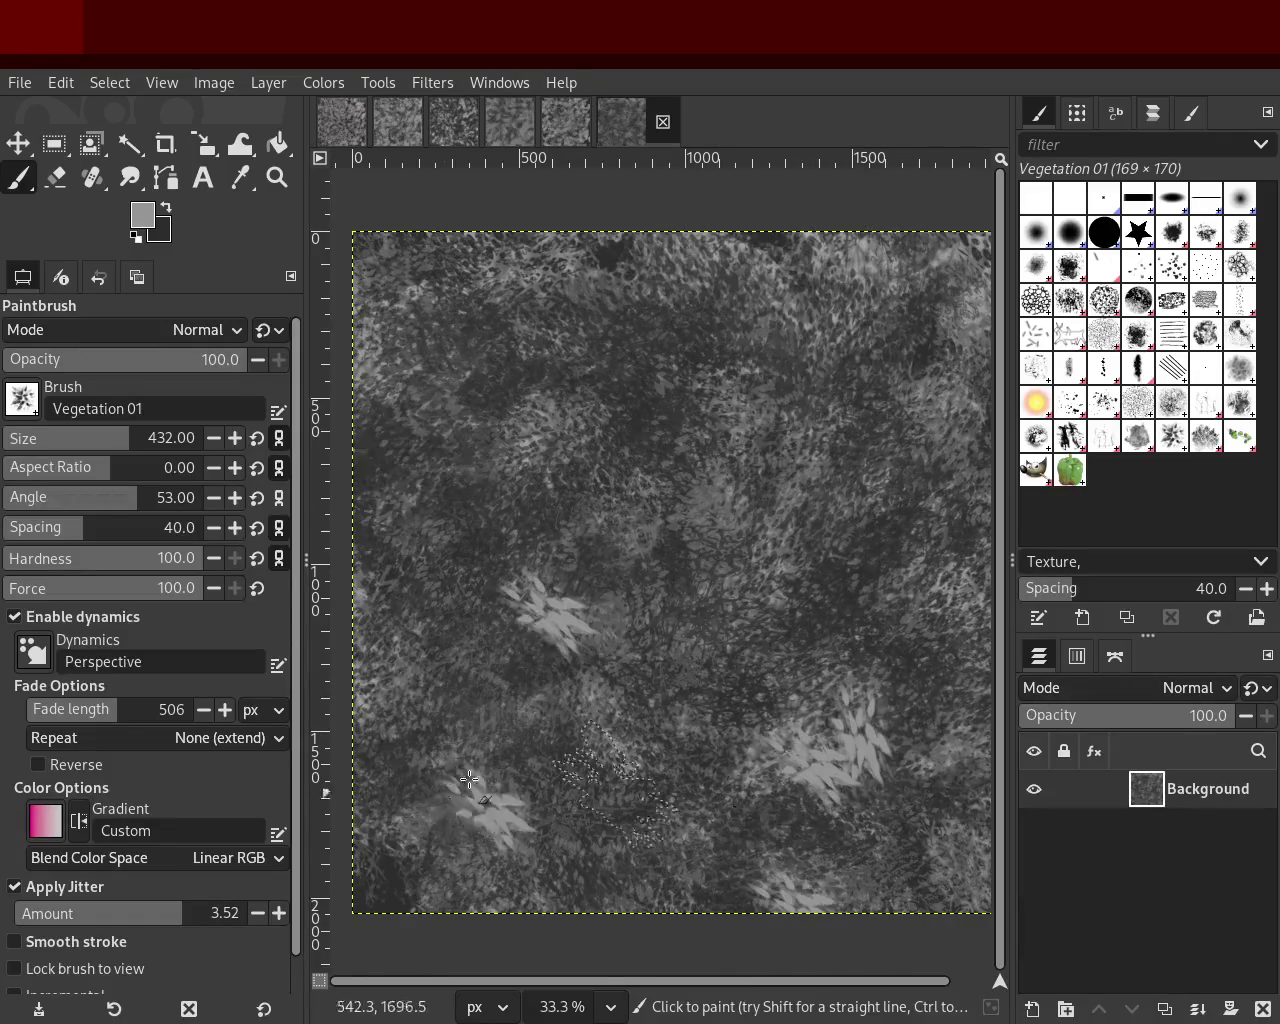
key(ctrl+z)
Step: Shrink the brush to 109 and lower opacity to 42, undoing further vegetation test stamps
click(64, 440)
drag(630, 600, 701, 916)
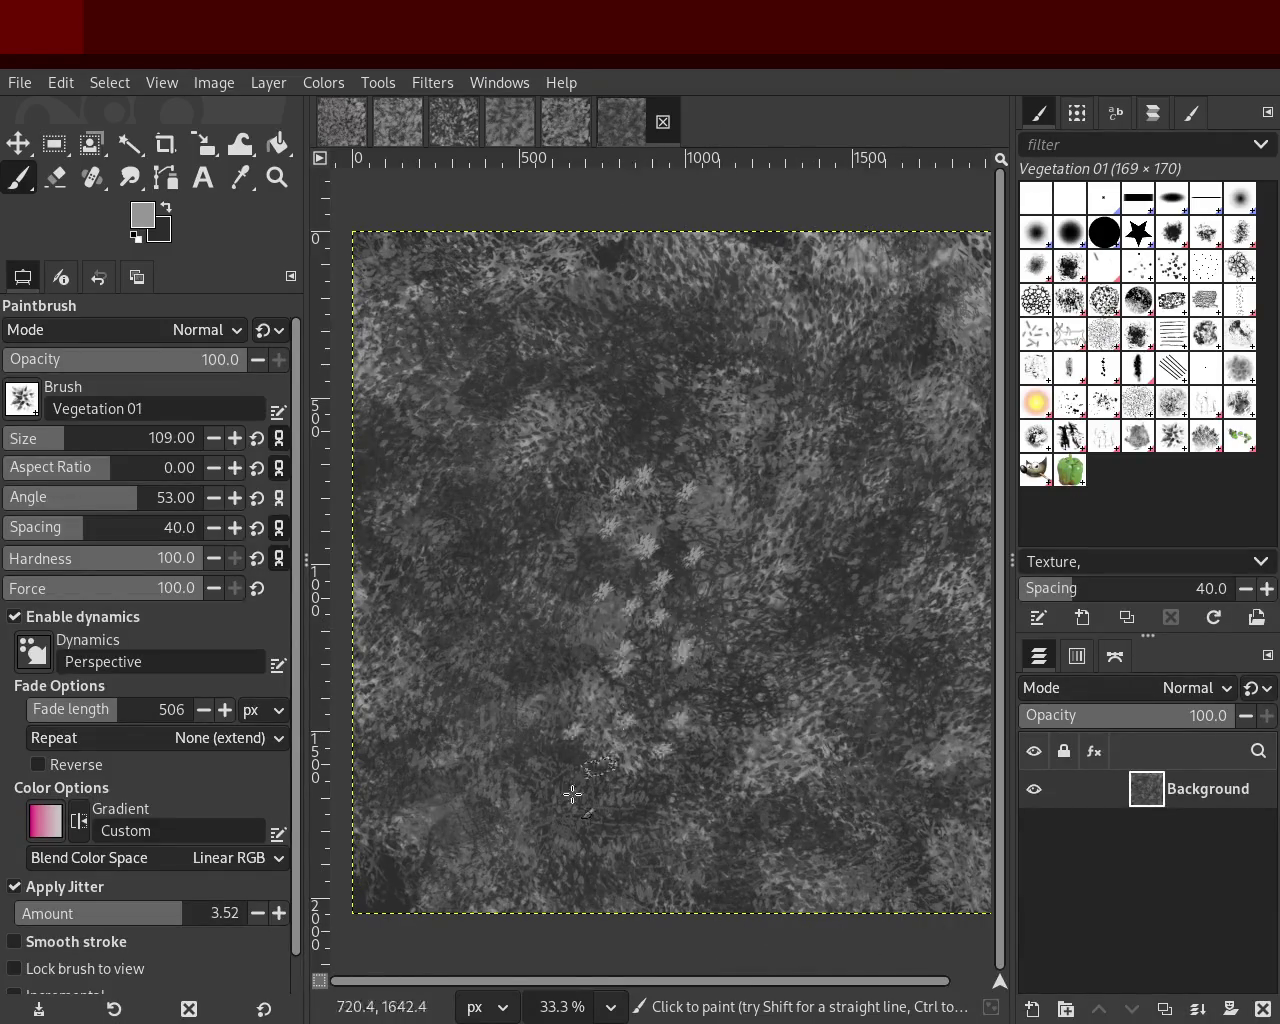
key(ctrl+z)
drag(680, 470, 789, 557)
key(ctrl+z)
click(105, 360)
mouse_move(790, 690)
mouse_down()
mouse_move(669, 860)
mouse_move(543, 729)
mouse_move(373, 495)
mouse_move(729, 715)
mouse_up()
key(ctrl+z)
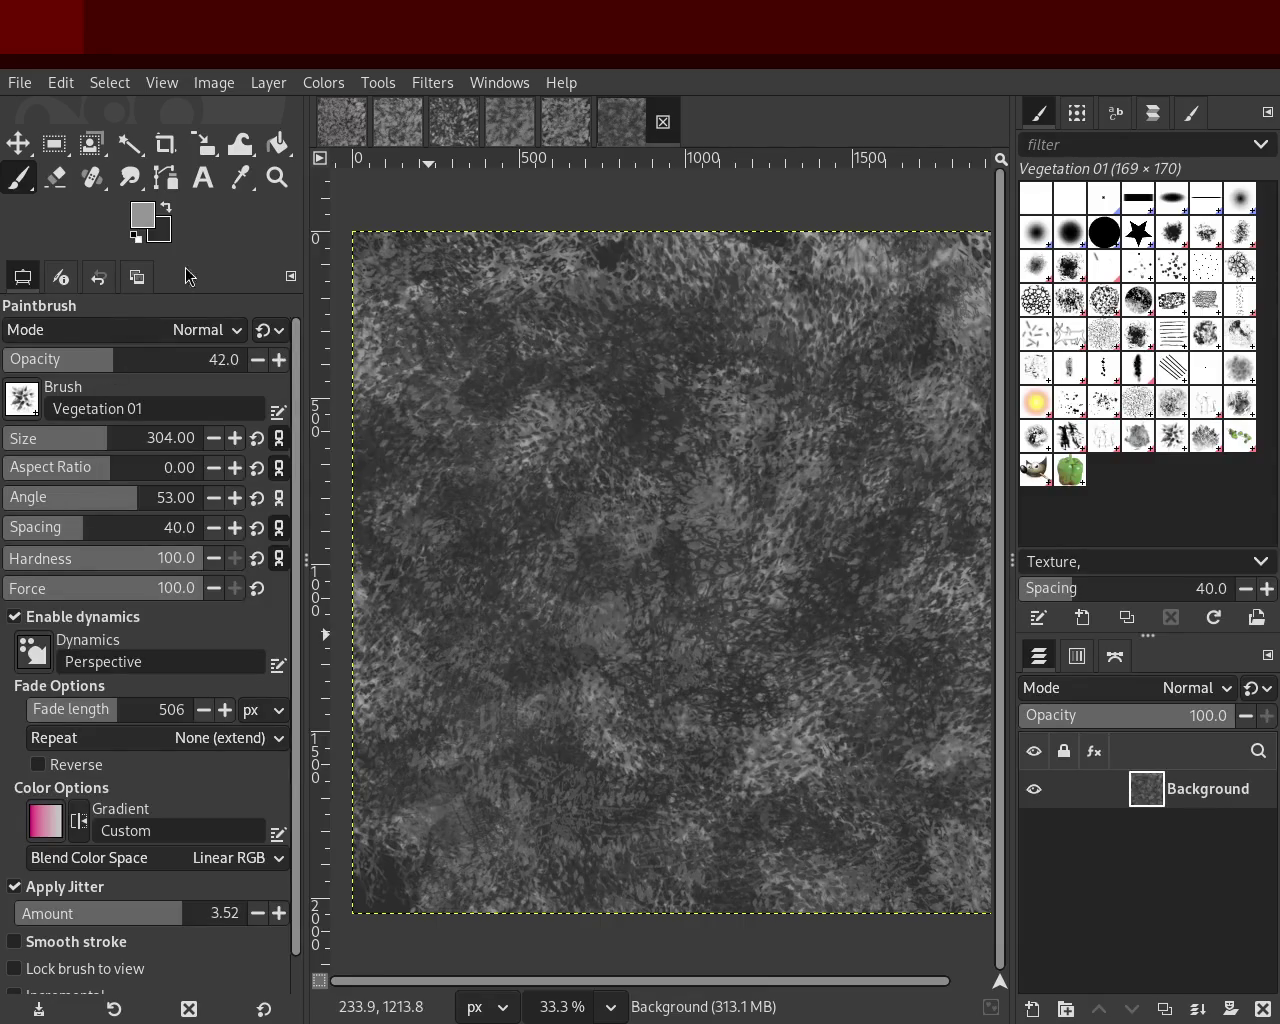
Step: Zoom in and out repeatedly over the grunge texture to inspect its detail
click(277, 178)
click(783, 567)
ctrl+click(783, 567)
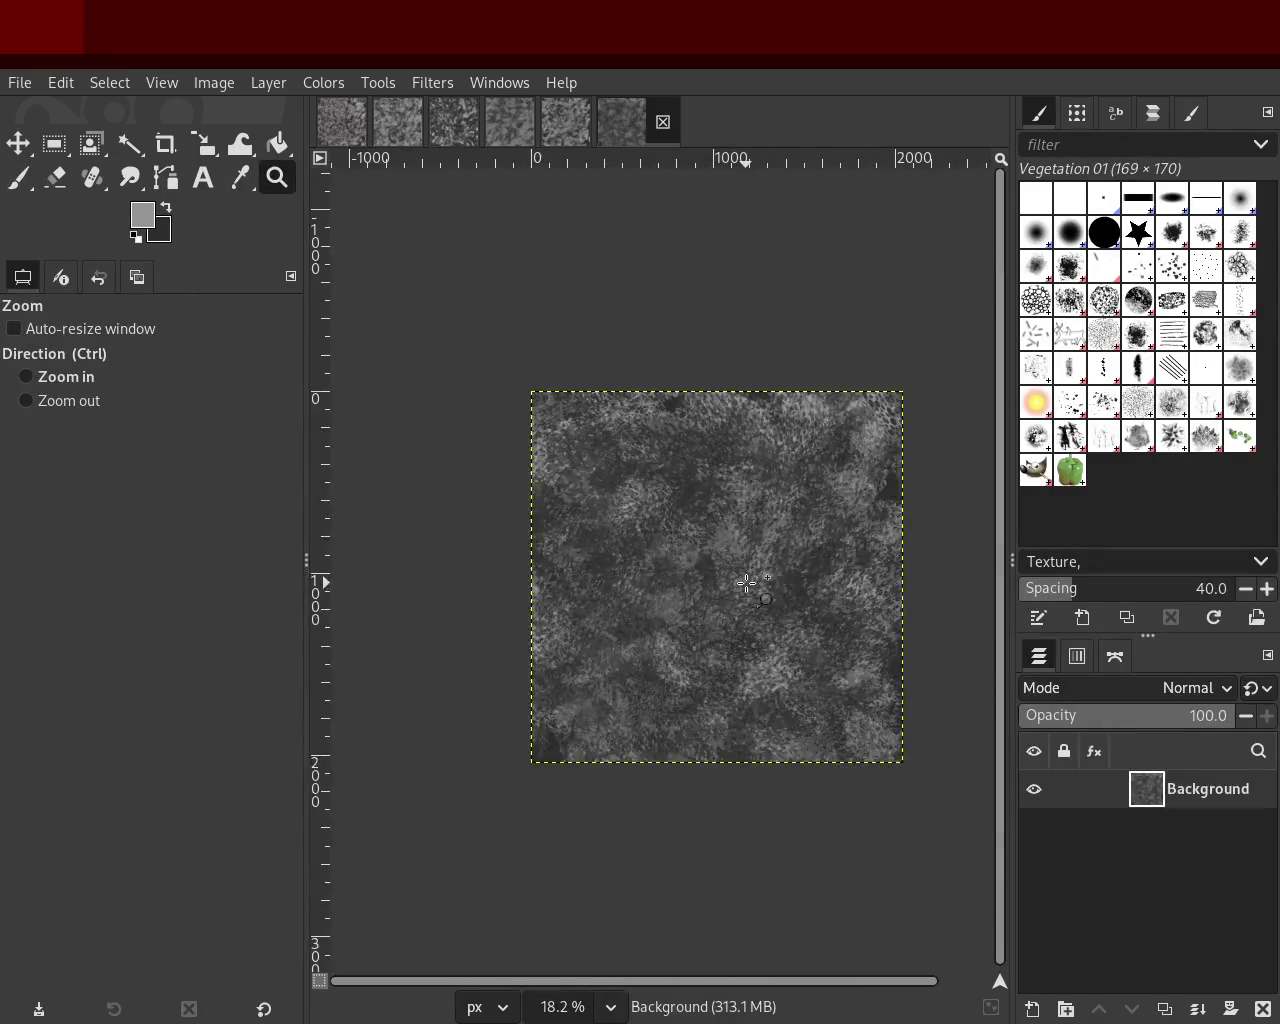
click(783, 567)
click(783, 567)
ctrl+click(783, 567)
ctrl+click(770, 569)
double_click(755, 570)
ctrl+click(742, 572)
ctrl+click(742, 572)
double_click(742, 572)
ctrl+click(737, 563)
click(737, 563)
triple_click(686, 472)
double_click(686, 472)
ctrl+triple_click(686, 472)
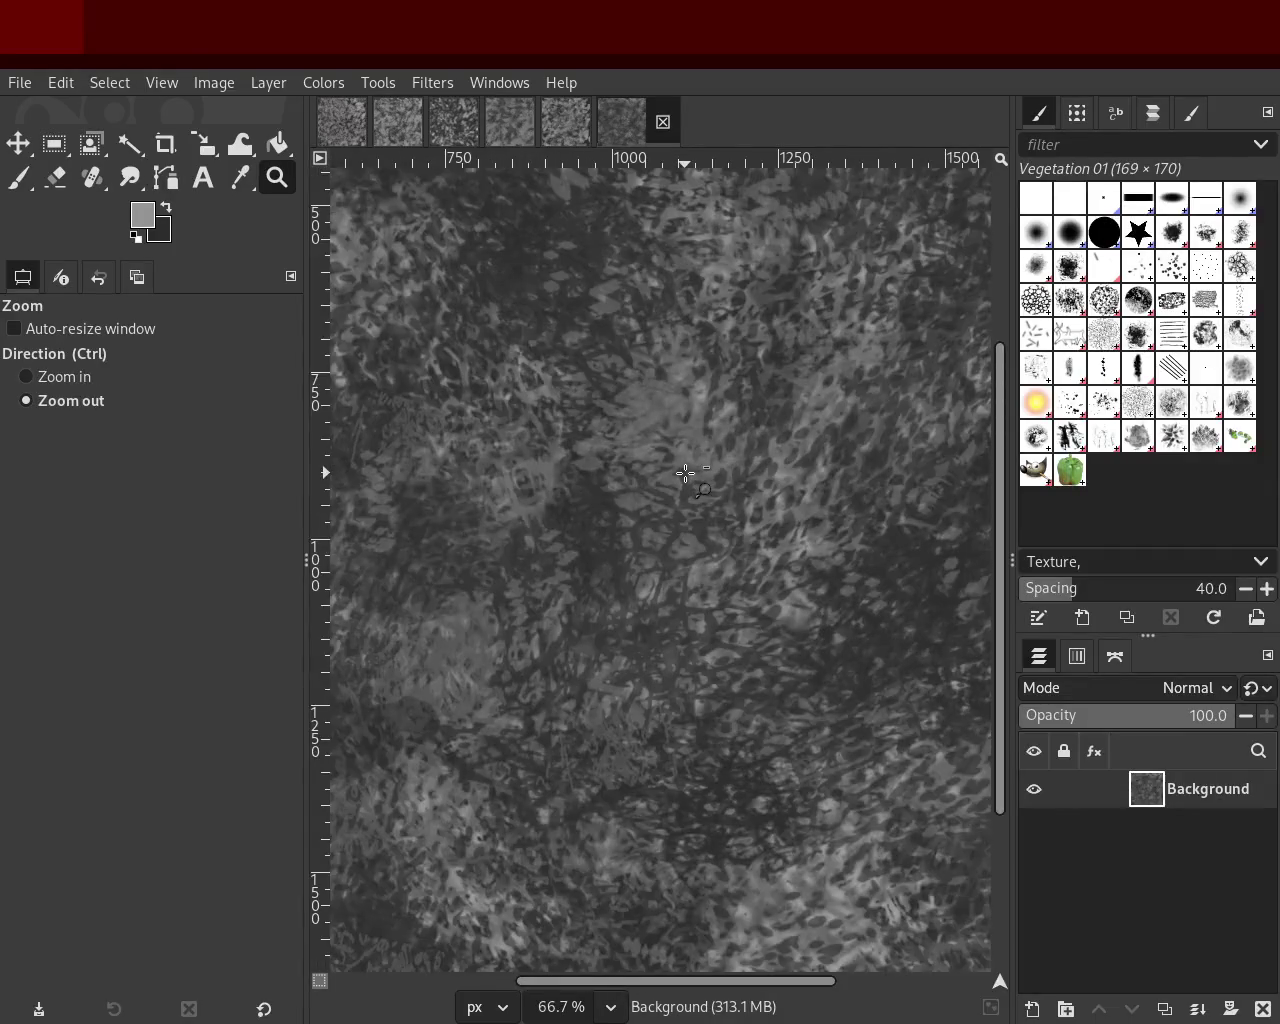
click(686, 472)
click(686, 472)
click(686, 472)
double_click(731, 376)
ctrl+click(731, 376)
ctrl+click(720, 387)
click(709, 398)
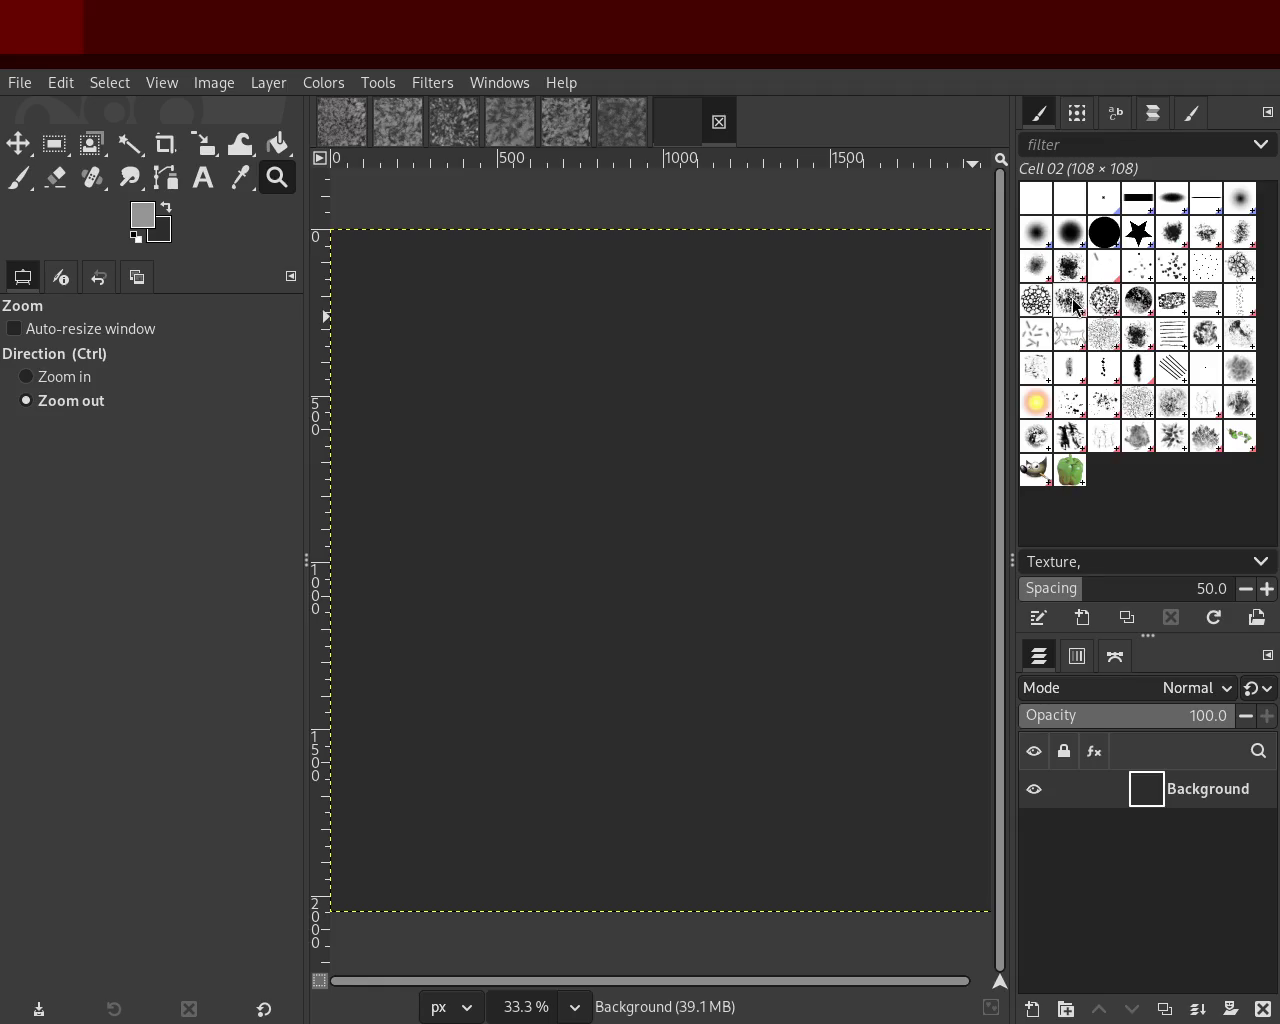
Step: Raise brush opacity to 70 while testing chalk strokes on the new canvas, undoing each
click(18, 177)
drag(709, 652, 657, 558)
key(ctrl+z)
drag(141, 361, 178, 361)
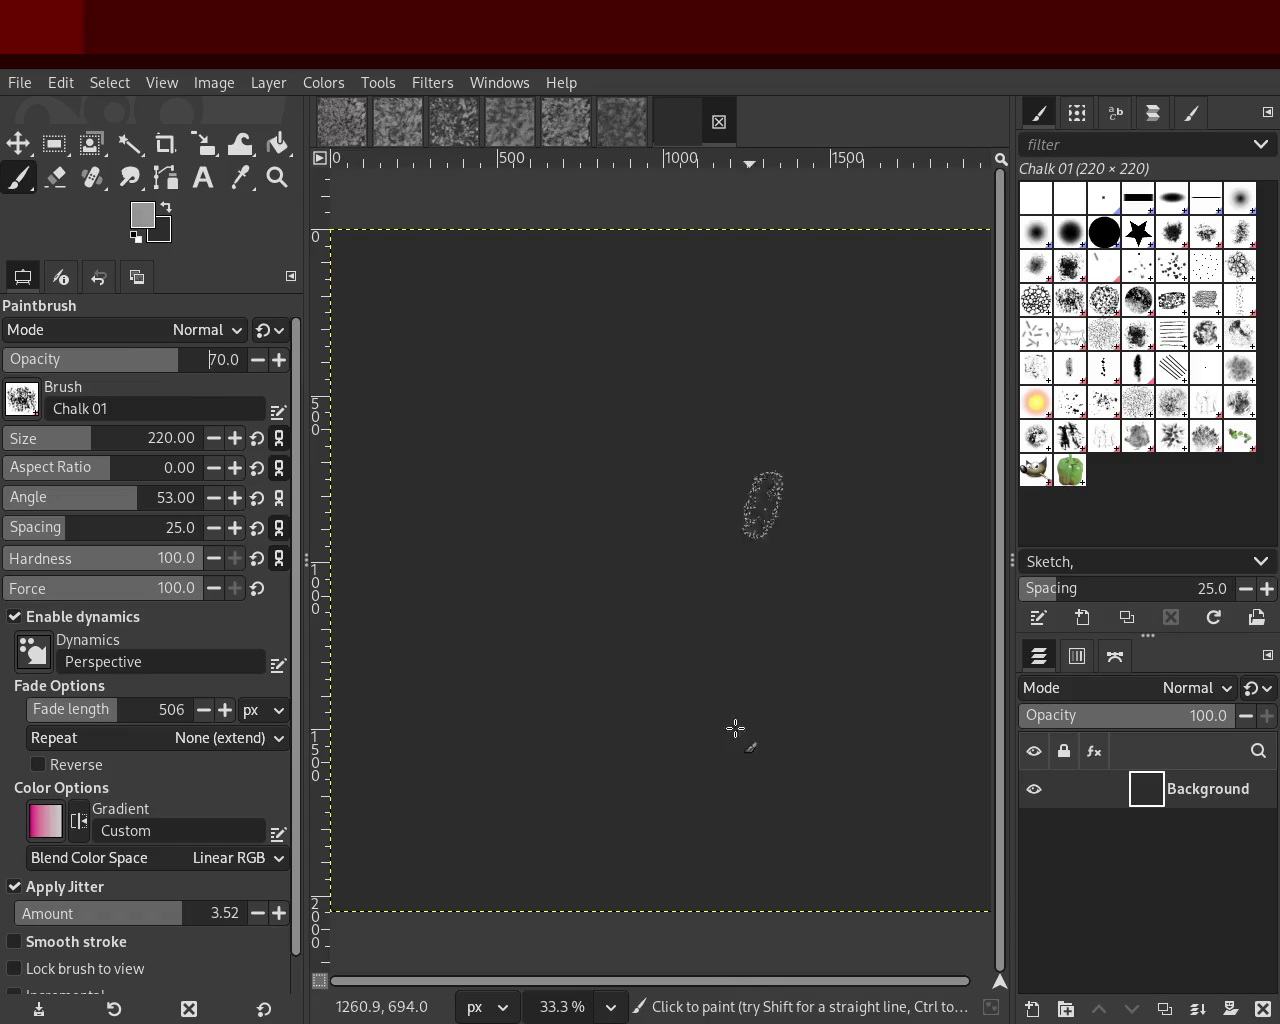
drag(743, 711, 663, 500)
key(ctrl+z)
mouse_move(700, 600)
mouse_down()
mouse_move(638, 319)
mouse_move(687, 473)
mouse_move(828, 571)
mouse_up()
key(ctrl+z)
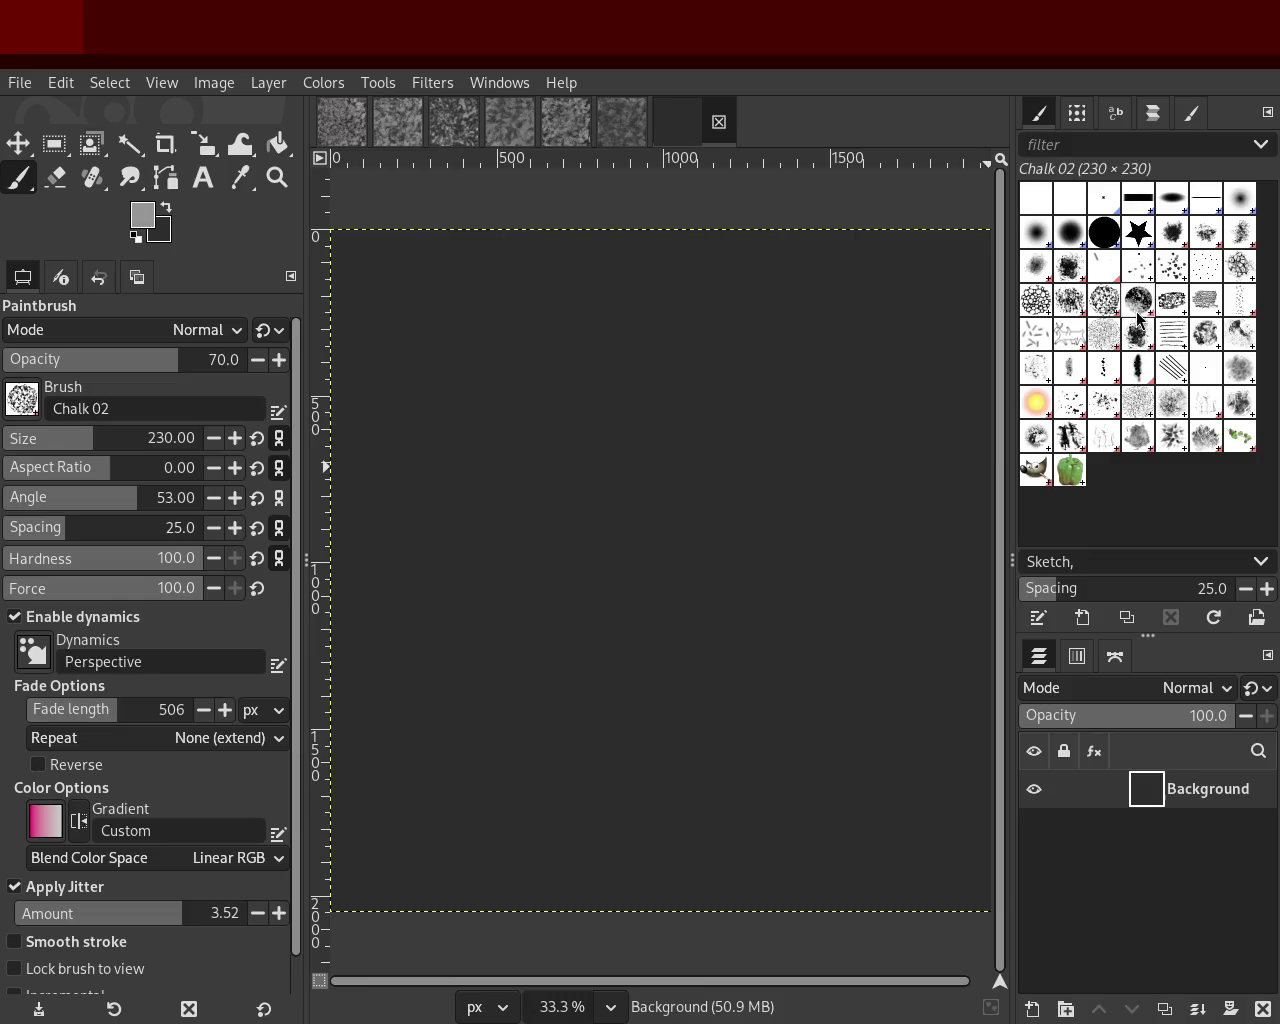
Step: Try Chalk 03, return to Chalk 02 for scattered test dabs, then undo them
click(1137, 315)
click(1104, 299)
mouse_move(818, 369)
mouse_down()
mouse_move(788, 784)
mouse_move(737, 615)
mouse_move(526, 831)
mouse_move(457, 643)
mouse_move(564, 591)
mouse_up()
key(ctrl+z)
Step: Choose Cell 02, enlarge it to 684, and cover the canvas with cellular net dabs
click(1037, 300)
key(ctrl+z)
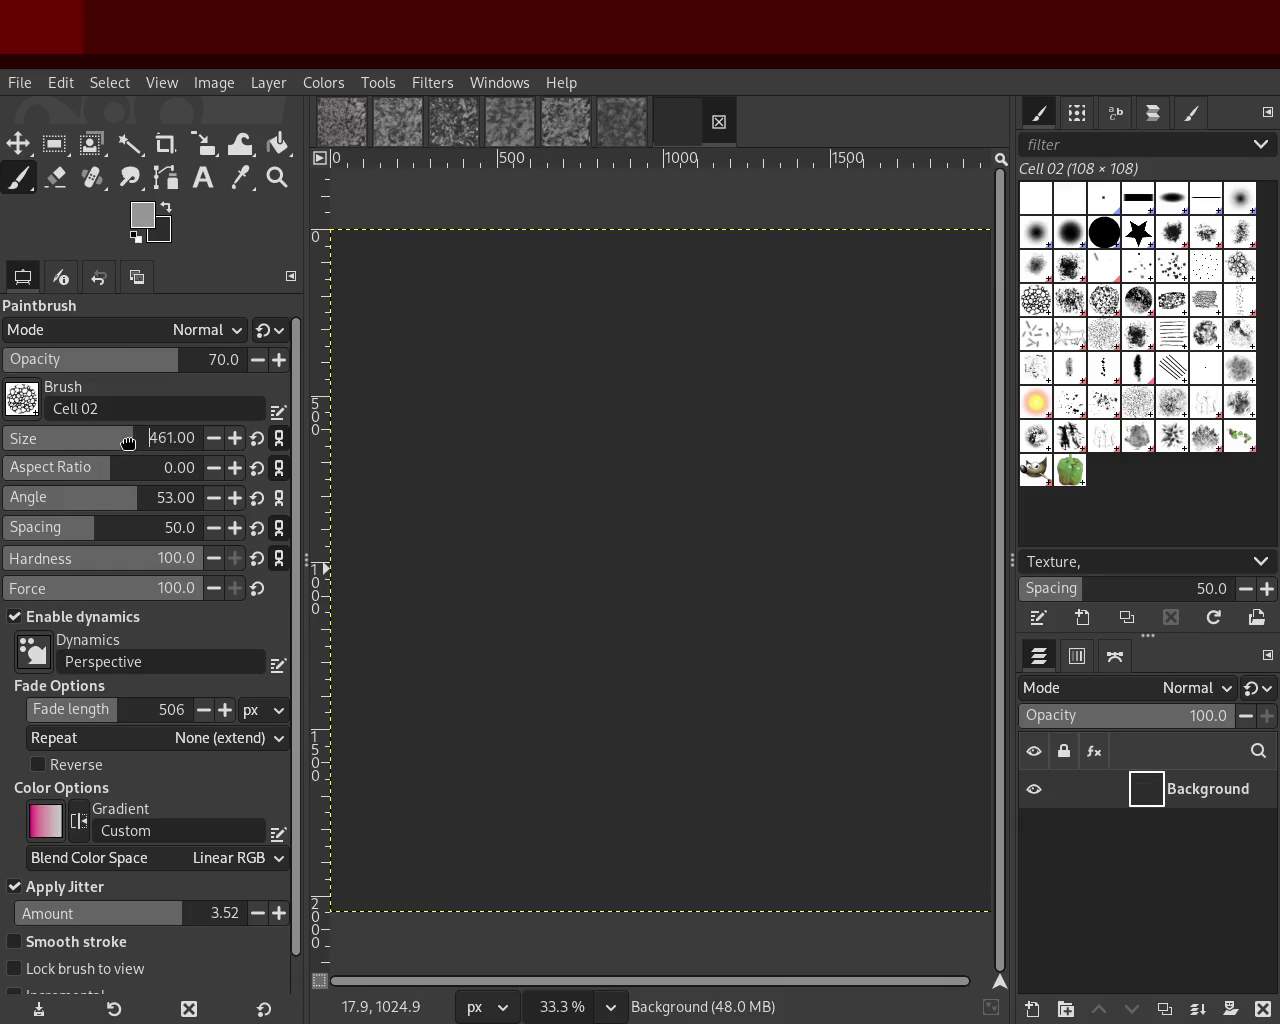
drag(128, 442, 152, 442)
mouse_move(734, 486)
mouse_down()
mouse_move(831, 652)
mouse_move(677, 683)
mouse_move(634, 471)
mouse_move(416, 730)
mouse_move(591, 259)
mouse_move(538, 386)
mouse_move(653, 355)
mouse_move(494, 880)
mouse_move(430, 905)
mouse_move(430, 802)
mouse_move(871, 912)
mouse_move(723, 794)
mouse_move(930, 425)
mouse_up()
Step: Sample dark and light greys from the canvas and paint cell strokes across the middle
ctrl+click(571, 409)
mouse_move(571, 409)
mouse_down()
mouse_move(814, 957)
mouse_move(677, 619)
mouse_move(595, 575)
mouse_move(404, 773)
mouse_move(866, 554)
mouse_move(824, 659)
mouse_up()
ctrl+click(748, 547)
mouse_move(748, 547)
mouse_down()
mouse_move(339, 362)
mouse_move(784, 365)
mouse_move(967, 800)
mouse_up()
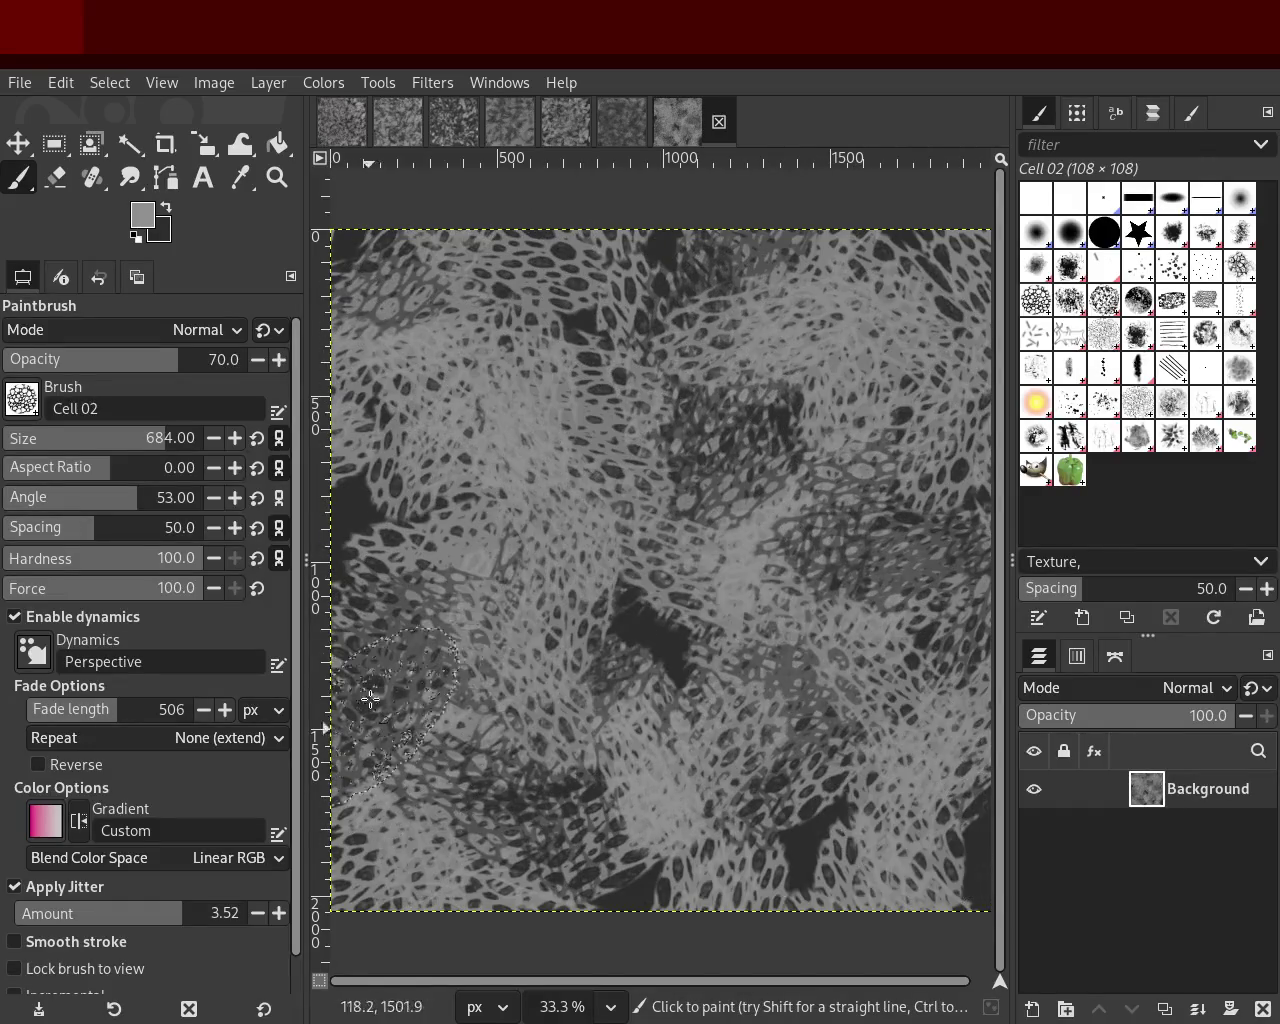
Step: Add another dark stroke, then light mid-grey cell dabs on the upper right and centre
ctrl+click(363, 510)
mouse_move(363, 510)
mouse_down()
mouse_move(836, 879)
mouse_move(290, 395)
mouse_move(720, 196)
mouse_move(894, 464)
mouse_move(237, 590)
mouse_move(425, 388)
mouse_move(827, 387)
mouse_move(855, 456)
mouse_move(762, 771)
mouse_move(480, 526)
mouse_move(357, 343)
mouse_move(603, 498)
mouse_move(563, 904)
mouse_move(368, 386)
mouse_move(455, 820)
mouse_move(947, 810)
mouse_move(672, 825)
mouse_move(911, 369)
mouse_move(871, 477)
mouse_up()
ctrl+click(480, 526)
ctrl+click(758, 409)
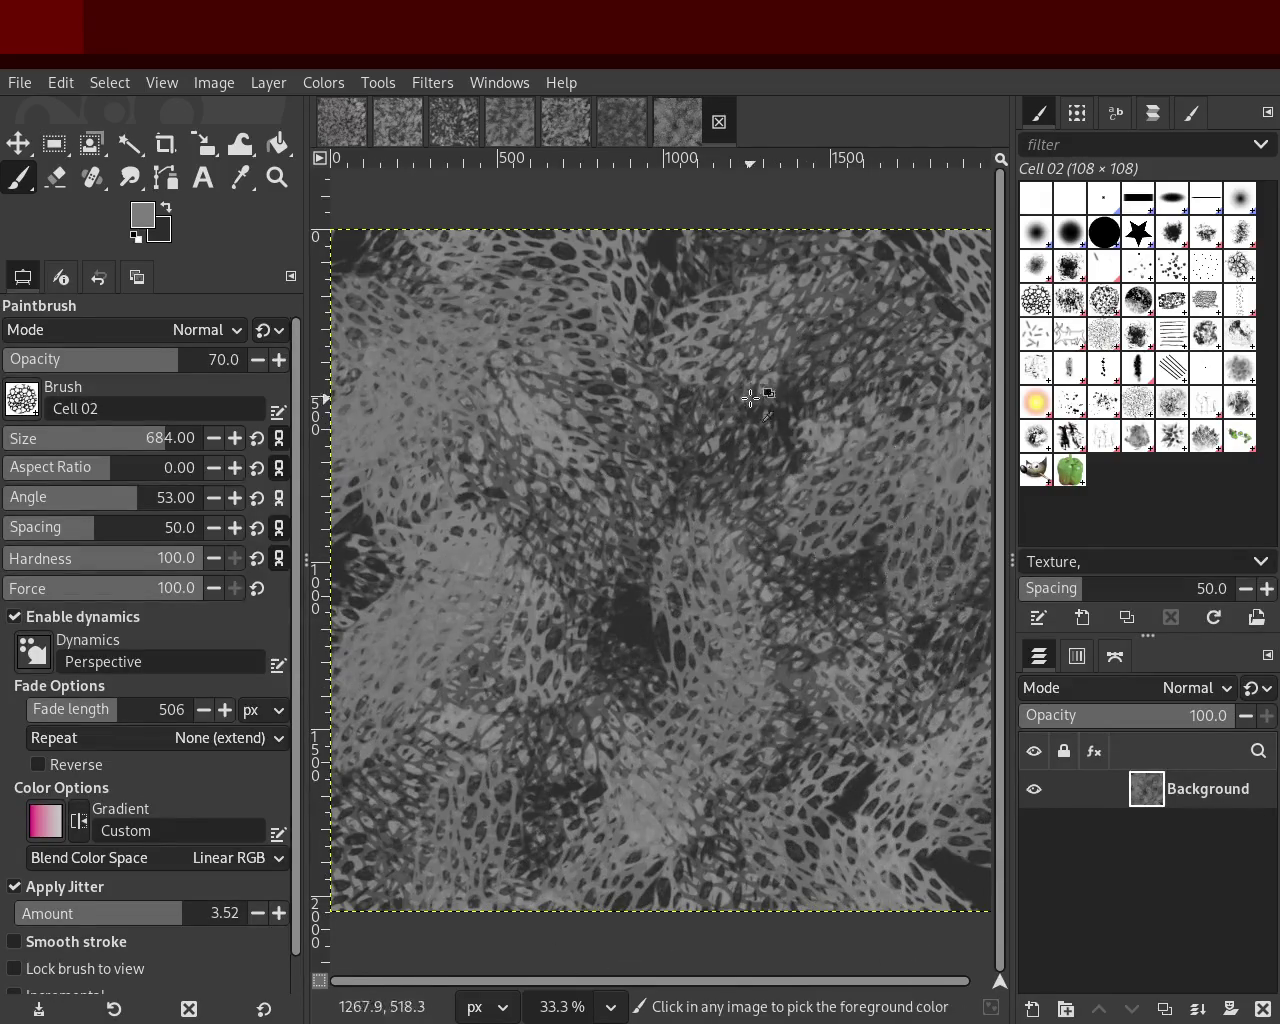
drag(774, 345, 569, 807)
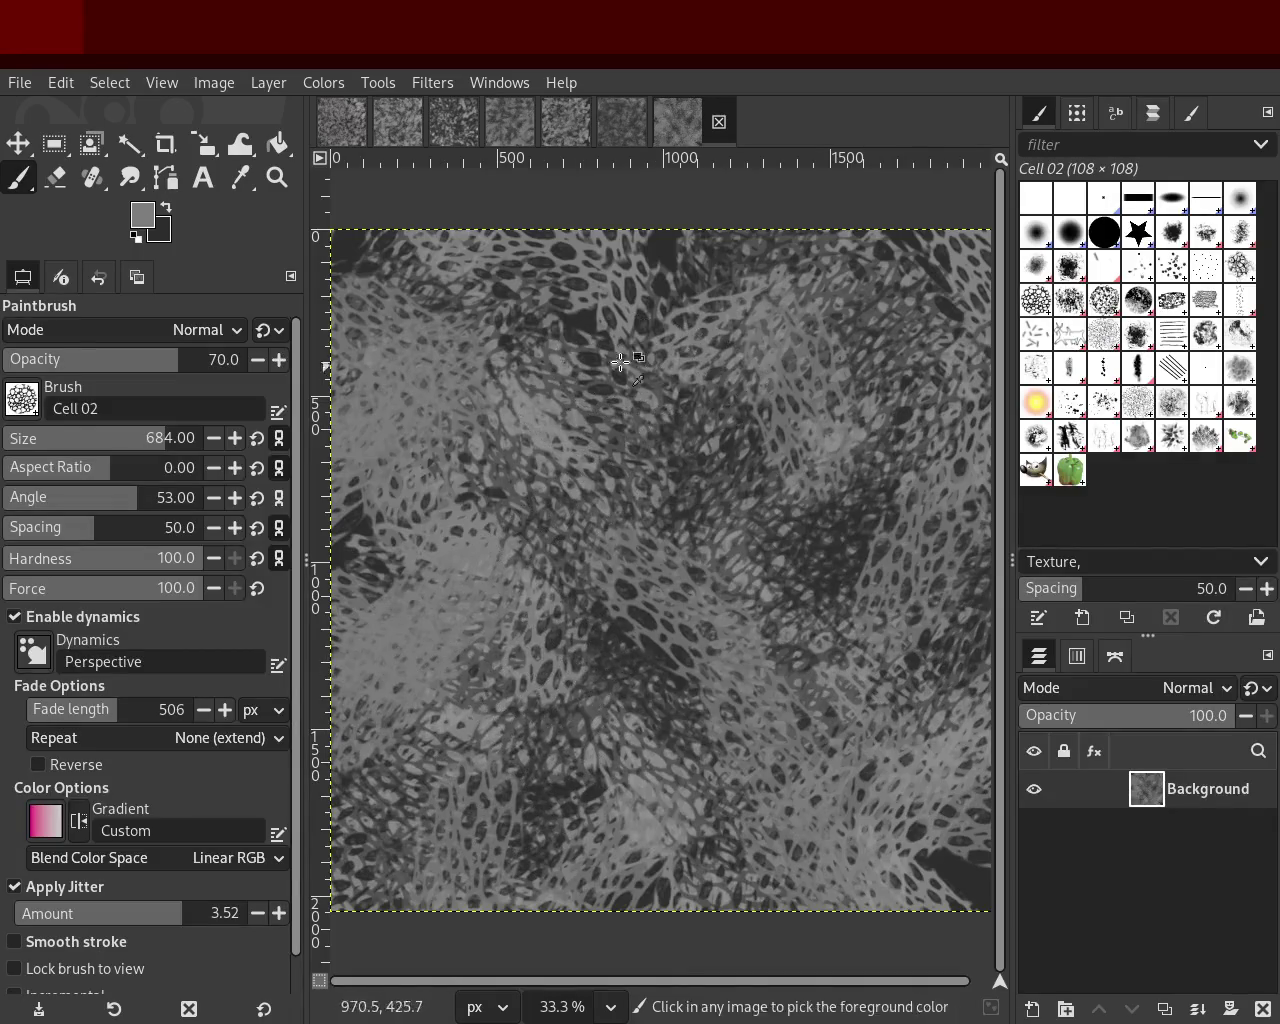
Step: Zoom in and scroll around to review the layered cell net
click(277, 177)
click(762, 480)
scroll(762, 480, down, 3)
scroll(780, 470, up, 2)
scroll(800, 465, down, 1)
scroll(806, 462, up, 1)
scroll(808, 464, down, 1)
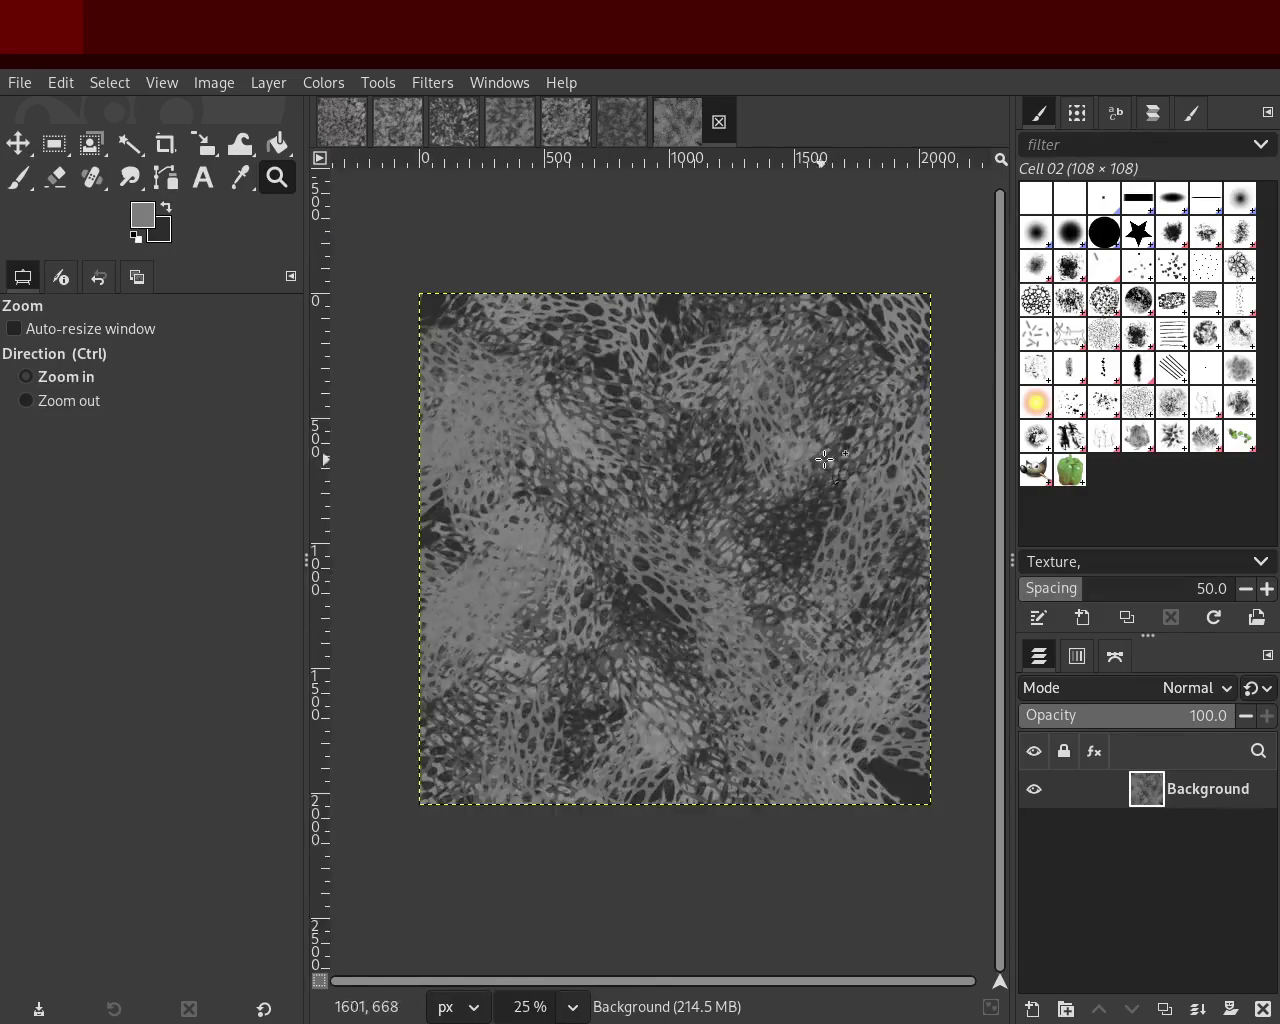
scroll(819, 471, up, 1)
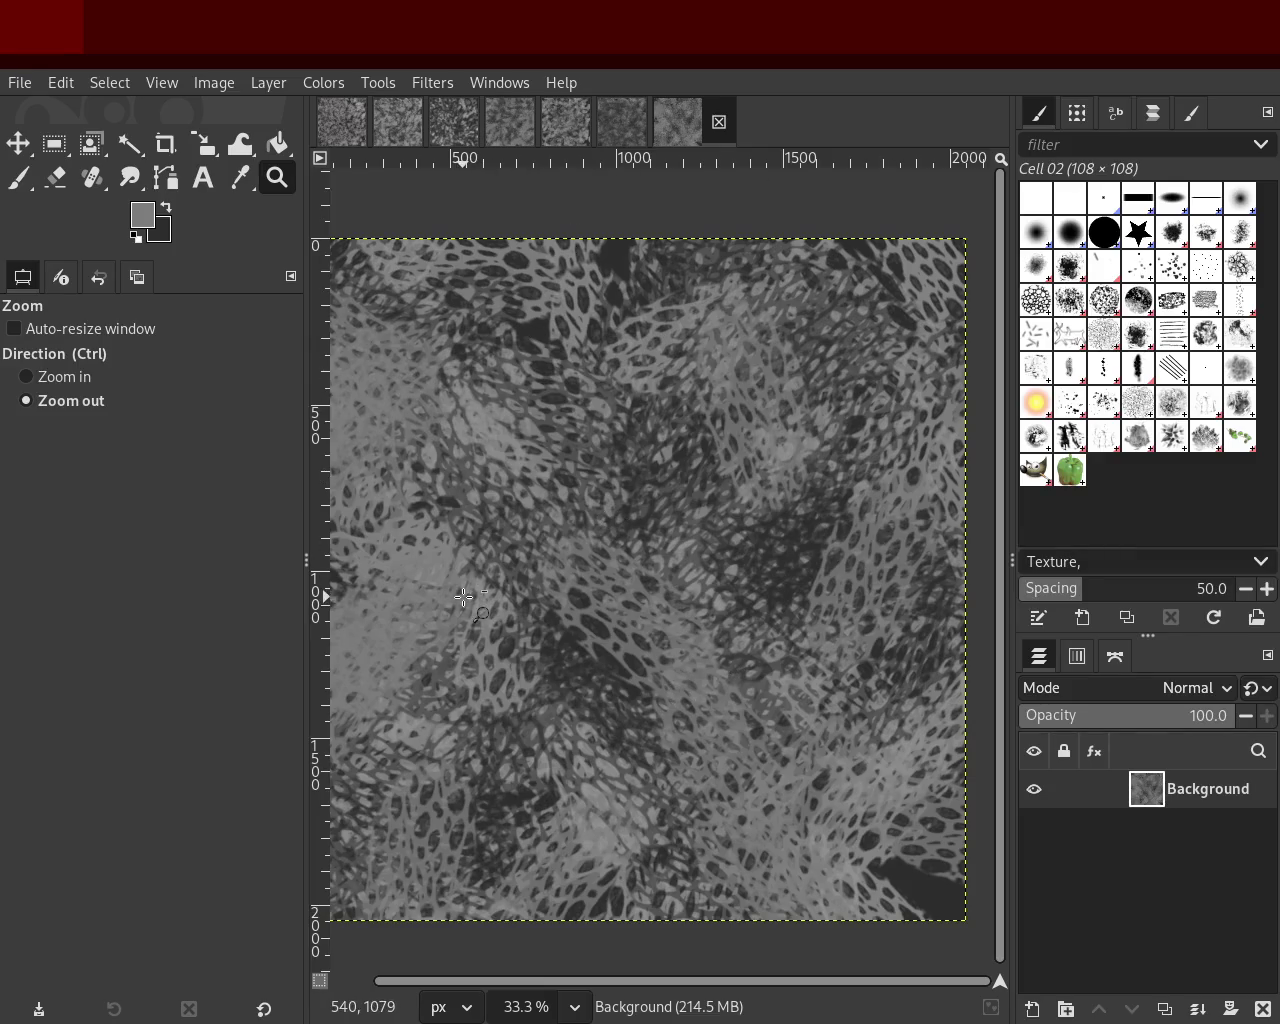
click(33, 178)
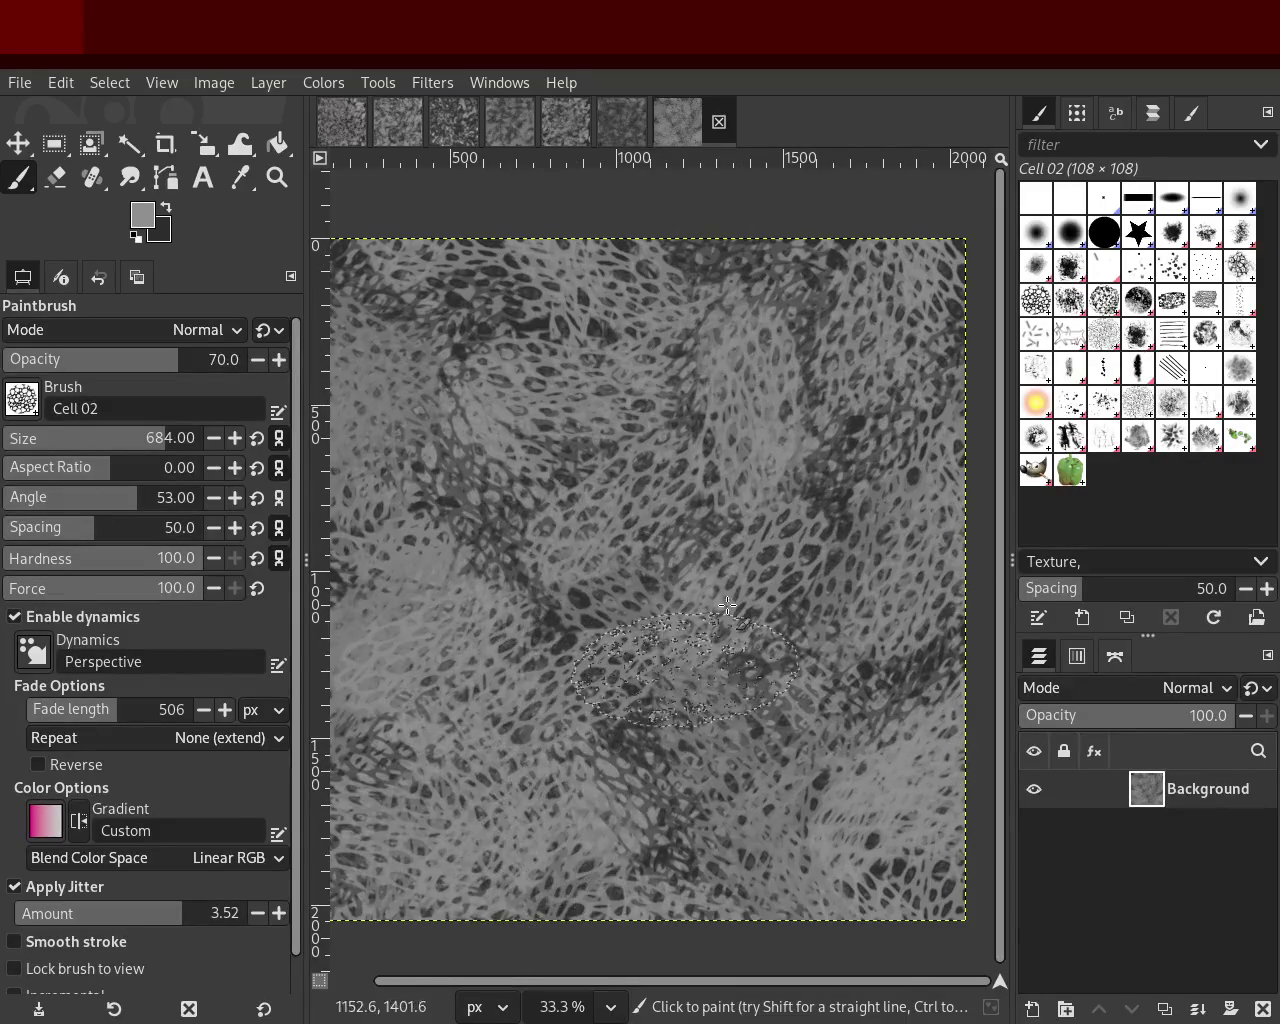
Step: Sample greys and paint darker cell marks across the lower left and left side
key(ctrl)
ctrl+click(829, 489)
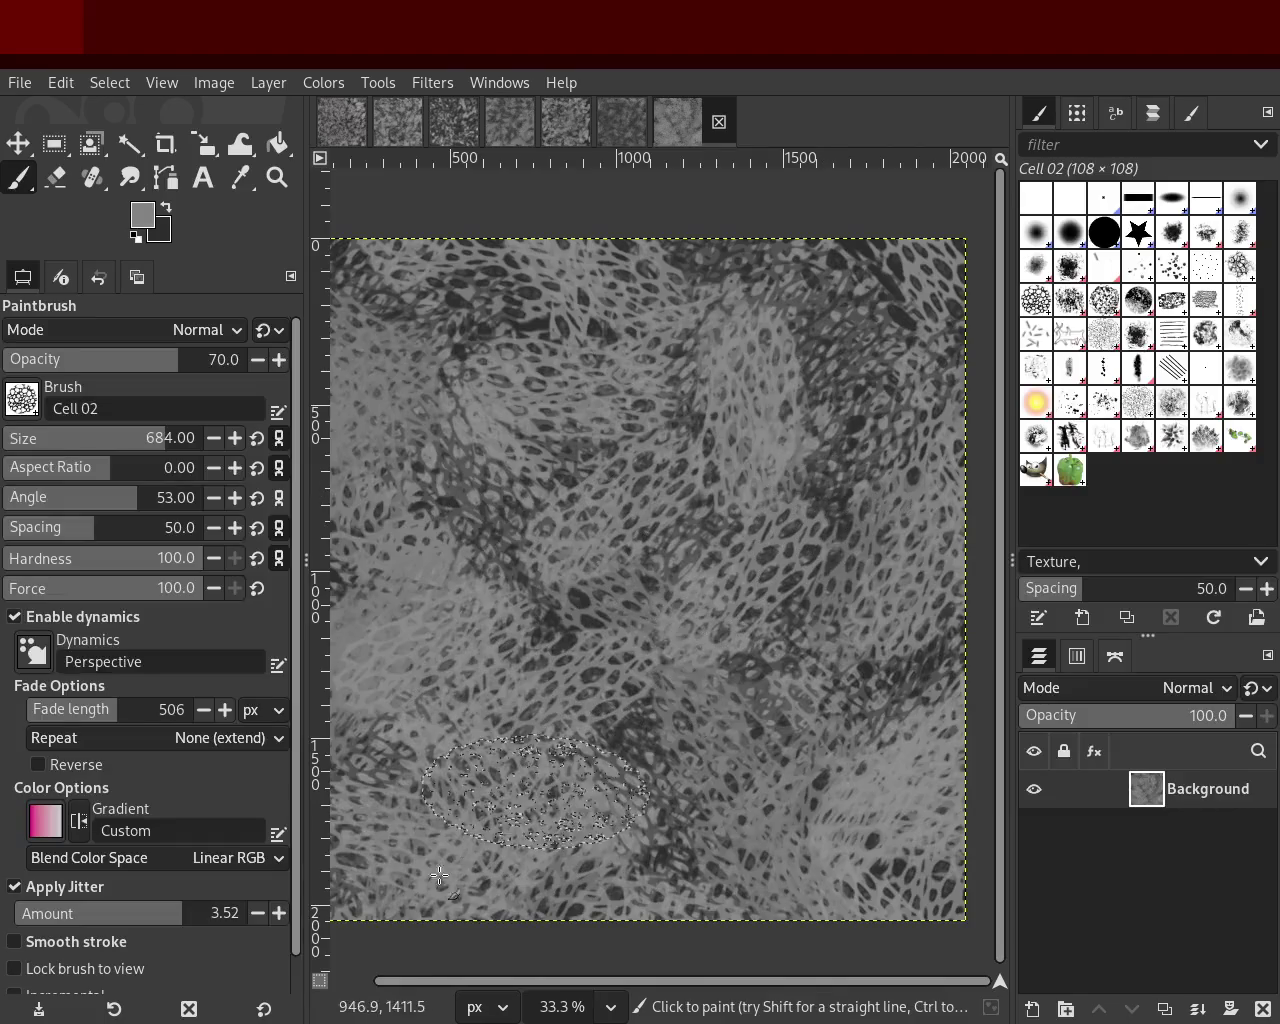
ctrl+click(848, 505)
drag(530, 715, 876, 770)
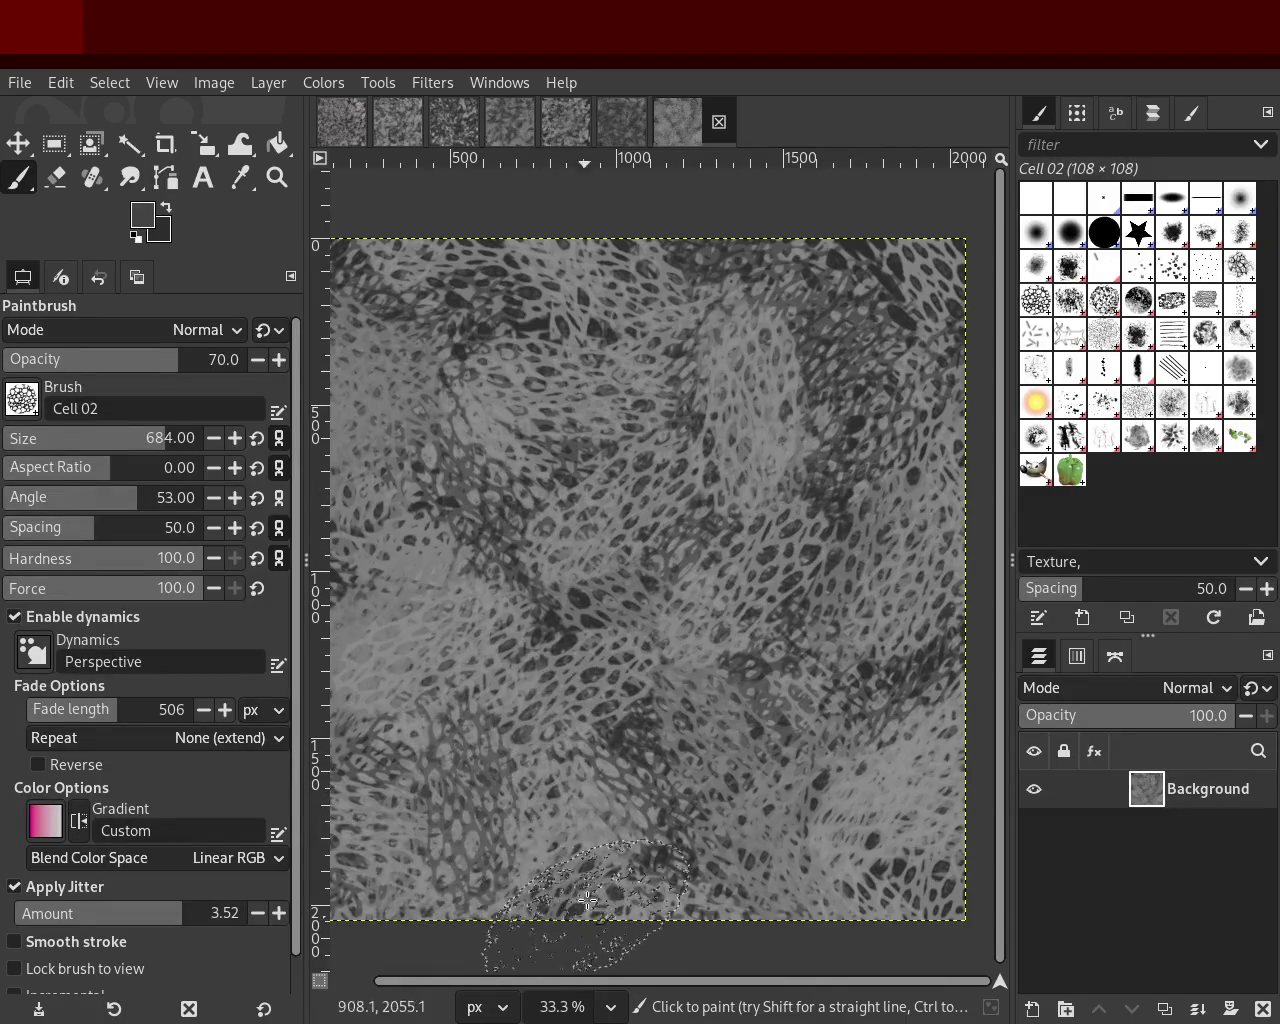
mouse_move(246, 746)
mouse_down()
mouse_move(404, 797)
mouse_move(500, 888)
mouse_up()
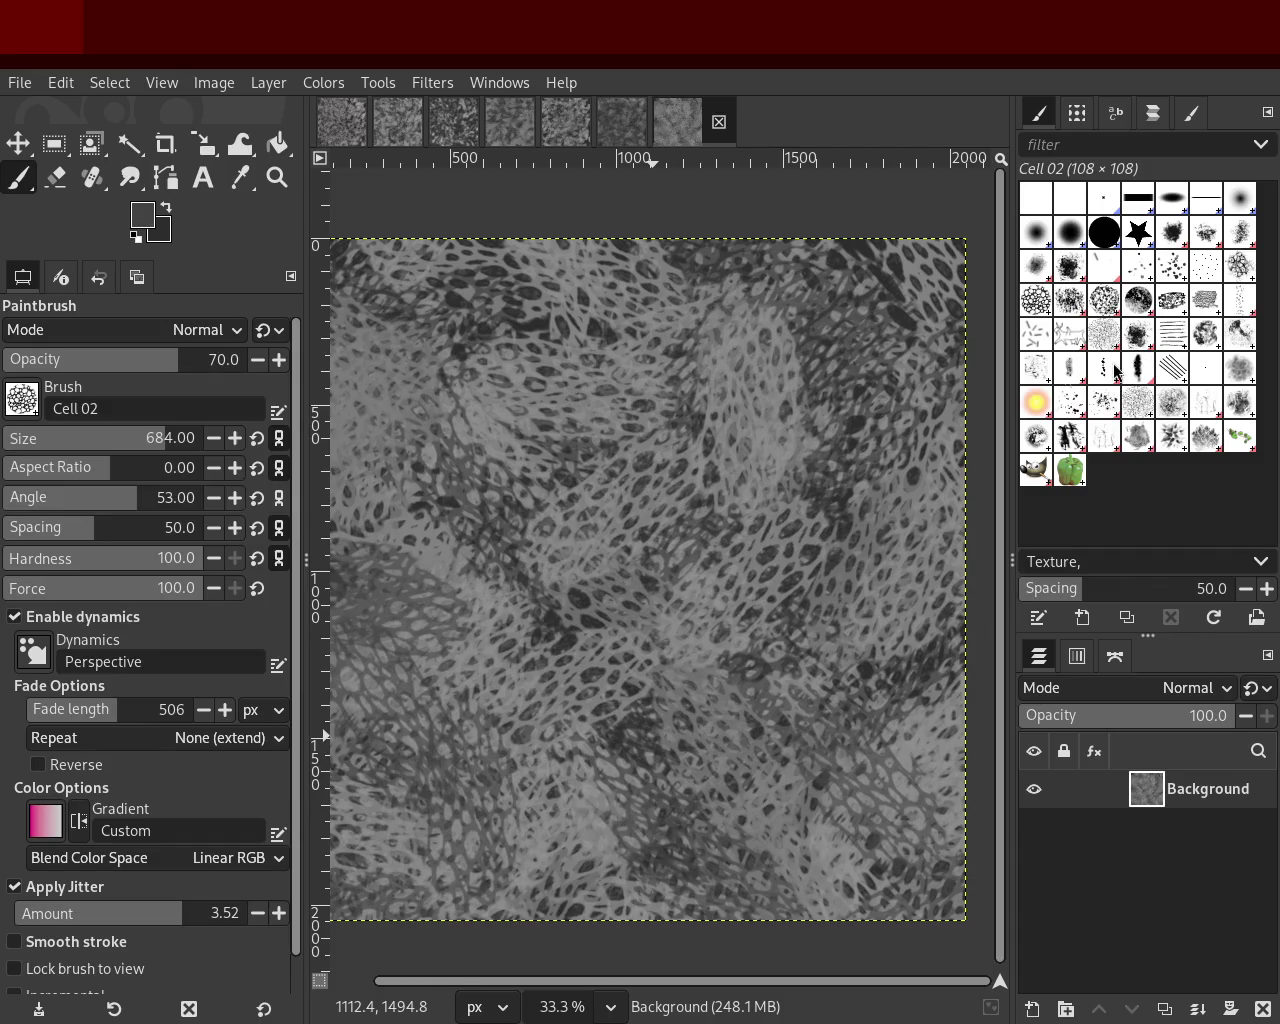
ctrl+click(872, 250)
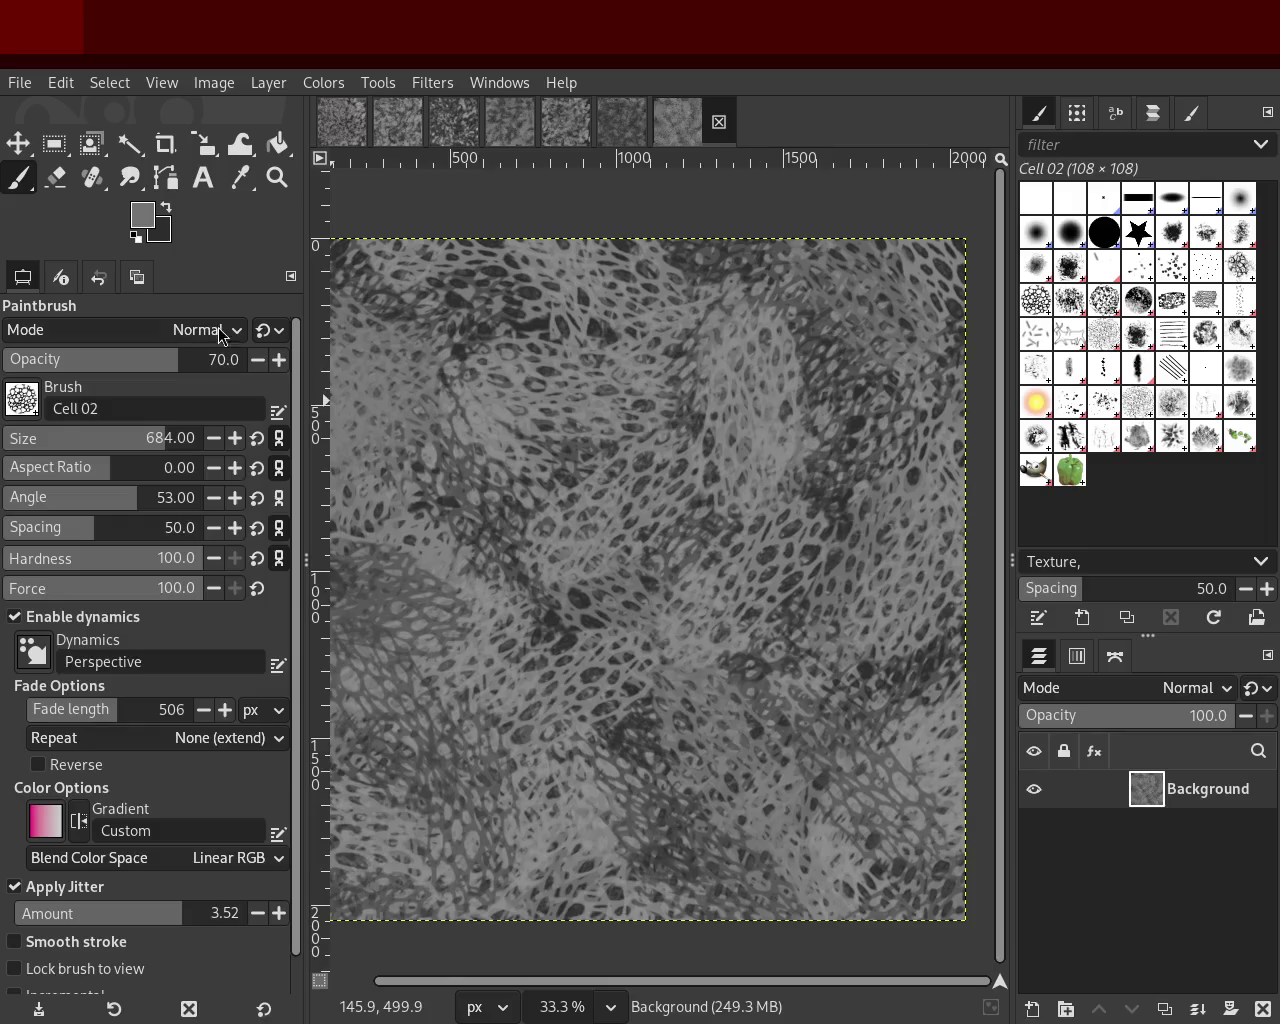
Step: Zoom in and out to review the net texture
click(277, 177)
click(692, 500)
ctrl+click(692, 500)
ctrl+click(692, 500)
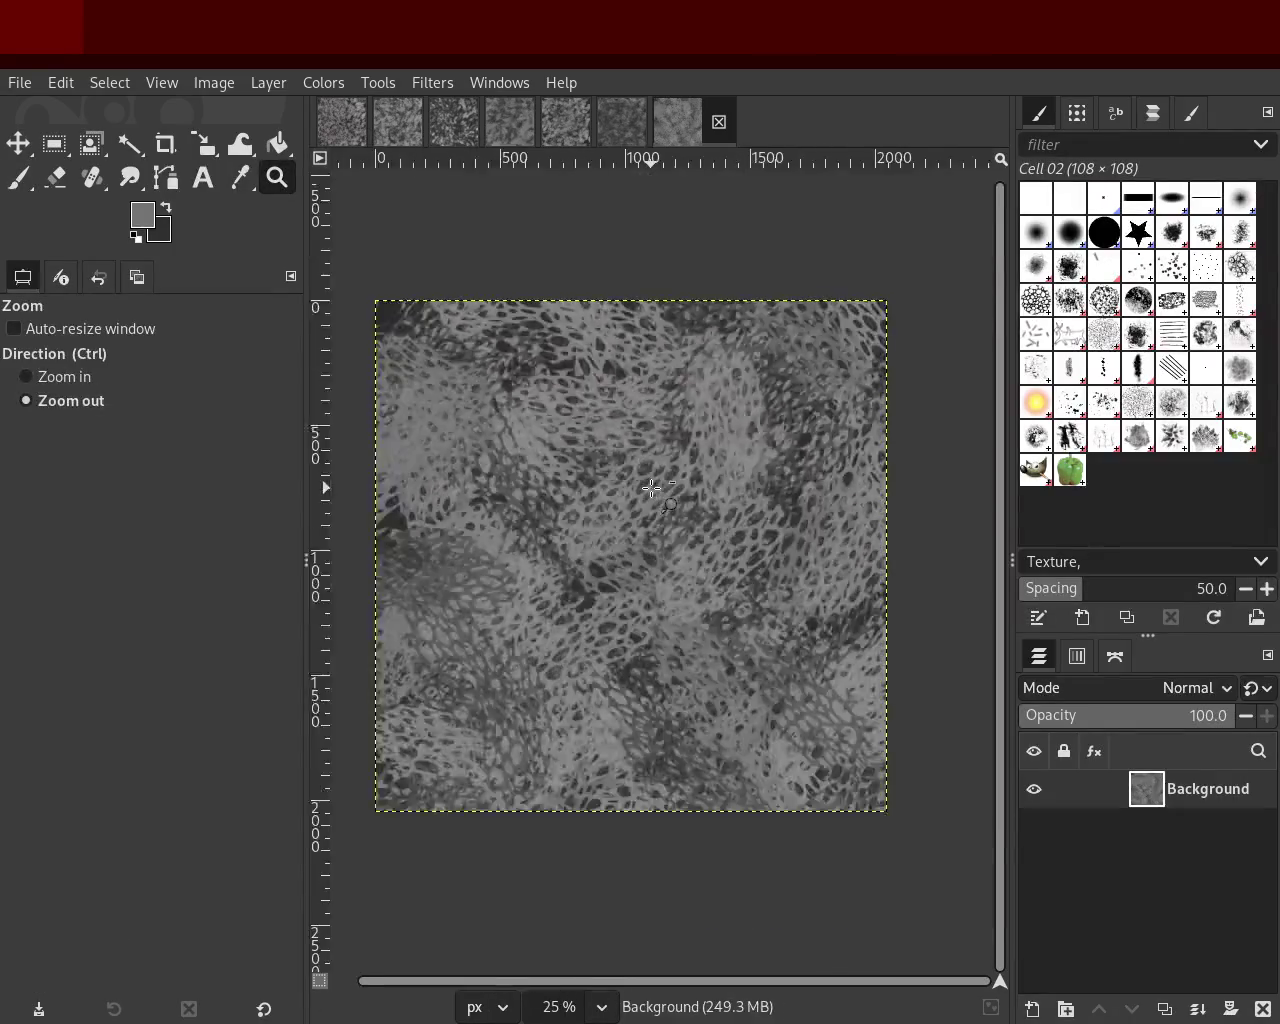
click(692, 500)
ctrl+click(664, 502)
ctrl+click(664, 502)
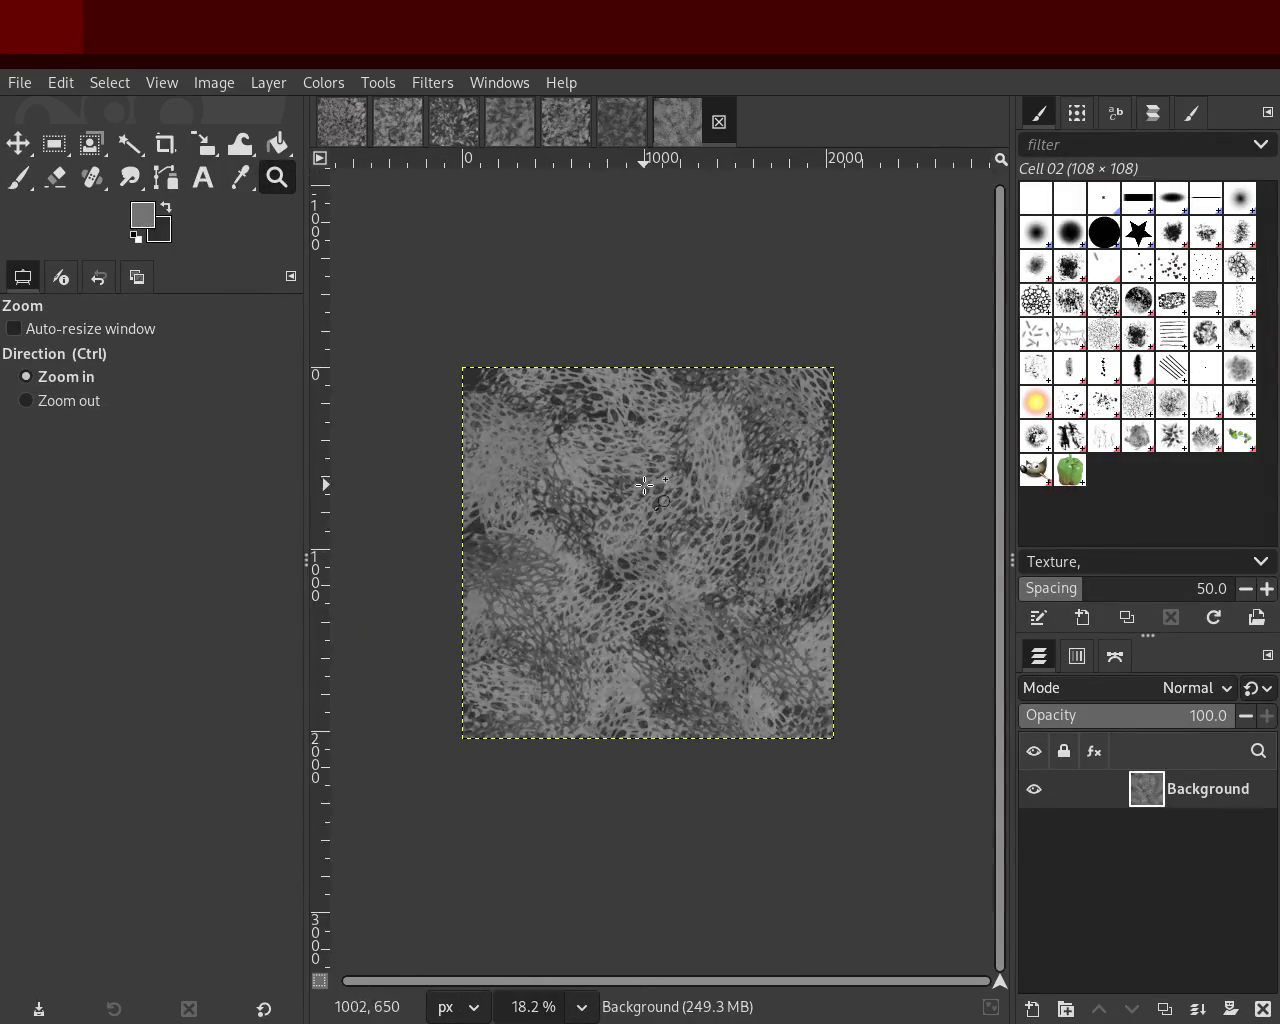
double_click(666, 557)
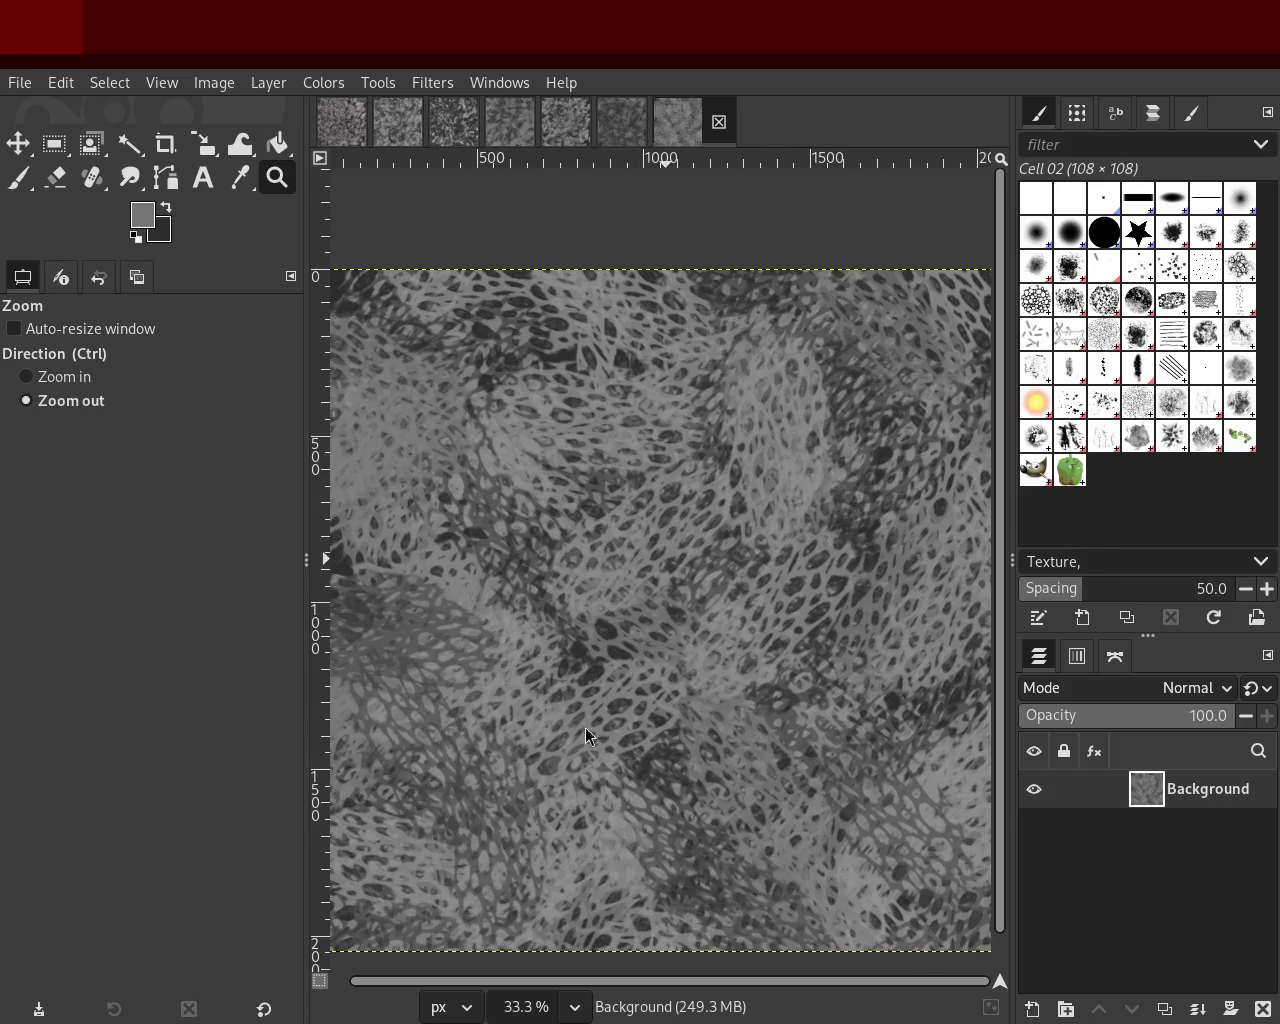
Step: Sample a grey and paint large cell strokes over the image down to the lower left
click(19, 179)
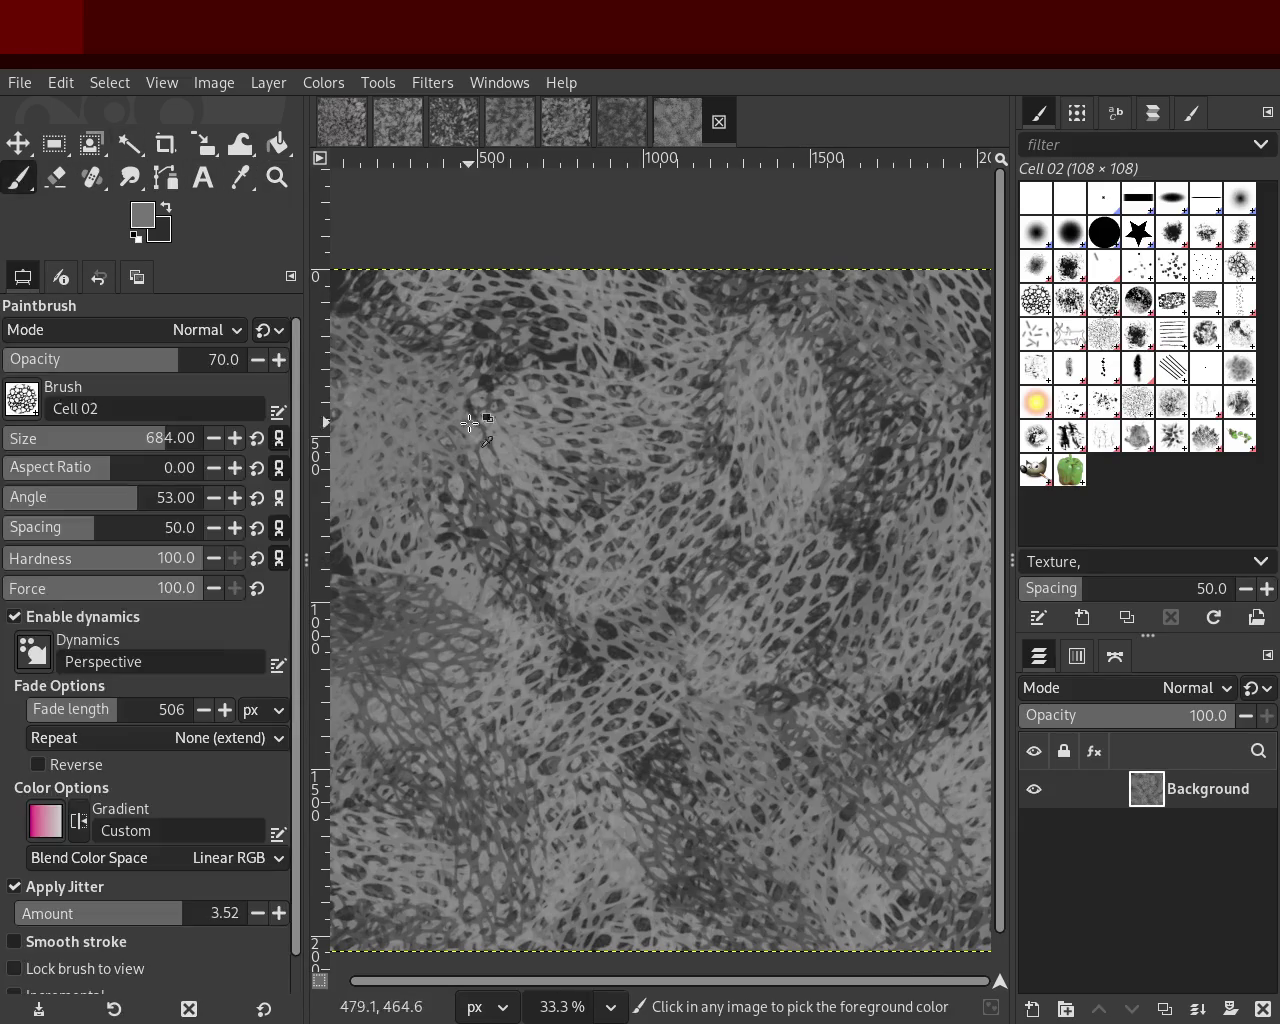
ctrl+click(579, 361)
mouse_move(582, 357)
mouse_down()
mouse_move(566, 543)
mouse_move(737, 576)
mouse_move(452, 358)
mouse_move(528, 738)
mouse_move(540, 200)
mouse_move(700, 740)
mouse_move(610, 615)
mouse_move(680, 740)
mouse_up()
mouse_move(609, 556)
mouse_down()
mouse_move(830, 968)
mouse_move(922, 548)
mouse_move(909, 863)
mouse_move(445, 929)
mouse_move(399, 892)
mouse_move(519, 815)
mouse_move(411, 831)
mouse_move(361, 893)
mouse_move(502, 881)
mouse_move(667, 826)
mouse_move(664, 622)
mouse_up()
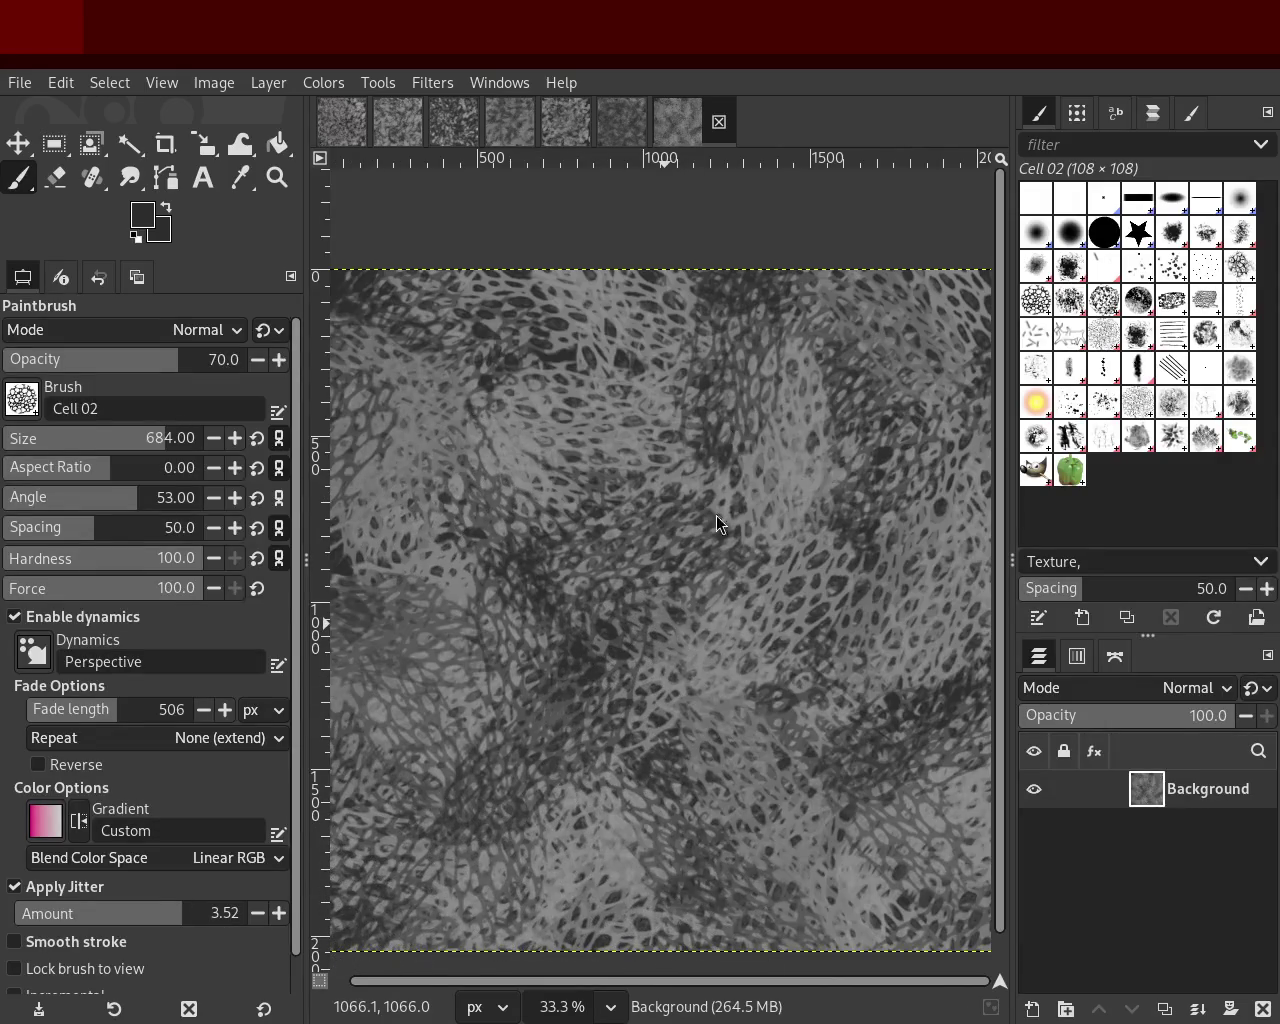
click(276, 178)
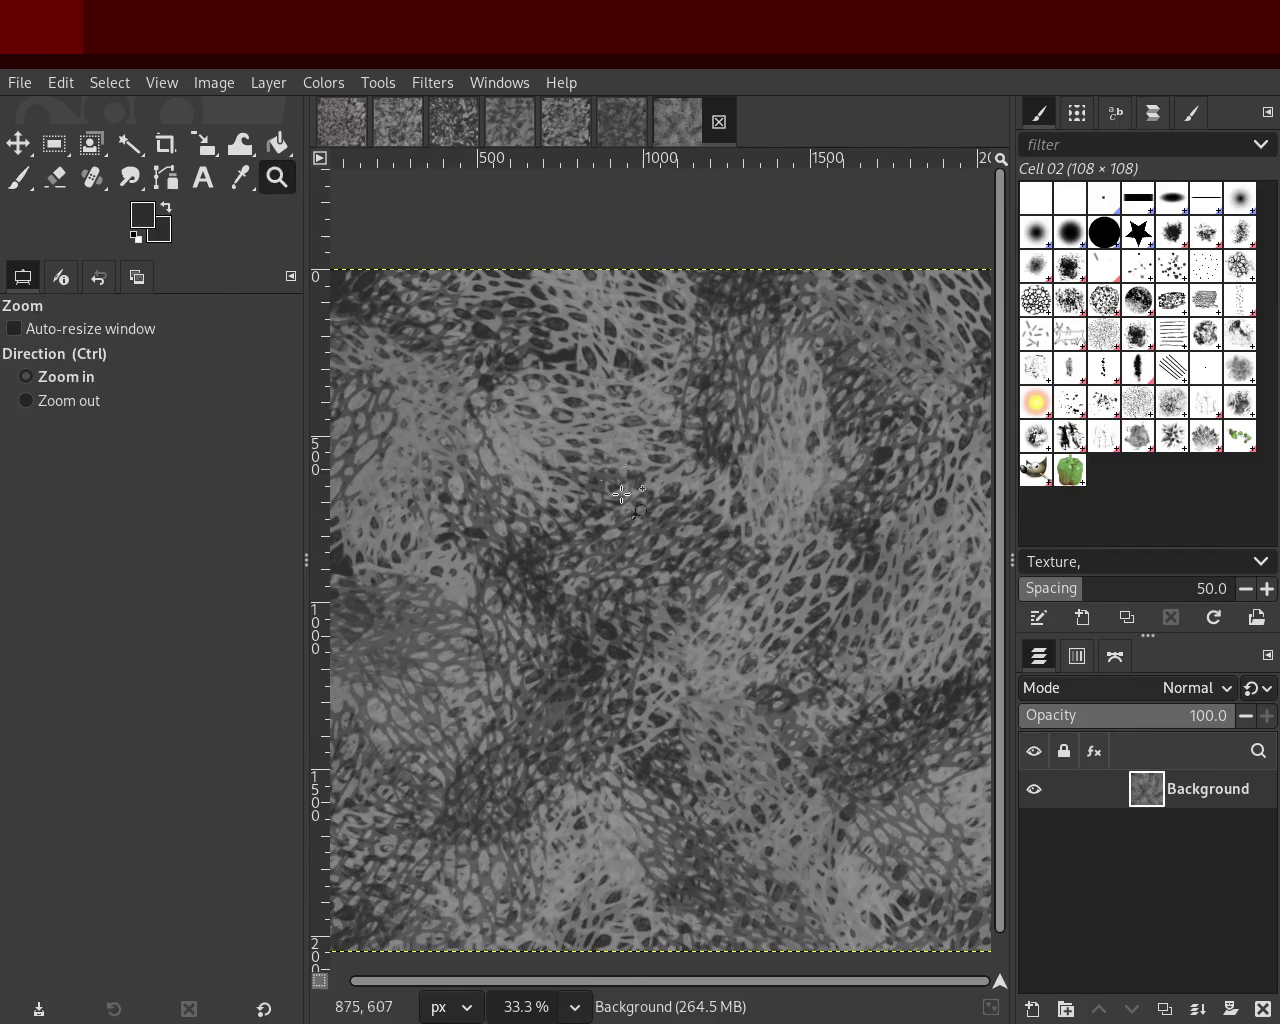
scroll(637, 607, up, 1)
scroll(637, 607, down, 3)
scroll(637, 607, up, 1)
scroll(637, 607, up, 1)
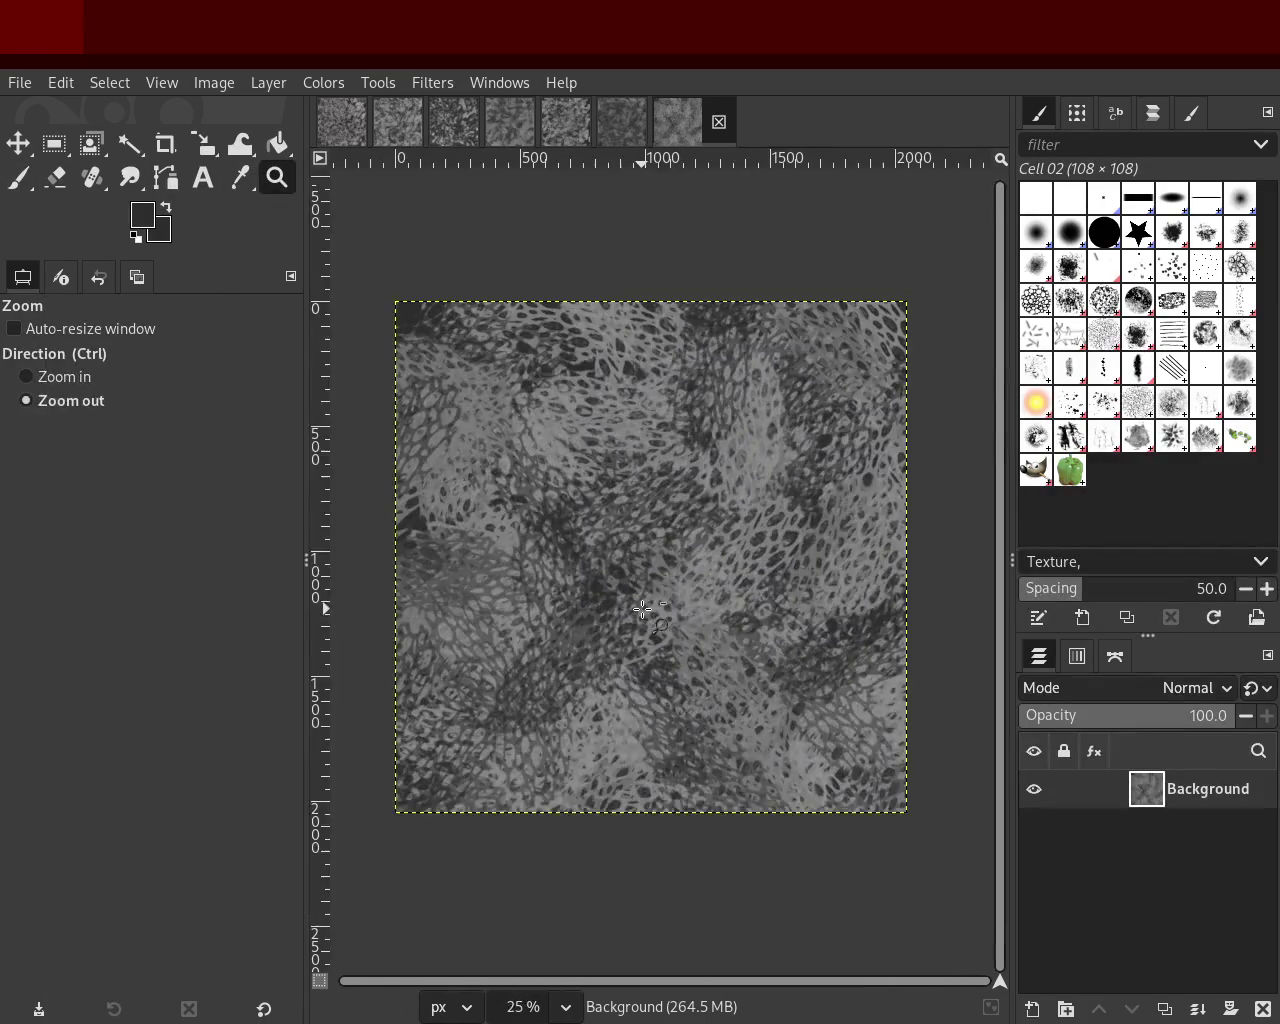
Step: Repaint the upper-middle texture and undo a stray dark dab on the lower middle
click(30, 178)
mouse_move(735, 379)
mouse_down()
mouse_move(548, 317)
mouse_move(452, 387)
mouse_up()
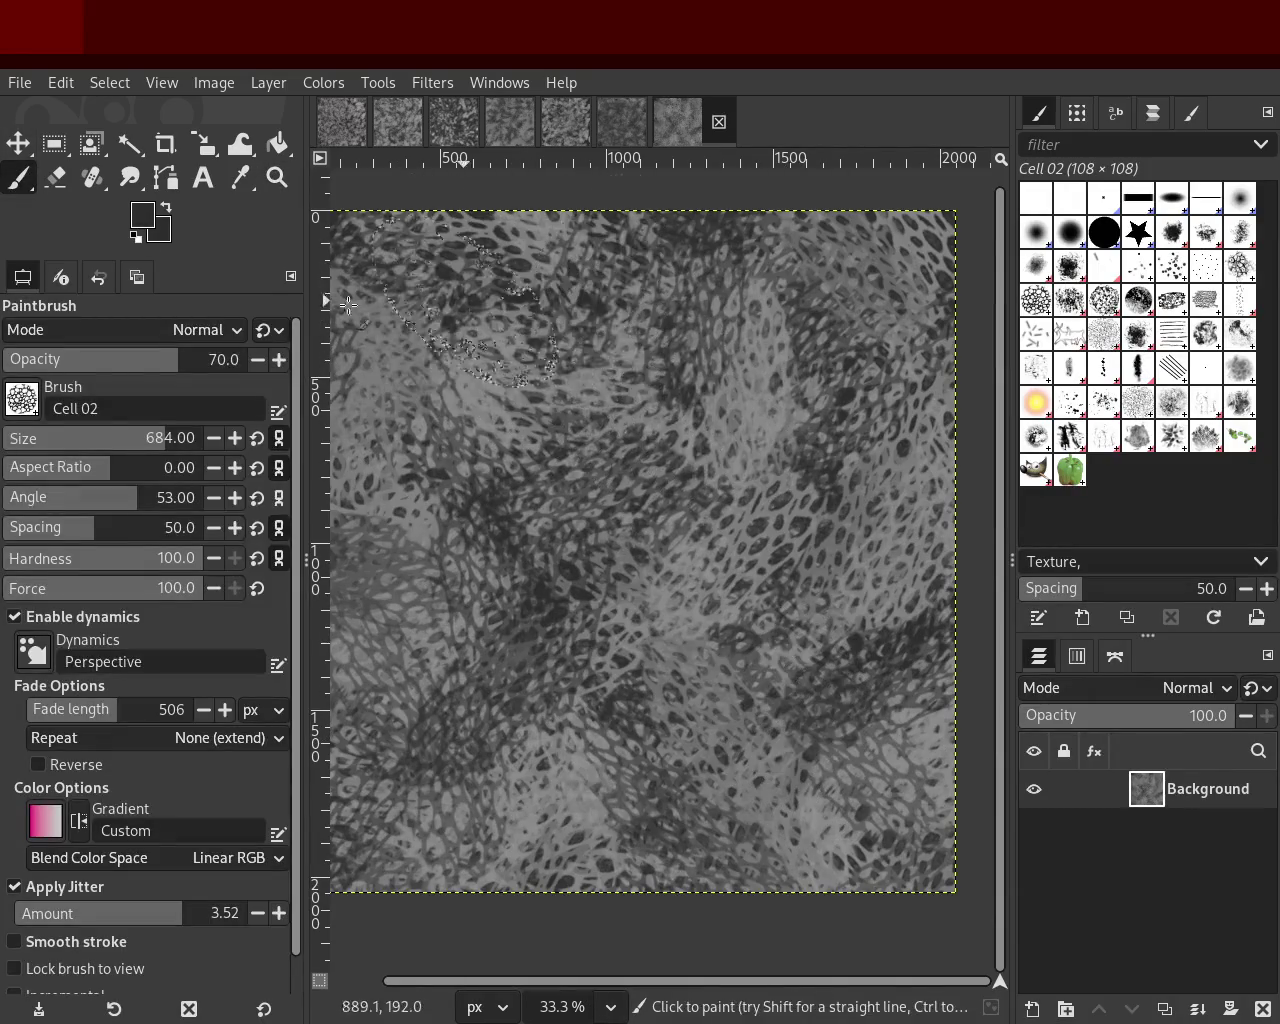
click(722, 835)
key(ctrl+z)
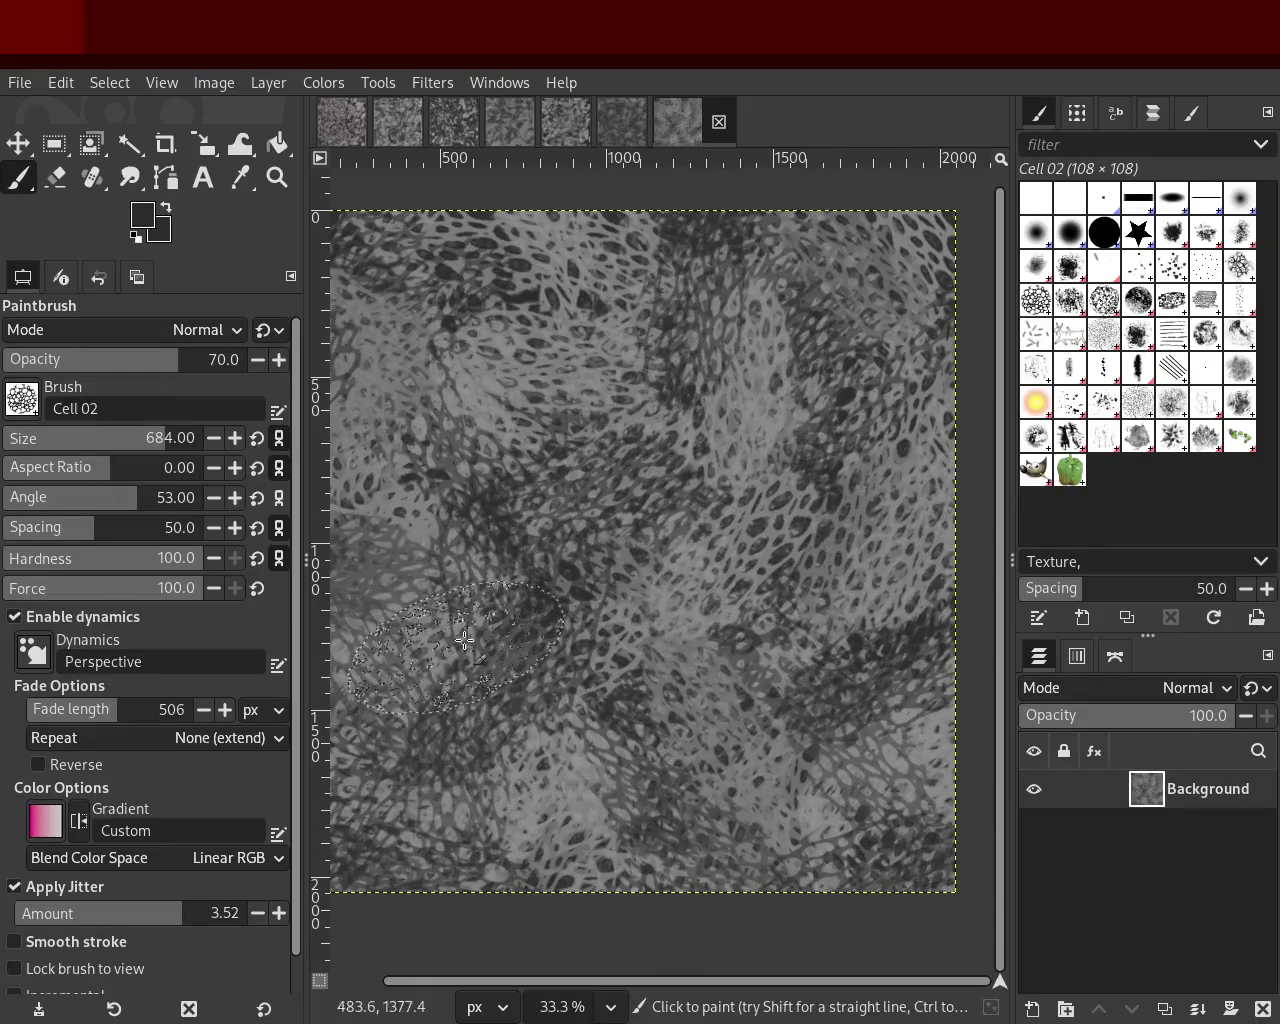
click(277, 177)
scroll(669, 407, up, 1)
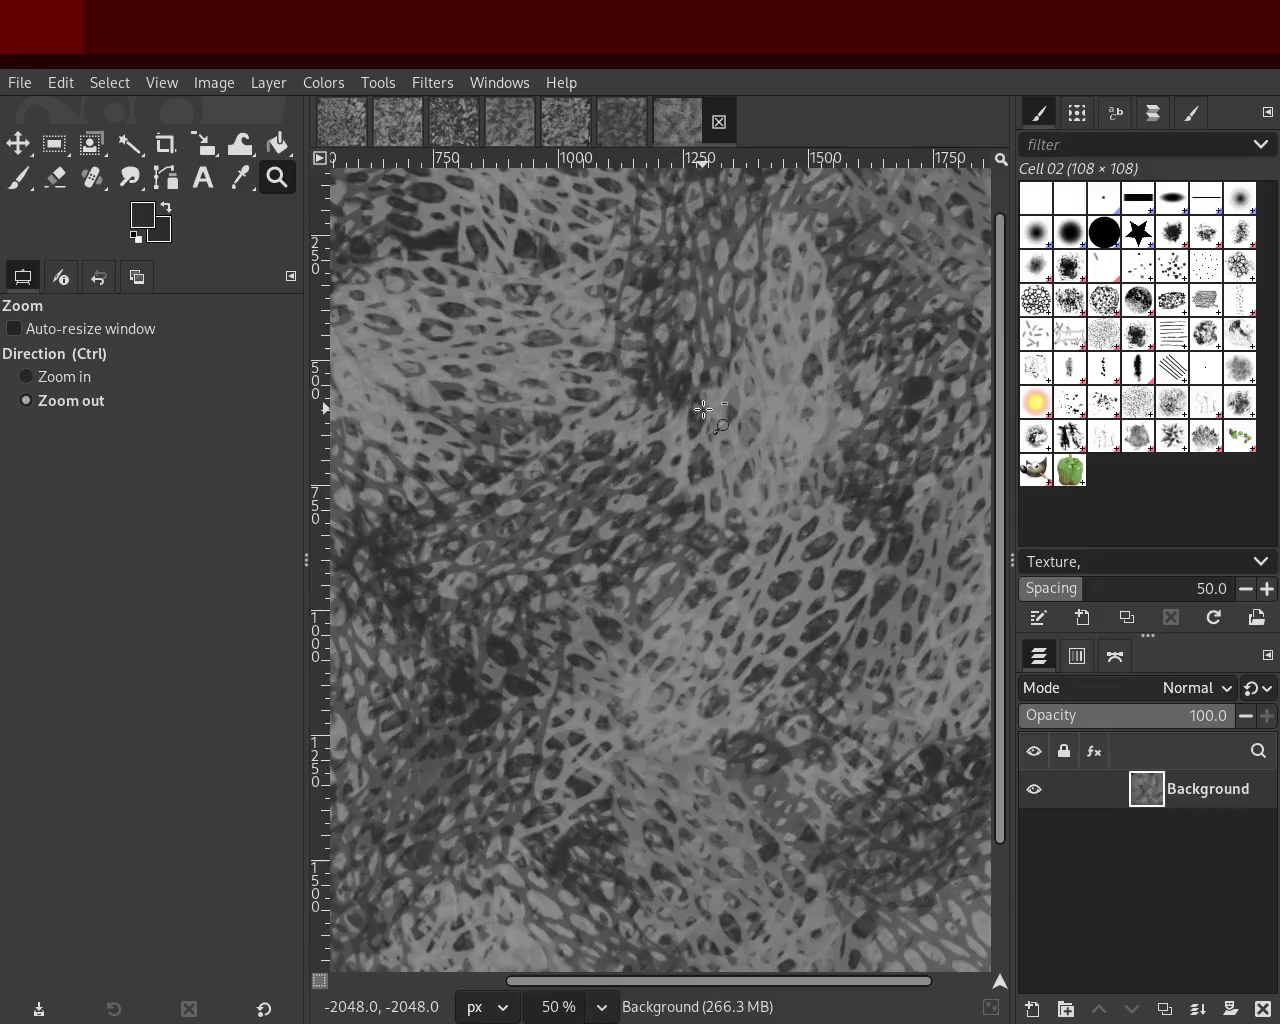
scroll(669, 407, down, 3)
scroll(669, 407, up, 1)
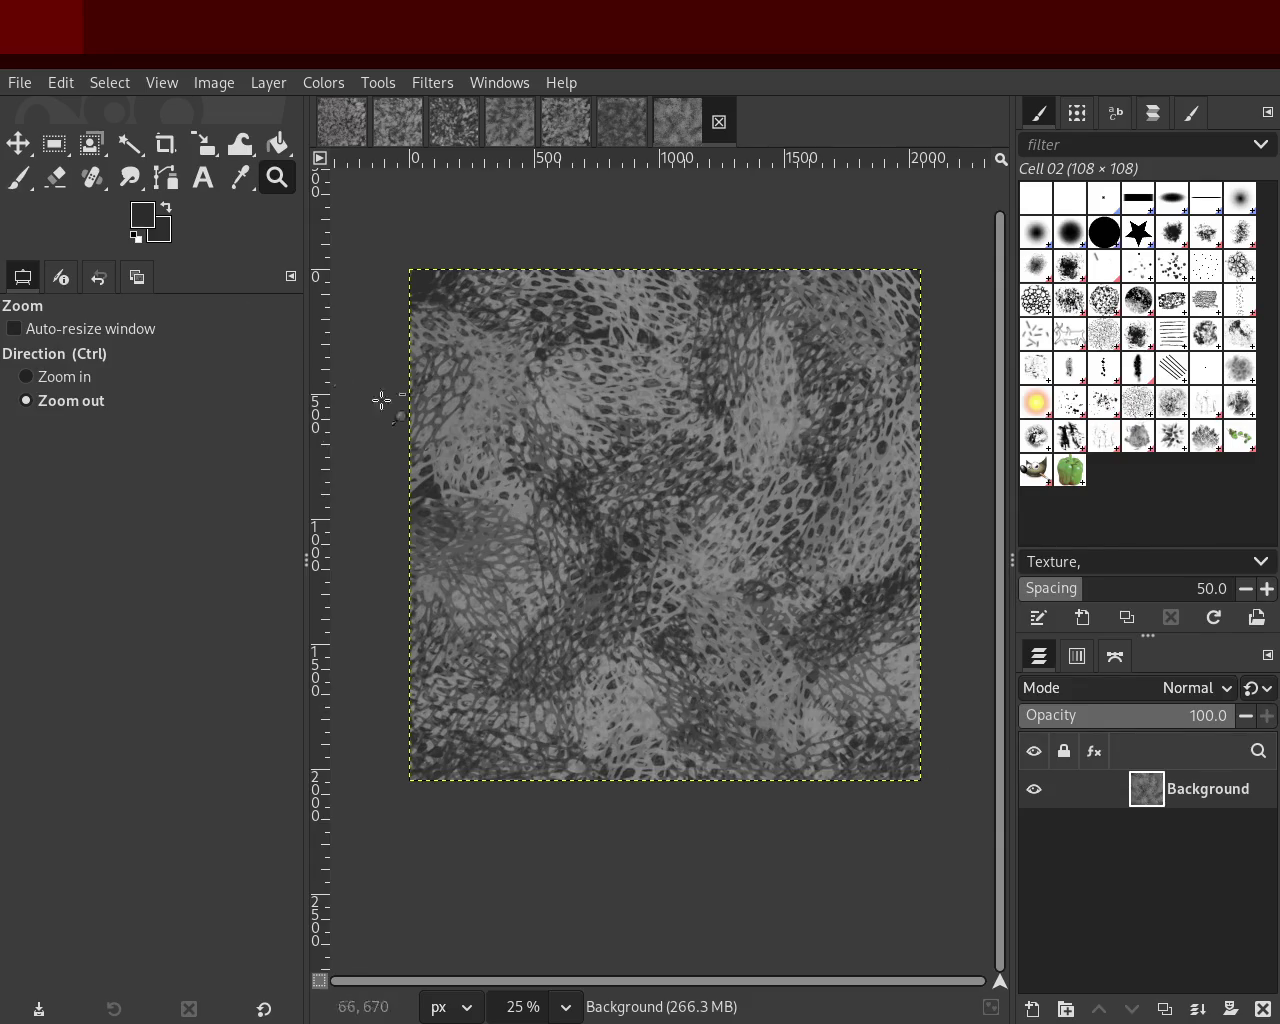
Step: Sample another grey from the image and zoom in and out to review the texture
click(28, 186)
ctrl+click(498, 422)
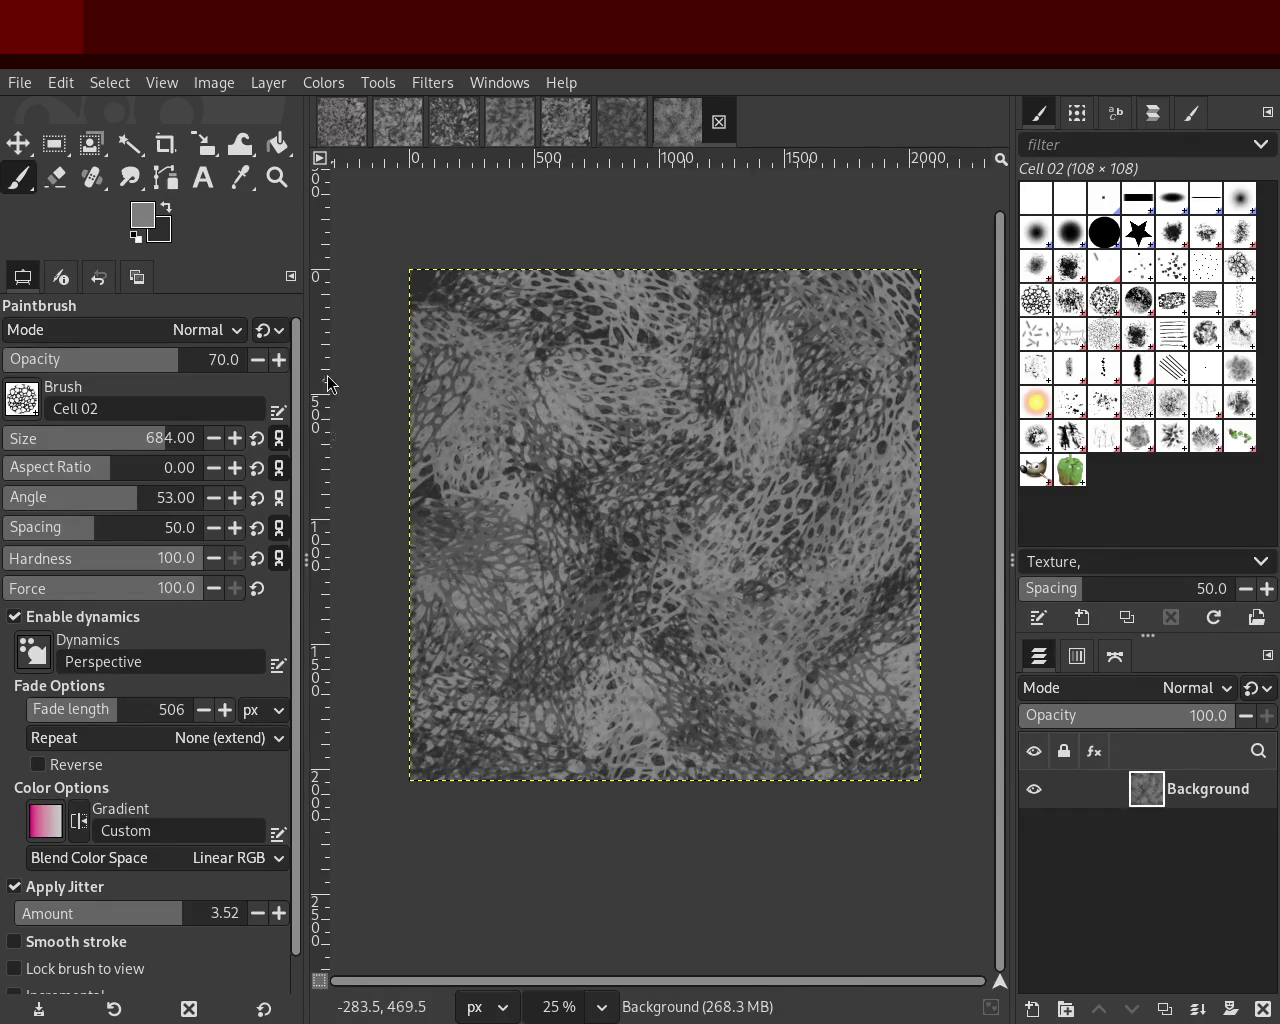
key(z)
scroll(750, 472, up, 2)
scroll(740, 460, down, 2)
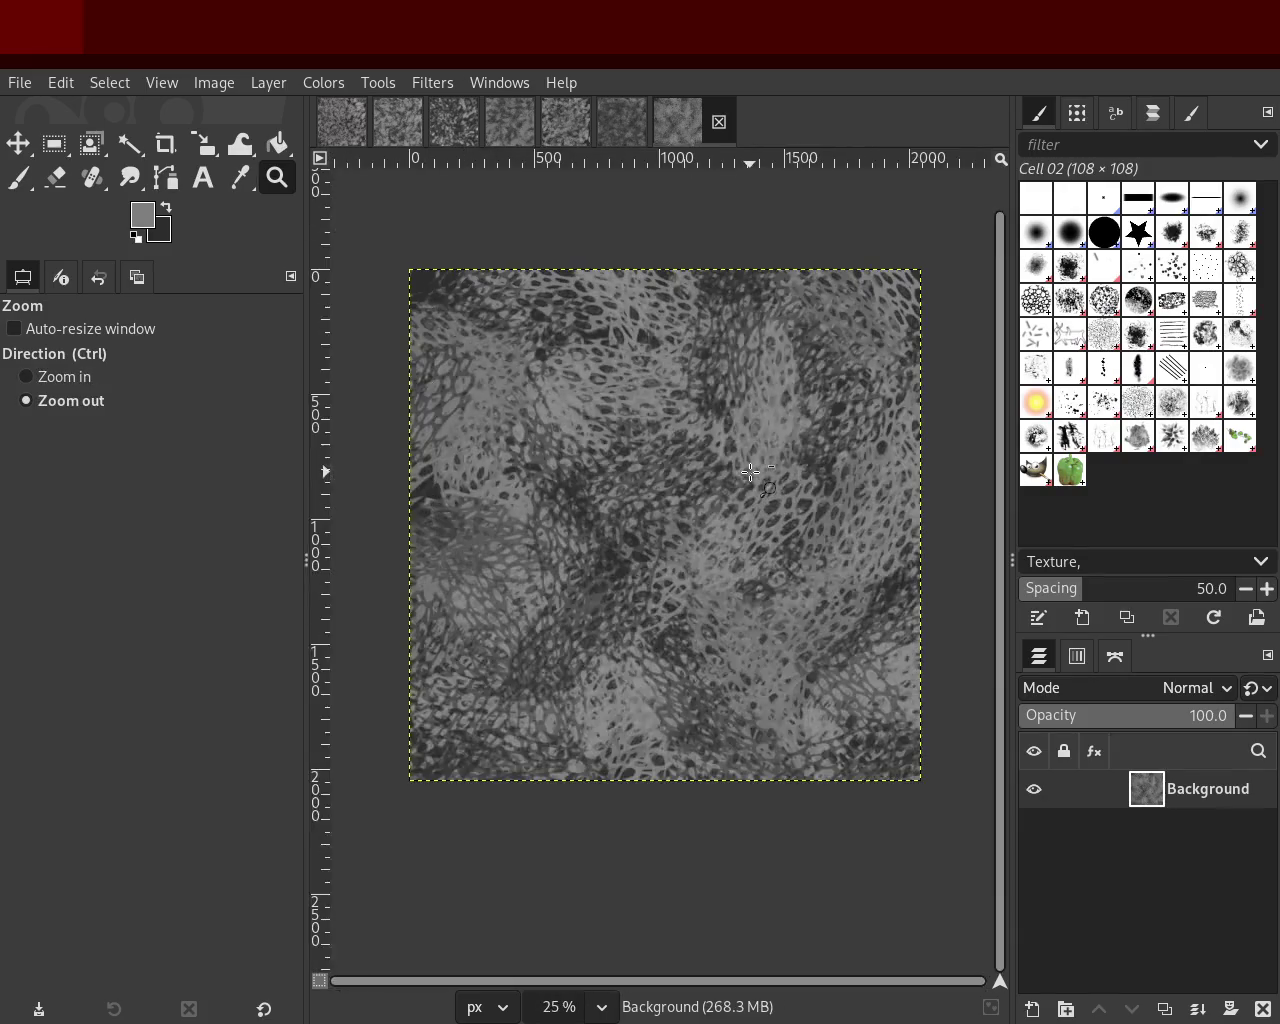
scroll(725, 440, up, 1)
scroll(716, 426, down, 1)
scroll(745, 415, up, 1)
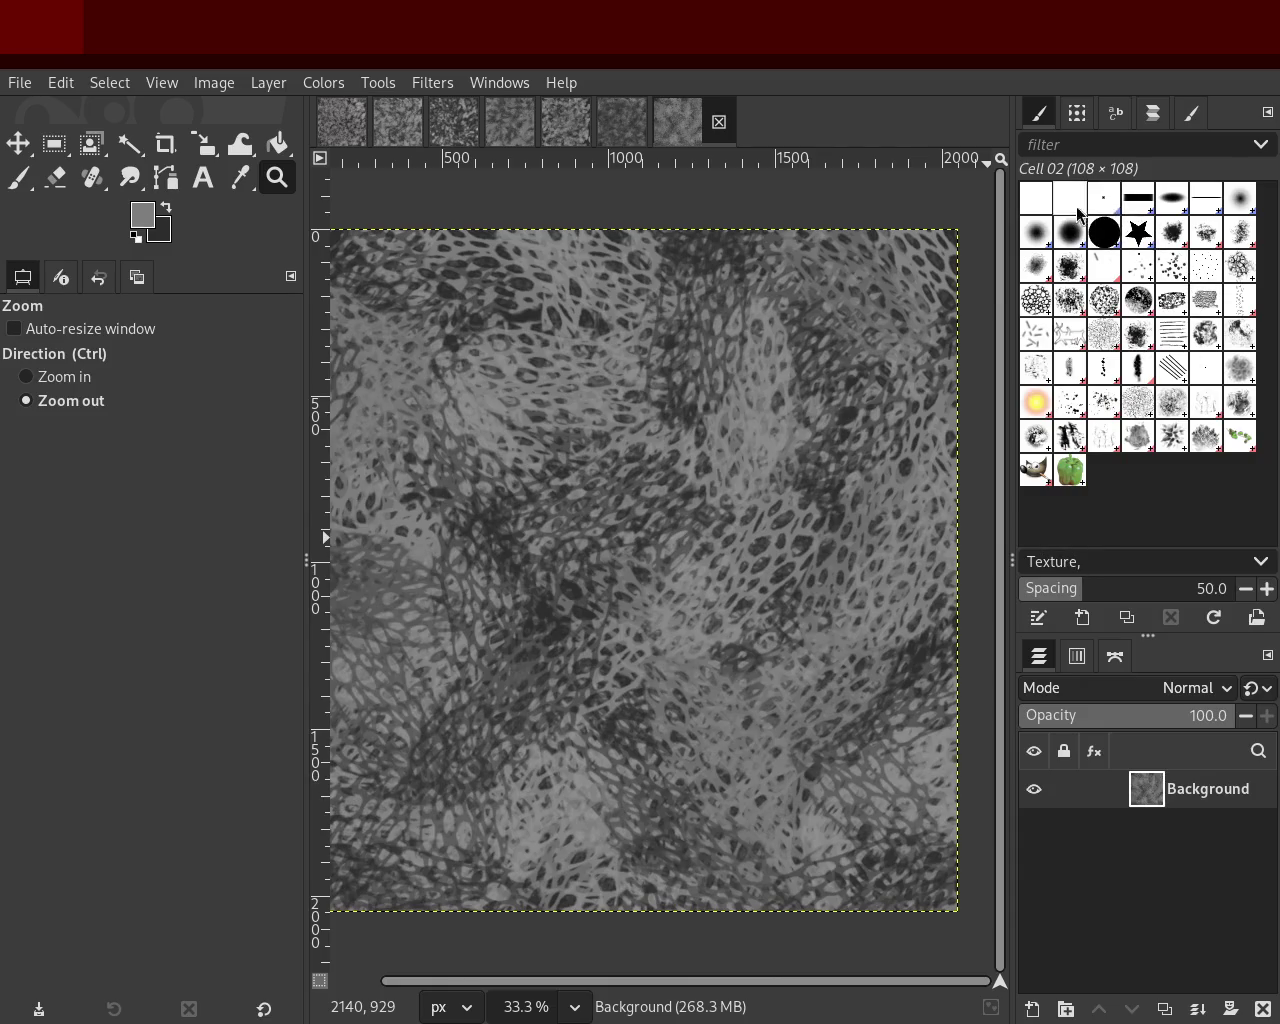
Step: Choose Bristles 01 at size 239, test a bristle dab, then undo it
click(1142, 270)
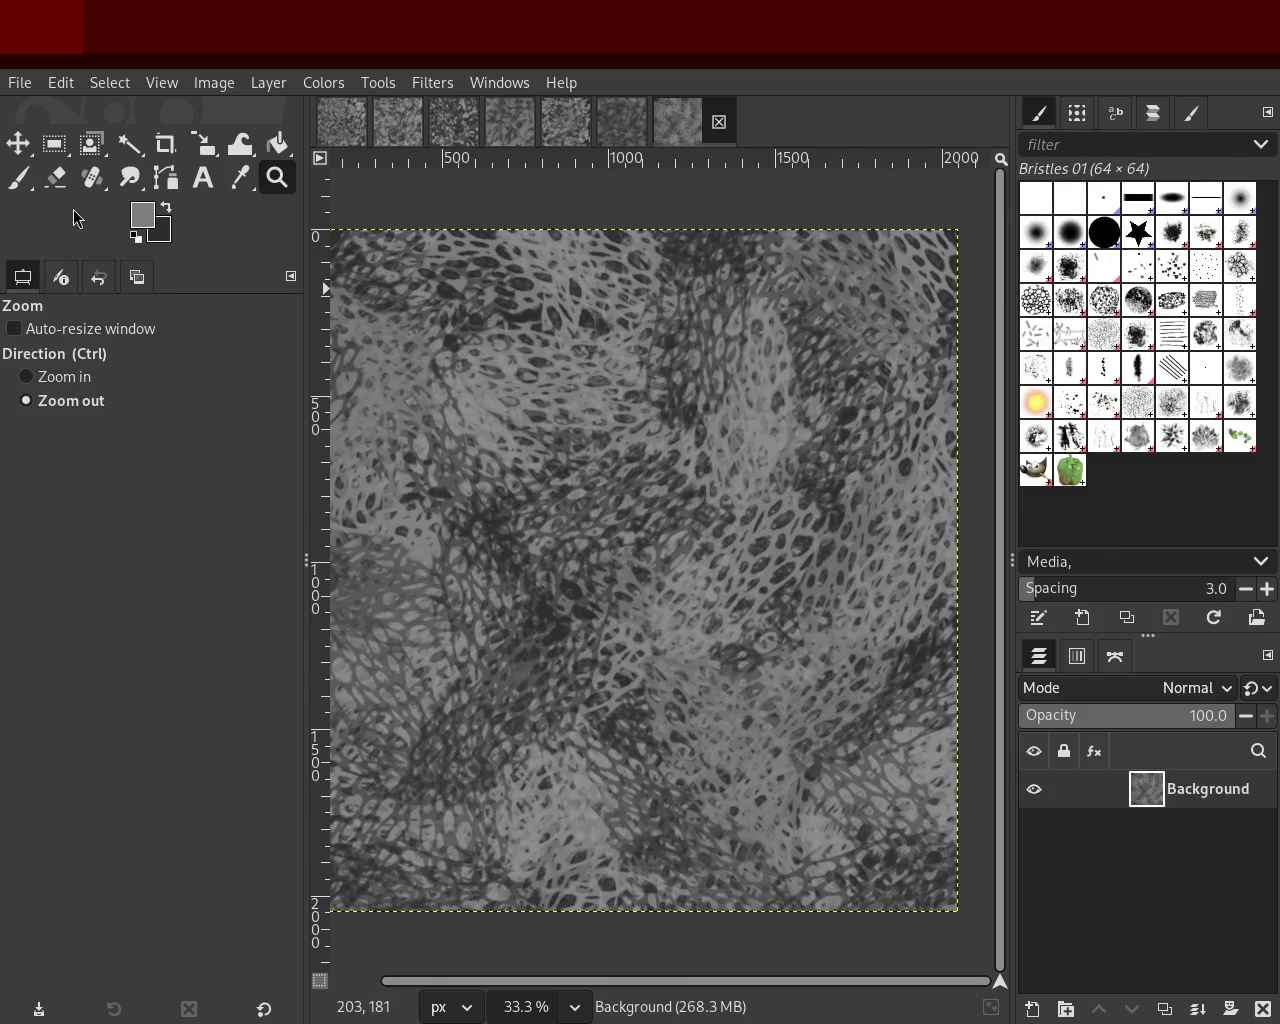
click(18, 177)
mouse_move(69, 443)
mouse_down()
mouse_move(159, 438)
mouse_move(193, 452)
mouse_up()
mouse_move(701, 499)
mouse_down()
mouse_move(781, 298)
mouse_move(487, 578)
mouse_move(895, 499)
mouse_move(766, 489)
mouse_move(612, 323)
mouse_move(396, 388)
mouse_move(351, 789)
mouse_move(600, 807)
mouse_up()
ctrl+click(500, 535)
key(ctrl+z)
Step: Check the whole texture, then paint zigzag Bristles 01 strokes toward the lower left
click(277, 177)
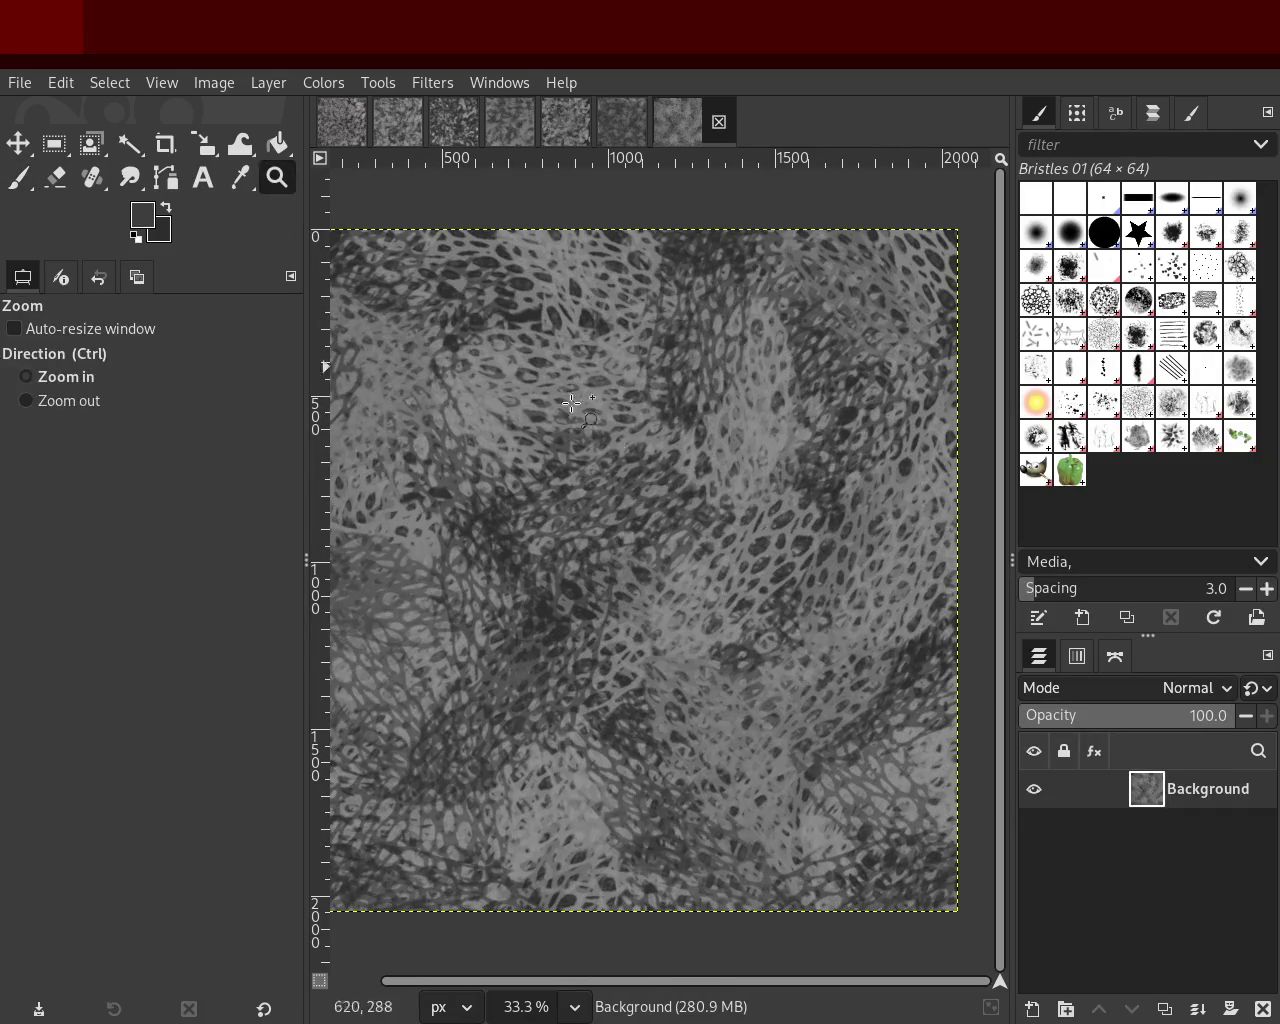
ctrl+click(481, 325)
click(704, 664)
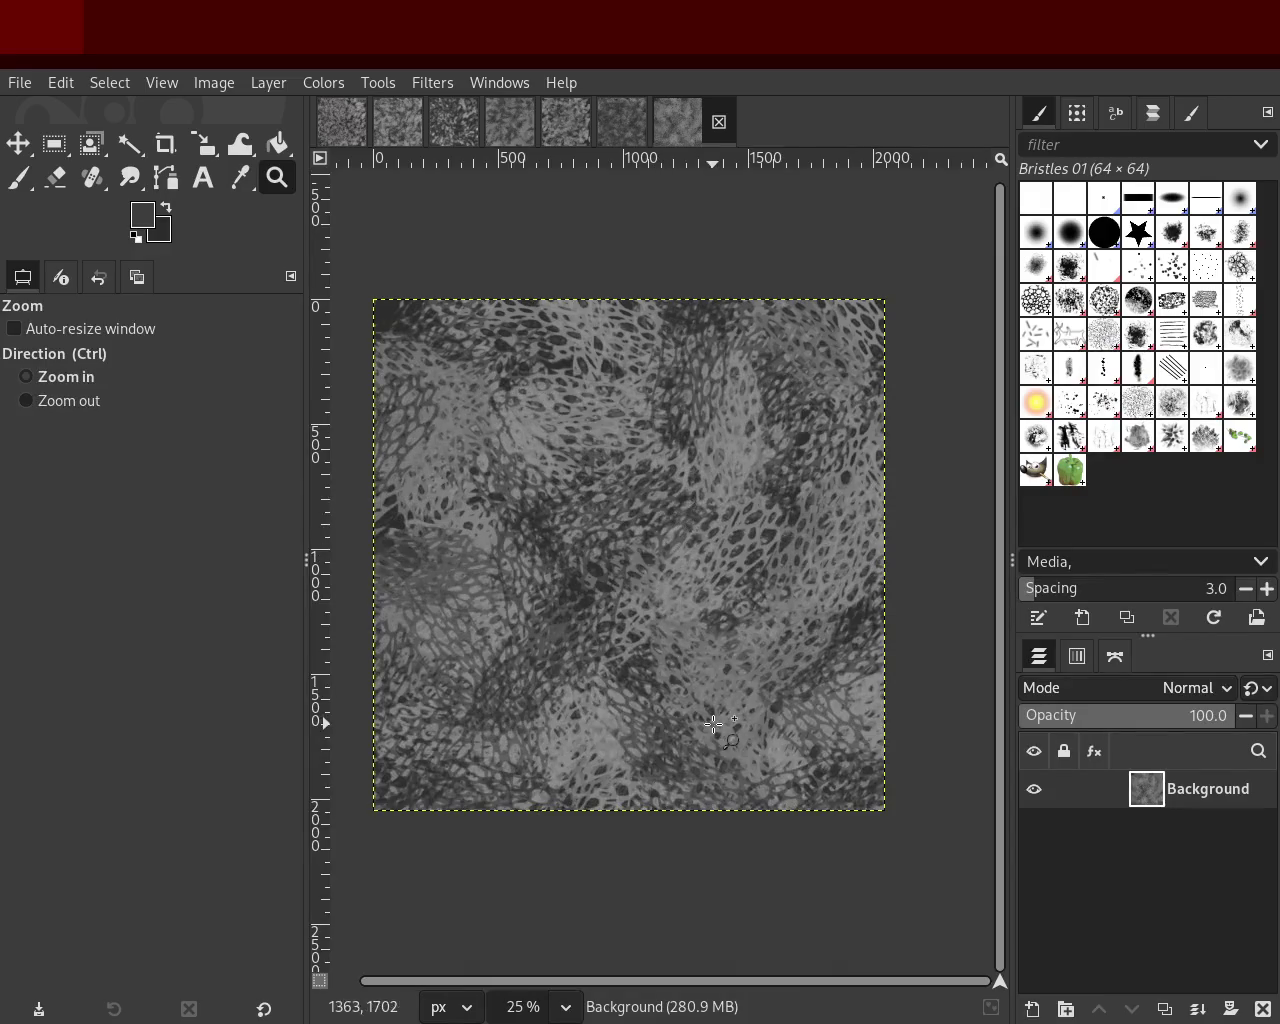
click(714, 723)
ctrl+click(709, 582)
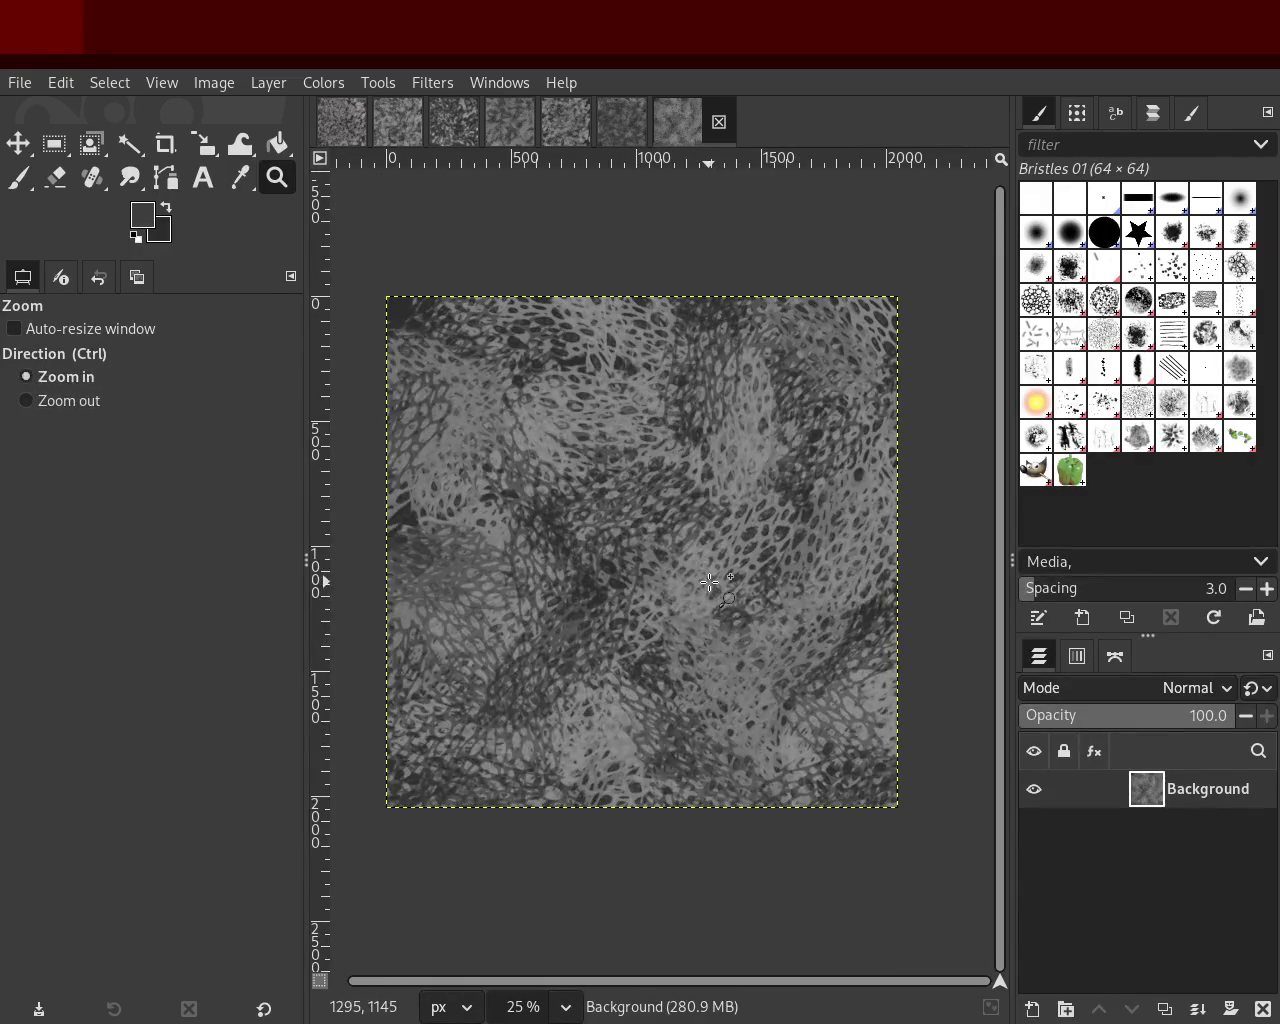
click(18, 177)
mouse_move(826, 806)
mouse_down()
mouse_move(747, 339)
mouse_move(686, 838)
mouse_move(511, 337)
mouse_move(486, 826)
mouse_up()
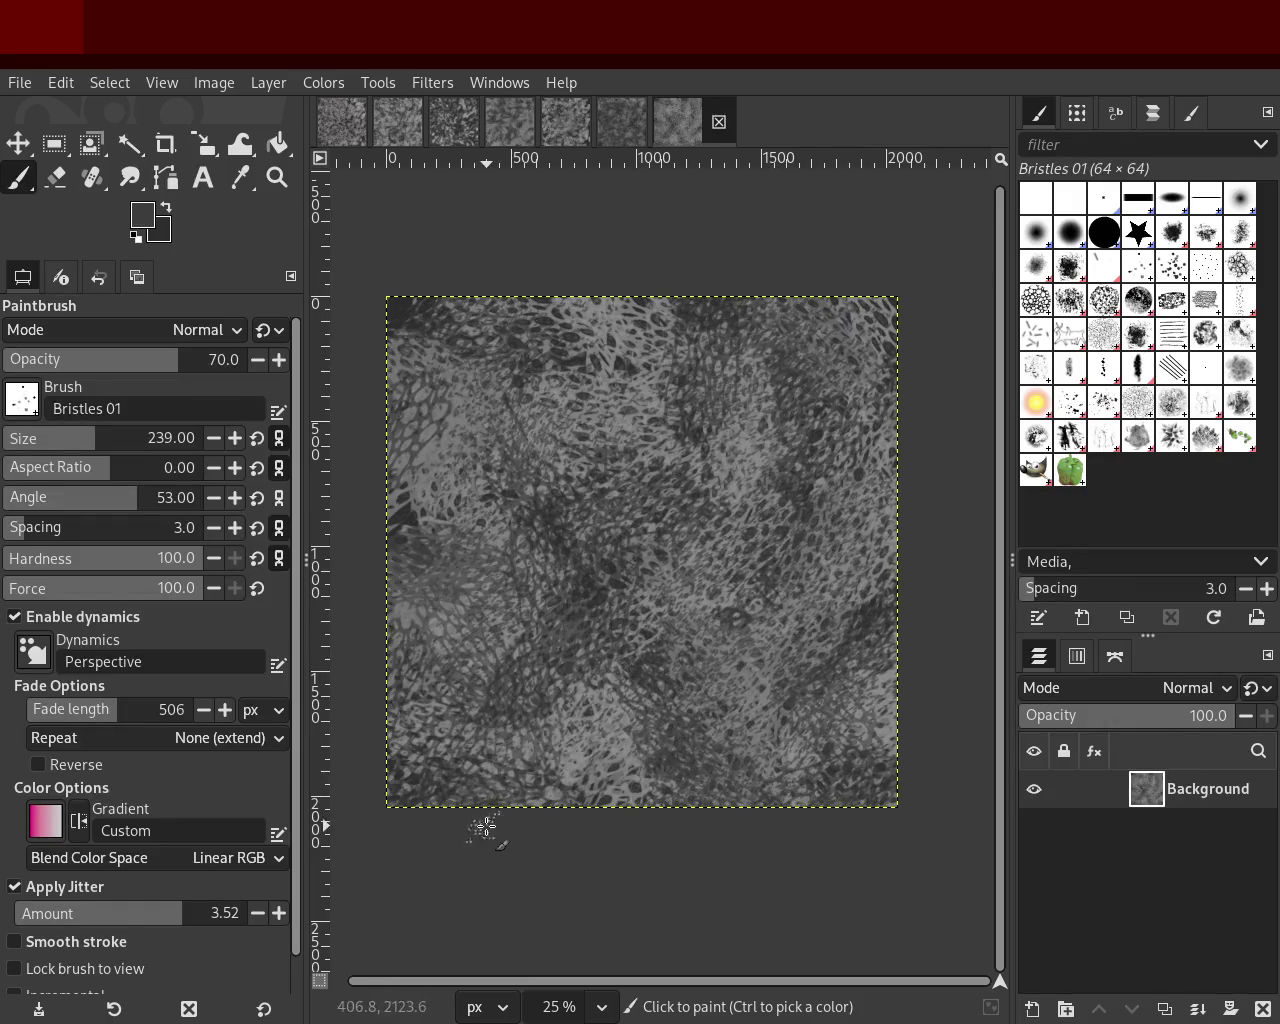
mouse_move(868, 533)
mouse_down()
mouse_move(506, 587)
mouse_move(470, 636)
mouse_move(756, 467)
mouse_move(822, 708)
mouse_move(848, 727)
mouse_move(496, 399)
mouse_move(755, 591)
mouse_up()
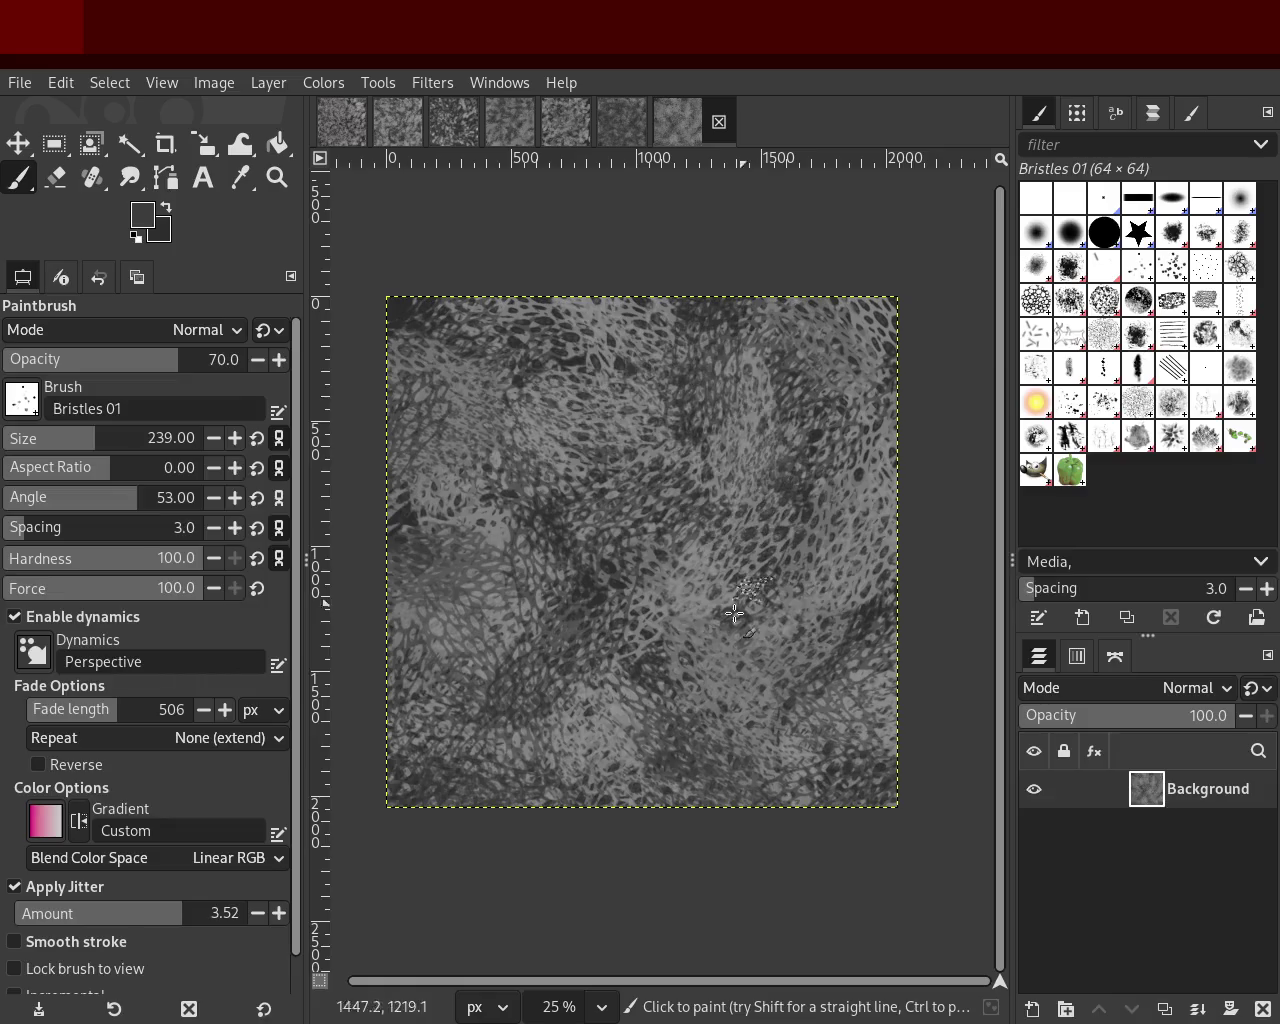
Step: Pick a mid-grey from the image and paint more bristle strokes across the texture
ctrl+click(833, 462)
mouse_move(754, 450)
mouse_down()
mouse_move(525, 702)
mouse_move(678, 392)
mouse_move(531, 362)
mouse_up()
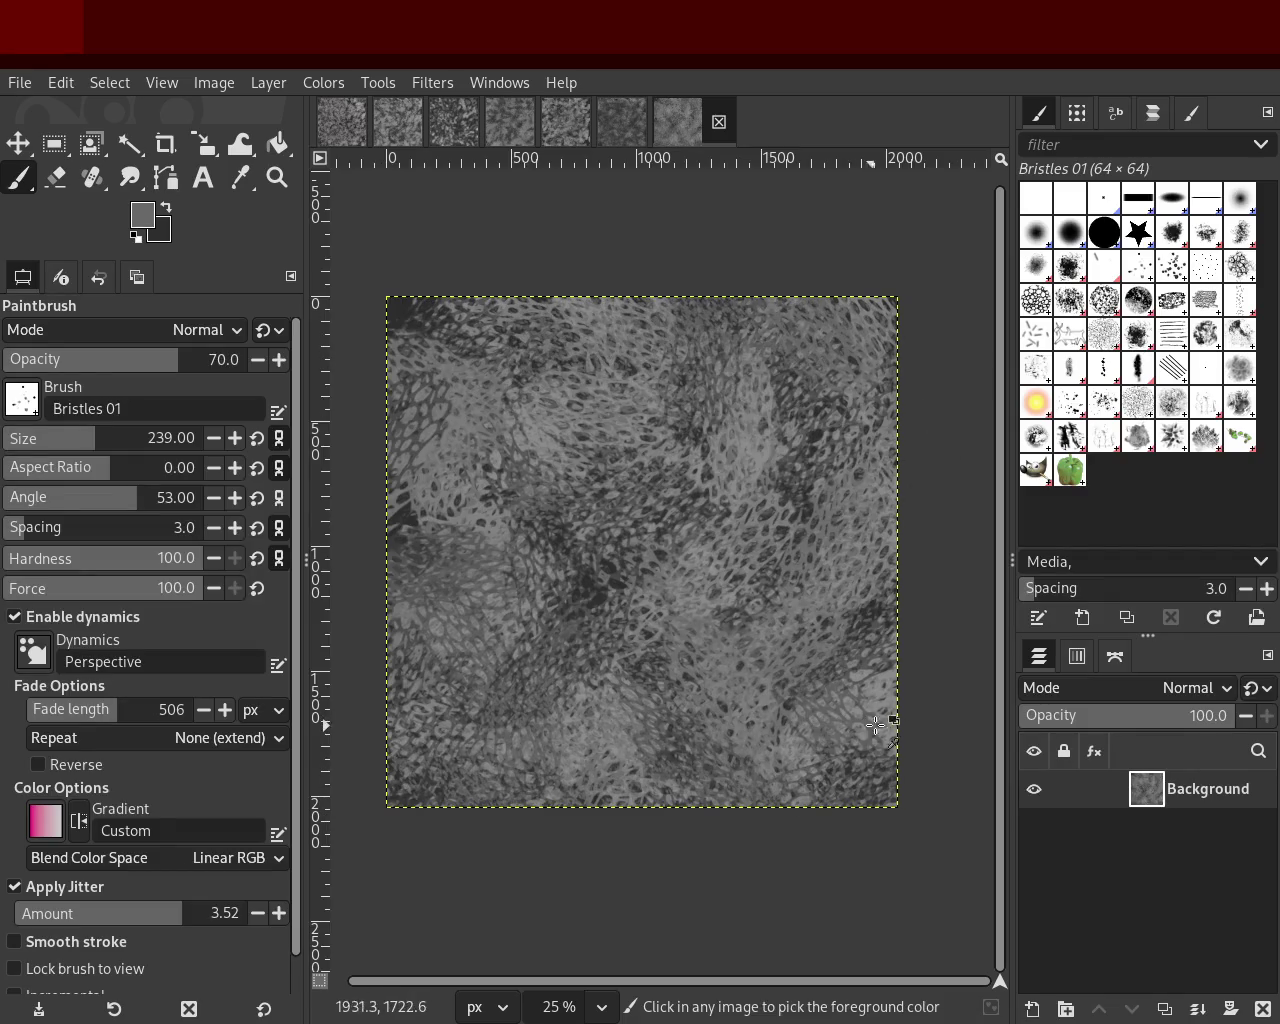
drag(867, 692, 706, 335)
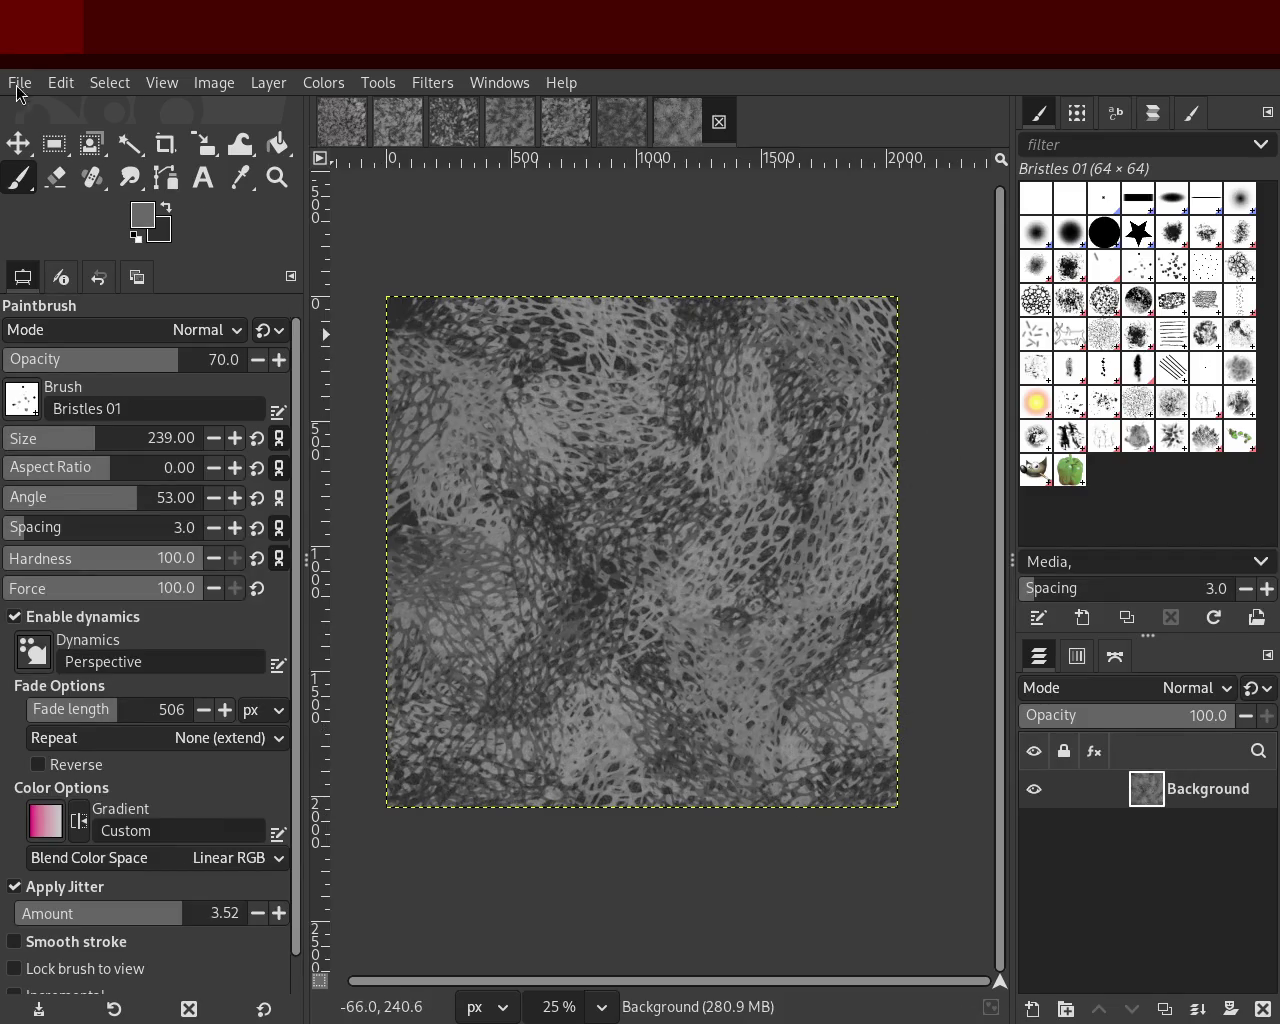
Step: Paint test strokes on the blank dark image with Bristles 01 and Bristles 02, undoing them
mouse_move(677, 543)
mouse_down()
mouse_move(735, 281)
mouse_move(760, 480)
mouse_up()
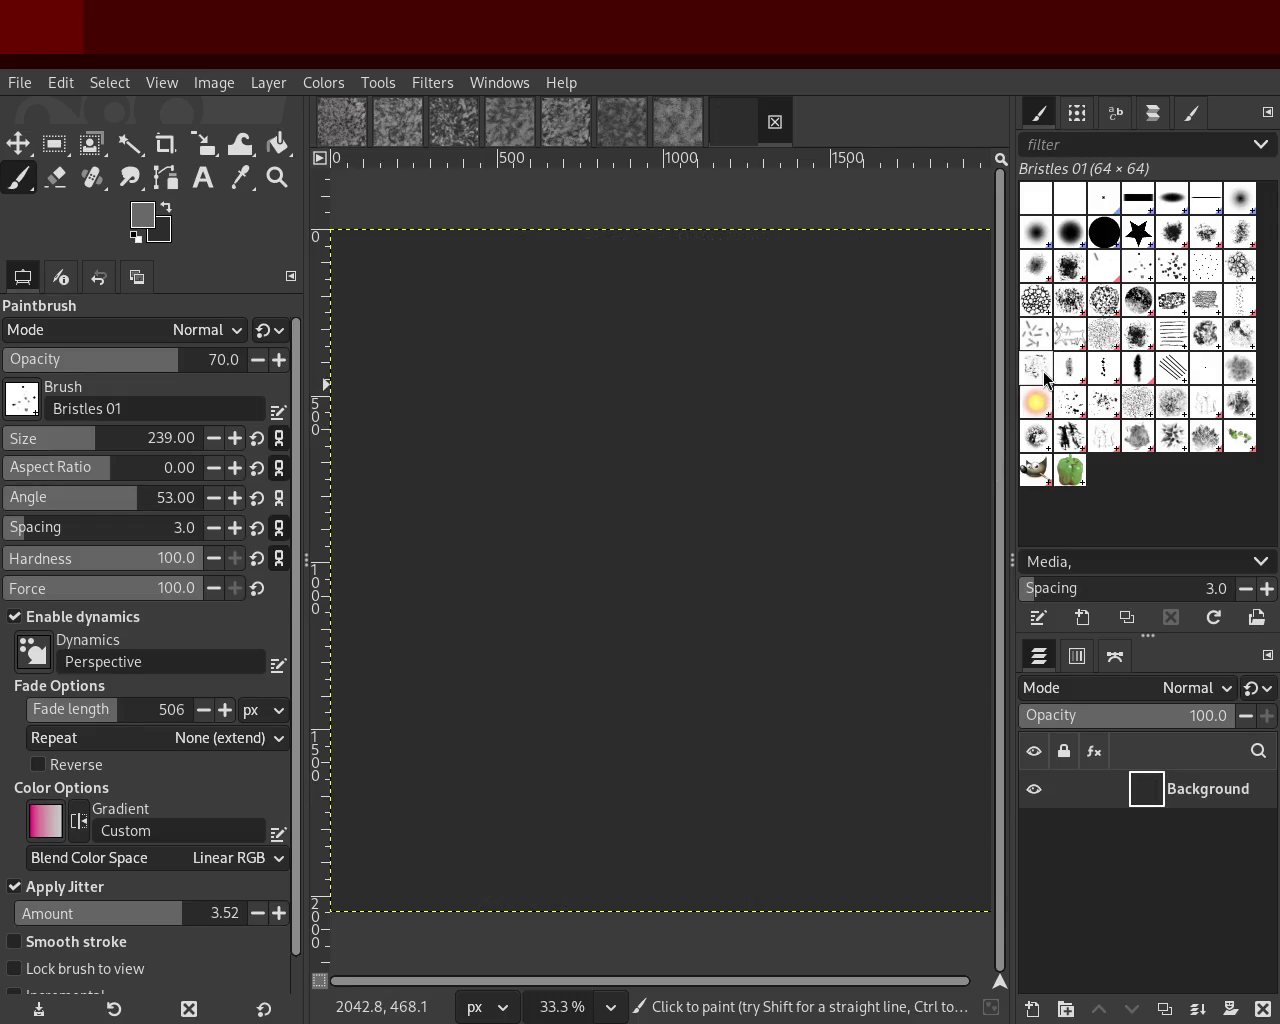
mouse_move(790, 445)
mouse_down()
mouse_move(617, 349)
mouse_move(880, 400)
mouse_up()
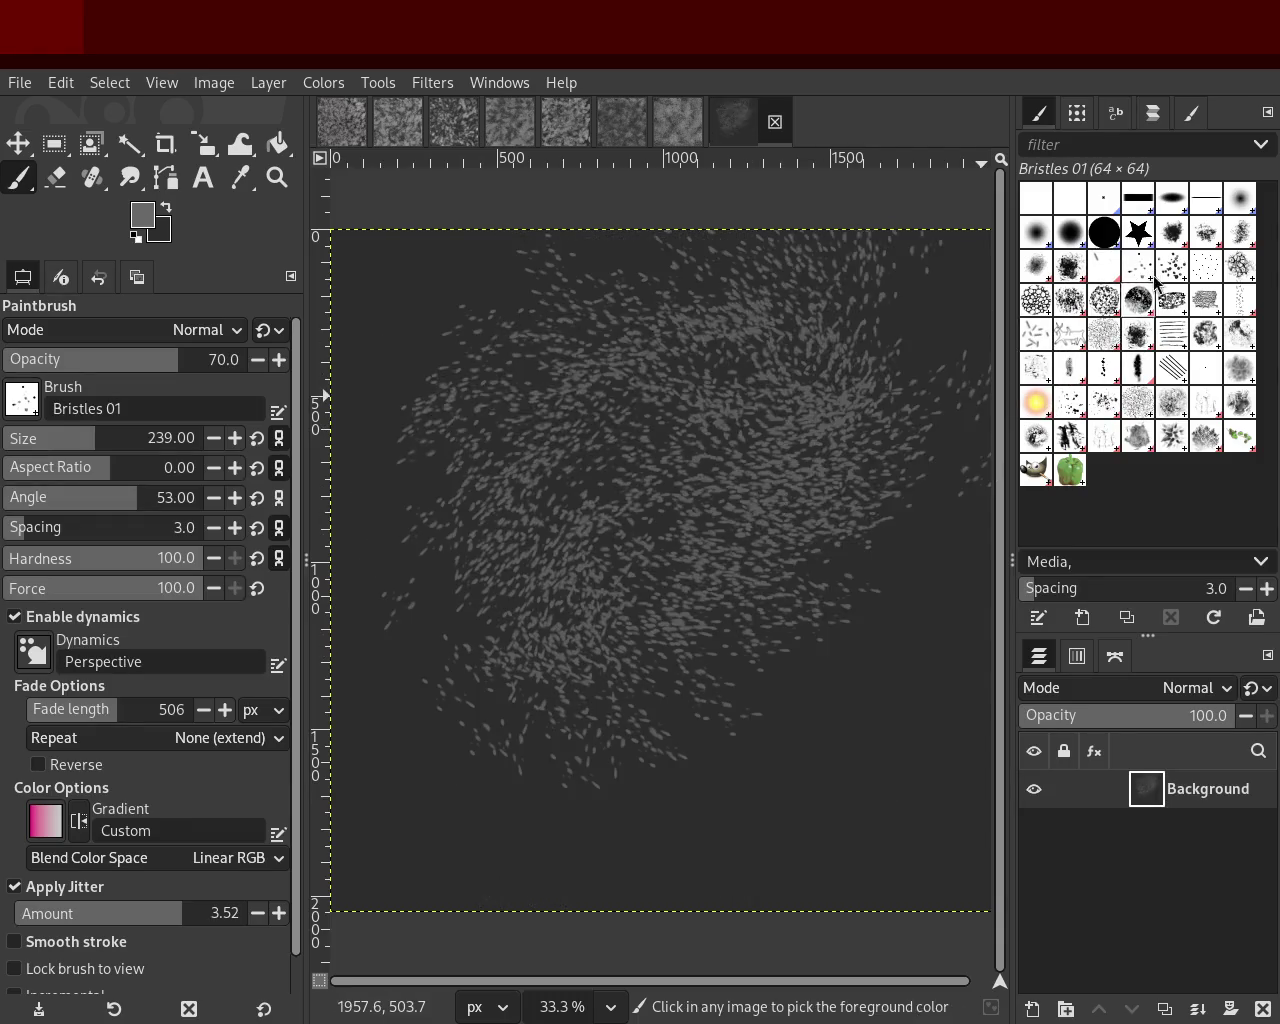
key(ctrl+z)
click(1172, 267)
drag(688, 455, 636, 605)
mouse_move(593, 665)
mouse_down()
mouse_move(734, 663)
mouse_move(666, 407)
mouse_move(762, 451)
mouse_move(729, 669)
mouse_up()
key(ctrl+z)
Step: Try Bristles 02 at sizes 331, 154 and 115, undoing each test stroke
click(114, 437)
key(ctrl+z)
click(75, 437)
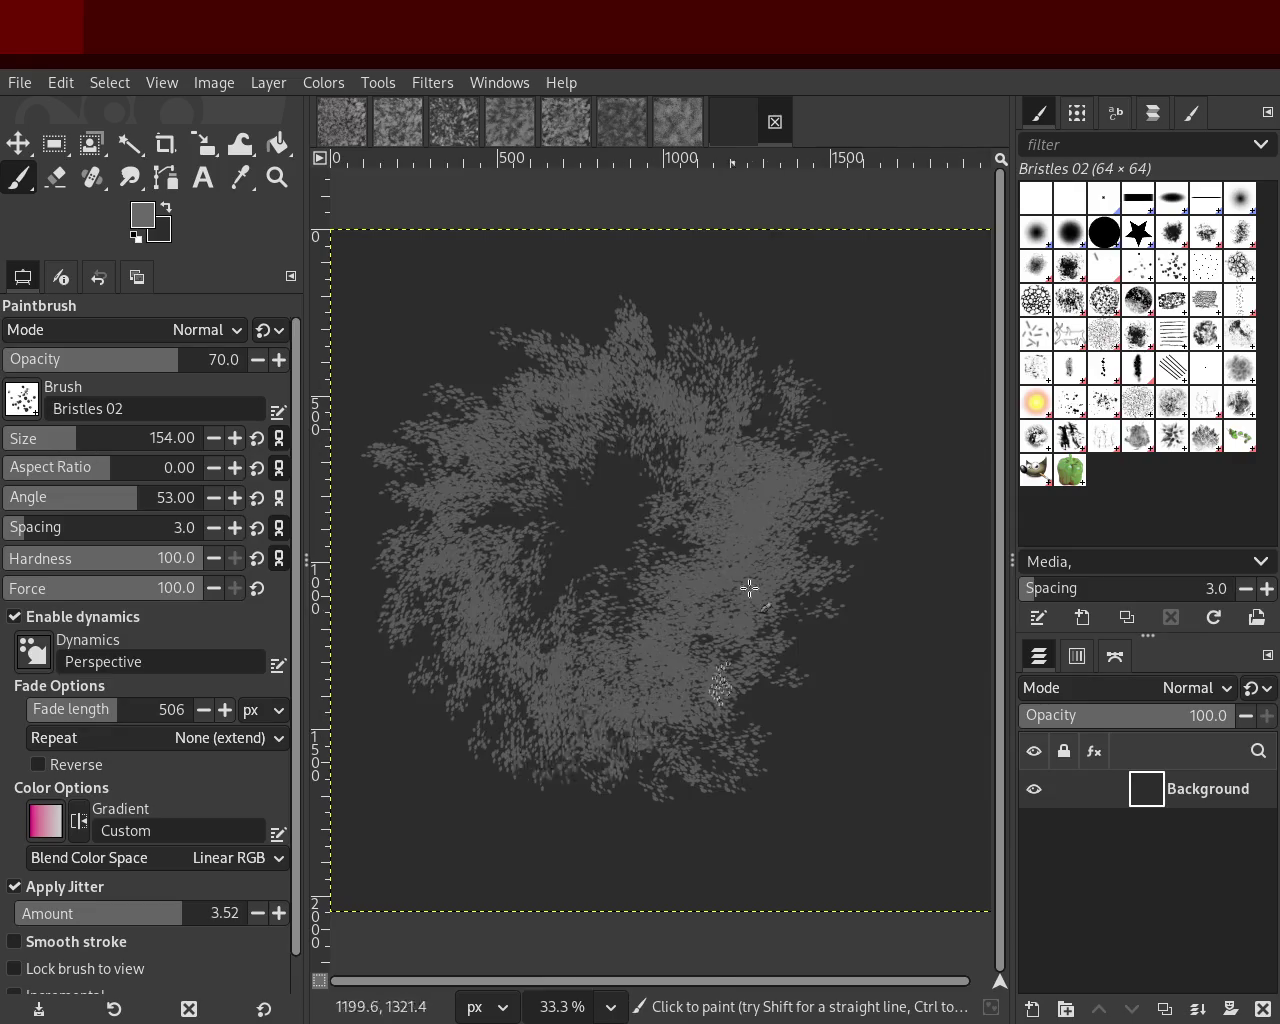
key(ctrl+z)
click(65, 437)
mouse_move(740, 420)
mouse_down()
mouse_move(535, 723)
mouse_move(713, 583)
mouse_up()
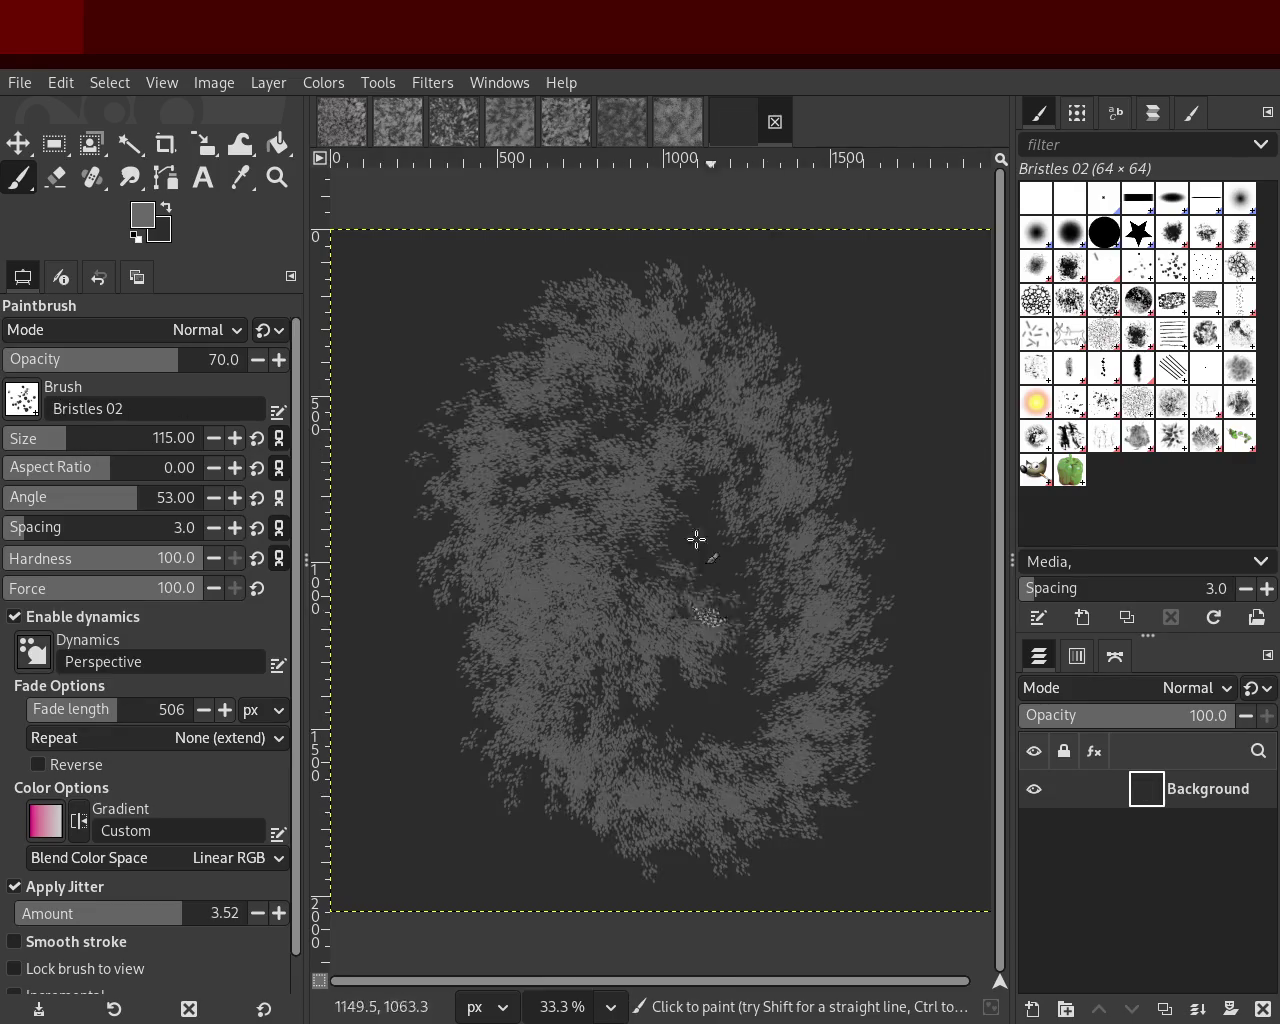
key(ctrl+z)
Step: Test Bristles 03 at size 168 with several strokes, undoing each one
click(1205, 266)
drag(706, 455, 606, 646)
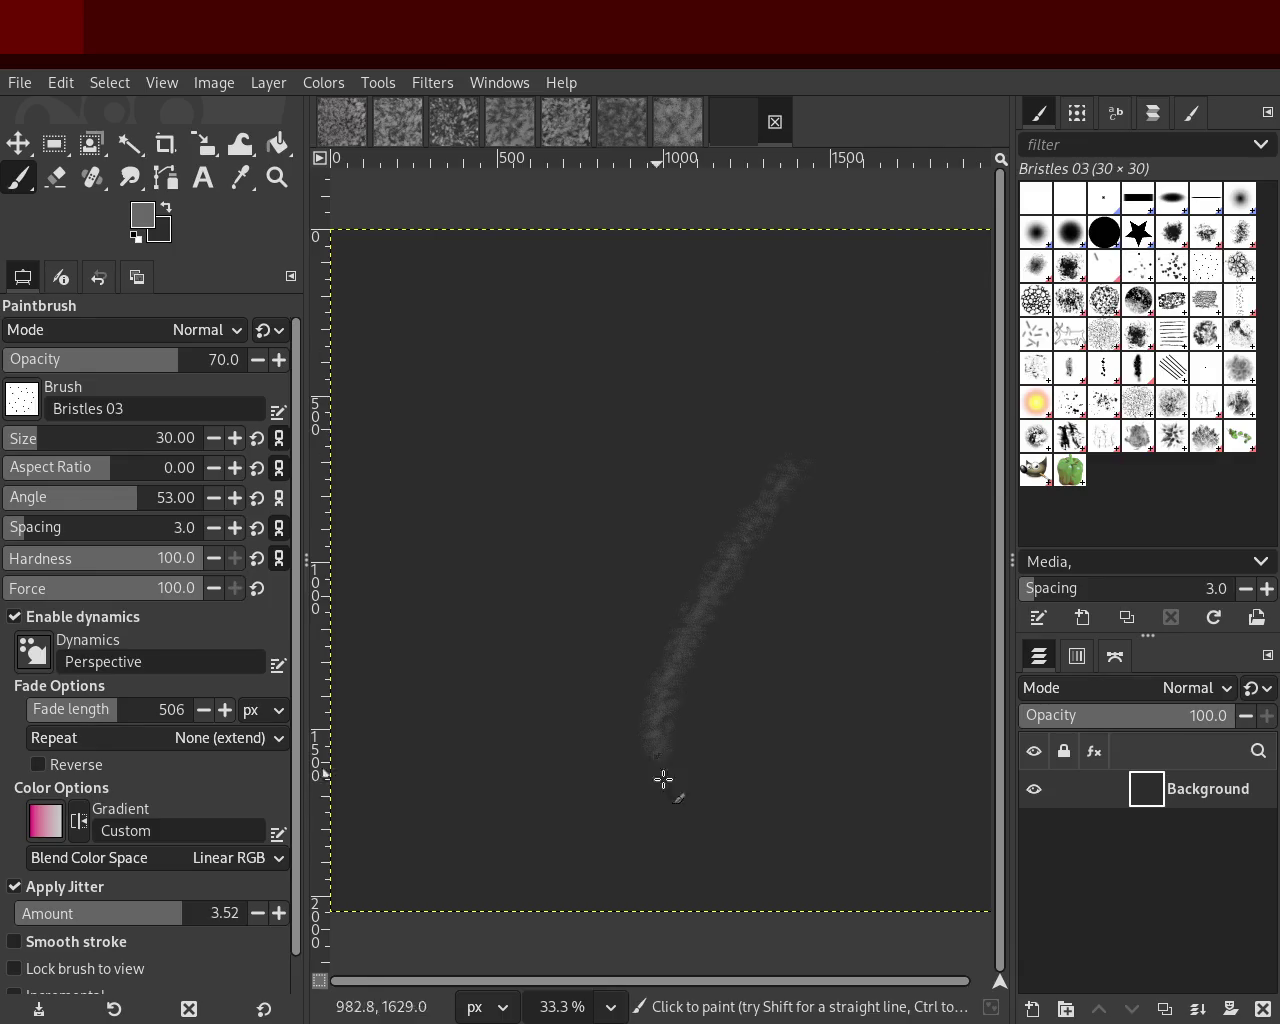
key(ctrl+z)
click(78, 438)
mouse_move(740, 559)
mouse_down()
mouse_move(777, 649)
mouse_move(483, 589)
mouse_move(430, 610)
mouse_up()
key(ctrl+z)
mouse_move(523, 392)
mouse_down()
mouse_move(413, 571)
mouse_move(737, 337)
mouse_move(663, 400)
mouse_move(686, 709)
mouse_up()
key(ctrl+z)
mouse_move(614, 429)
mouse_down()
mouse_move(563, 857)
mouse_move(703, 409)
mouse_move(684, 603)
mouse_up()
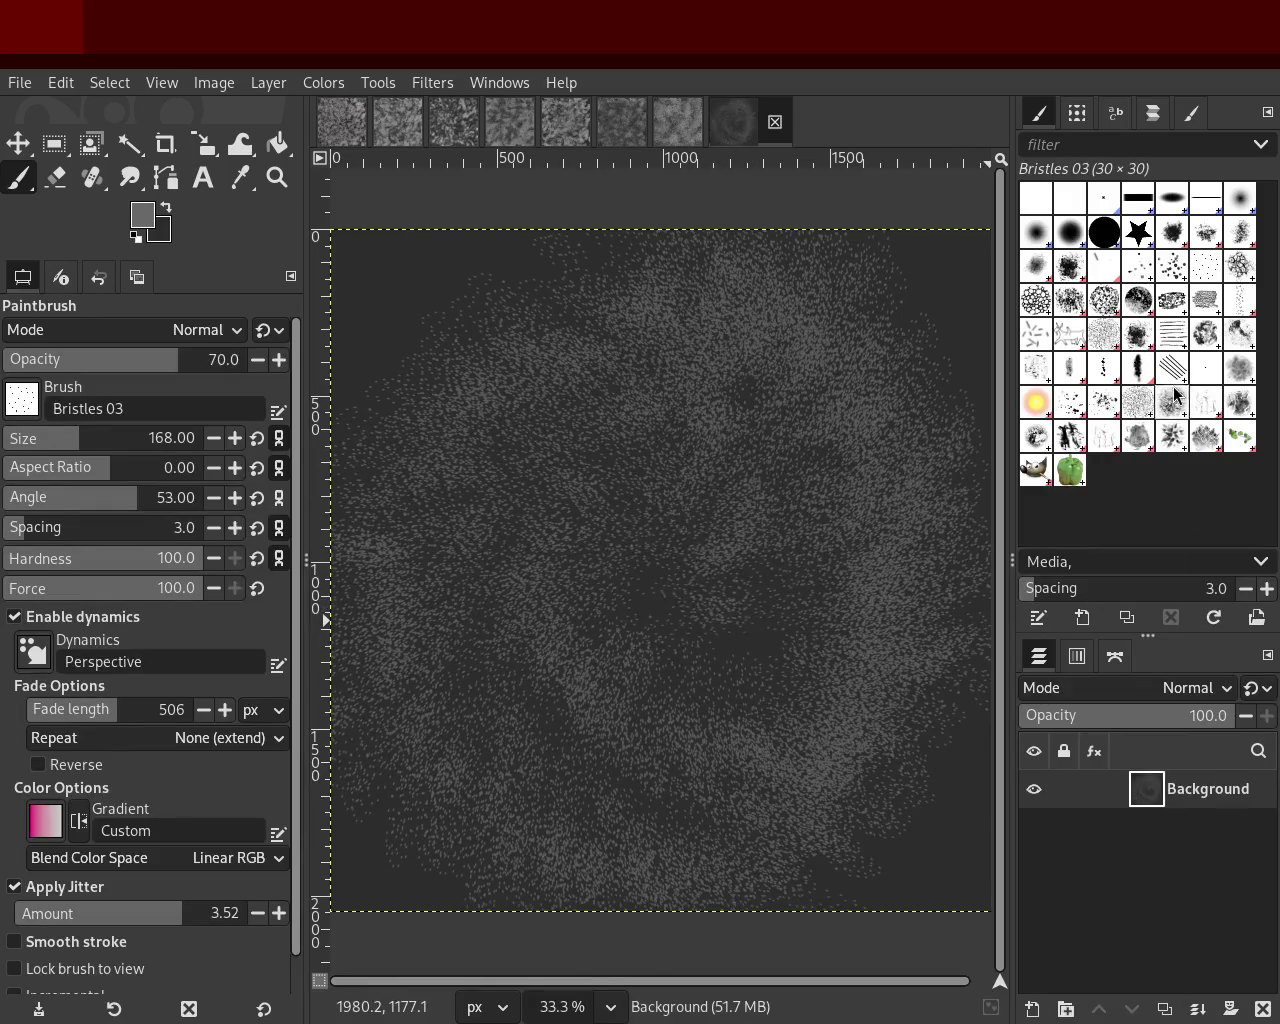
key(ctrl+z)
Step: Try Acrylic 03, settle on Bristles 01 at size 196, and return to the cellular texture
click(1241, 236)
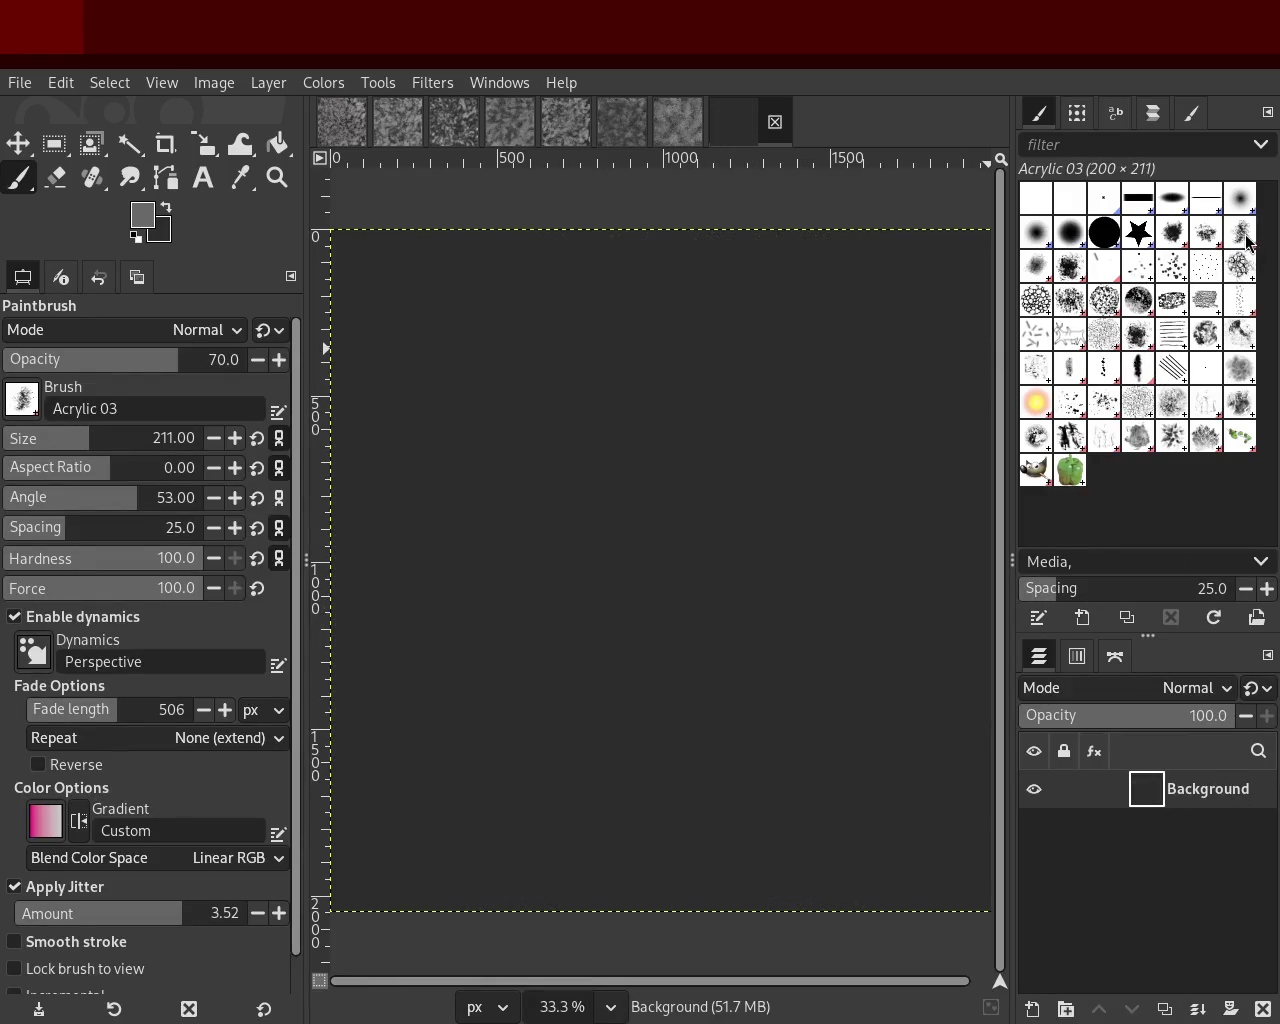
click(1130, 278)
drag(785, 368, 686, 363)
key(ctrl+z)
click(78, 442)
drag(78, 442, 86, 442)
mouse_move(760, 530)
mouse_down()
mouse_move(523, 823)
mouse_move(720, 731)
mouse_move(543, 420)
mouse_move(672, 778)
mouse_move(746, 466)
mouse_up()
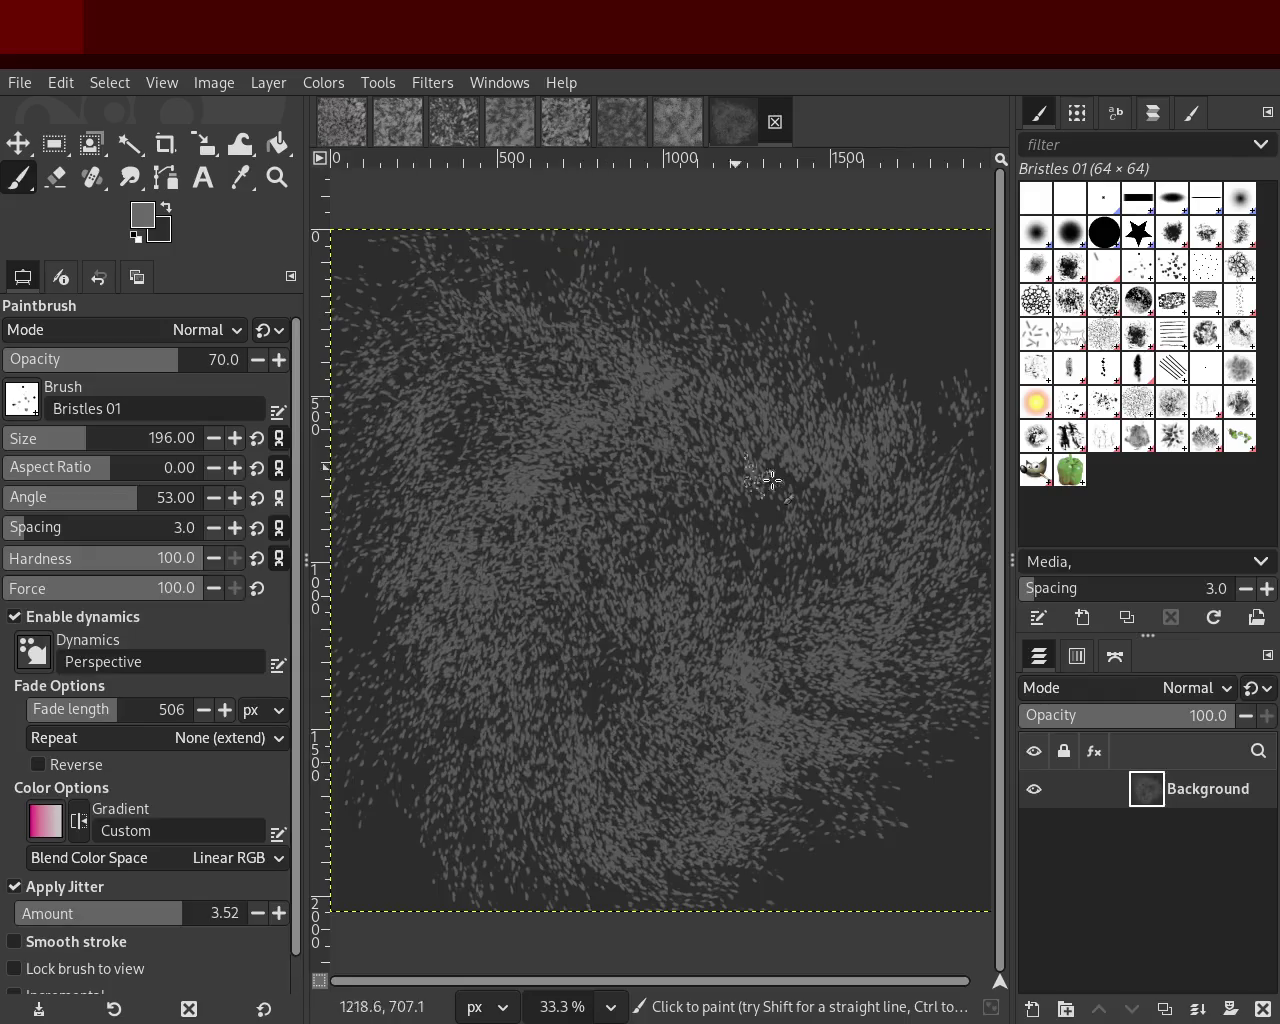
key(ctrl+z)
click(670, 125)
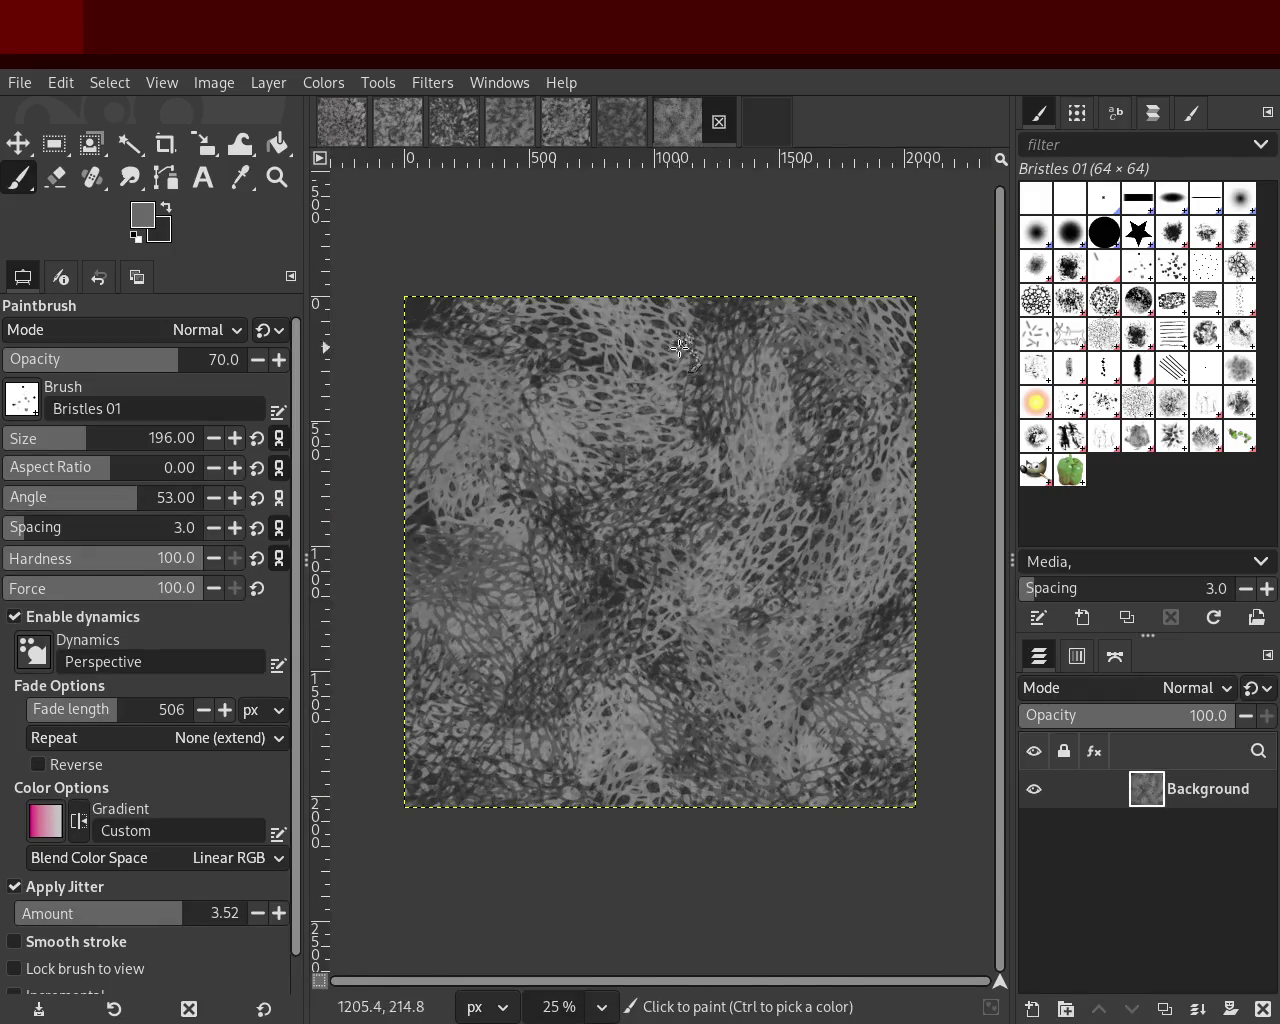
Step: Pick a lighter tone from the texture and paint light Bristles 01 marks across it
key(ctrl)
ctrl+click(714, 312)
mouse_move(730, 316)
mouse_down()
mouse_move(406, 495)
mouse_move(766, 786)
mouse_move(668, 332)
mouse_move(761, 441)
mouse_move(591, 566)
mouse_move(540, 500)
mouse_up()
key(ctrl+z)
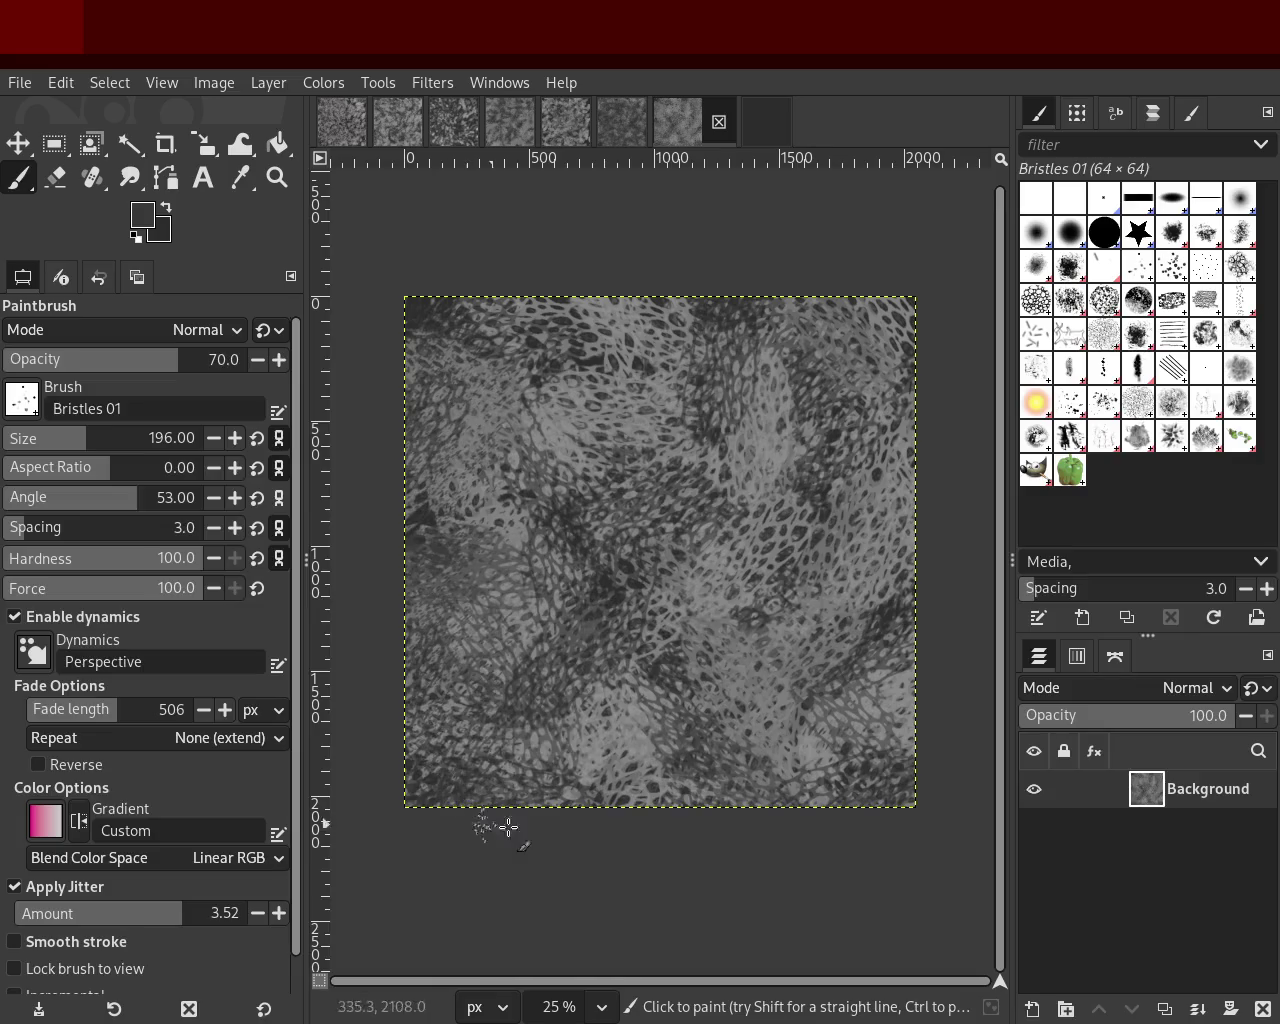
mouse_move(870, 345)
mouse_down()
mouse_move(849, 279)
mouse_move(619, 845)
mouse_move(458, 416)
mouse_move(822, 528)
mouse_move(739, 494)
mouse_move(788, 687)
mouse_move(565, 272)
mouse_move(651, 815)
mouse_move(866, 339)
mouse_move(501, 631)
mouse_move(508, 327)
mouse_move(568, 351)
mouse_move(429, 450)
mouse_move(754, 754)
mouse_move(563, 287)
mouse_move(710, 322)
mouse_move(847, 674)
mouse_move(640, 340)
mouse_move(654, 831)
mouse_move(834, 333)
mouse_move(940, 797)
mouse_up()
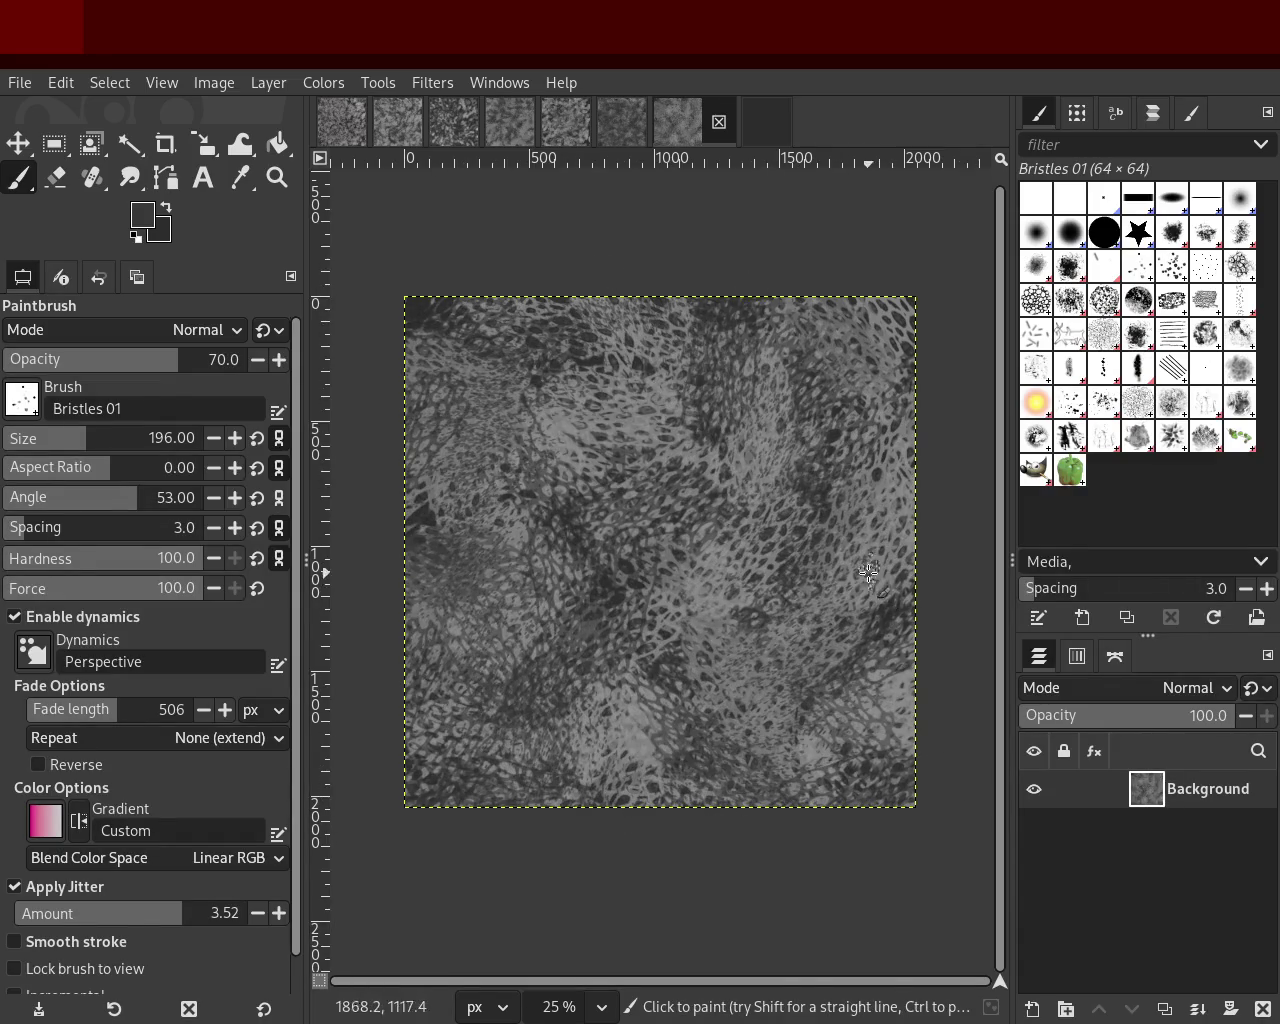
drag(872, 578, 866, 285)
mouse_move(383, 674)
mouse_down()
mouse_move(796, 329)
mouse_move(821, 700)
mouse_move(634, 486)
mouse_up()
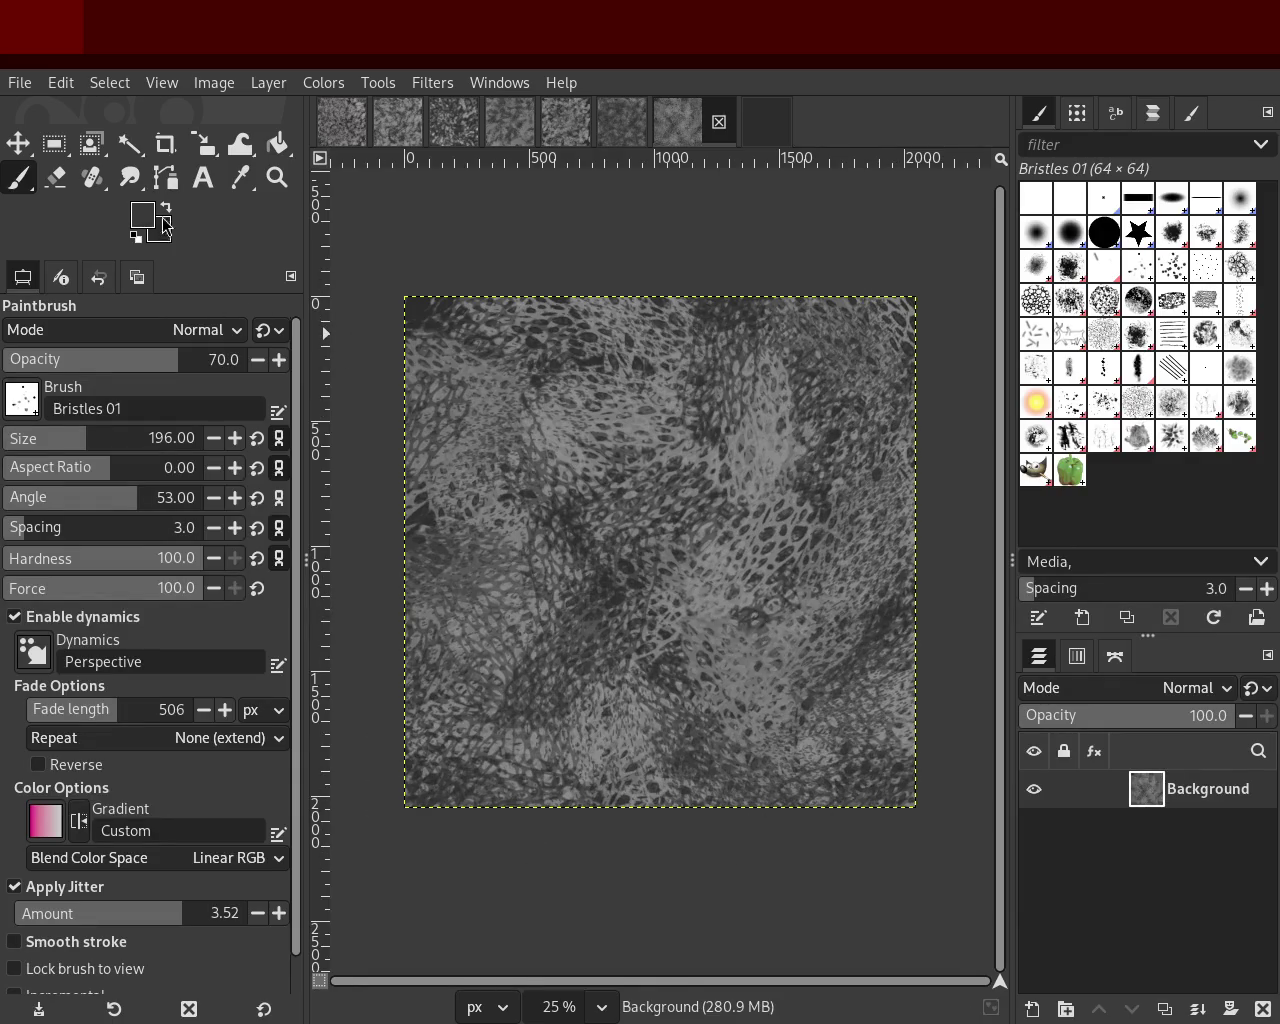
Step: Zoom in and out between 50% and 25% to inspect the painted texture
click(277, 177)
click(613, 440)
click(613, 440)
ctrl+click(613, 440)
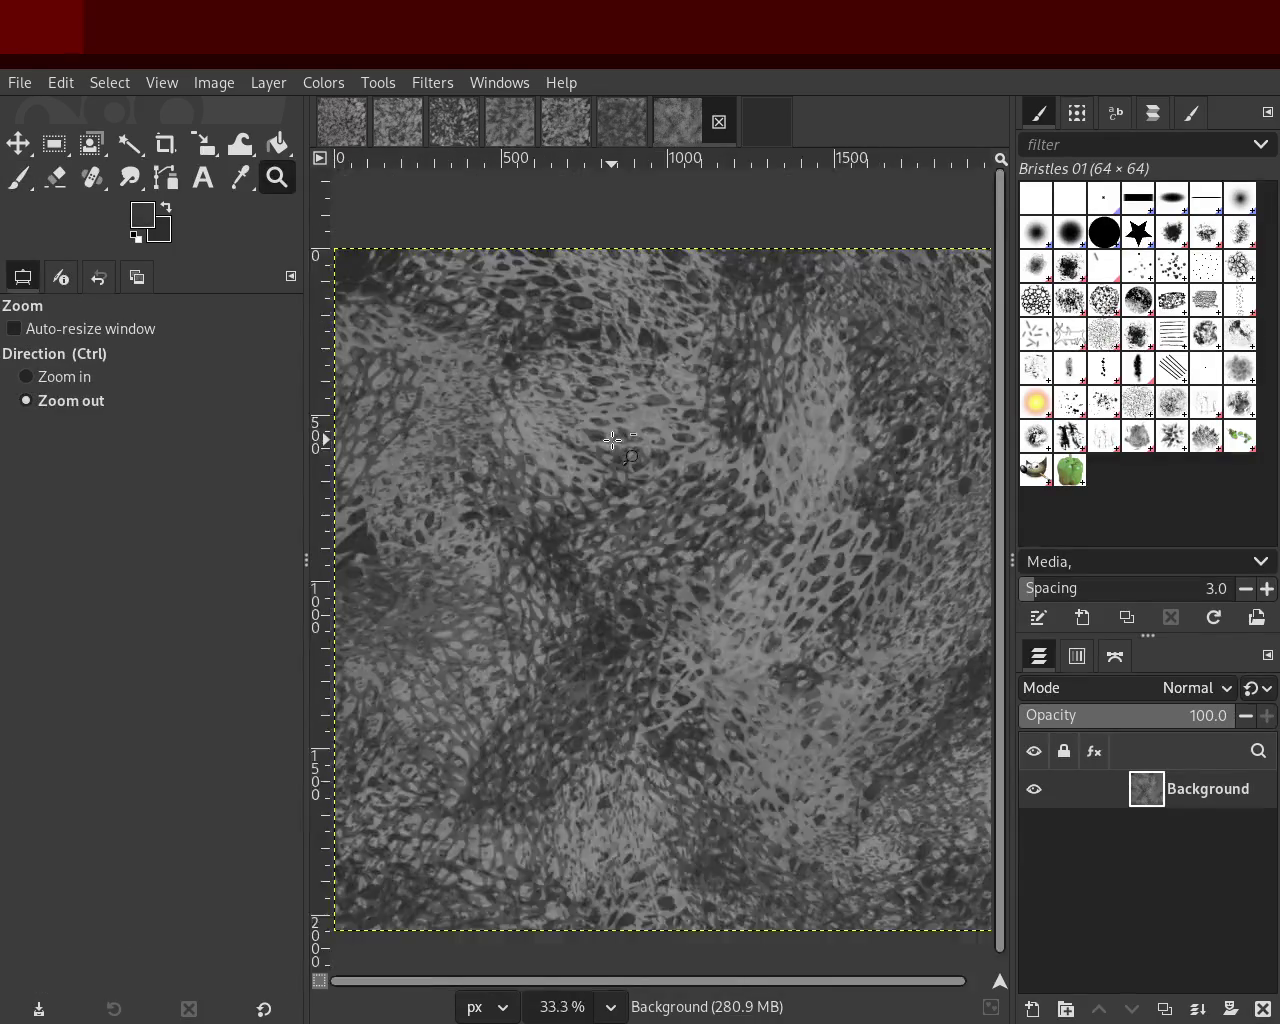
ctrl+click(613, 440)
click(768, 591)
click(768, 591)
ctrl+click(768, 591)
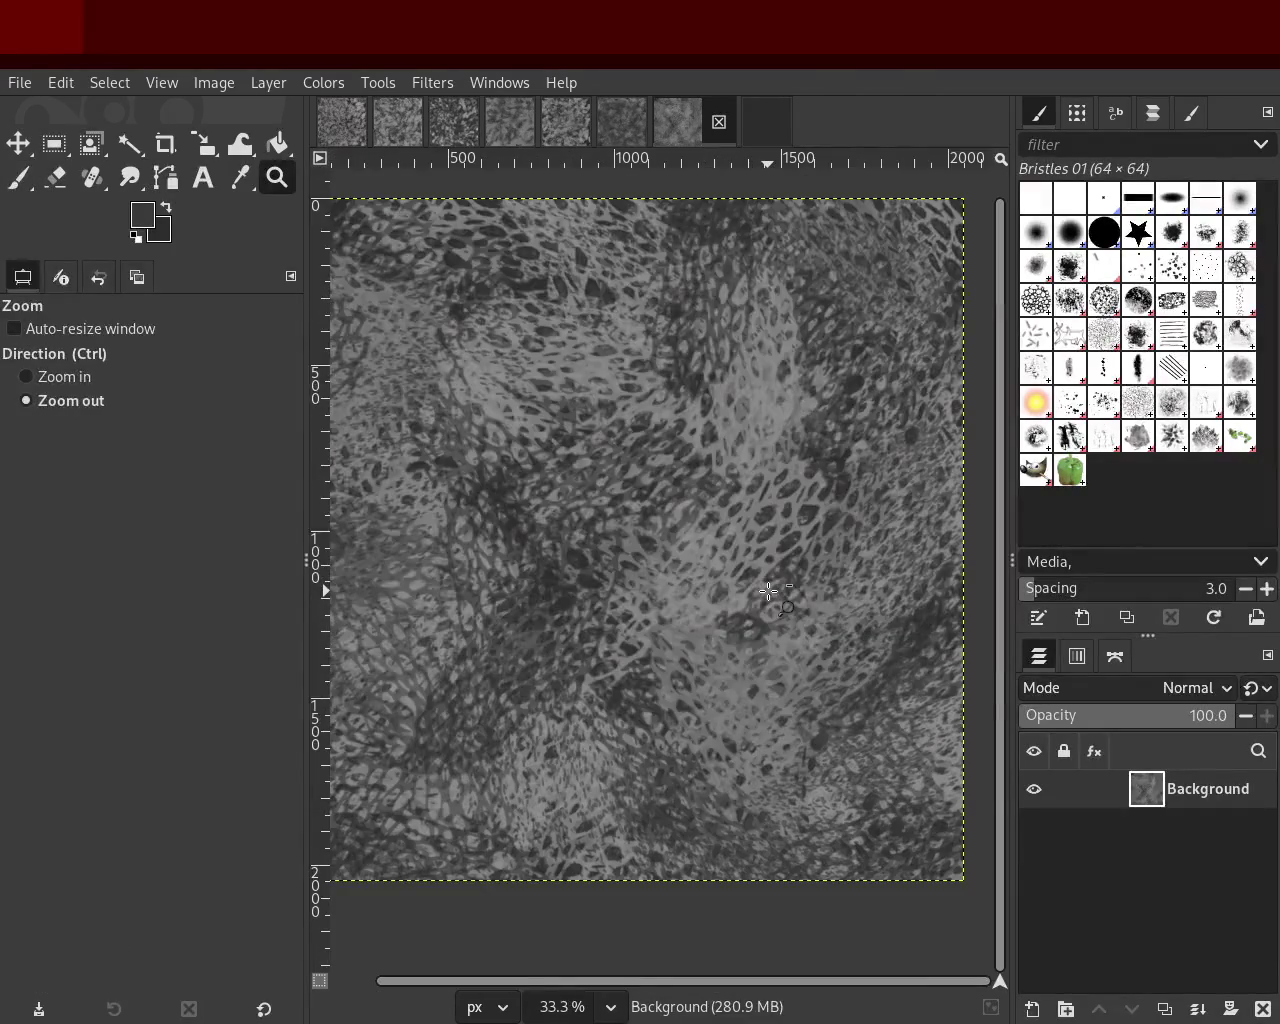
key(p)
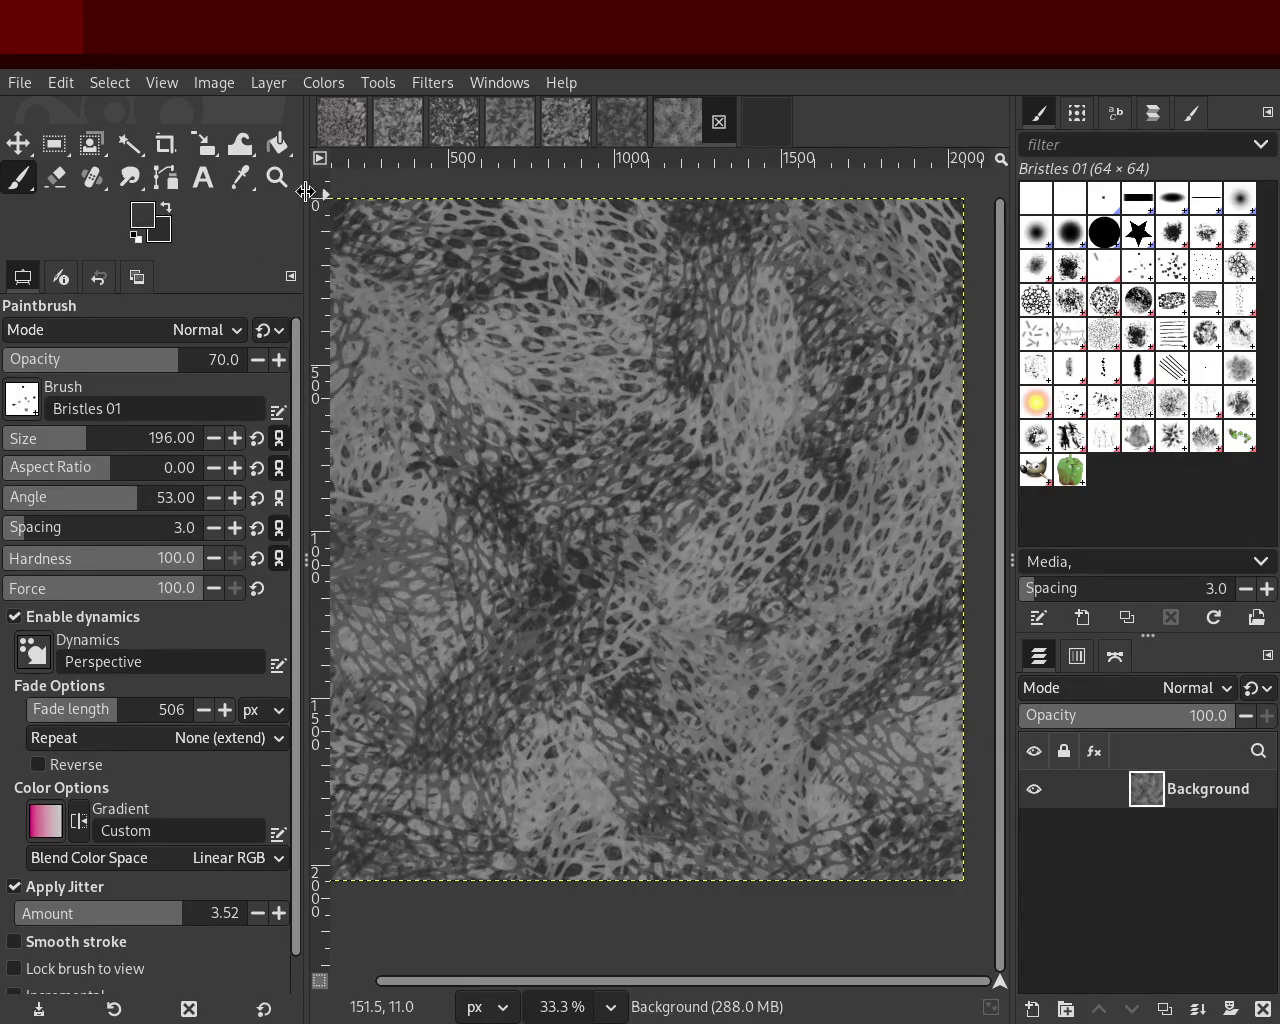
key(z)
ctrl+scroll(808, 490, up, 1)
ctrl+scroll(812, 507, down, 3)
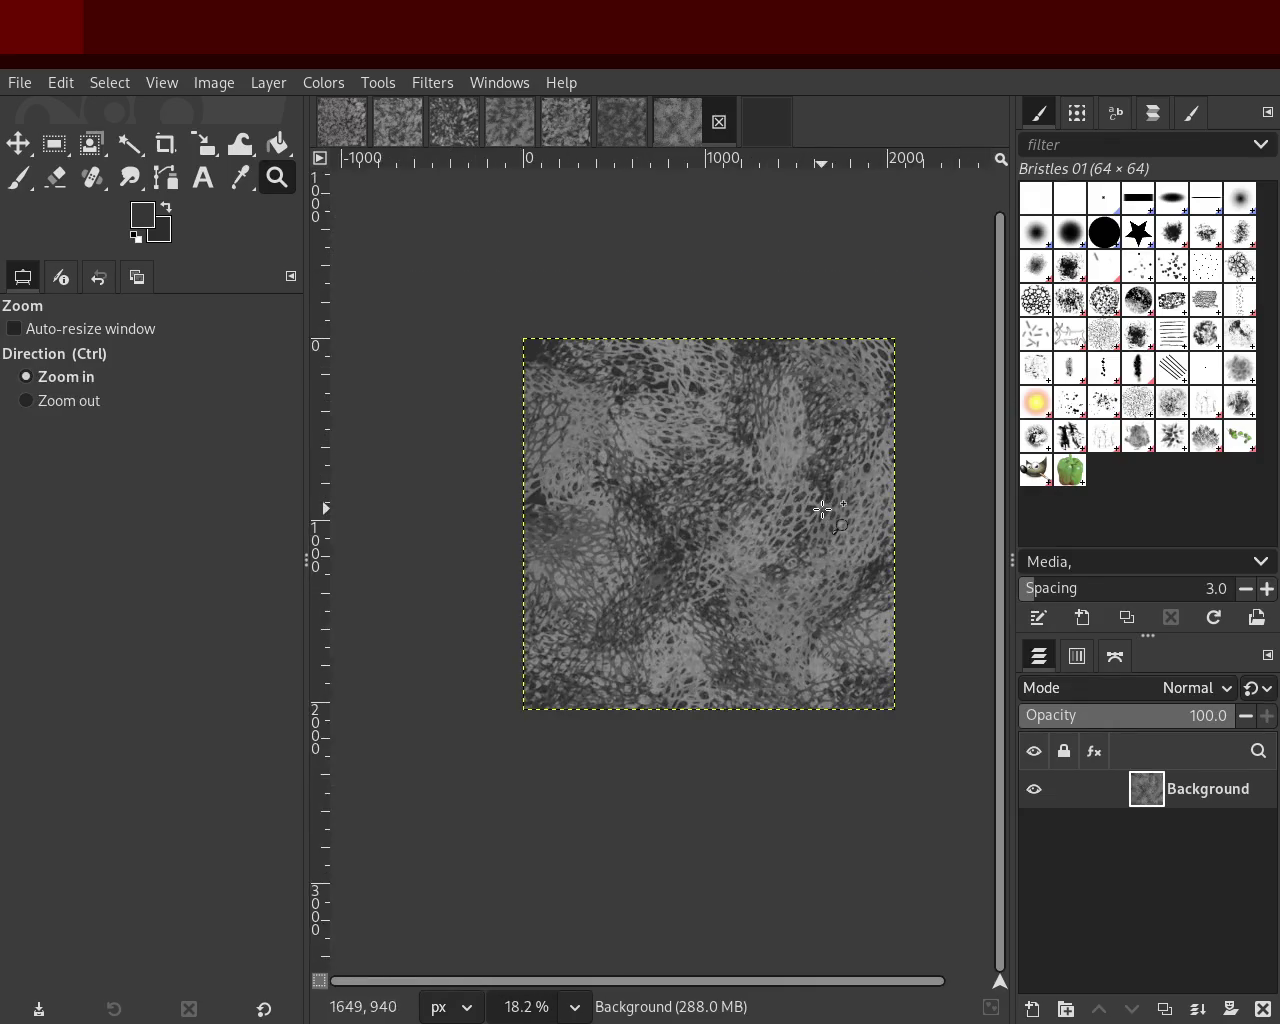
ctrl+scroll(812, 507, up, 1)
ctrl+scroll(818, 562, up, 1)
ctrl+scroll(818, 565, down, 1)
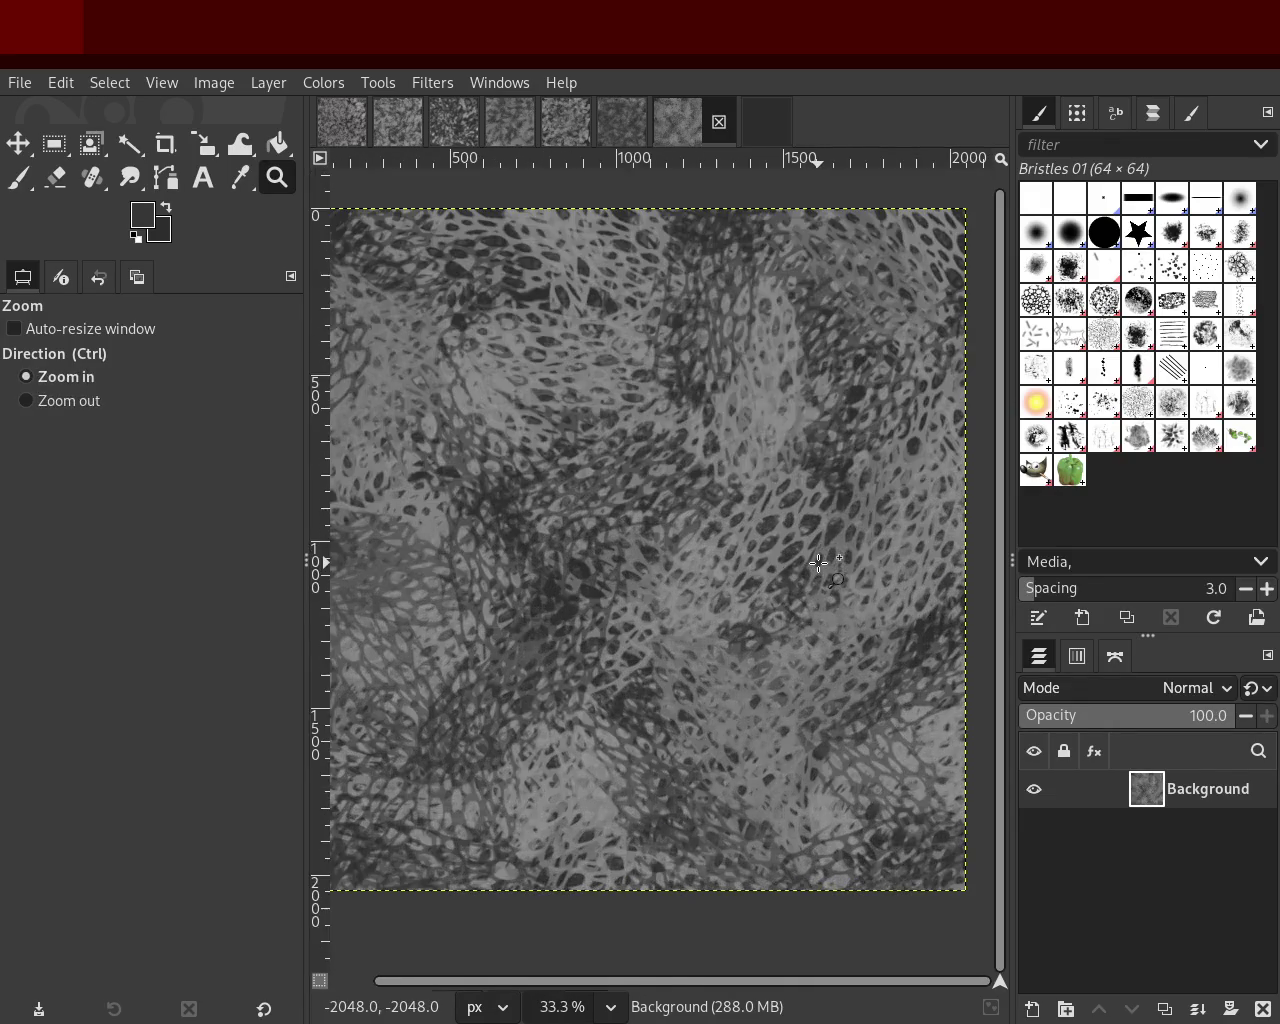
ctrl+scroll(815, 568, up, 1)
ctrl+scroll(711, 524, down, 1)
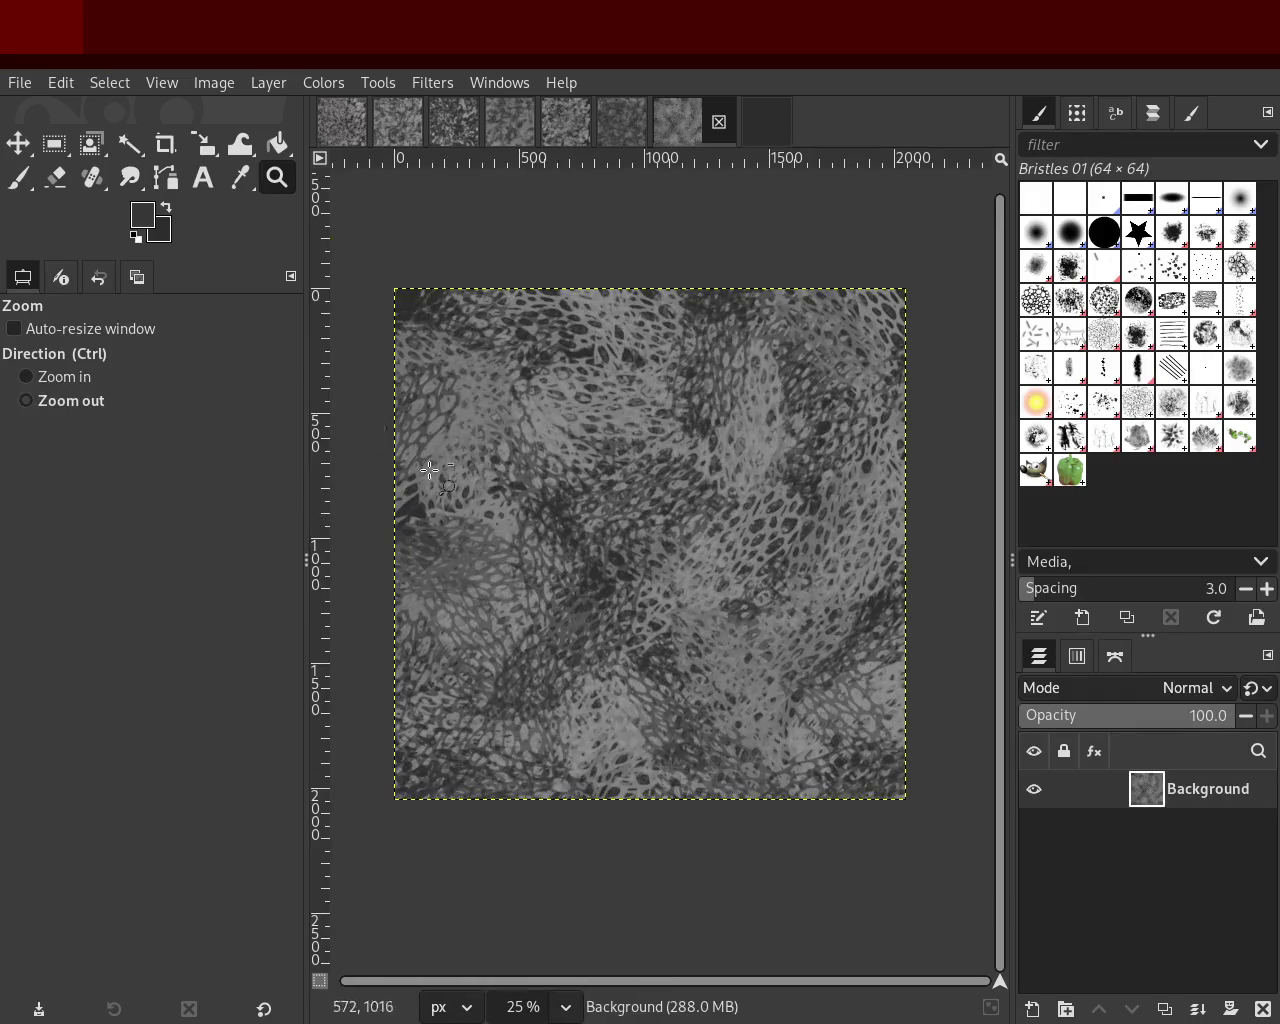
Step: Paint dark jittered Bristles 01 dabs across the texture at size 196
click(18, 178)
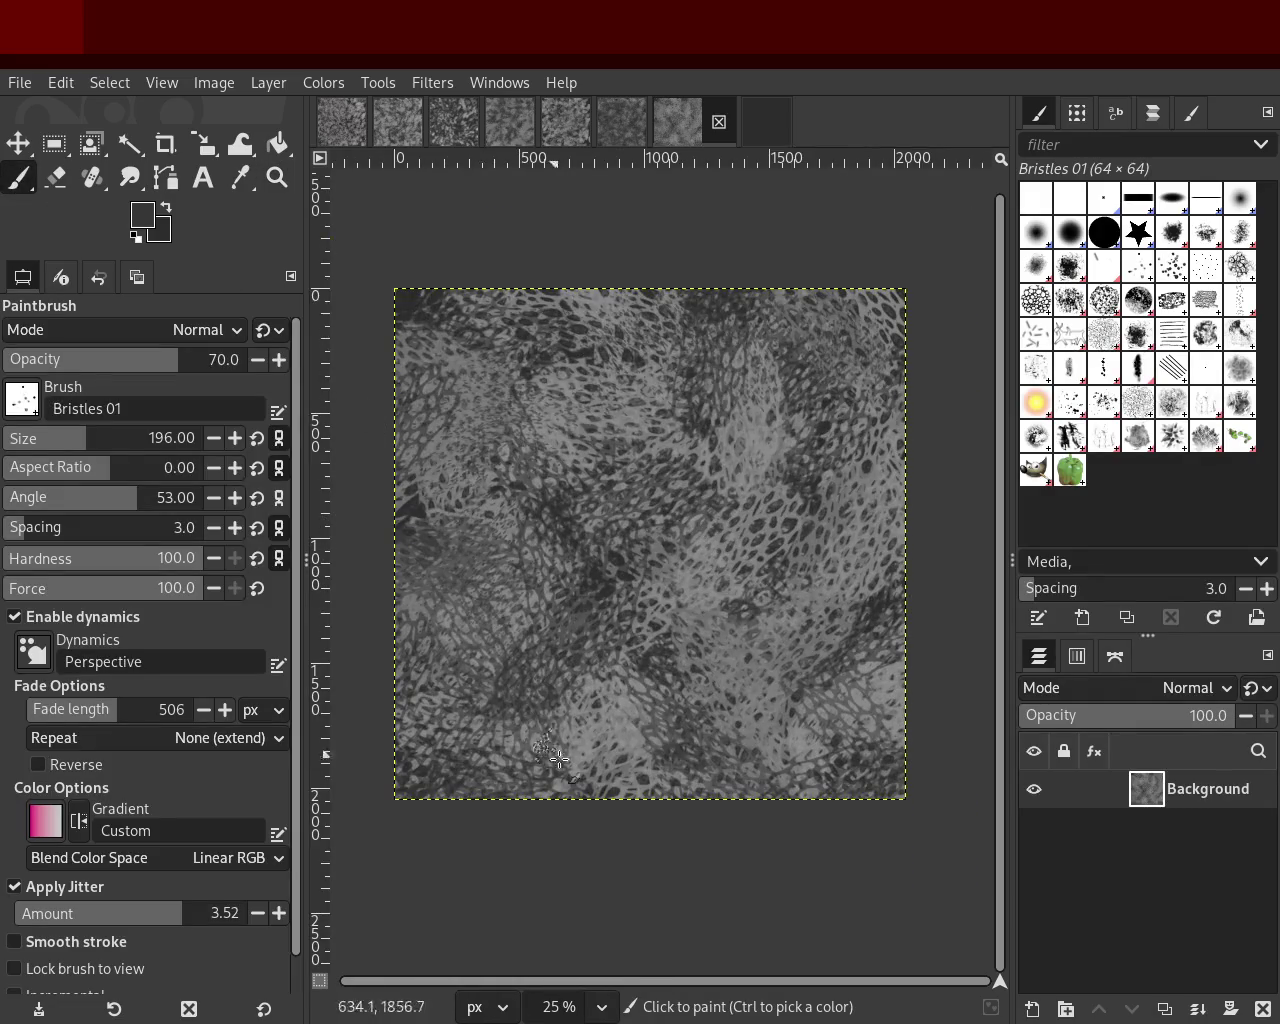
mouse_move(470, 470)
mouse_down()
mouse_move(499, 326)
mouse_move(507, 745)
mouse_move(844, 590)
mouse_move(513, 406)
mouse_move(566, 523)
mouse_up()
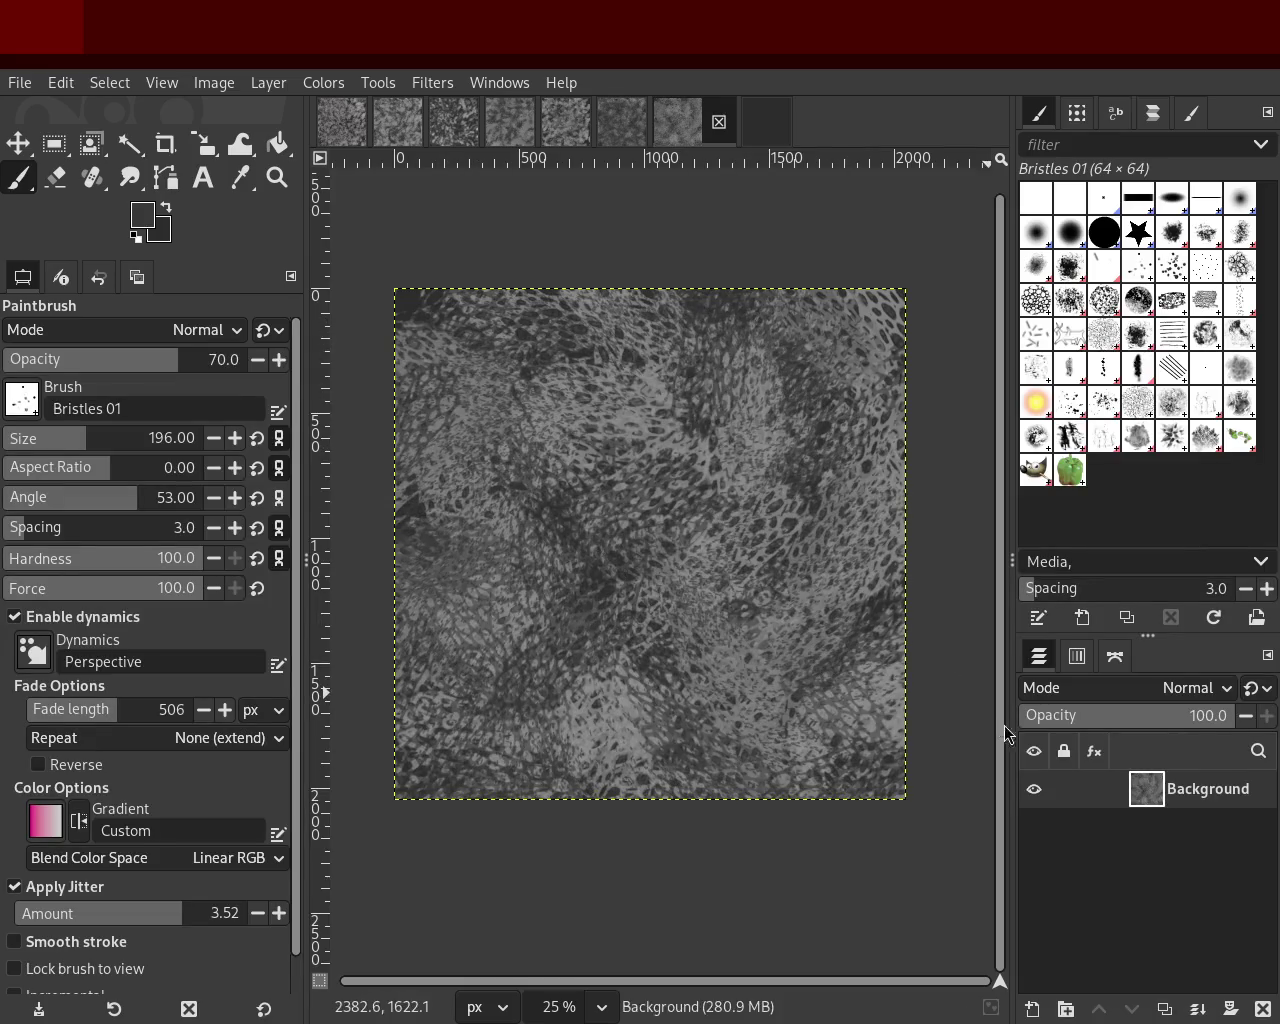
key(ctrl+z)
mouse_move(503, 698)
mouse_down()
mouse_move(827, 536)
mouse_move(588, 525)
mouse_up()
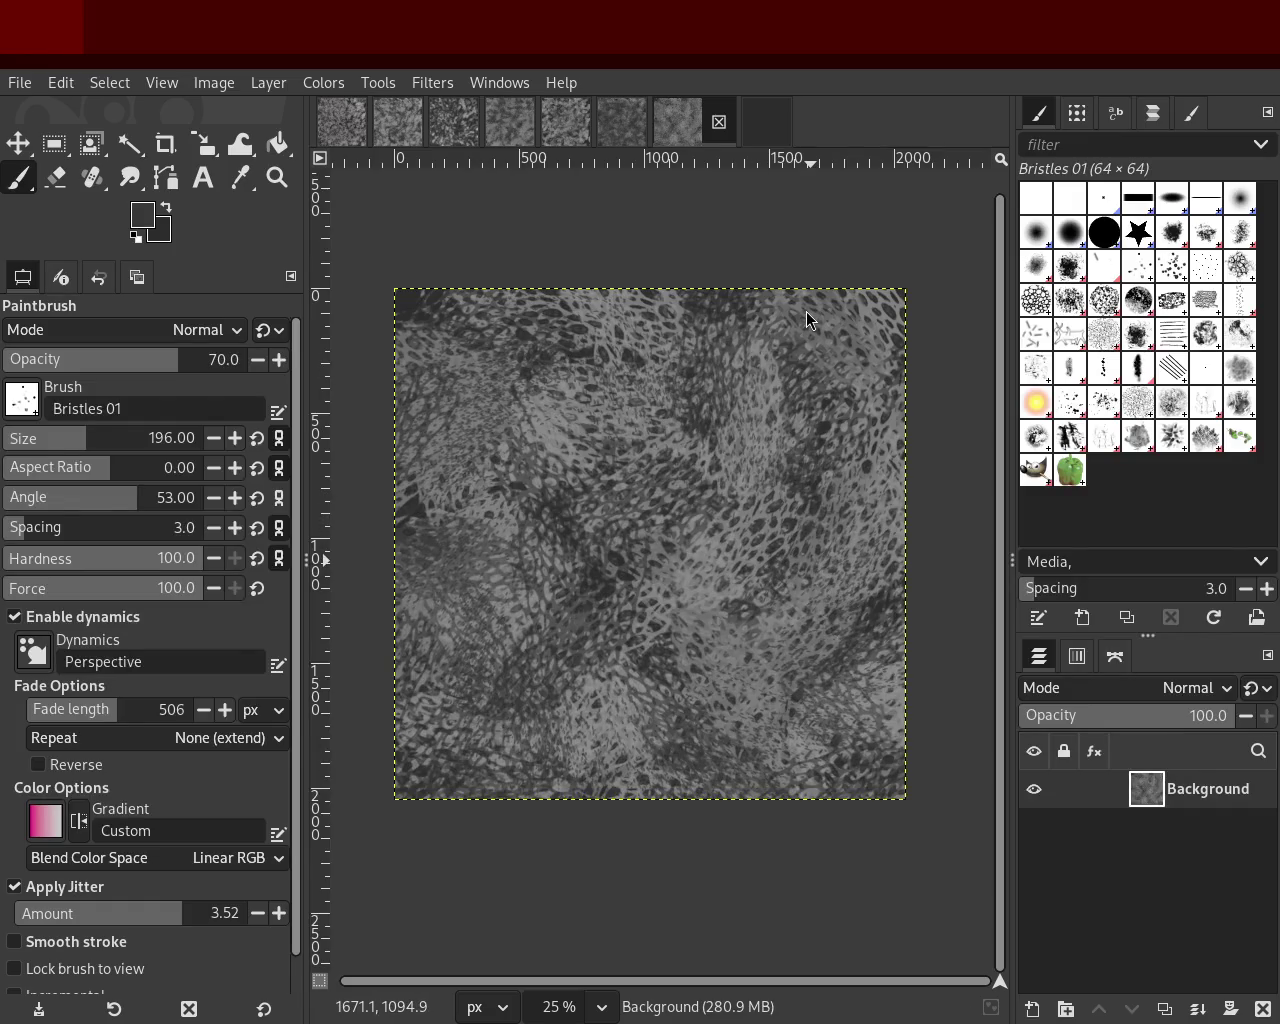
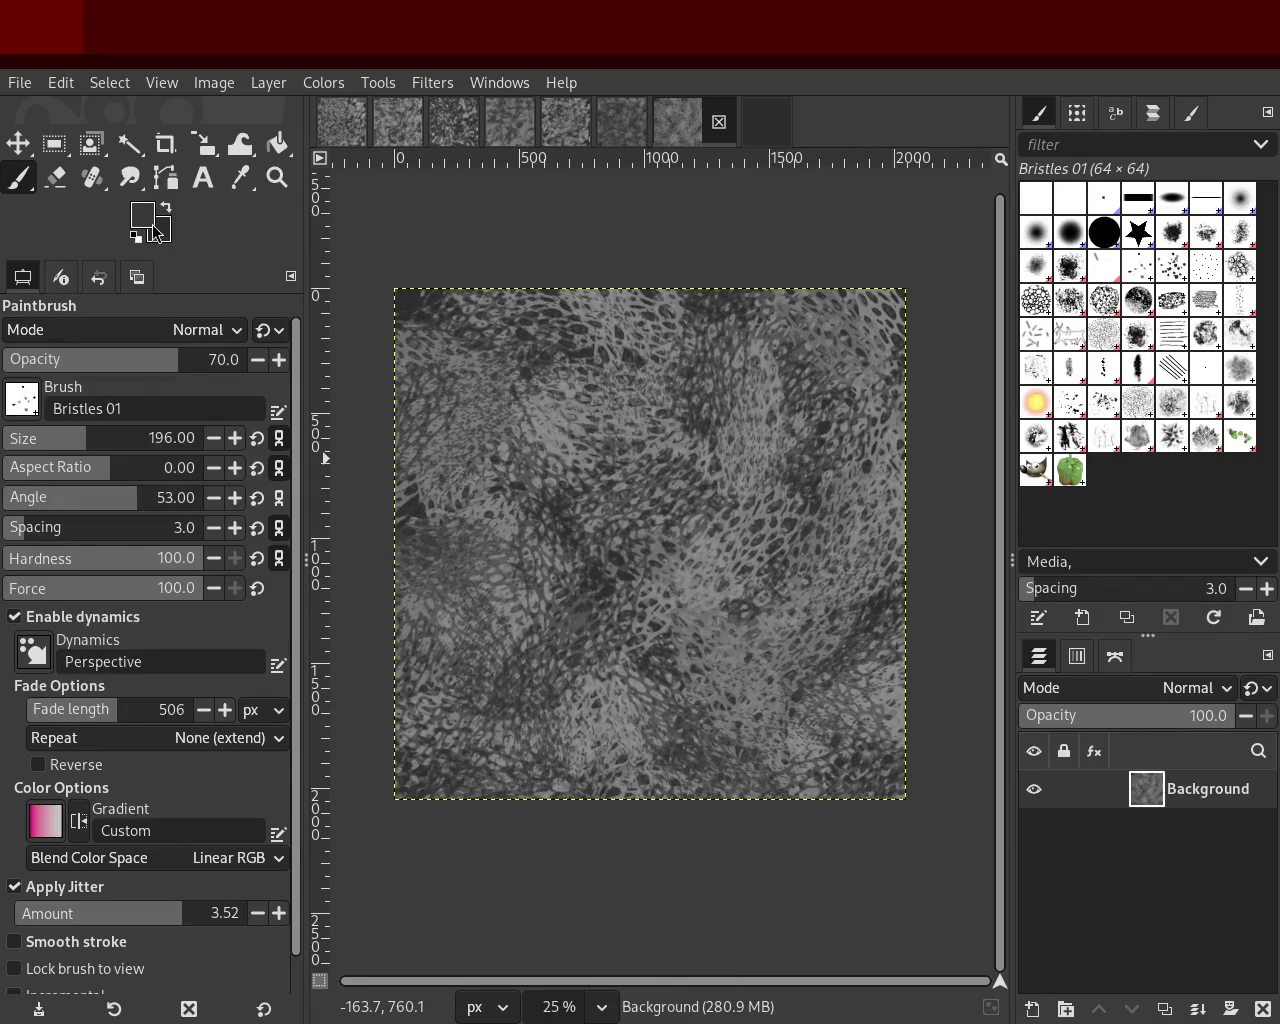
Step: Sample a grey from the texture and try a Bristles 01 stroke, then undo it
ctrl+click(791, 683)
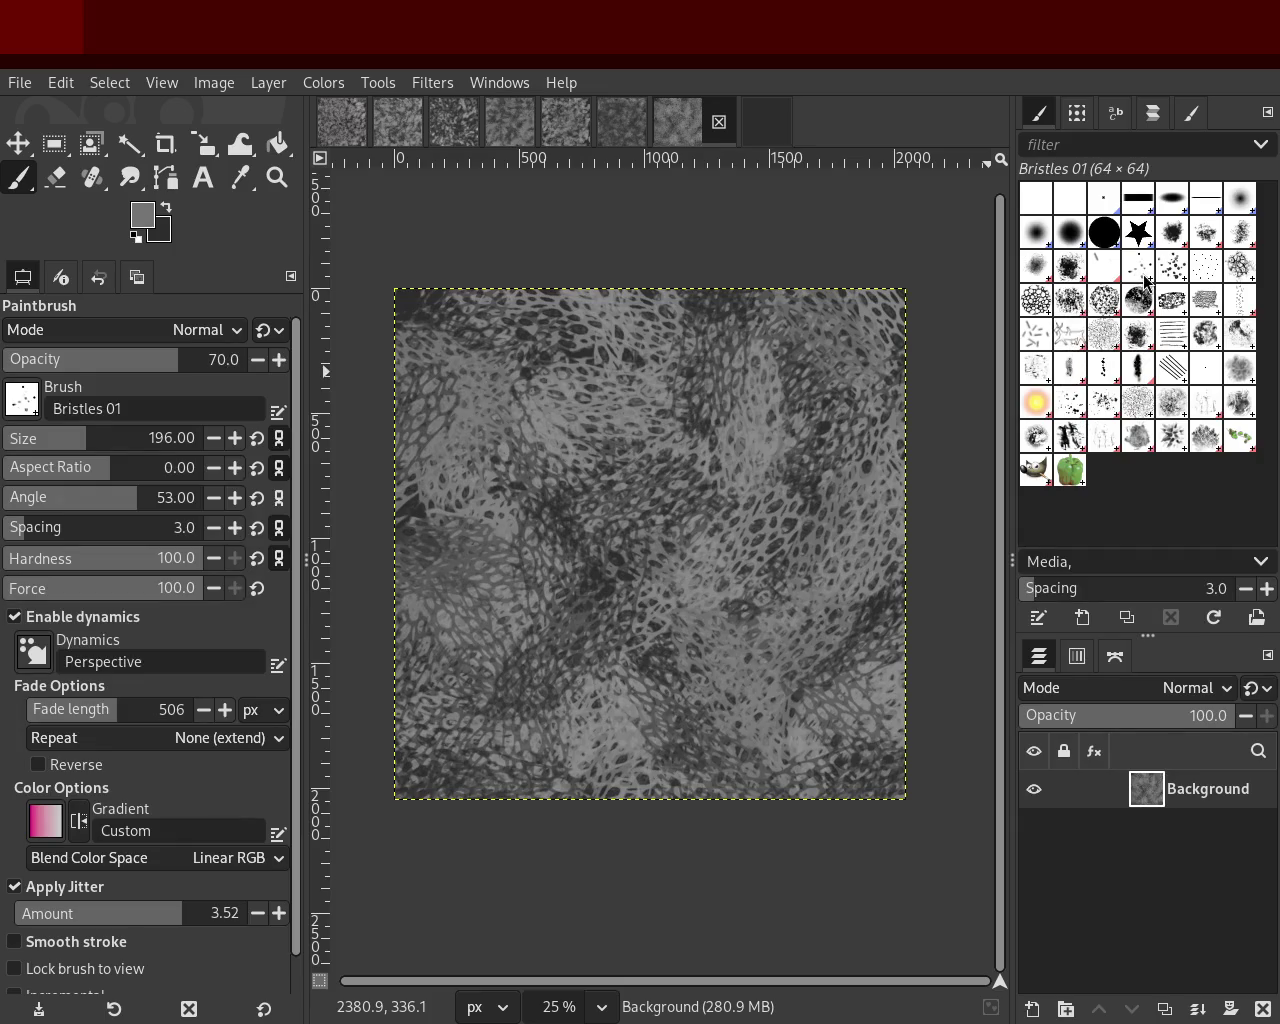
ctrl+click(741, 359)
mouse_move(737, 297)
mouse_down()
mouse_move(751, 452)
mouse_move(560, 700)
mouse_up()
key(ctrl+z)
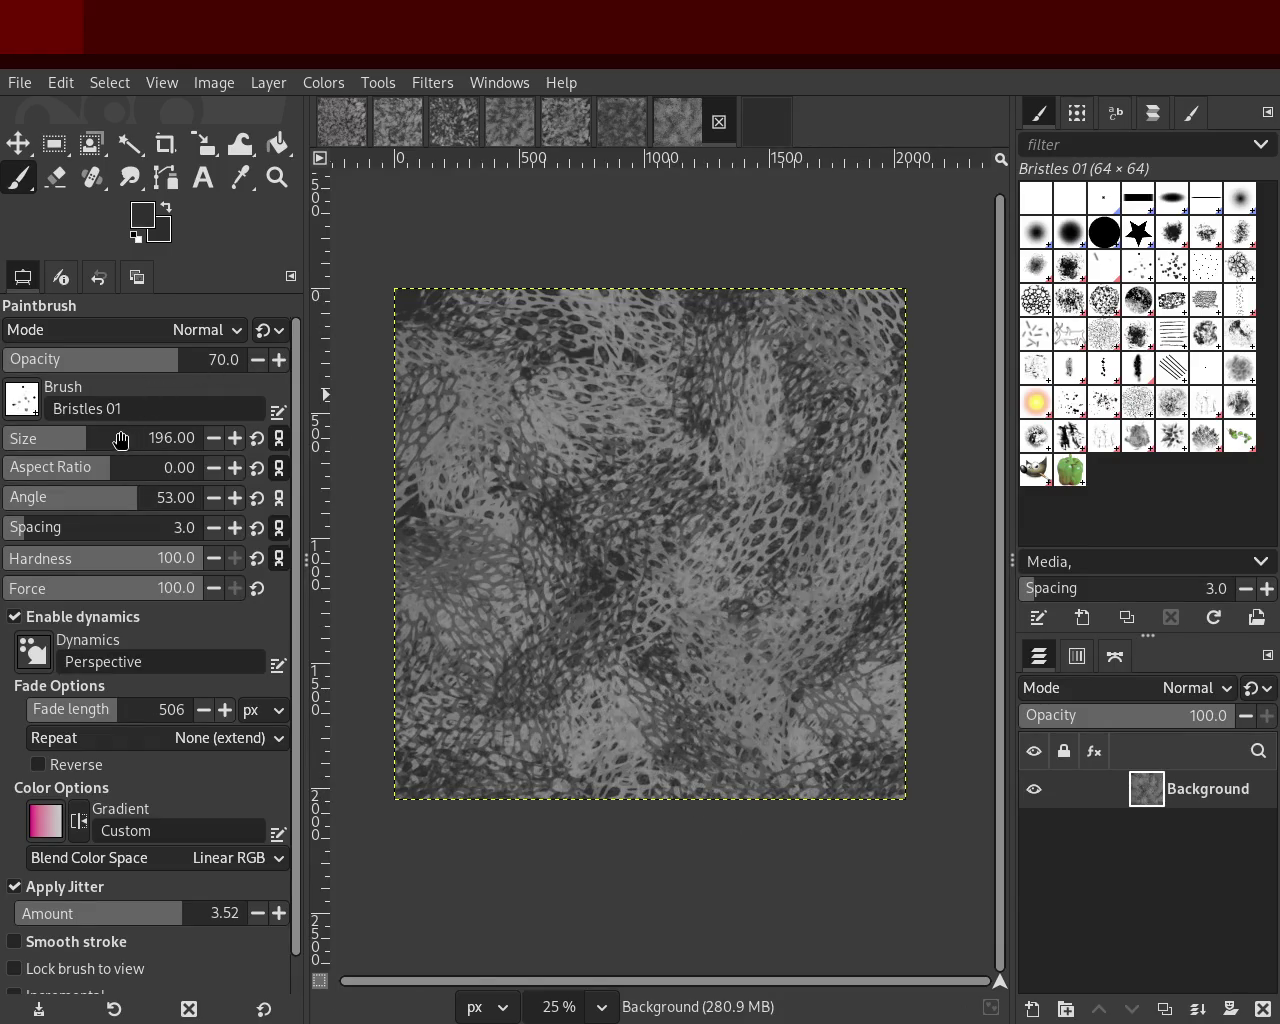
Step: Repaint the whole canvas with dark Bristles 01 strokes at size 394, then select Confetti
click(123, 440)
mouse_move(537, 342)
mouse_down()
mouse_move(625, 736)
mouse_move(849, 364)
mouse_move(637, 548)
mouse_up()
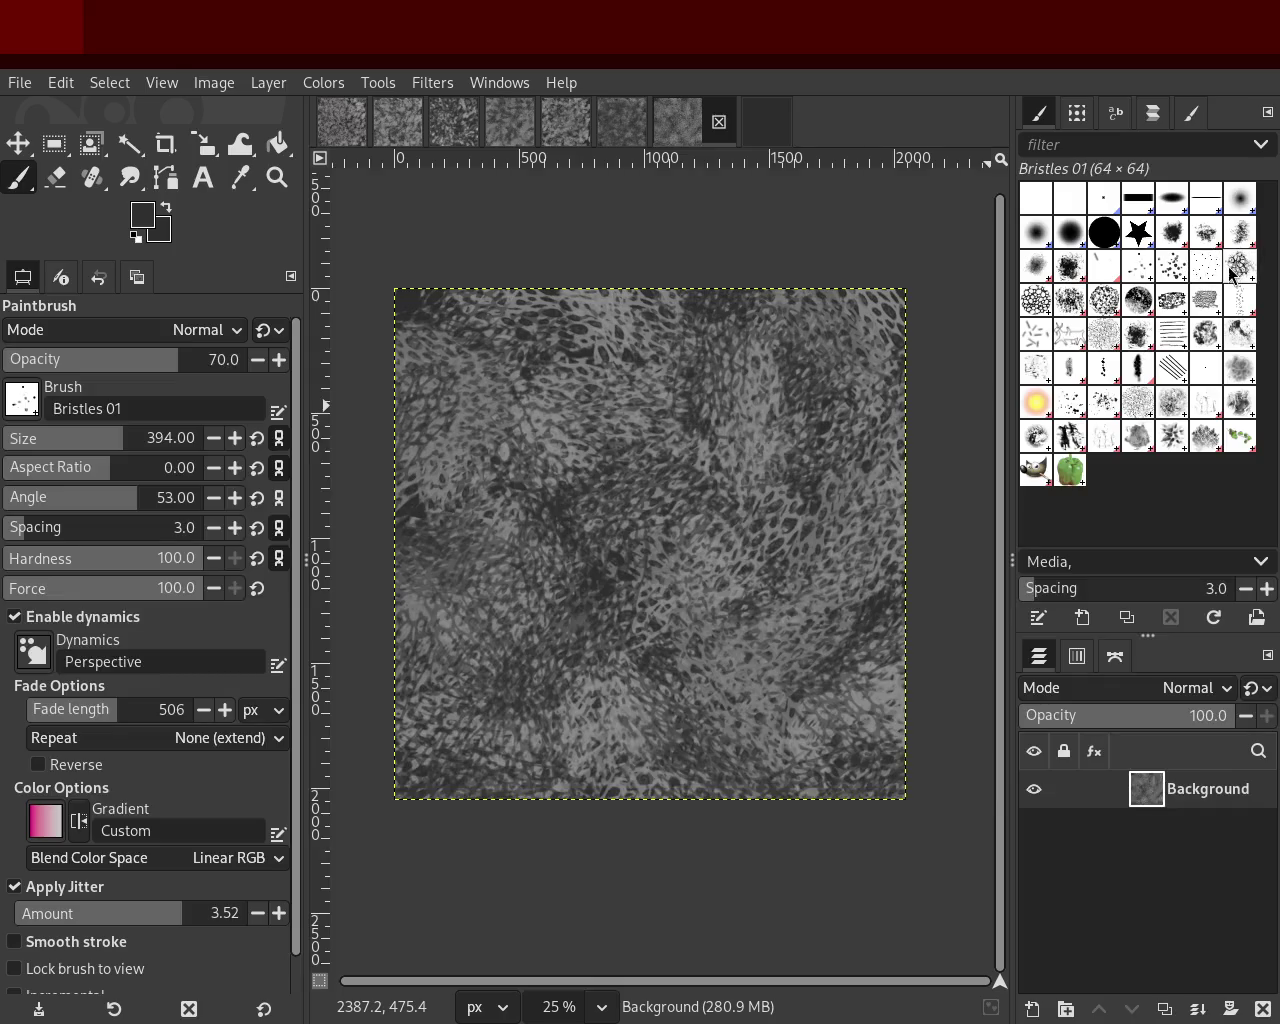
click(1036, 340)
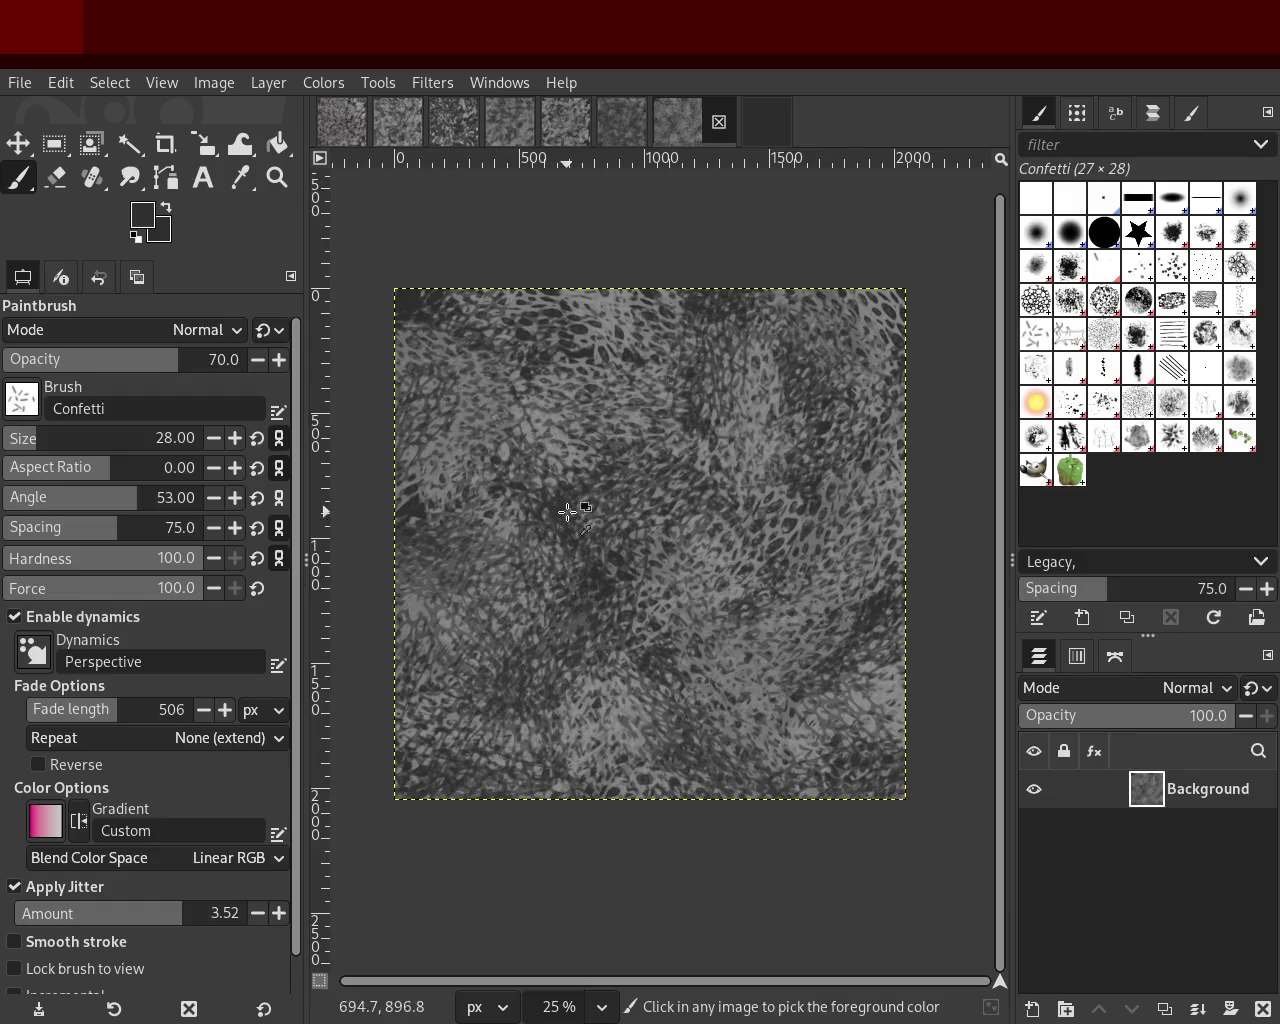
Step: Set the Confetti brush to size 351 and scatter its marks across the canvas
drag(49, 438, 116, 438)
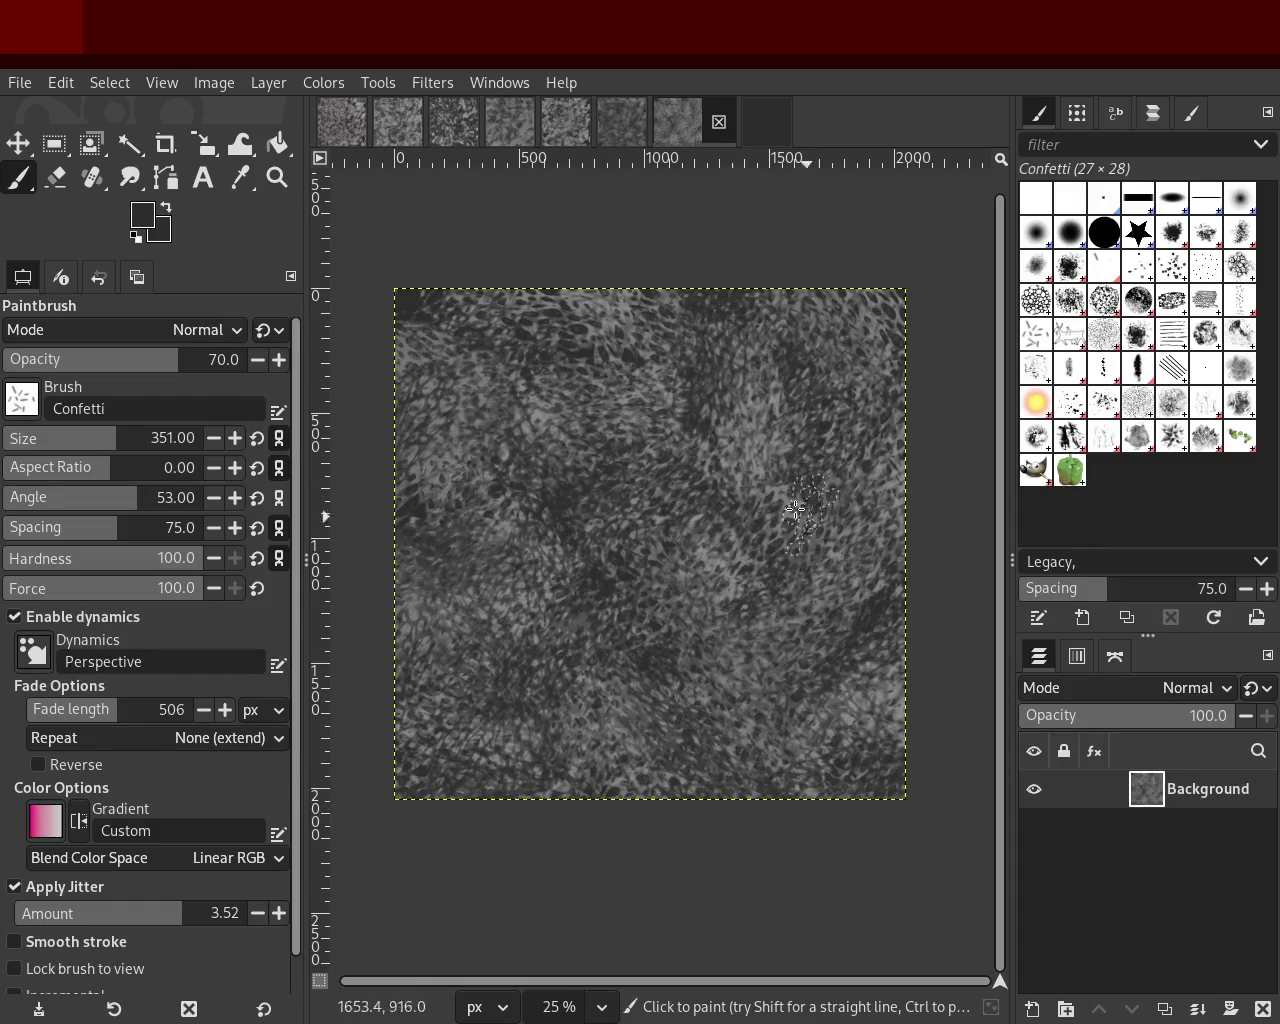
drag(806, 517, 681, 847)
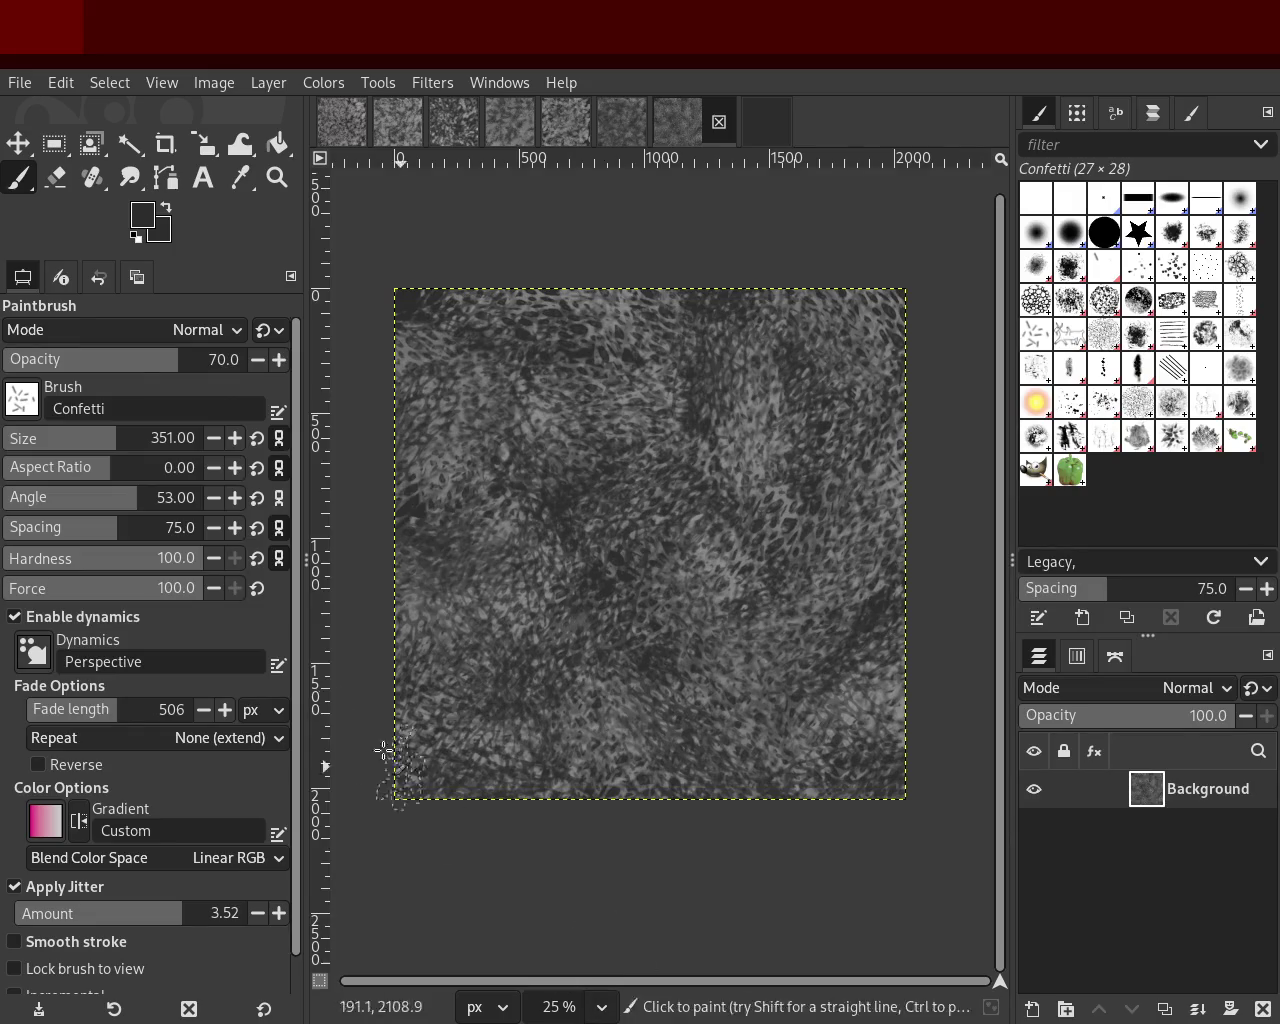
Step: Zoom in and out across the texture, up to full size, to inspect its detail
click(276, 180)
click(591, 489)
double_click(591, 489)
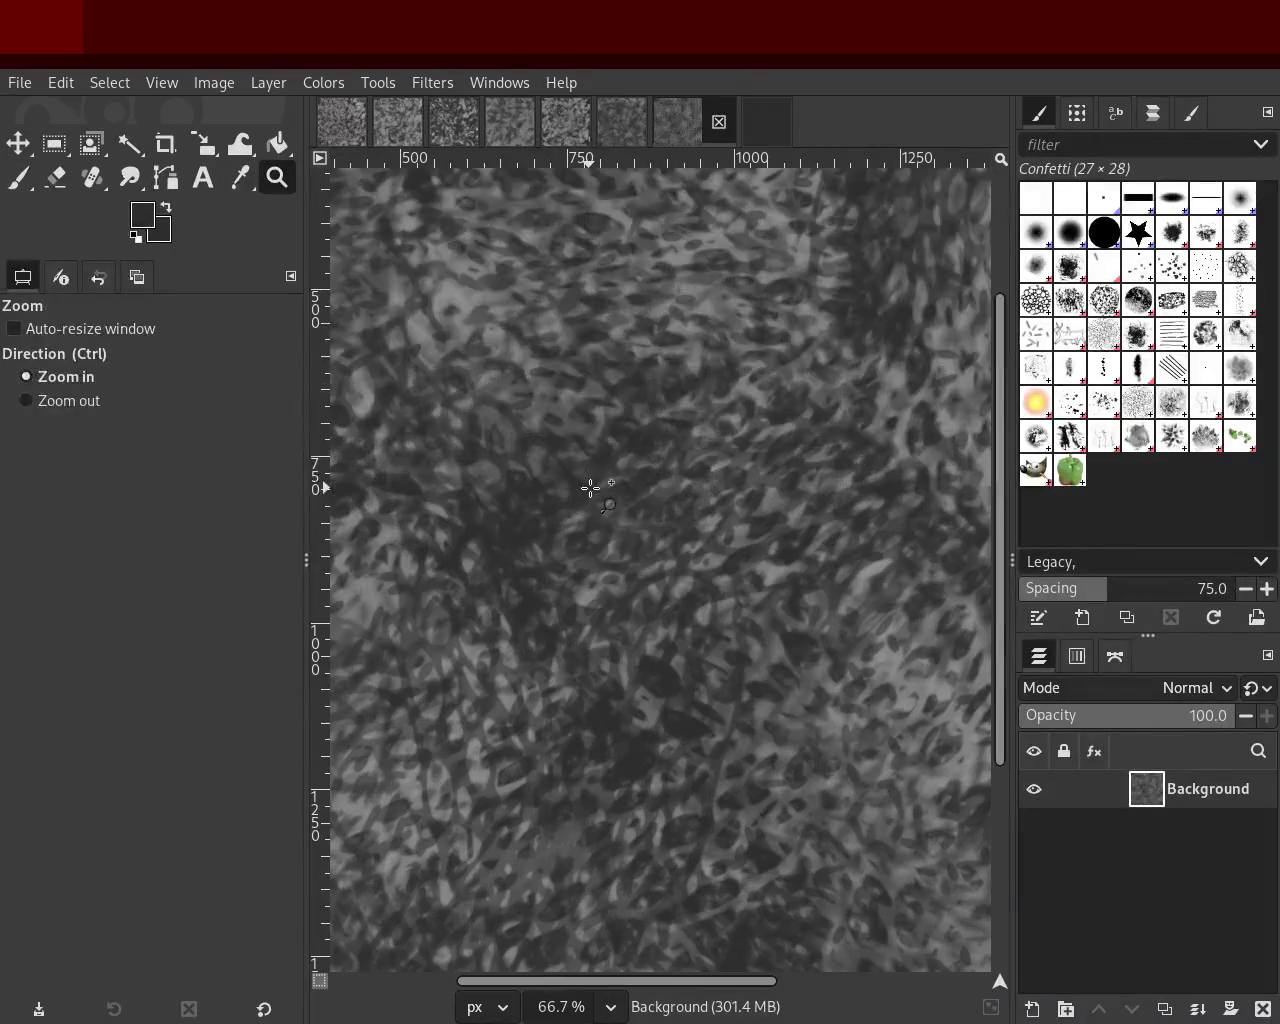
ctrl+click(591, 489)
double_click(591, 489)
ctrl+click(660, 478)
ctrl+click(681, 474)
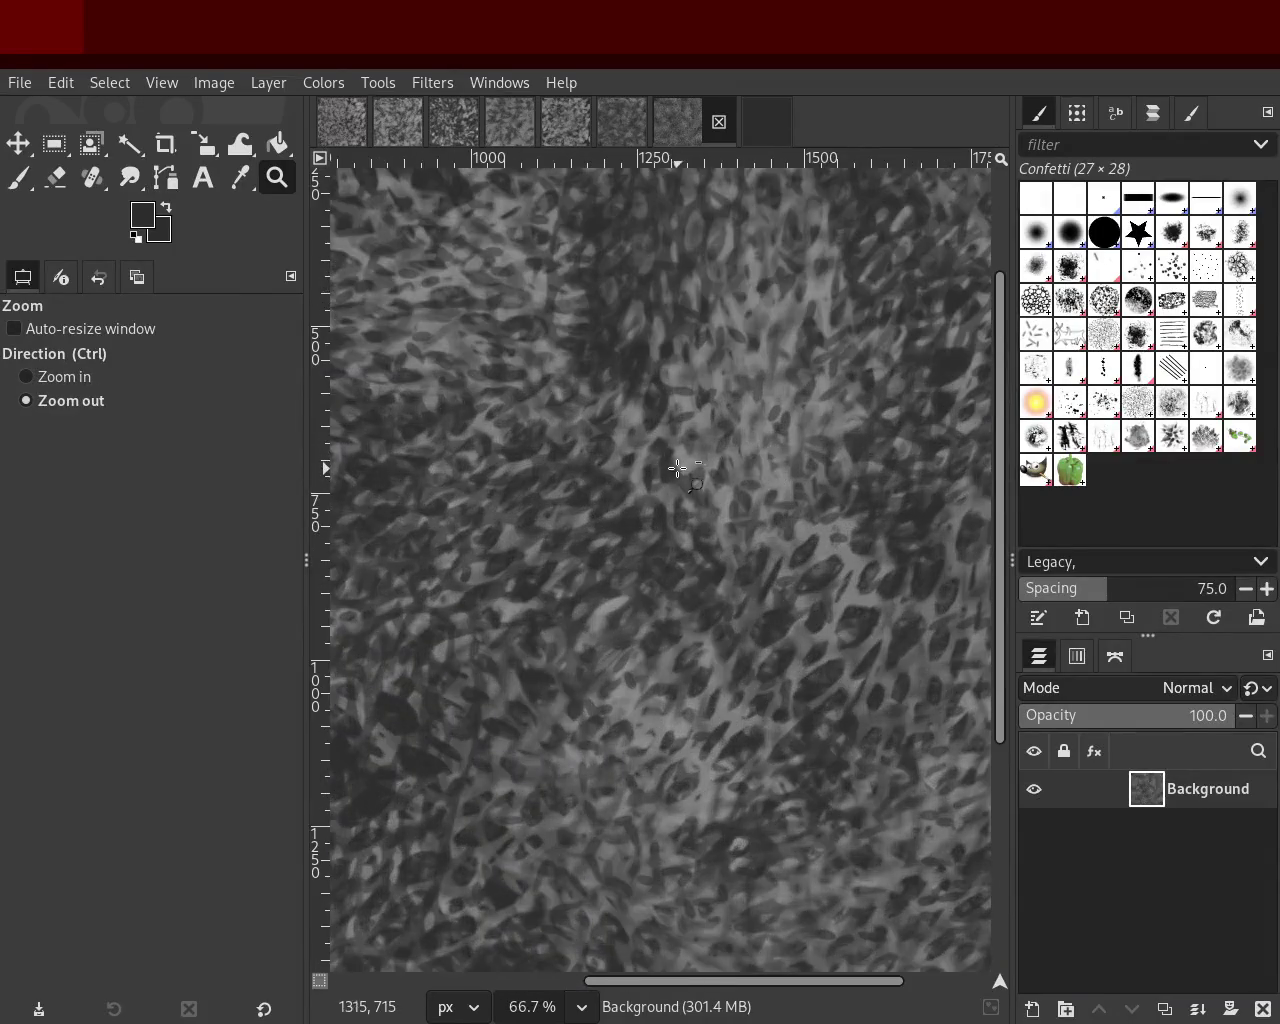
click(681, 474)
click(681, 474)
click(674, 471)
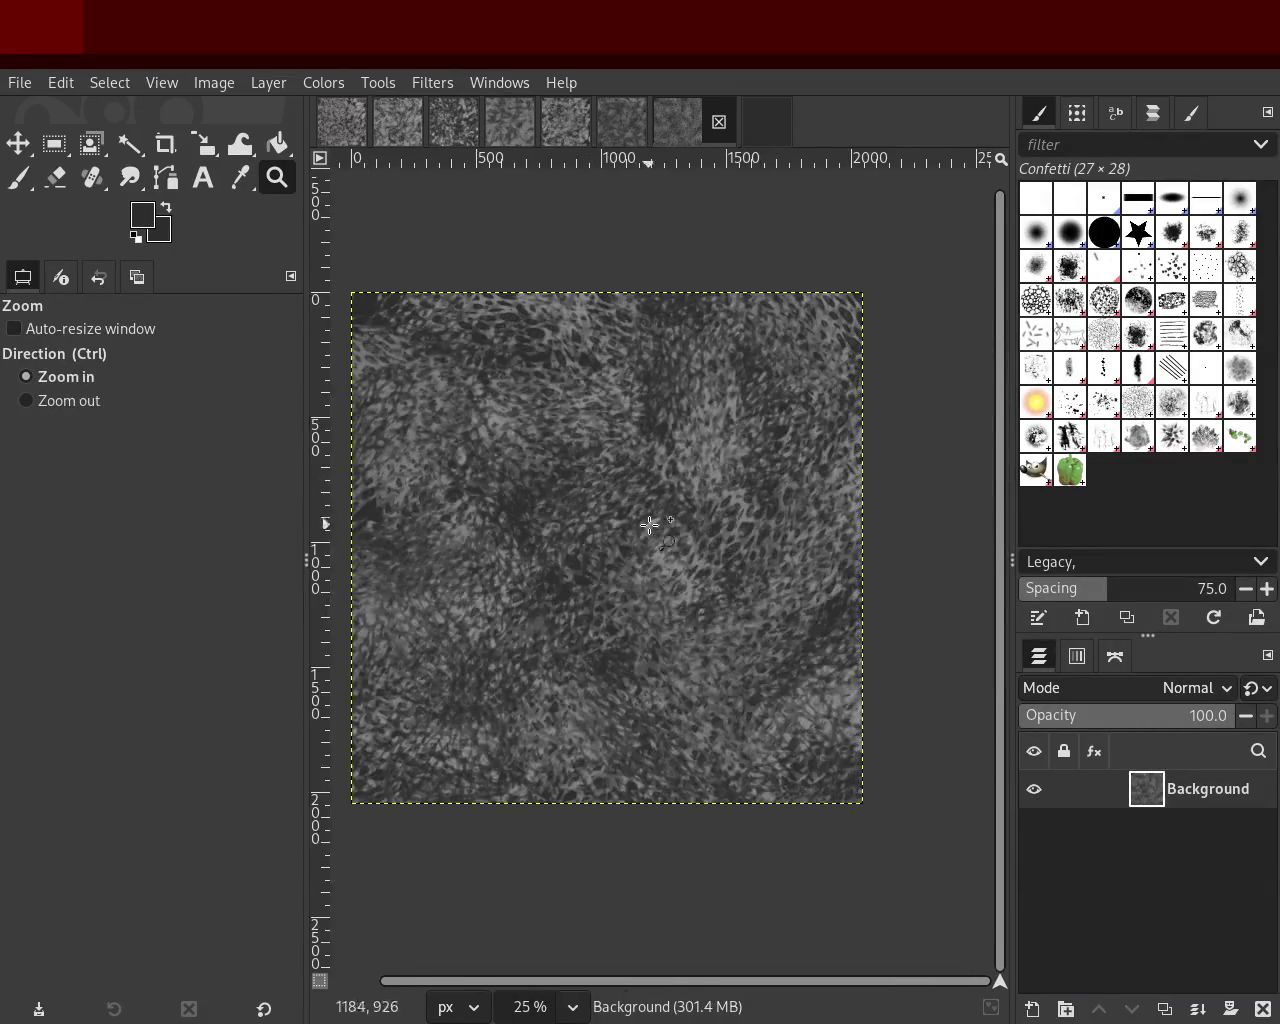
double_click(571, 574)
click(683, 576)
ctrl+click(870, 535)
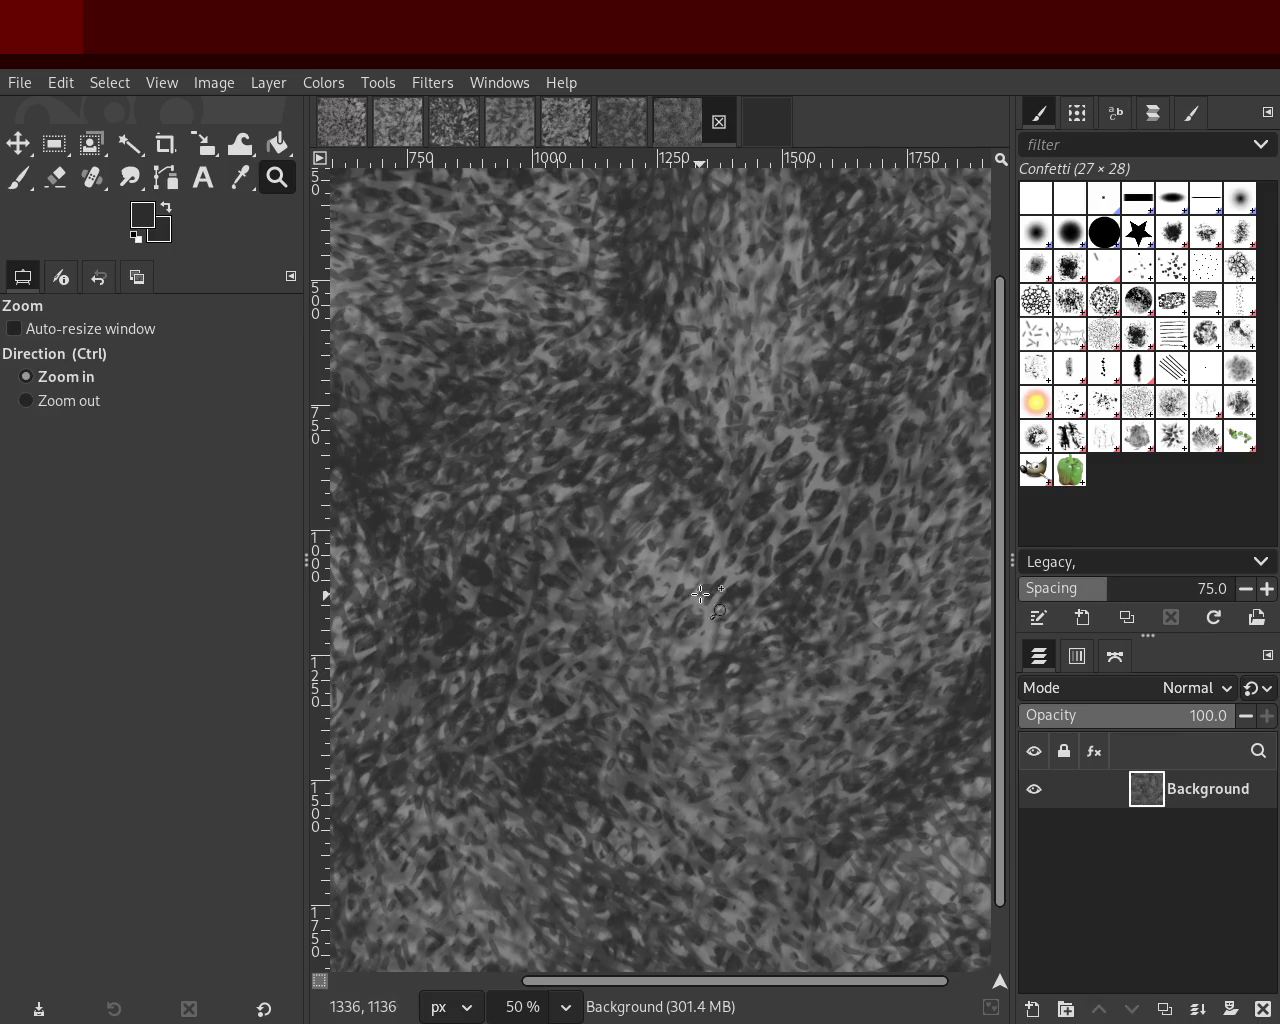
ctrl+click(740, 768)
click(576, 597)
click(576, 597)
click(576, 597)
click(576, 597)
ctrl+click(611, 540)
click(611, 540)
click(611, 540)
ctrl+click(611, 540)
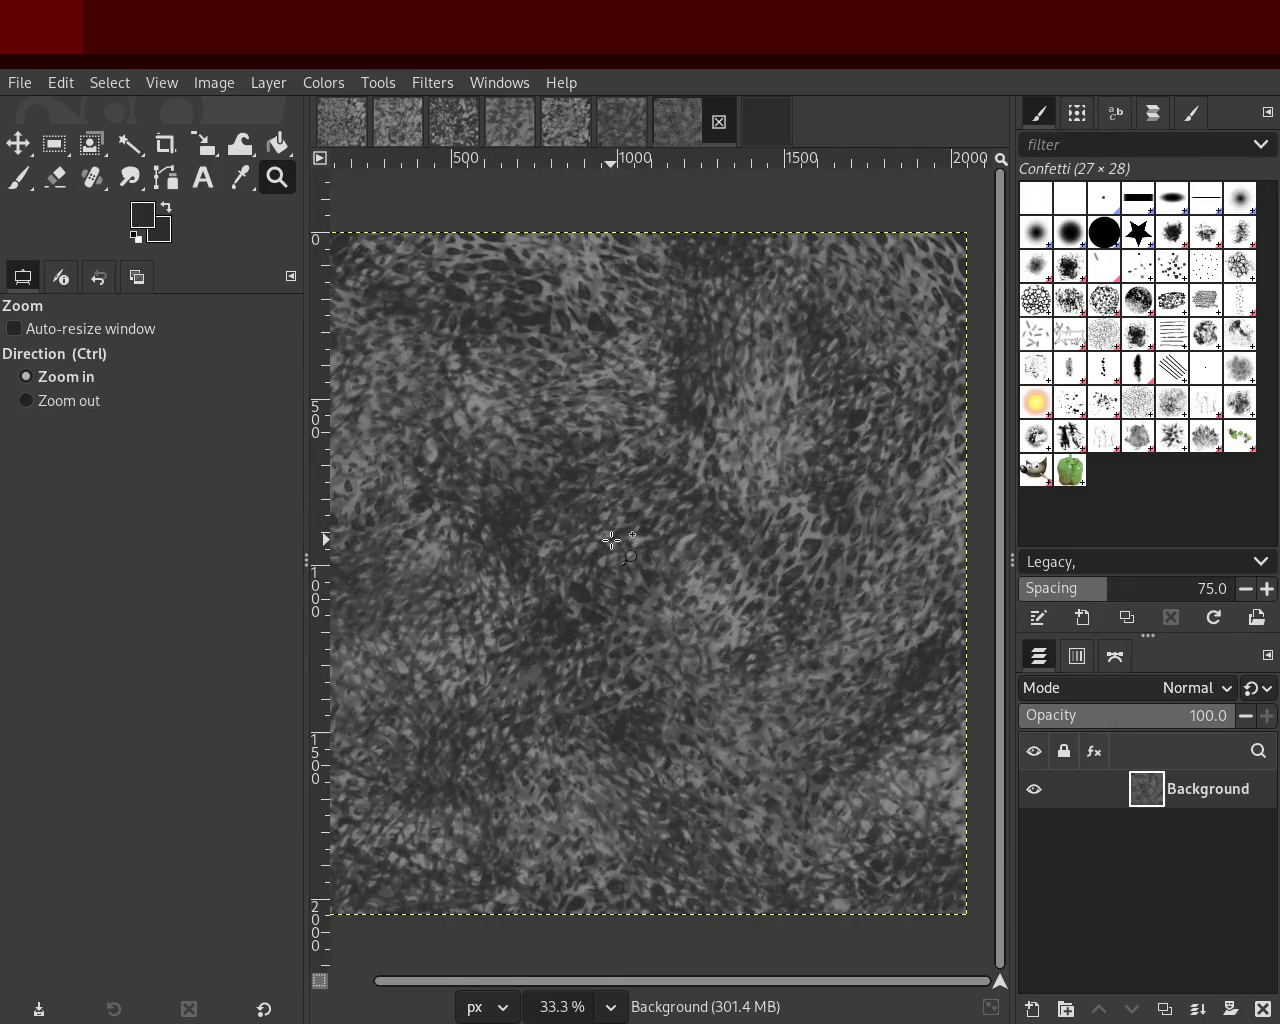
click(611, 540)
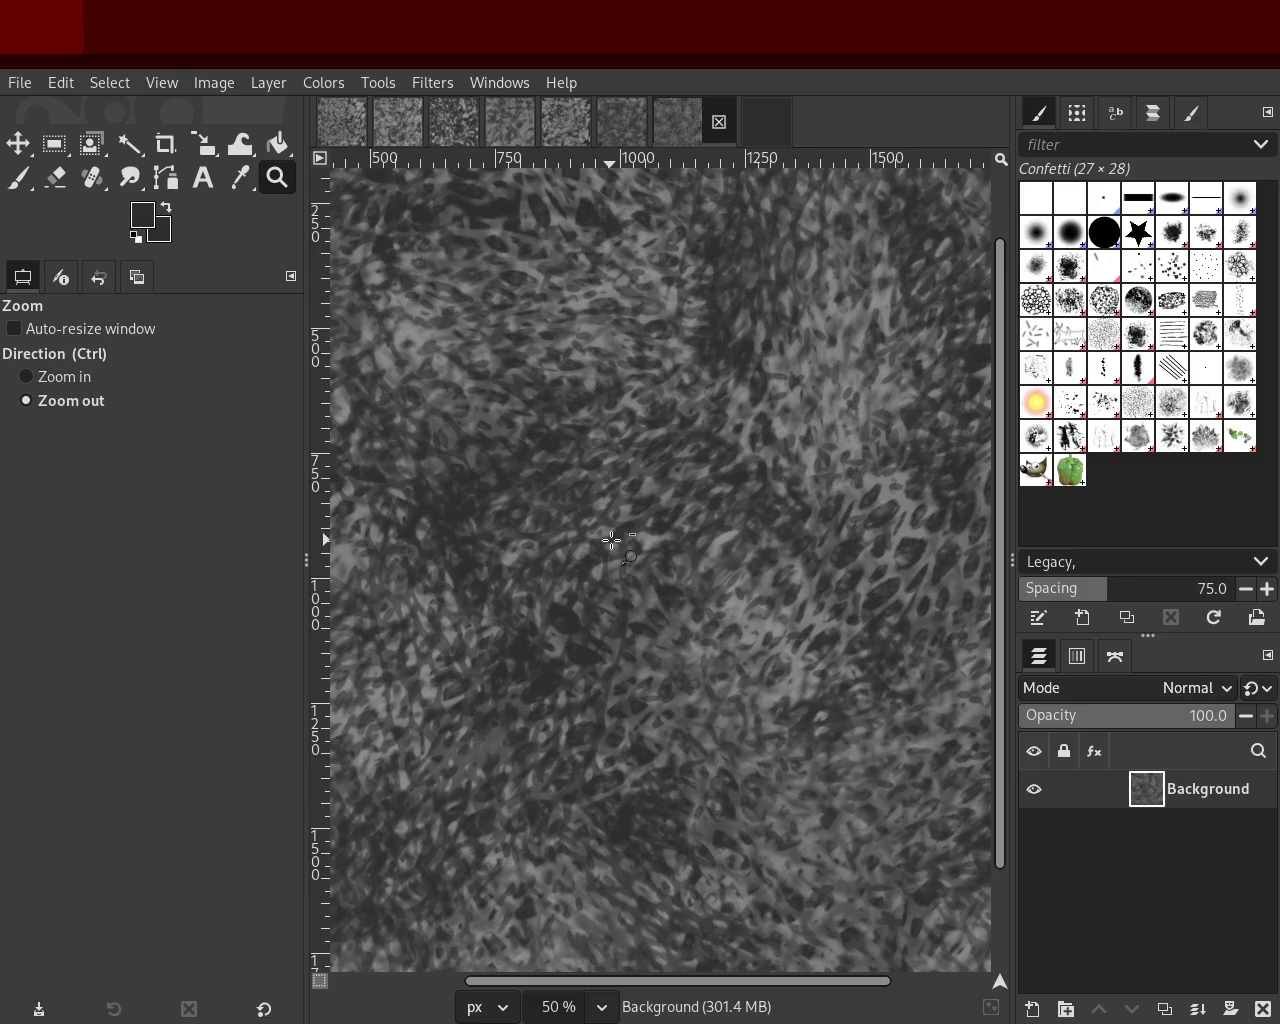
ctrl+click(611, 540)
click(611, 540)
click(611, 540)
click(611, 540)
ctrl+click(691, 474)
ctrl+click(691, 474)
ctrl+click(691, 474)
ctrl+click(691, 474)
click(671, 466)
ctrl+click(671, 466)
click(655, 495)
ctrl+click(716, 492)
click(716, 492)
click(700, 478)
ctrl+click(677, 468)
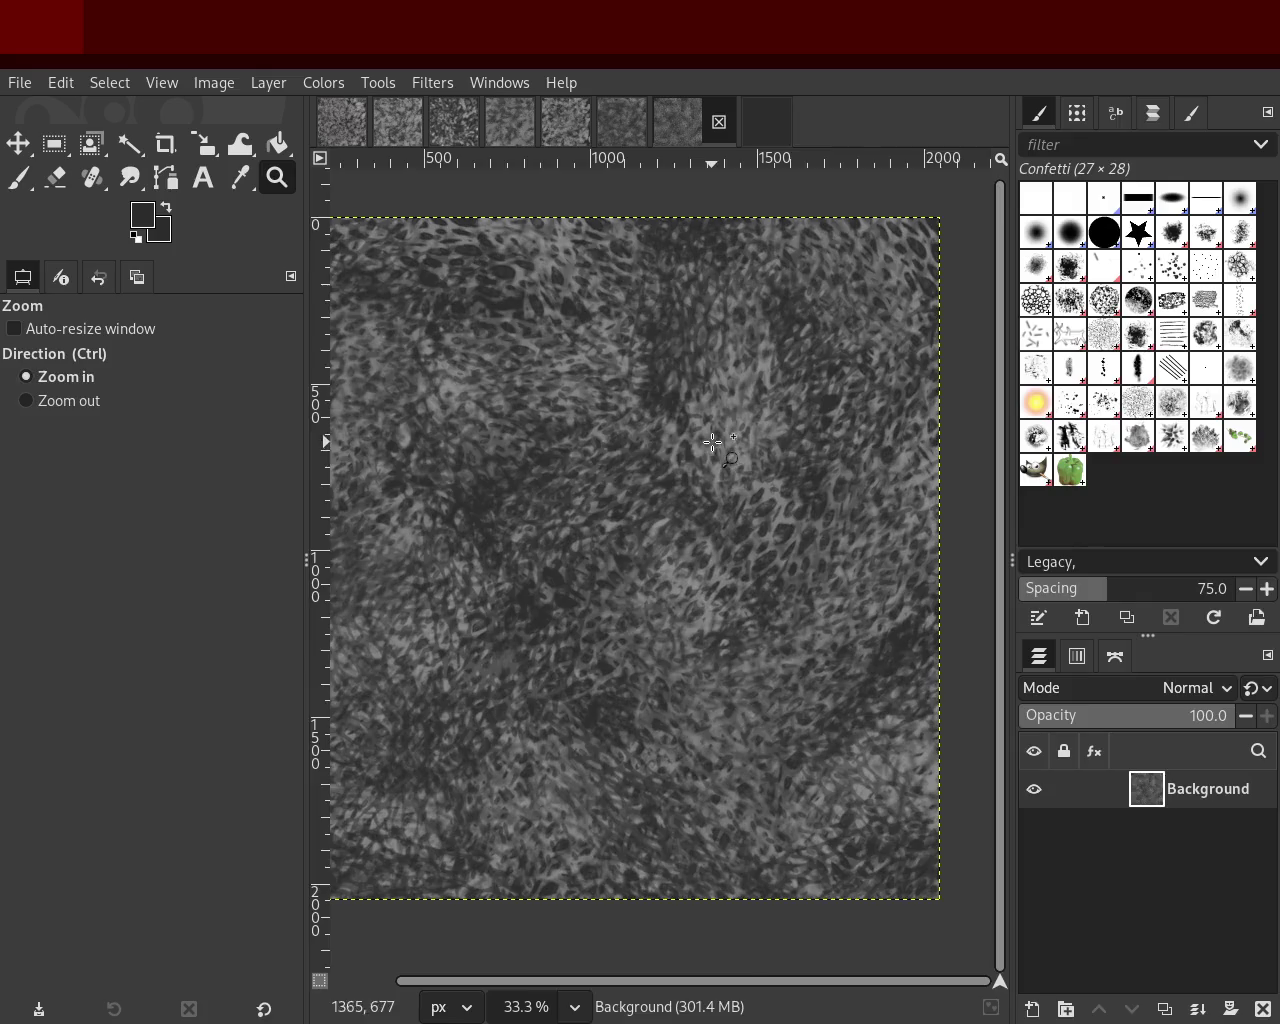
click(665, 452)
click(688, 449)
click(697, 447)
click(697, 447)
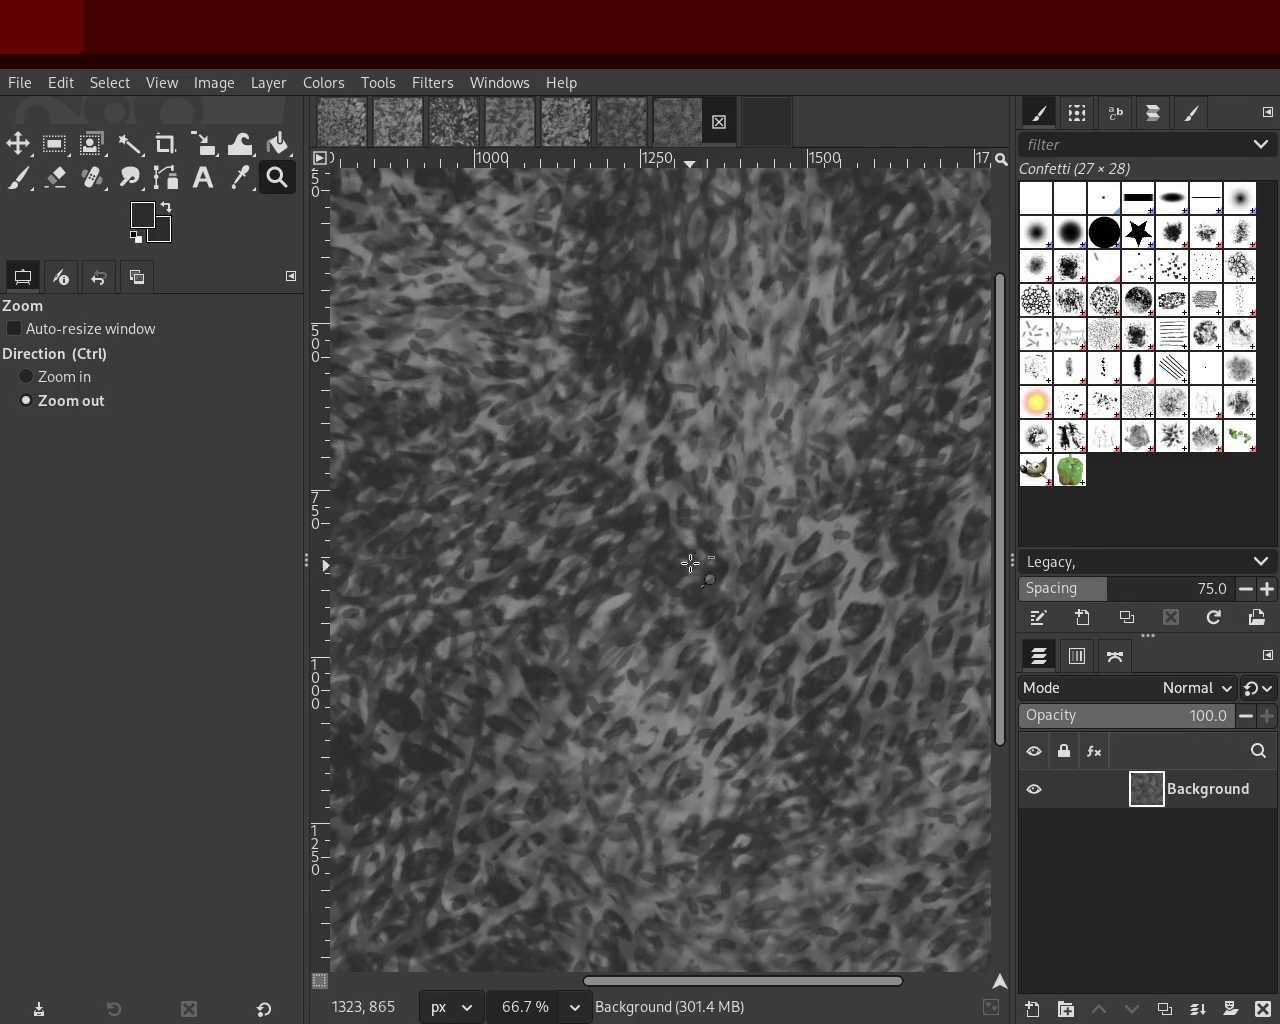
Step: Settle the view with the canvas slightly enlarged and save the image as 2.xcf
ctrl+scroll(695, 545, down, 3)
ctrl+click(708, 522)
click(708, 522)
ctrl+click(740, 510)
click(763, 503)
ctrl+click(700, 455)
ctrl+click(743, 508)
click(743, 508)
click(743, 508)
ctrl+click(690, 451)
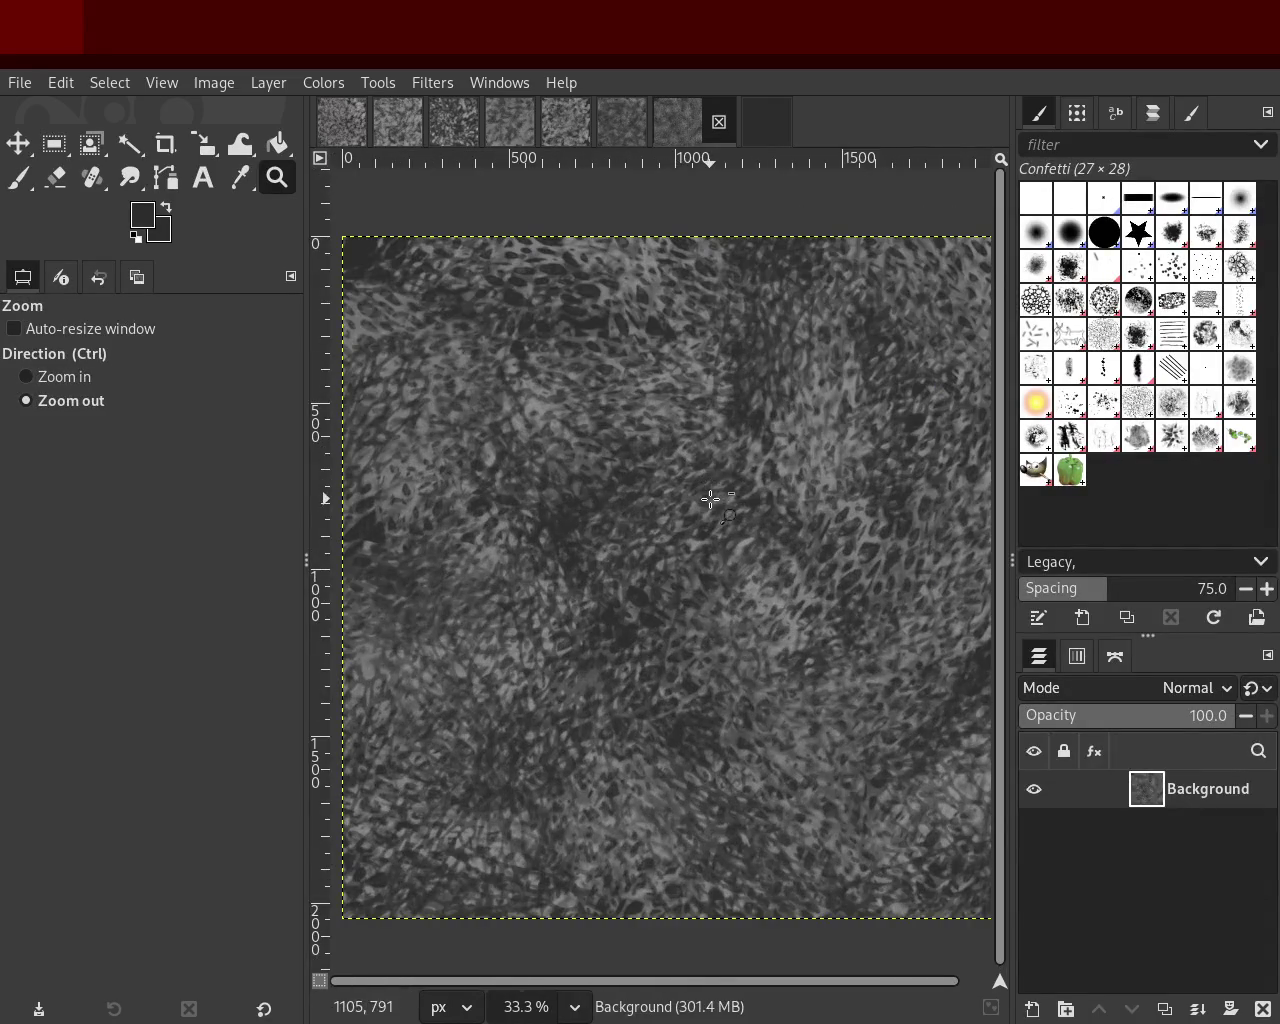
ctrl+click(690, 495)
click(690, 560)
ctrl+click(685, 562)
click(750, 559)
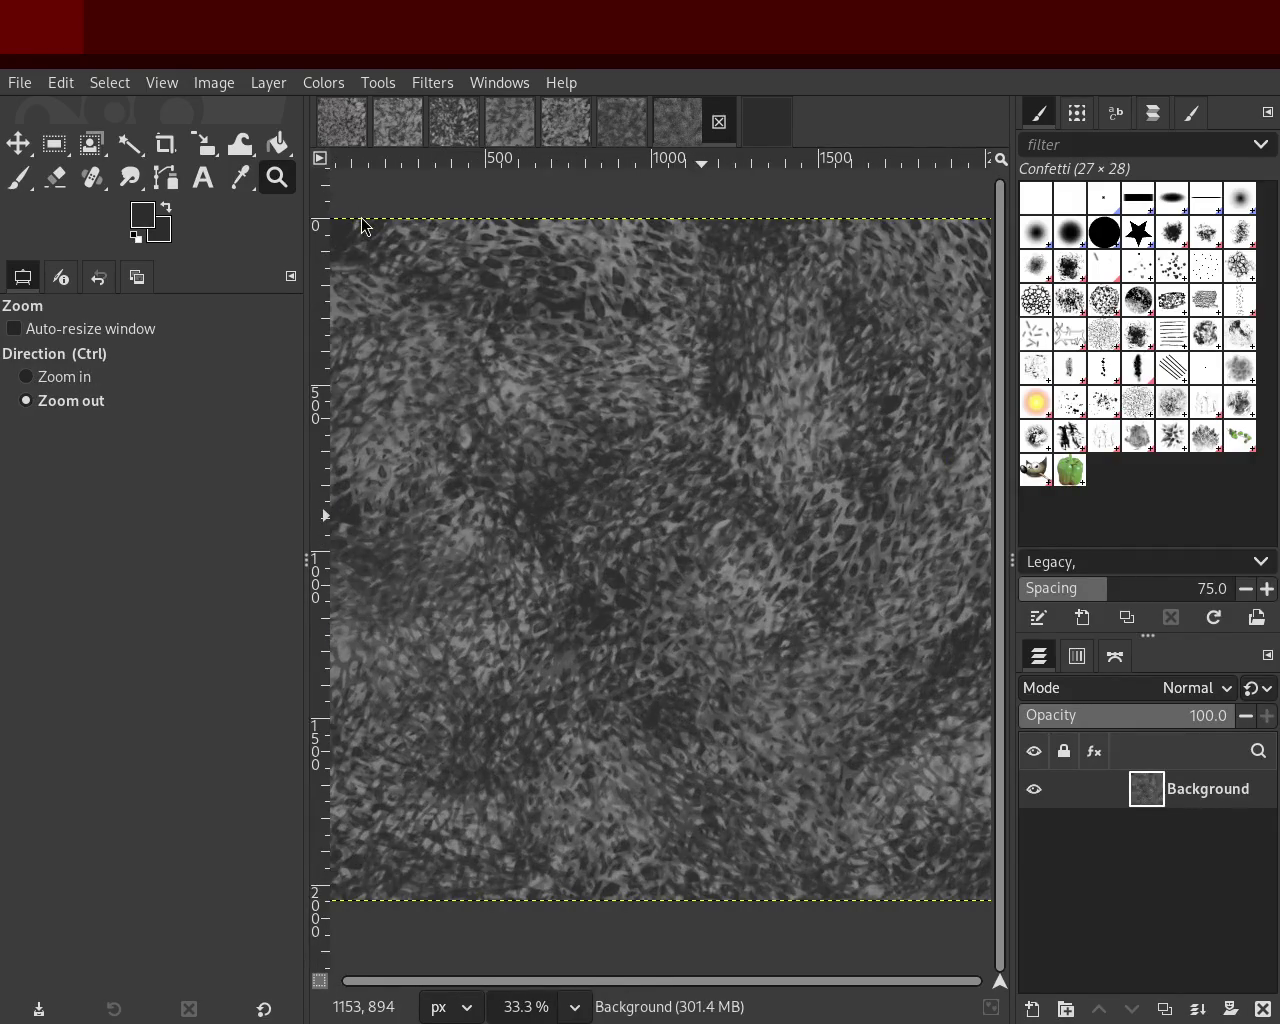
key(ctrl+s)
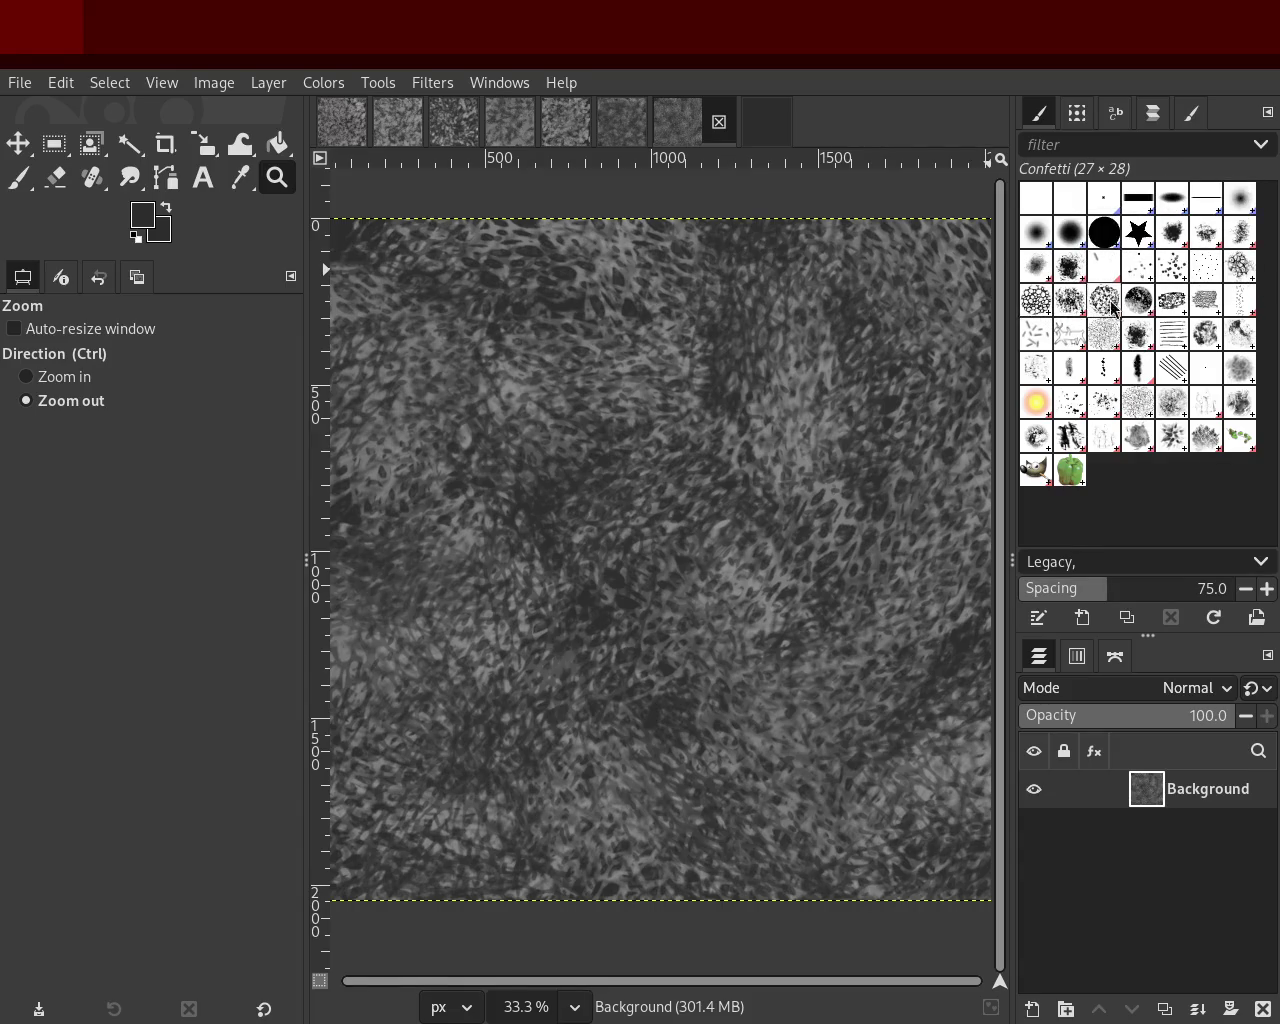
Step: Select Charcoal 03 at size 460 and test grey charcoal strokes, undoing each one
click(1238, 308)
click(18, 178)
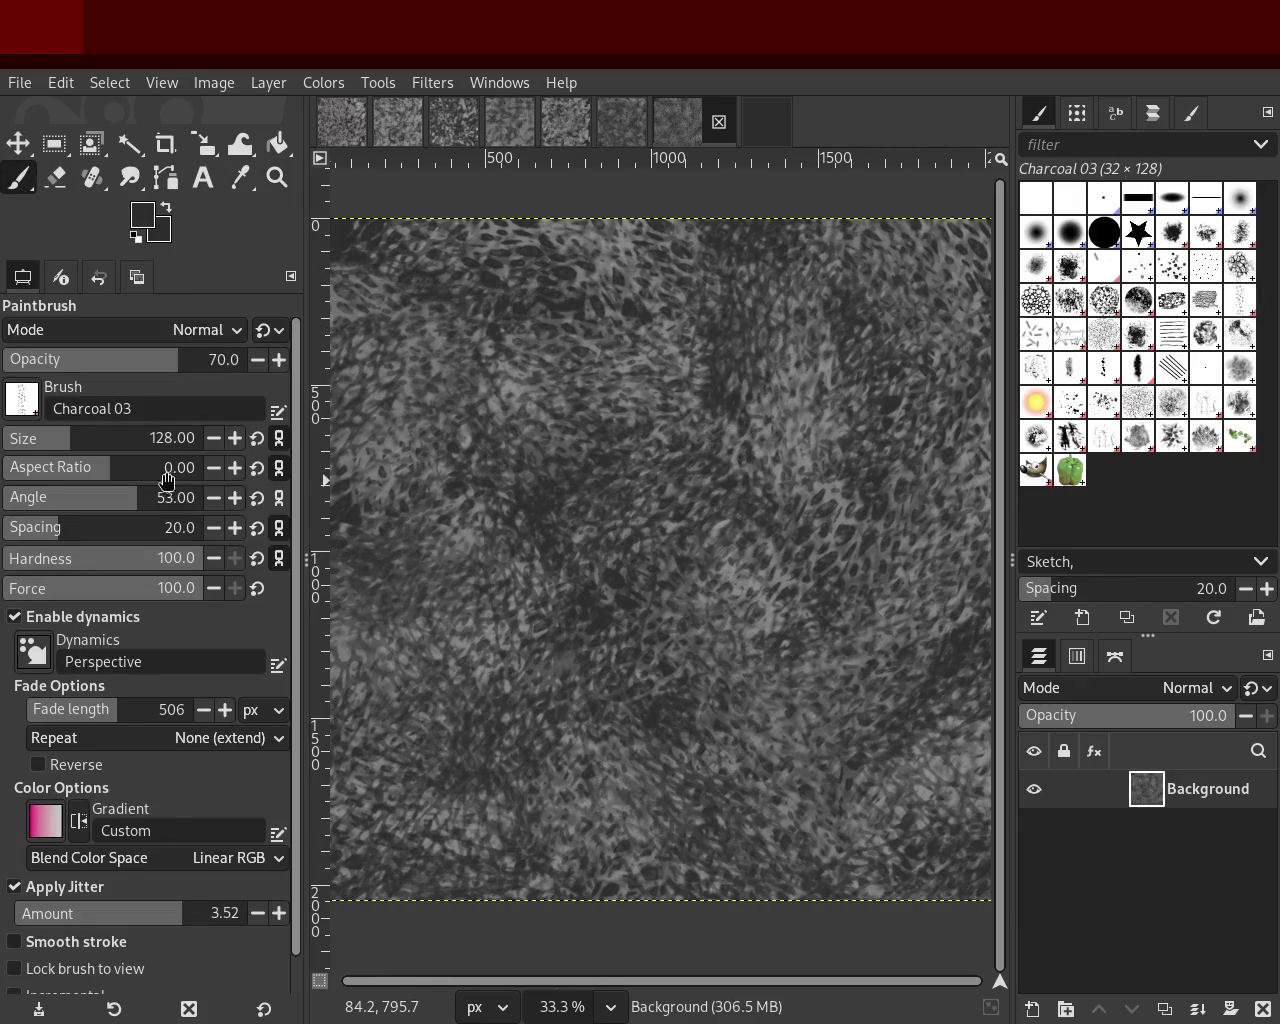
drag(104, 456, 133, 440)
ctrl+click(569, 426)
mouse_move(569, 426)
mouse_down()
mouse_move(570, 505)
mouse_move(571, 391)
mouse_up()
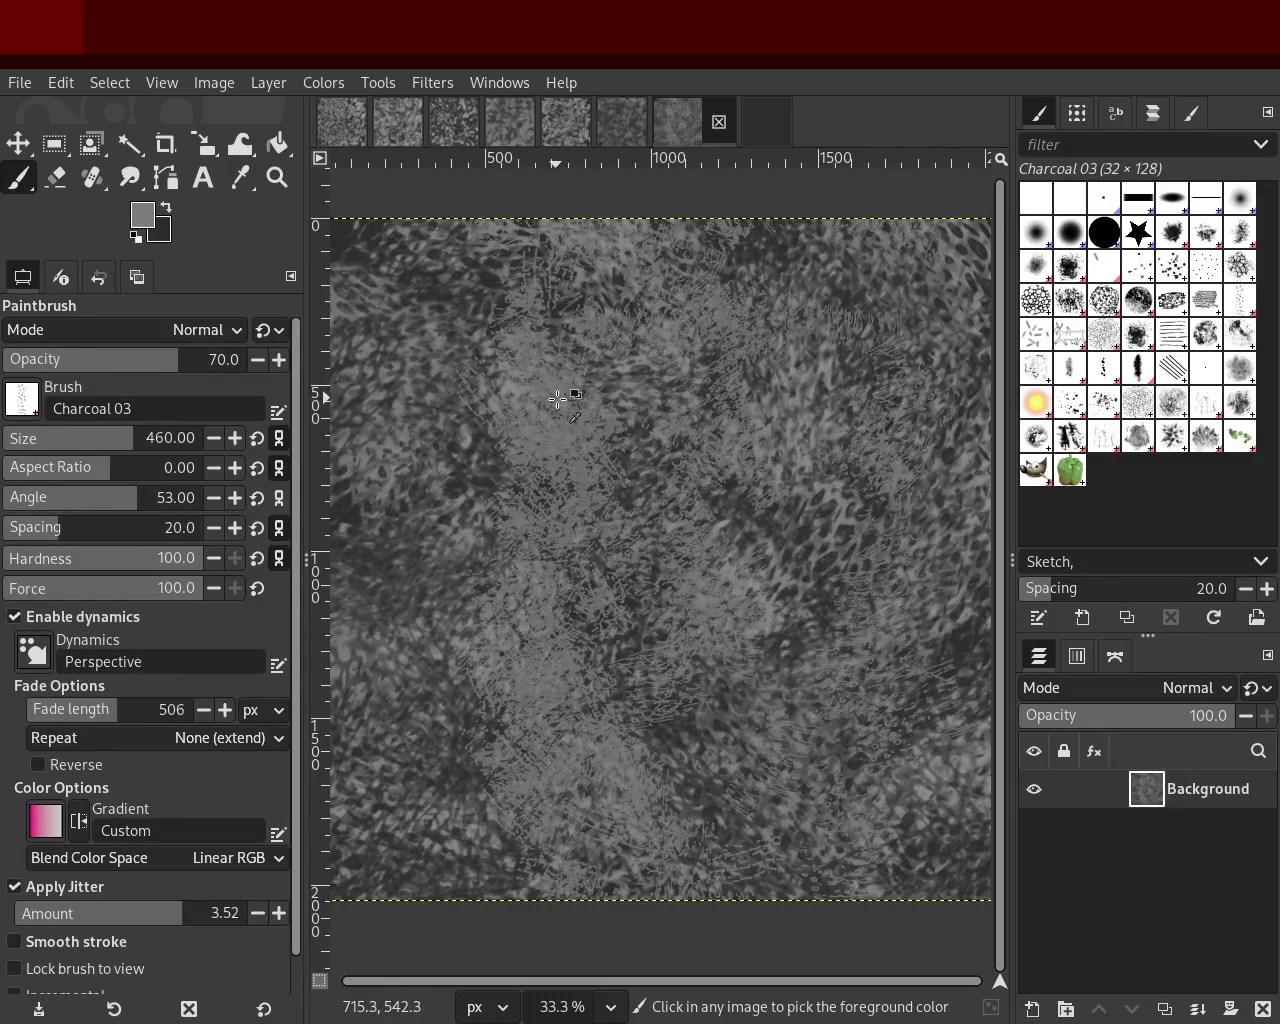
key(ctrl+z)
click(455, 333)
drag(455, 333, 600, 420)
key(ctrl+z)
ctrl+click(543, 495)
click(475, 354)
drag(475, 354, 411, 749)
key(ctrl+z)
mouse_move(435, 278)
mouse_down()
mouse_move(596, 314)
mouse_move(743, 669)
mouse_up()
key(ctrl+z)
mouse_move(642, 385)
mouse_down()
mouse_move(664, 820)
mouse_move(643, 672)
mouse_up()
key(ctrl+z)
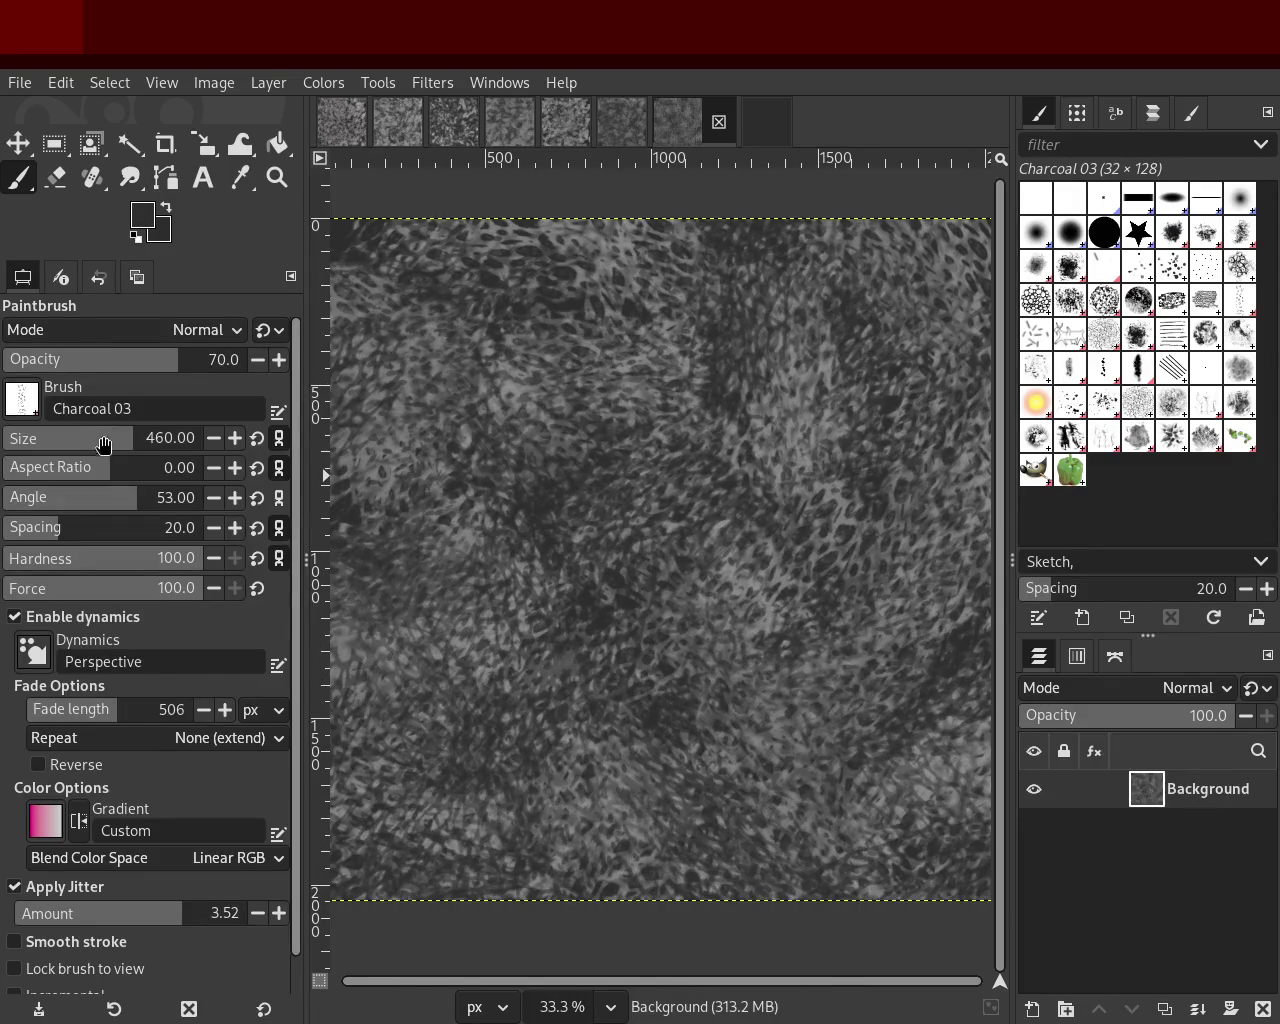
Step: Raise Charcoal 03 to size 669 and test light and dark grey strokes, undoing them all
click(156, 444)
mouse_move(478, 693)
mouse_down()
mouse_move(714, 334)
mouse_move(582, 534)
mouse_up()
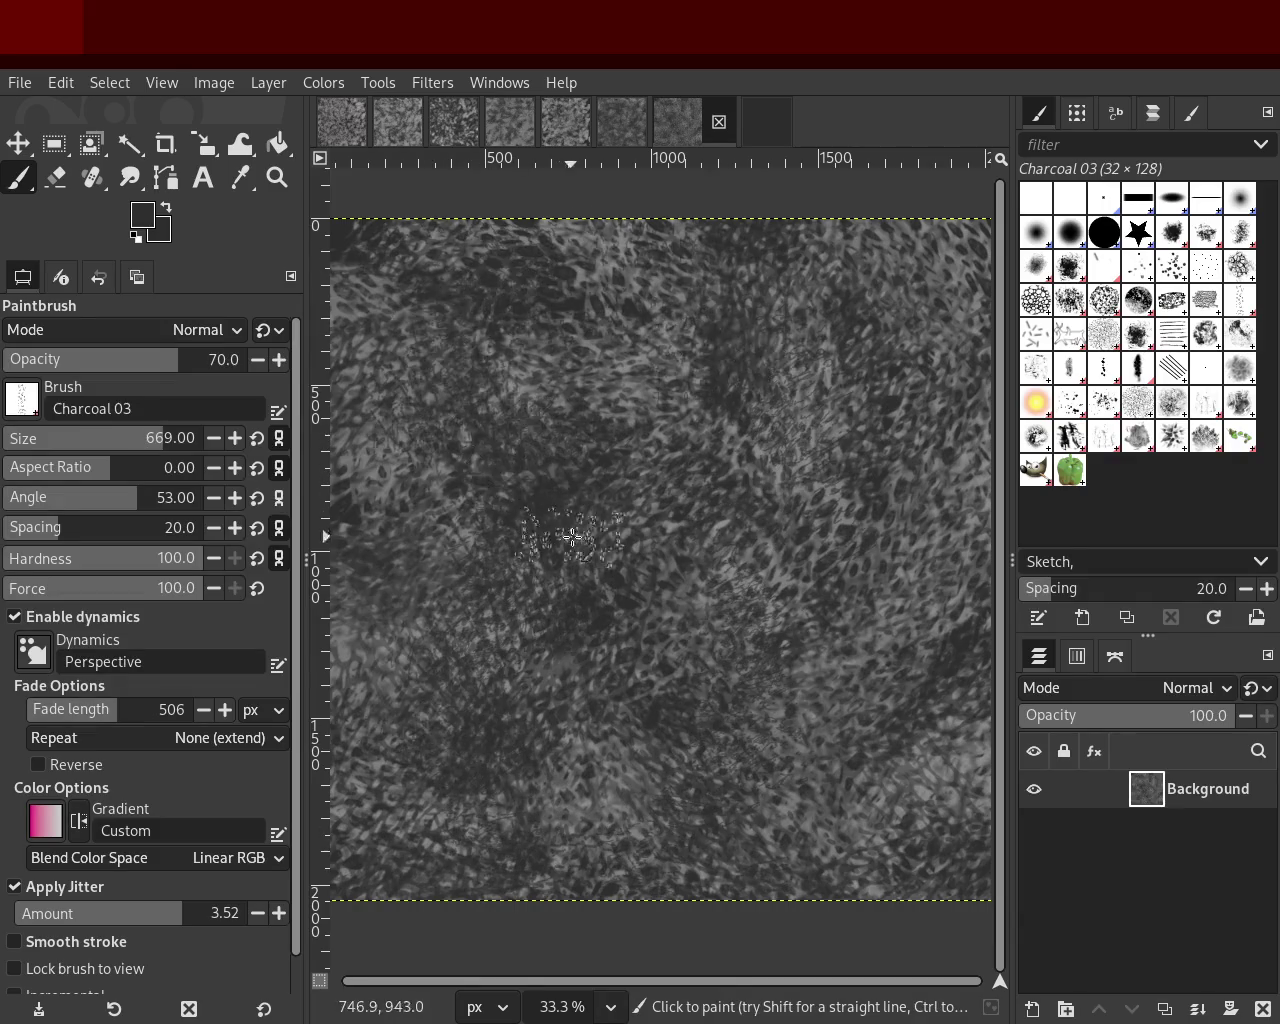
key(ctrl+z)
ctrl+click(515, 393)
mouse_move(515, 393)
mouse_down()
mouse_move(504, 452)
mouse_move(517, 766)
mouse_move(574, 206)
mouse_move(920, 832)
mouse_move(600, 420)
mouse_up()
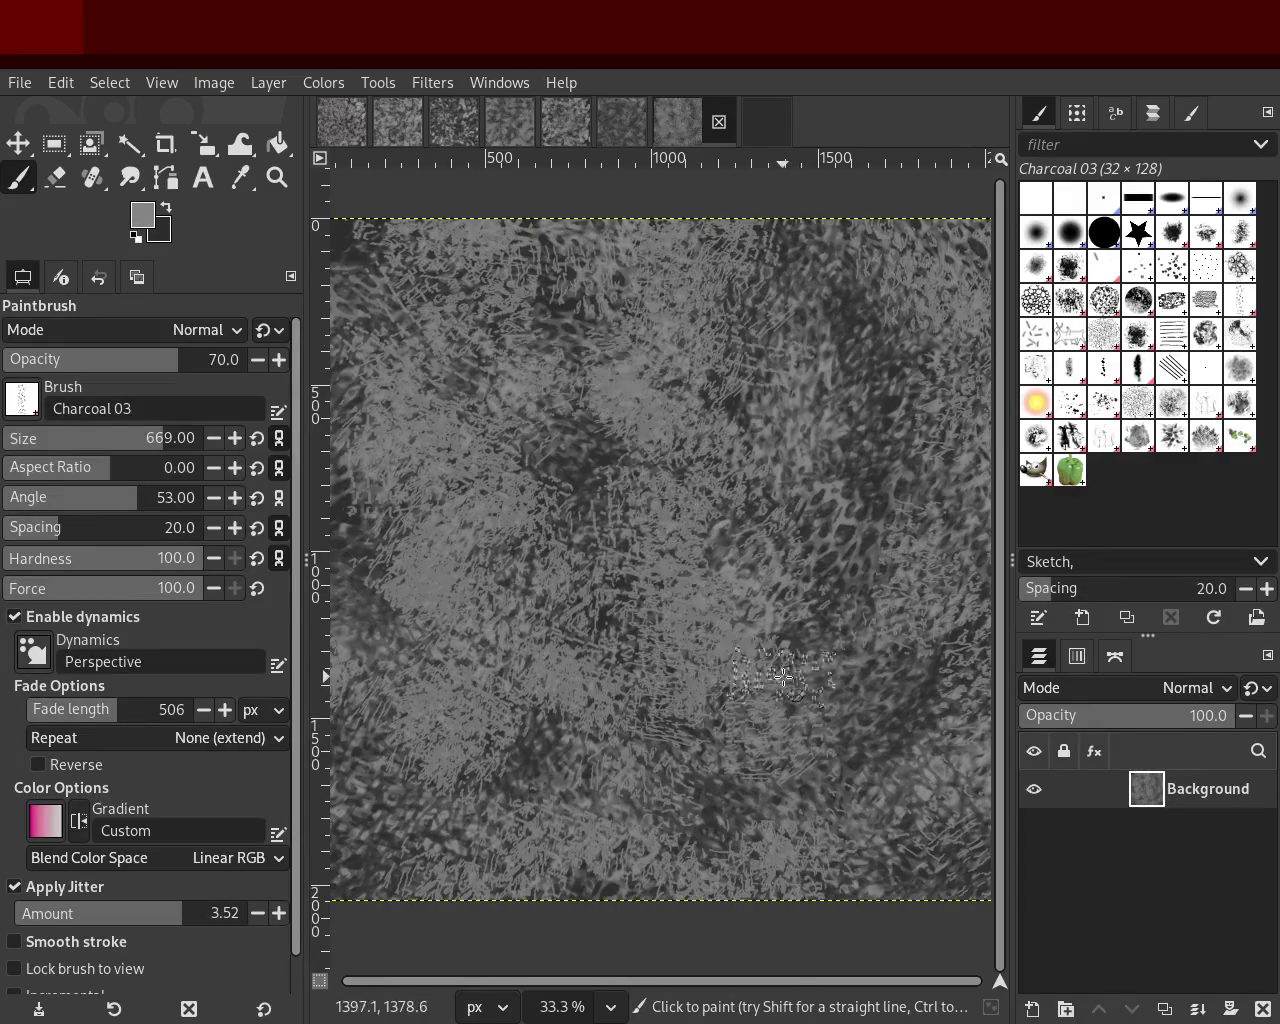
key(ctrl+z)
ctrl+click(551, 517)
mouse_move(551, 517)
mouse_down()
mouse_move(485, 318)
mouse_move(469, 805)
mouse_move(793, 273)
mouse_move(797, 458)
mouse_move(463, 614)
mouse_move(886, 766)
mouse_move(580, 320)
mouse_move(782, 765)
mouse_up()
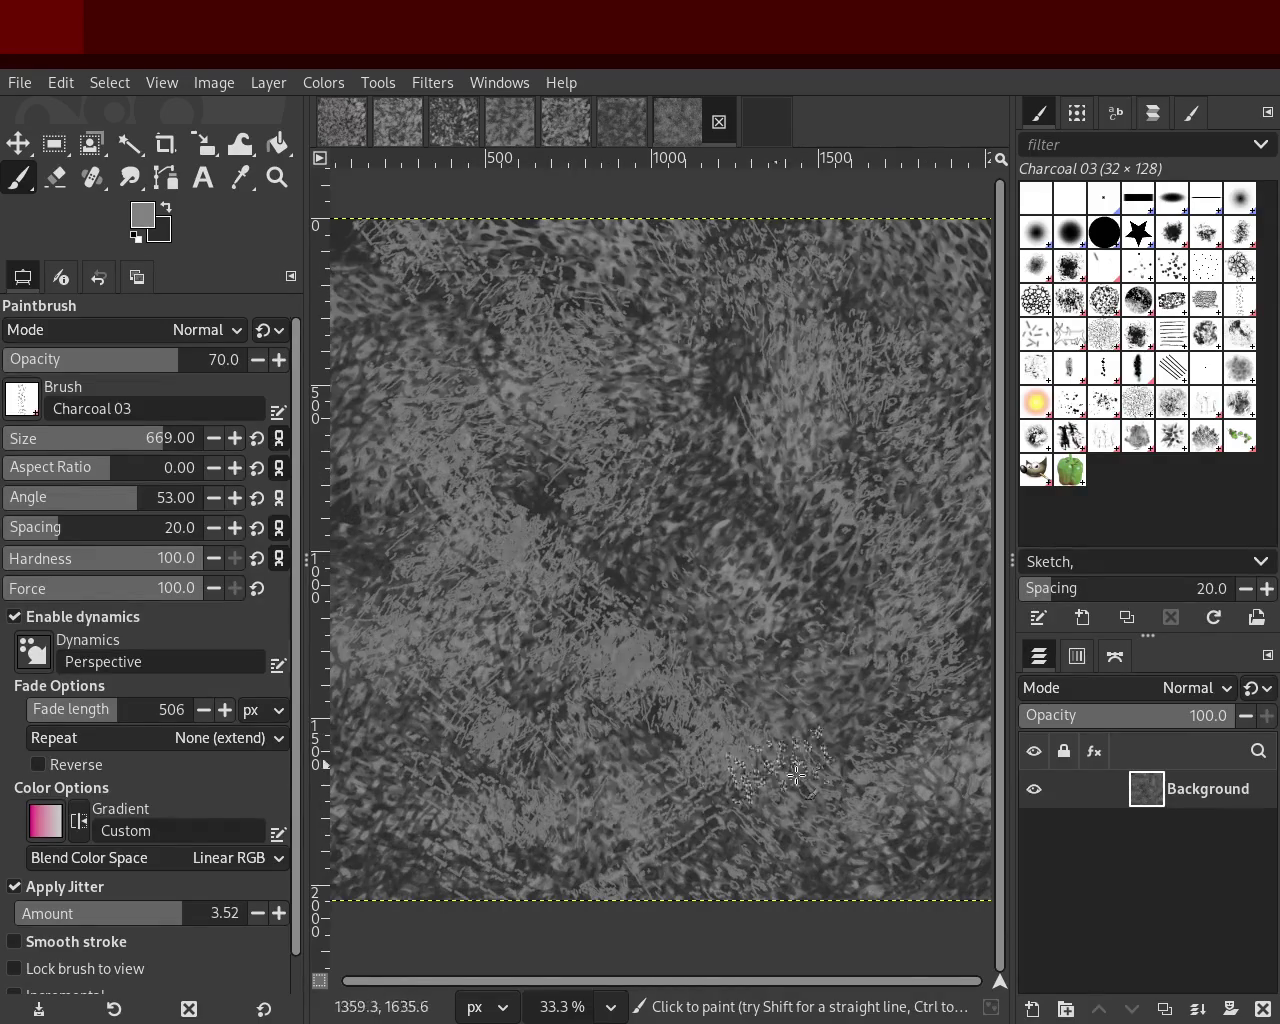
key(ctrl+z)
ctrl+click(410, 440)
mouse_move(435, 336)
mouse_down()
mouse_move(440, 861)
mouse_move(483, 214)
mouse_move(760, 751)
mouse_move(726, 738)
mouse_up()
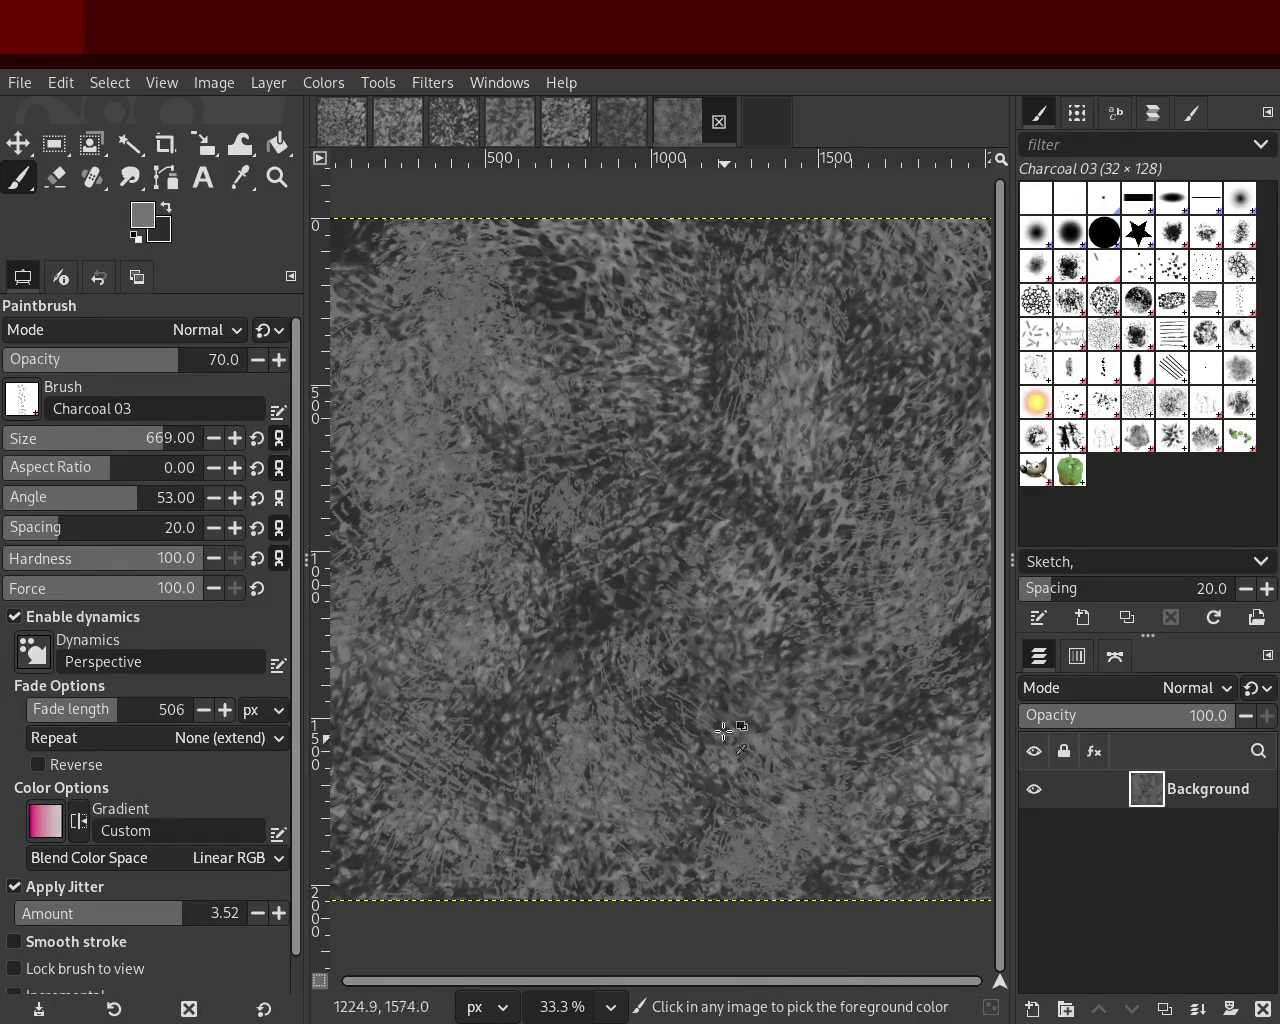
key(ctrl+z)
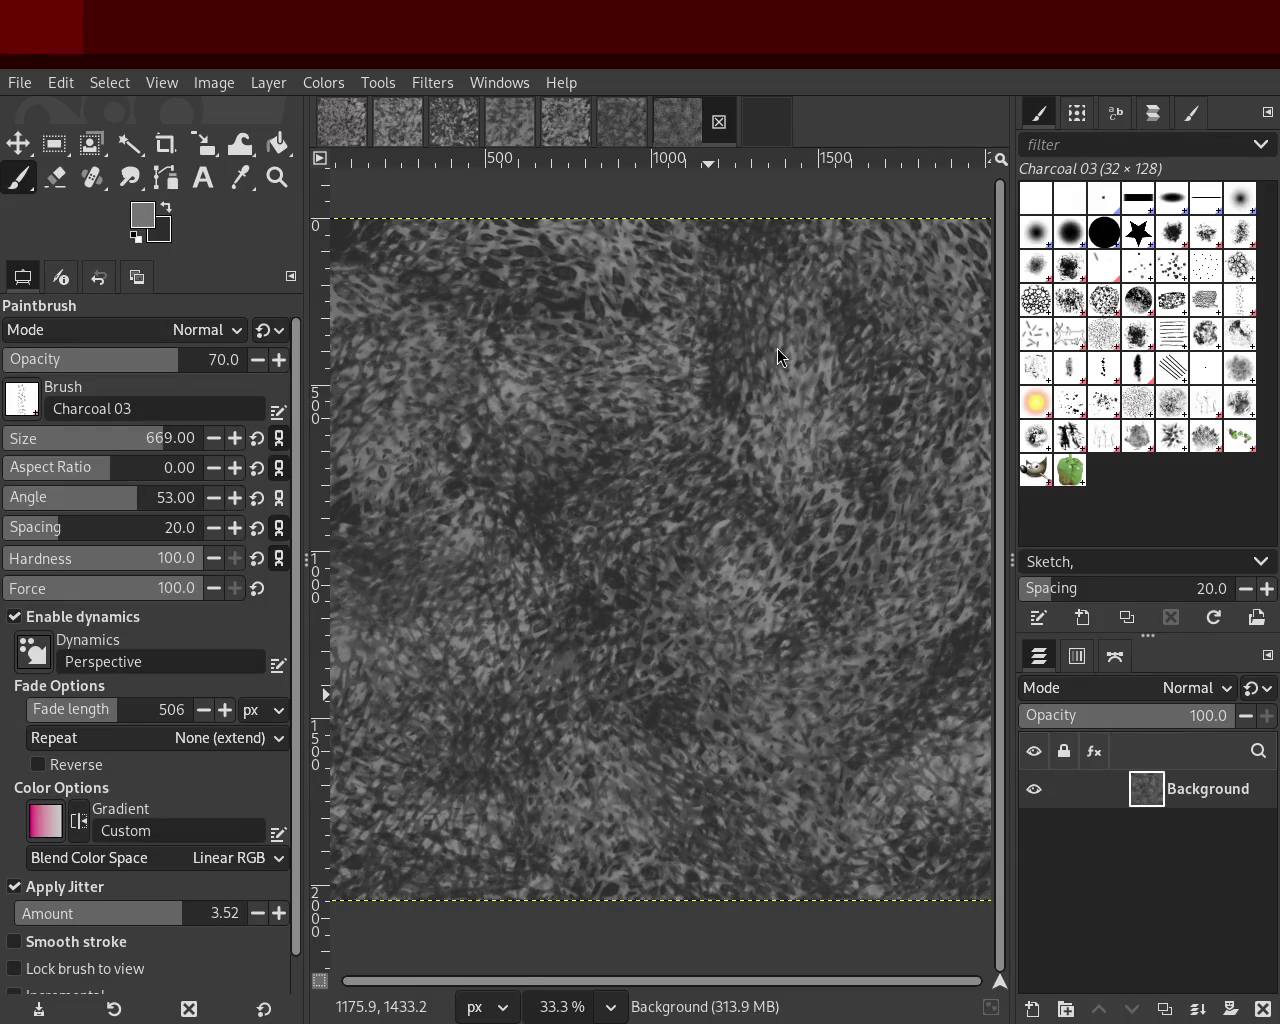
Step: Try light charcoal strokes on the texture and undo them
mouse_move(633, 378)
mouse_down()
mouse_move(537, 228)
mouse_move(653, 719)
mouse_up()
key(ctrl+z)
mouse_move(791, 398)
mouse_down()
mouse_move(409, 807)
mouse_move(798, 499)
mouse_up()
key(ctrl+z)
Step: Switch to Charcoal 02 at size 473 and lay large dark dabs across the canvas
click(1214, 316)
drag(672, 326, 900, 339)
key(ctrl+z)
drag(93, 451, 135, 440)
mouse_move(530, 419)
mouse_down()
mouse_move(827, 530)
mouse_move(597, 698)
mouse_move(679, 543)
mouse_up()
key(ctrl+z)
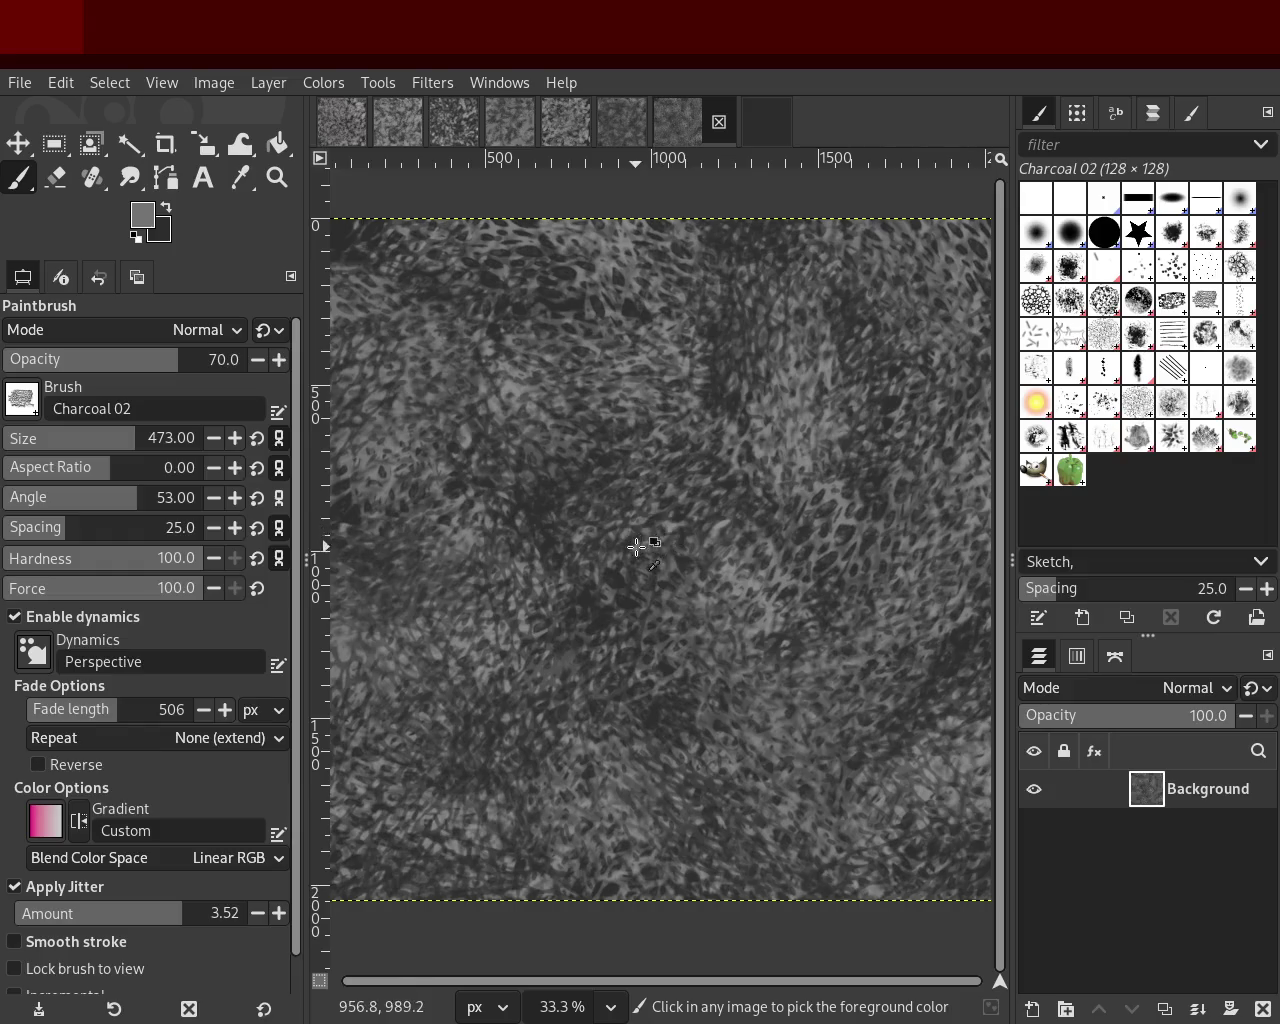
mouse_move(612, 582)
mouse_down()
mouse_move(402, 623)
mouse_move(861, 535)
mouse_move(759, 635)
mouse_move(813, 422)
mouse_move(469, 546)
mouse_move(1025, 647)
mouse_up()
key(ctrl+z)
mouse_move(533, 561)
mouse_down()
mouse_move(634, 345)
mouse_move(497, 837)
mouse_move(772, 660)
mouse_move(891, 707)
mouse_up()
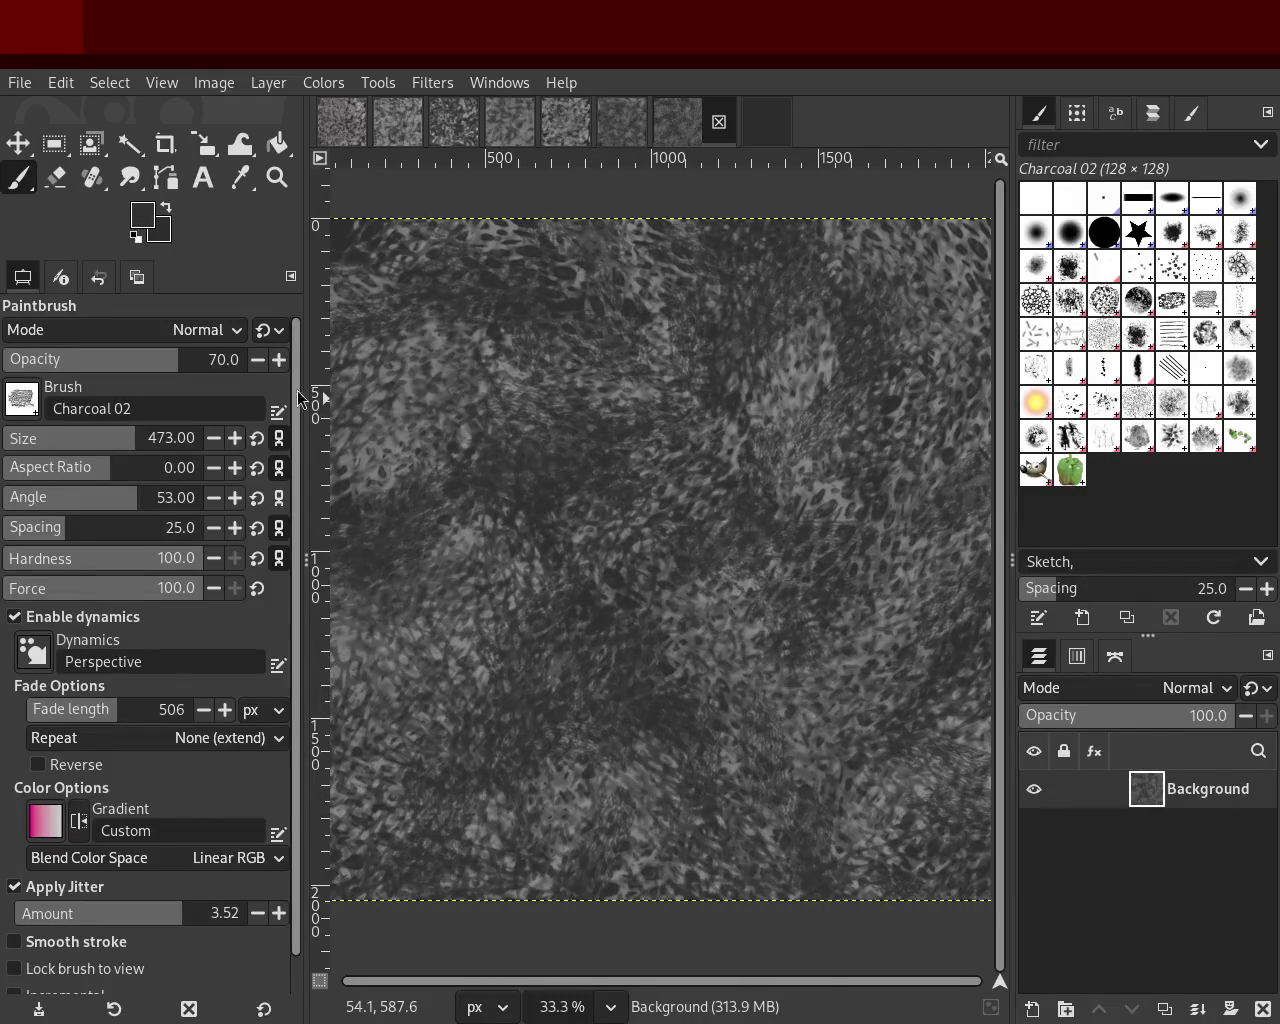
Step: Select the Chalk 03 brush and fit the whole image in view at 25% zoom
click(277, 177)
click(717, 378)
ctrl+click(717, 378)
ctrl+click(717, 378)
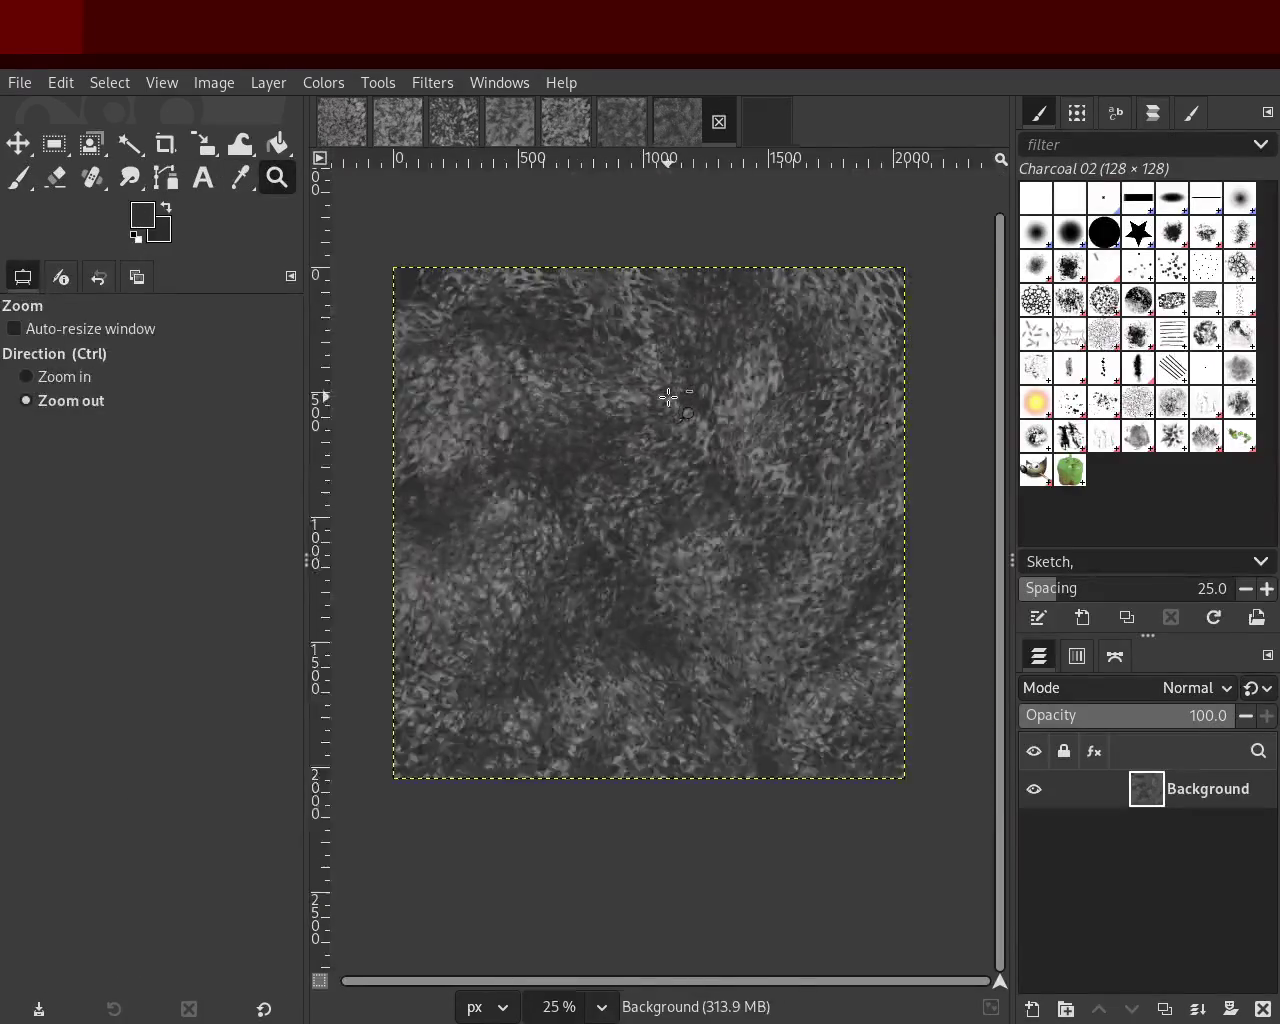
ctrl+click(760, 420)
click(800, 450)
click(827, 473)
click(1137, 310)
mouse_move(737, 429)
mouse_down()
mouse_move(629, 680)
mouse_move(586, 514)
mouse_up()
click(686, 572)
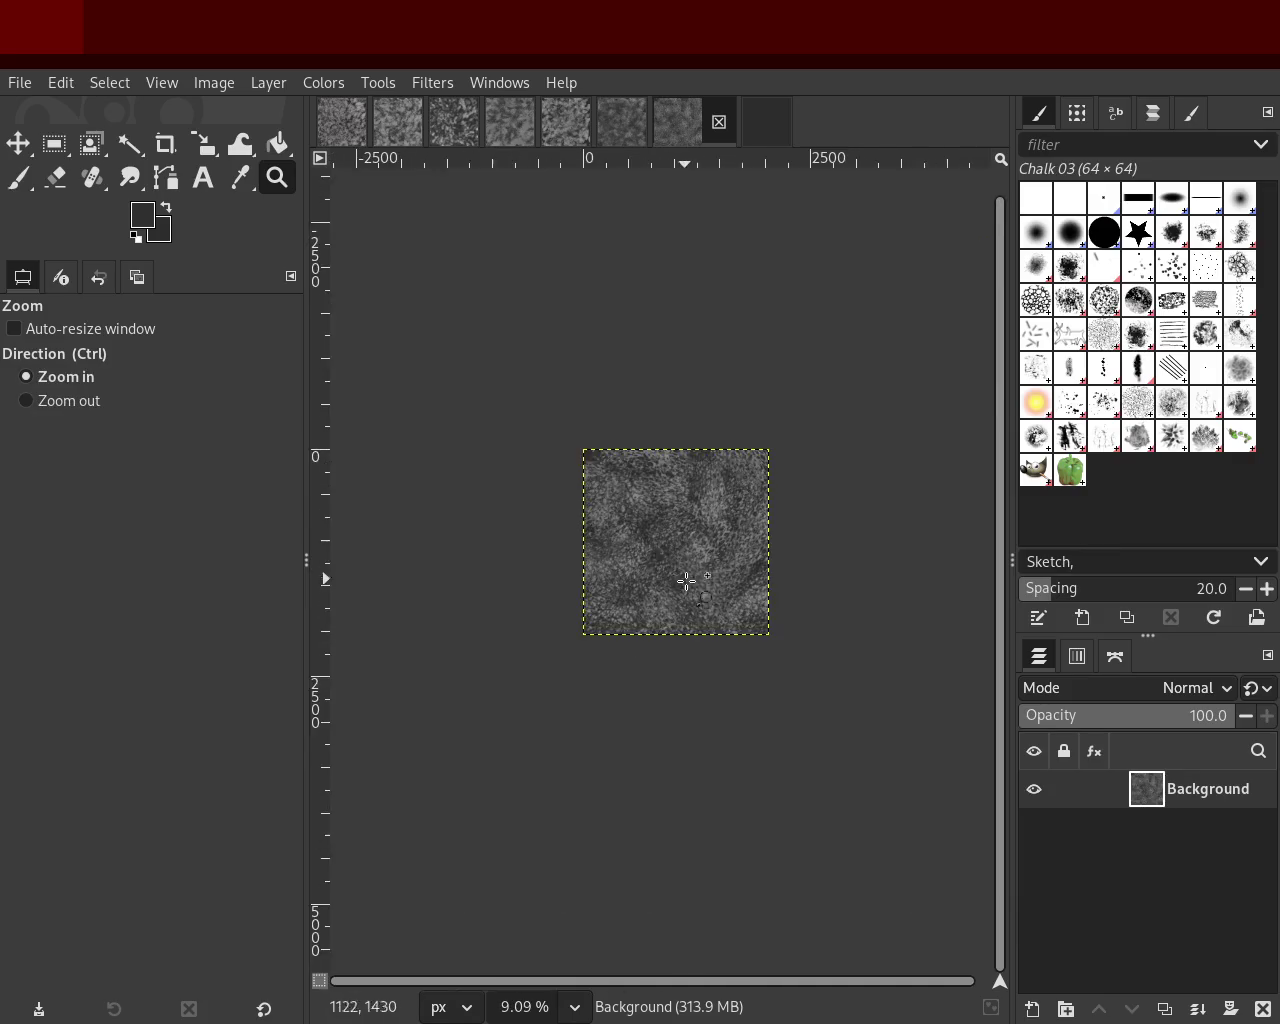
click(686, 572)
ctrl+click(686, 580)
click(694, 528)
ctrl+click(709, 507)
click(715, 495)
ctrl+click(740, 470)
click(760, 460)
ctrl+click(787, 443)
click(600, 360)
ctrl+click(406, 278)
Step: Set the paintbrush to size 304 and opacity 52 with a dark grey colour
click(18, 177)
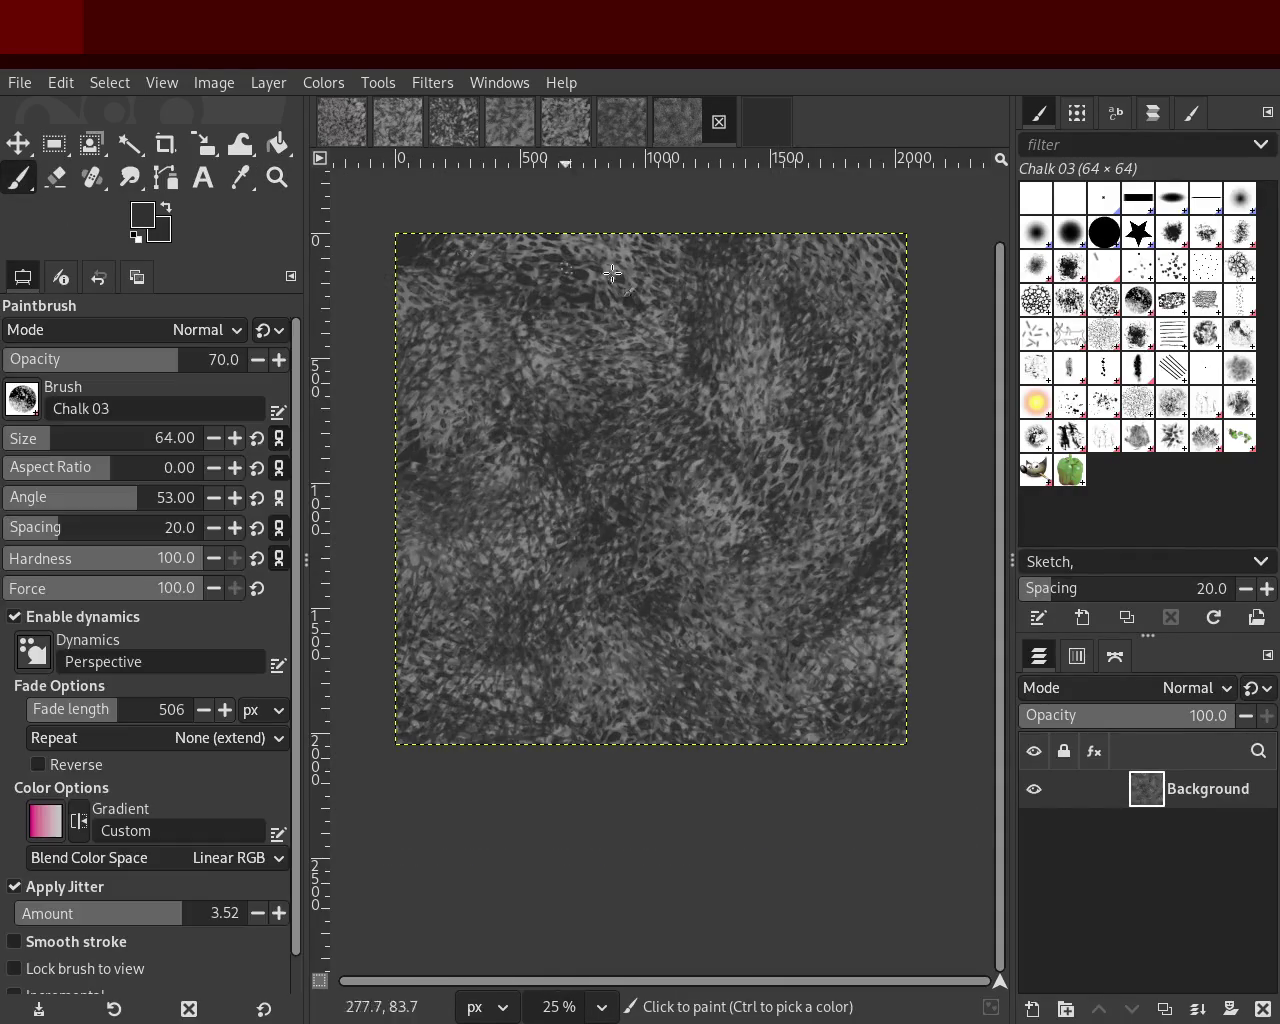
drag(55, 449, 104, 440)
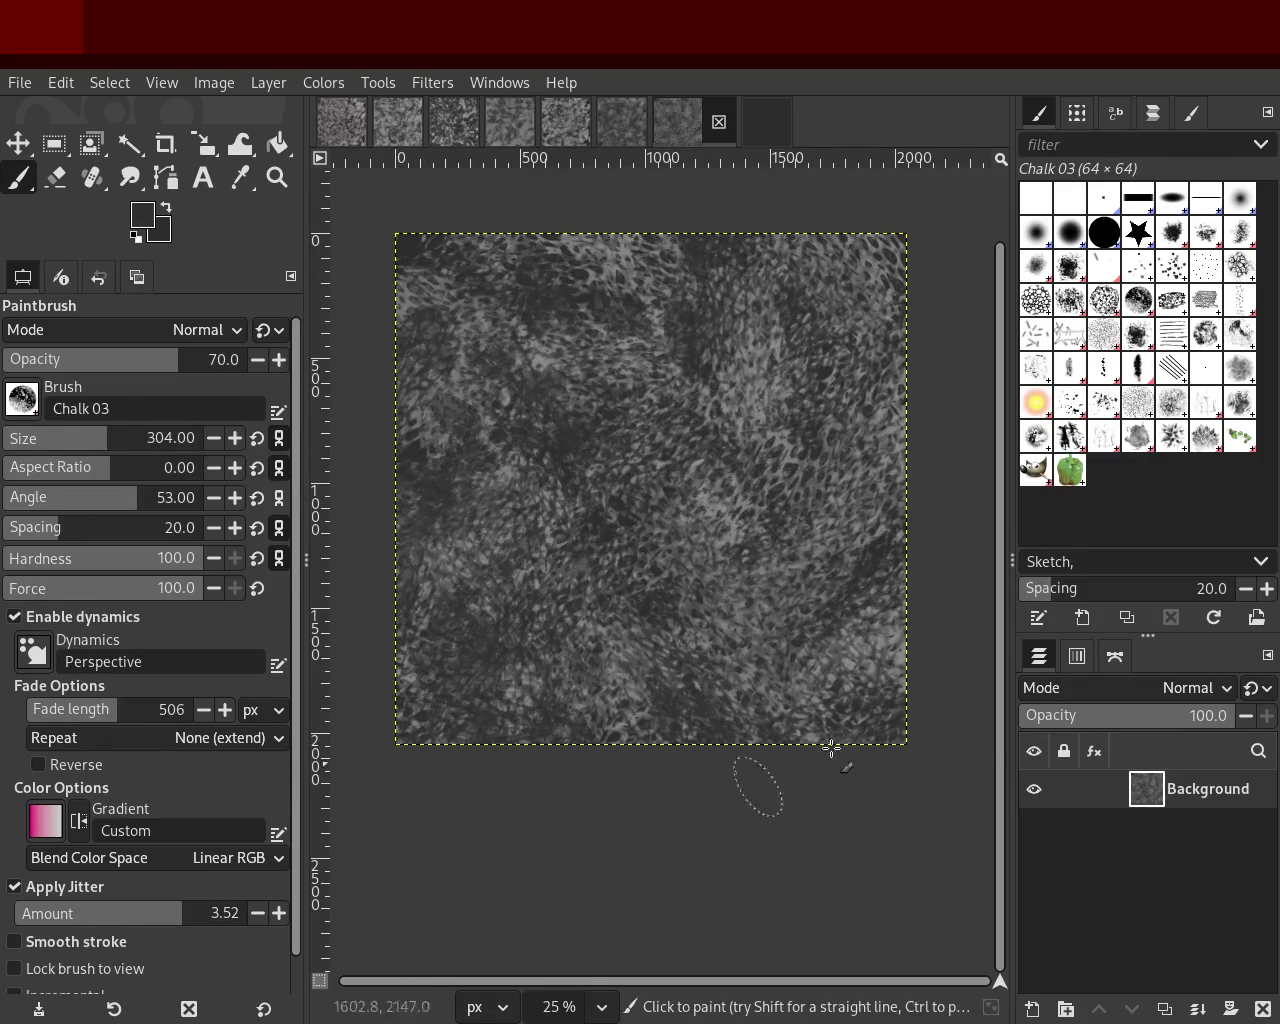
drag(114, 363, 103, 363)
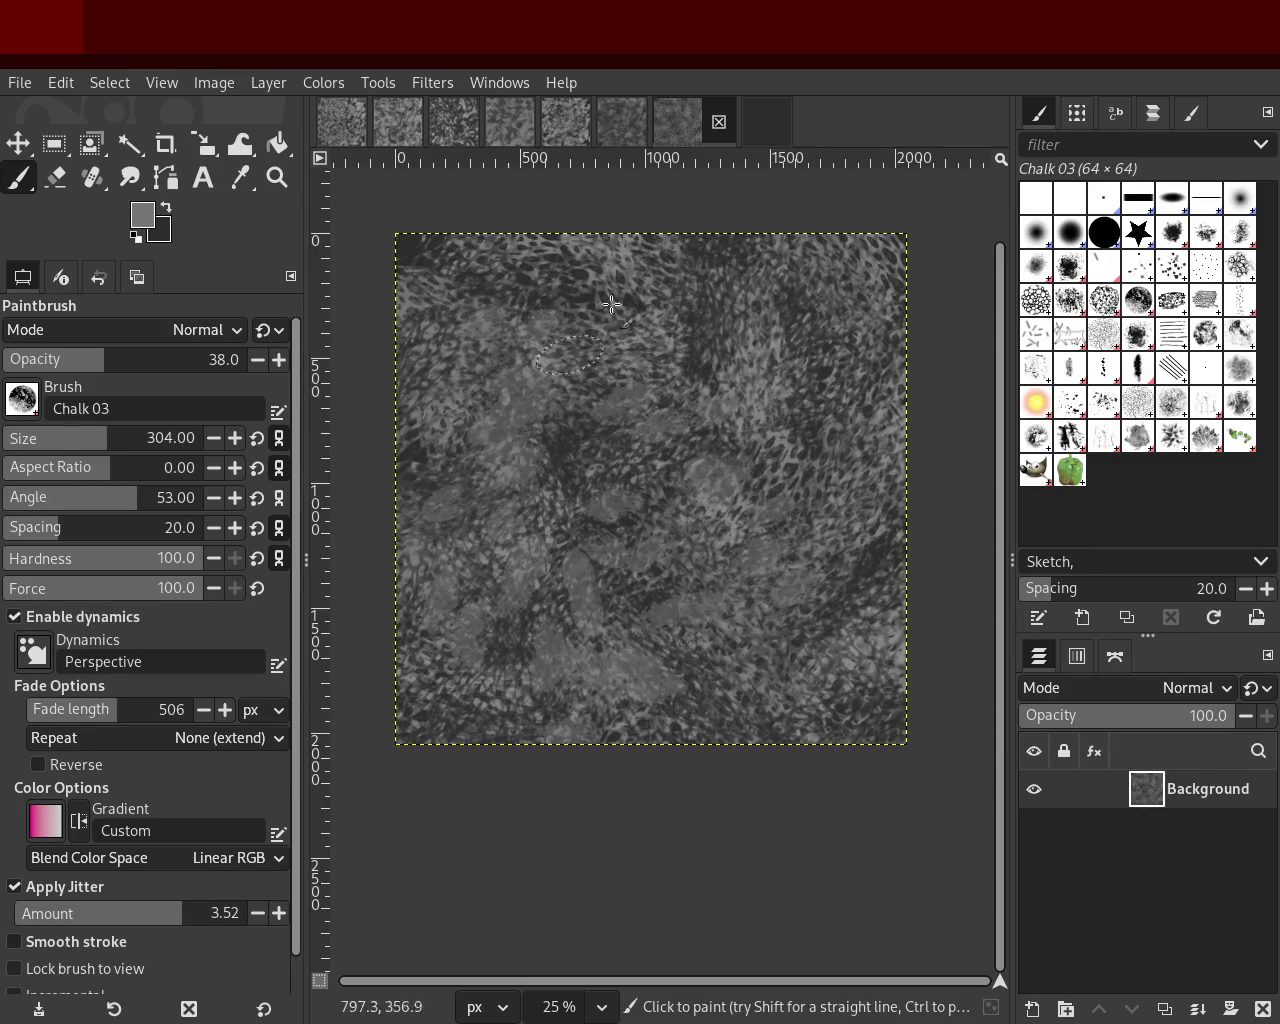
ctrl+click(540, 432)
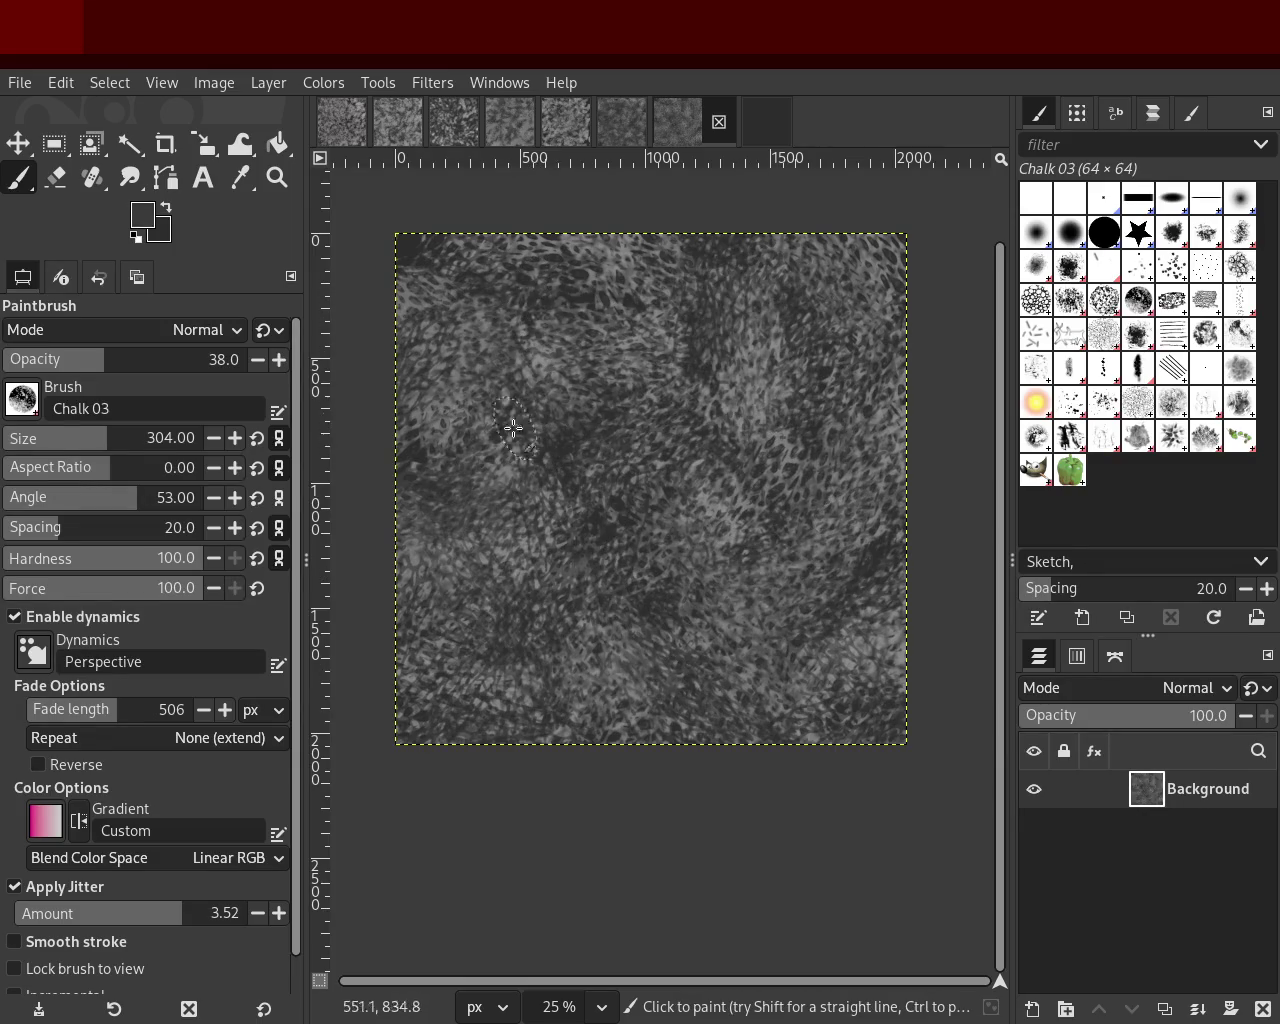
ctrl+click(627, 524)
drag(121, 375, 136, 372)
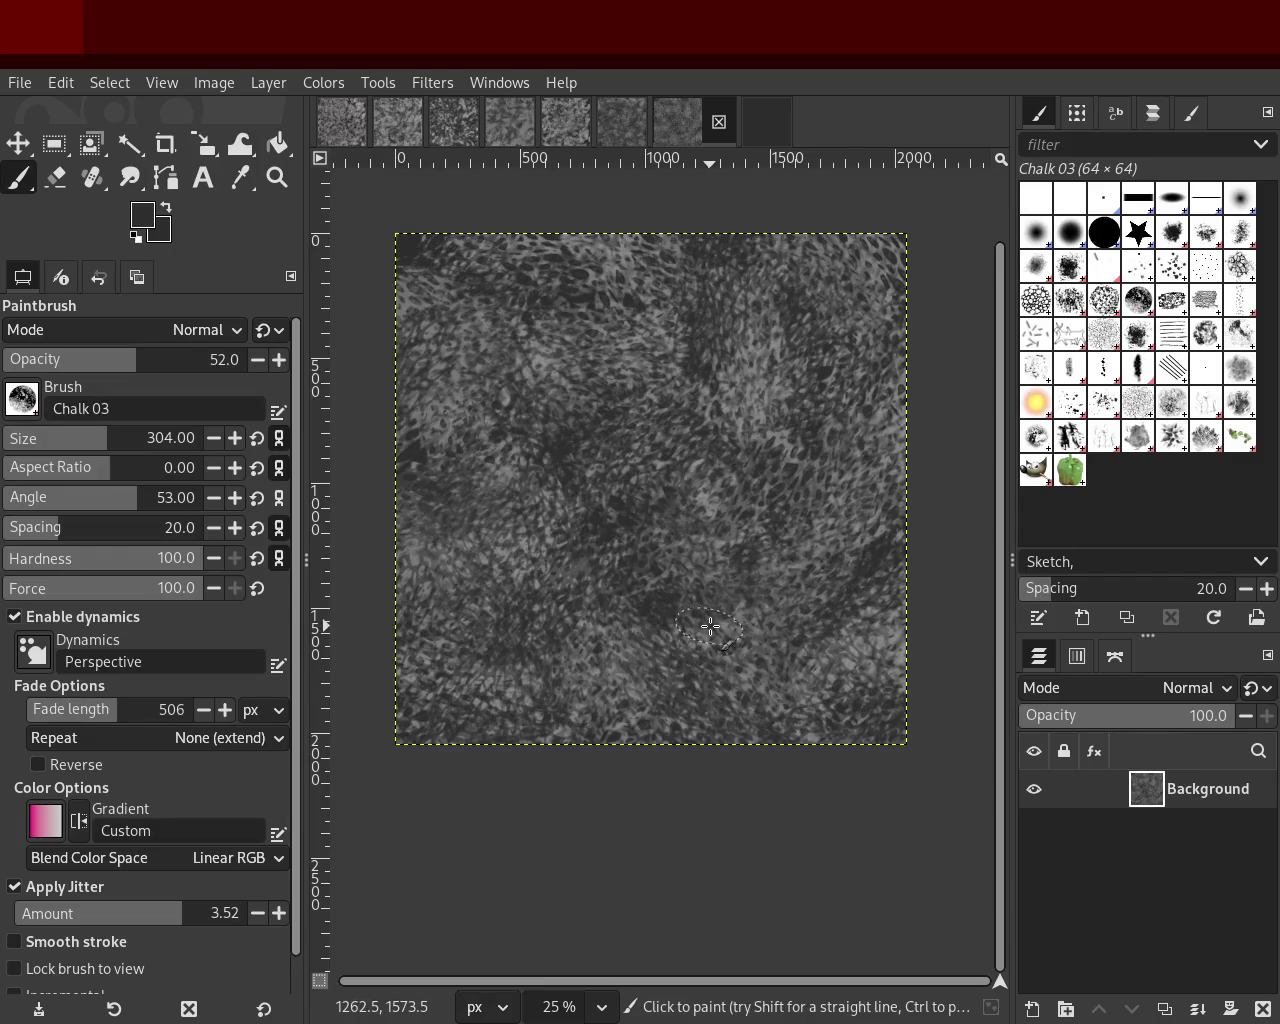
Step: Paint grey chalk strokes over the canvas, undoing and redoing the last pass
key(ctrl)
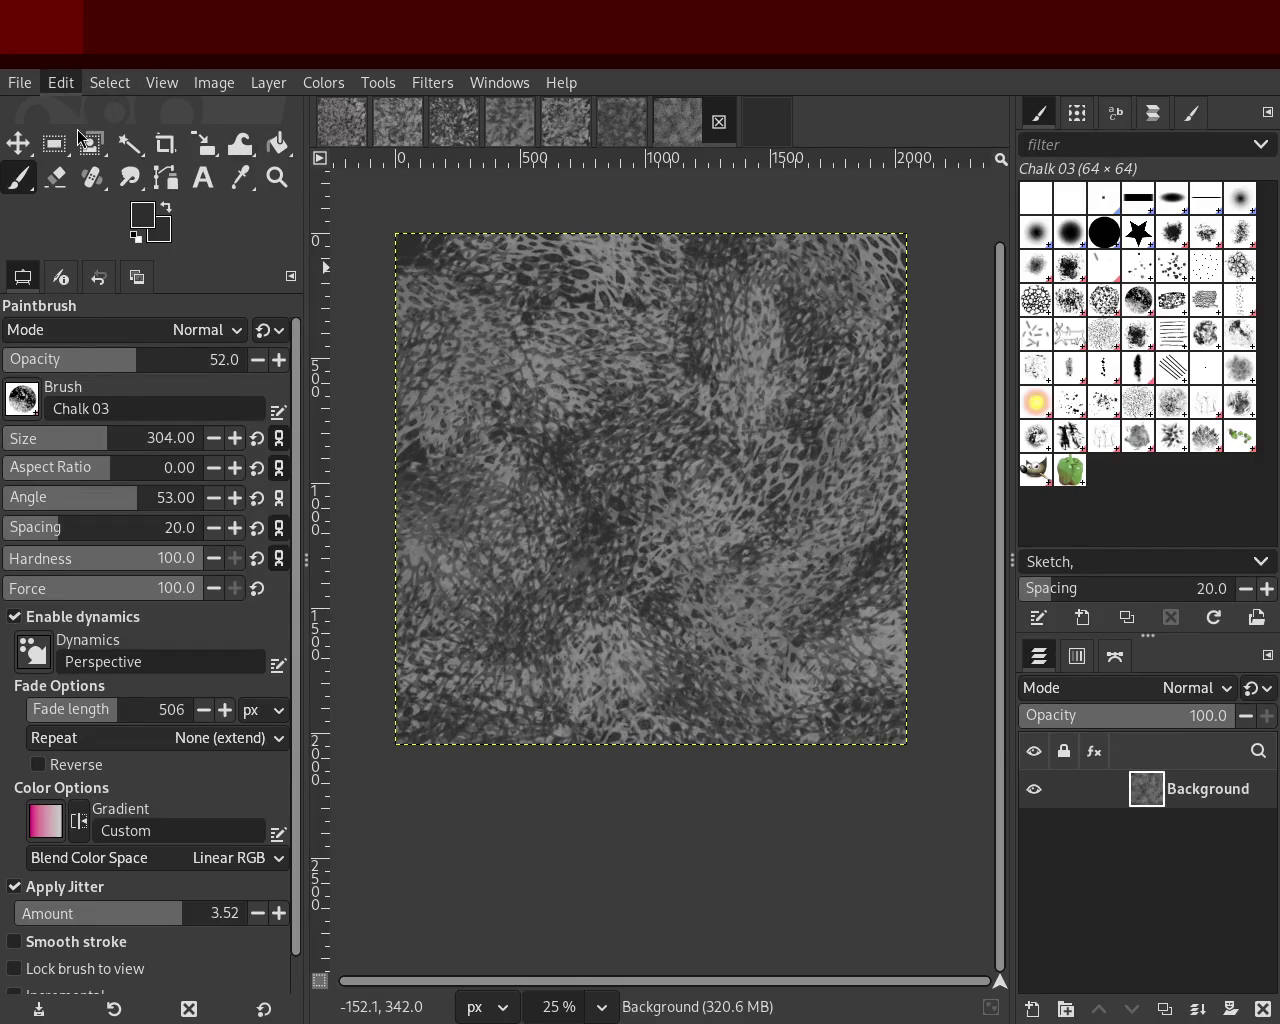
key(ctrl+z)
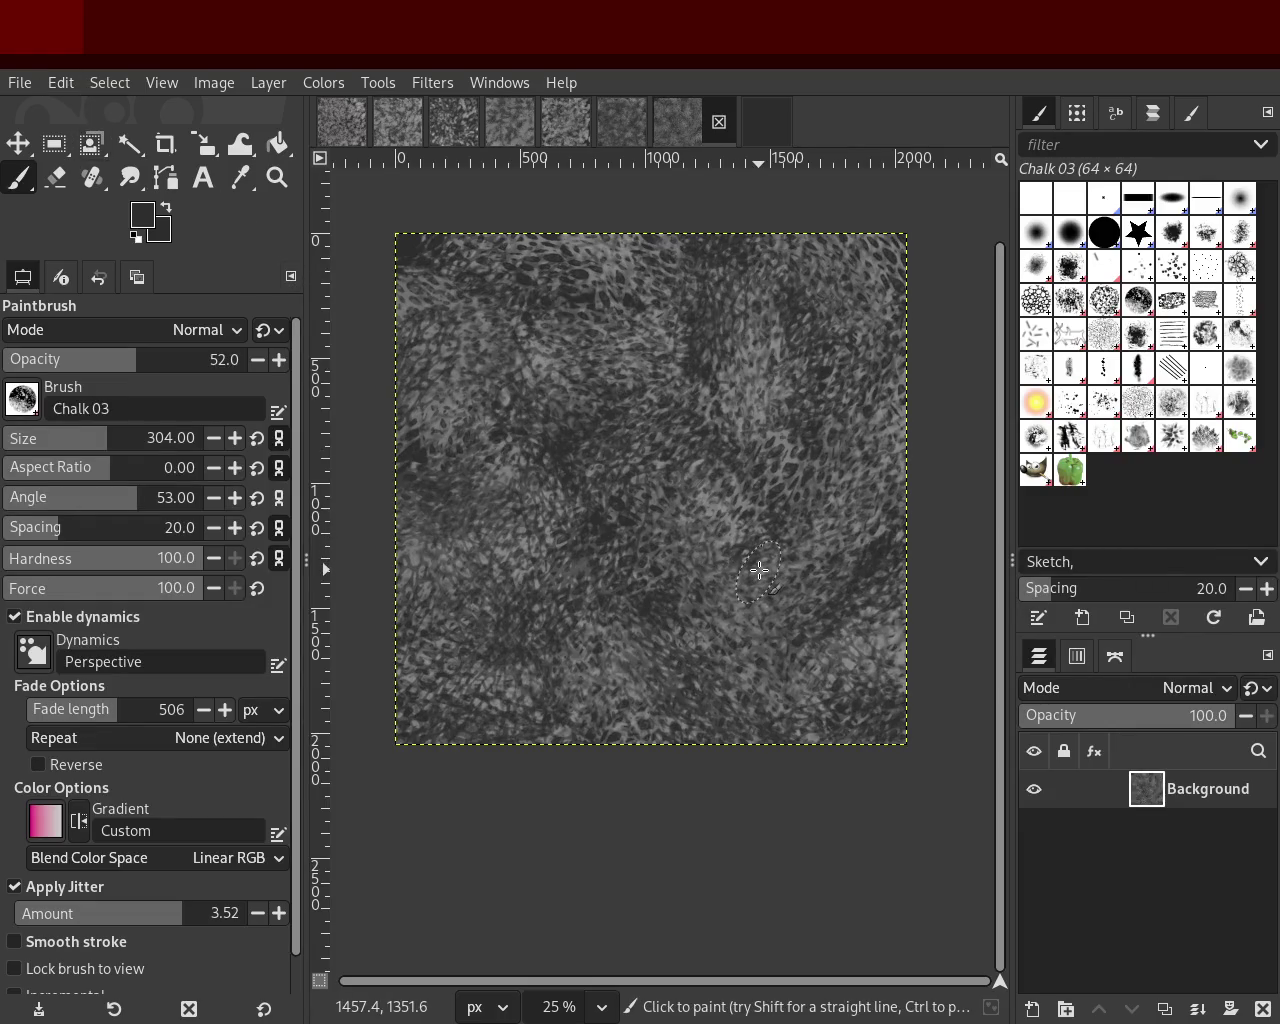
key(ctrl+y)
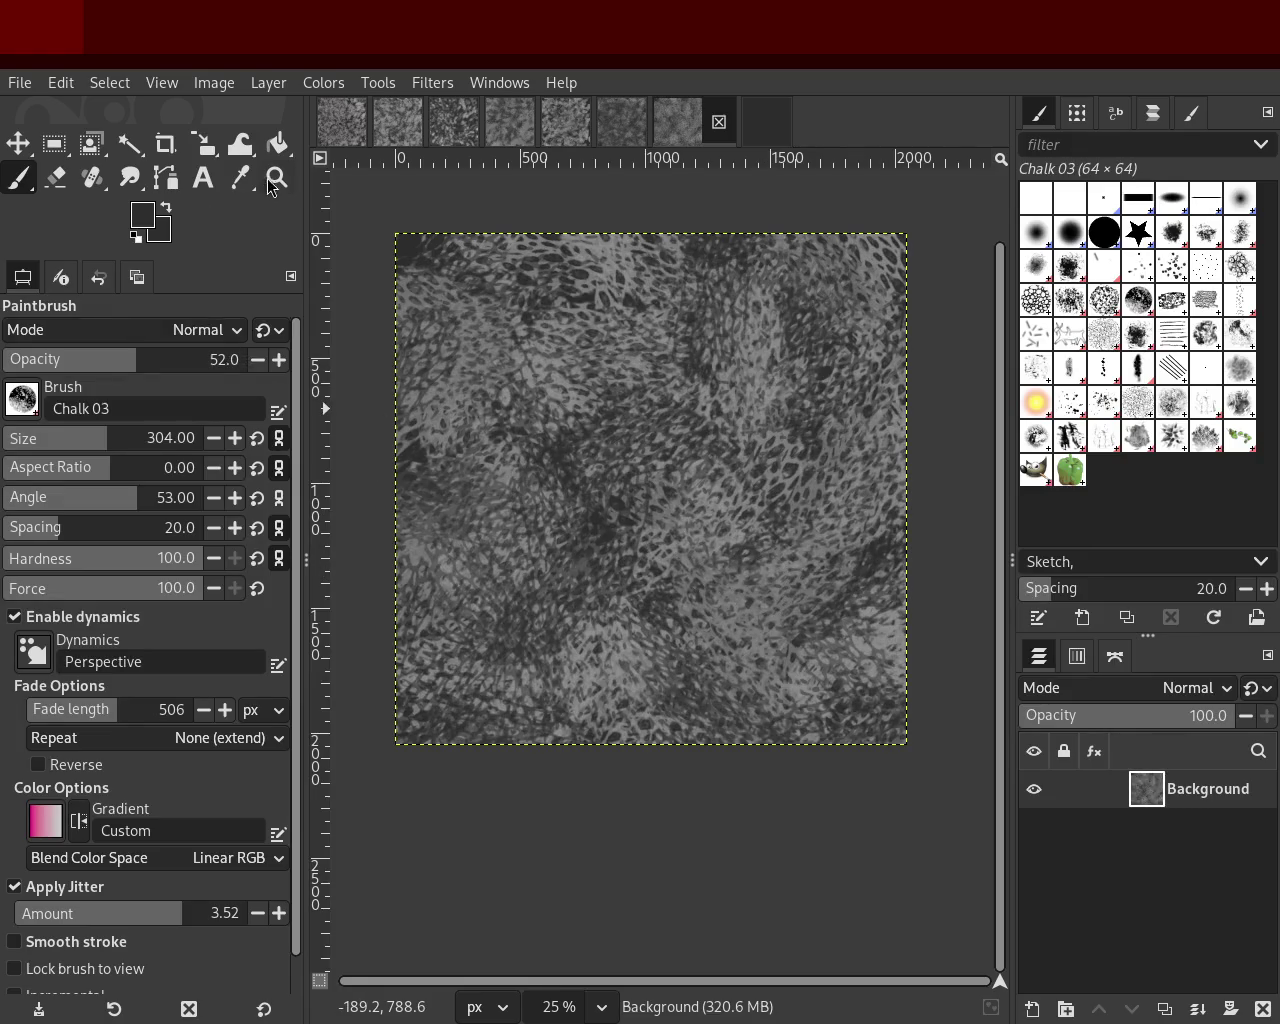
Step: Zoom in on the texture to 66.7% to inspect it, then back out to the whole image
click(276, 178)
click(575, 397)
click(575, 397)
click(575, 397)
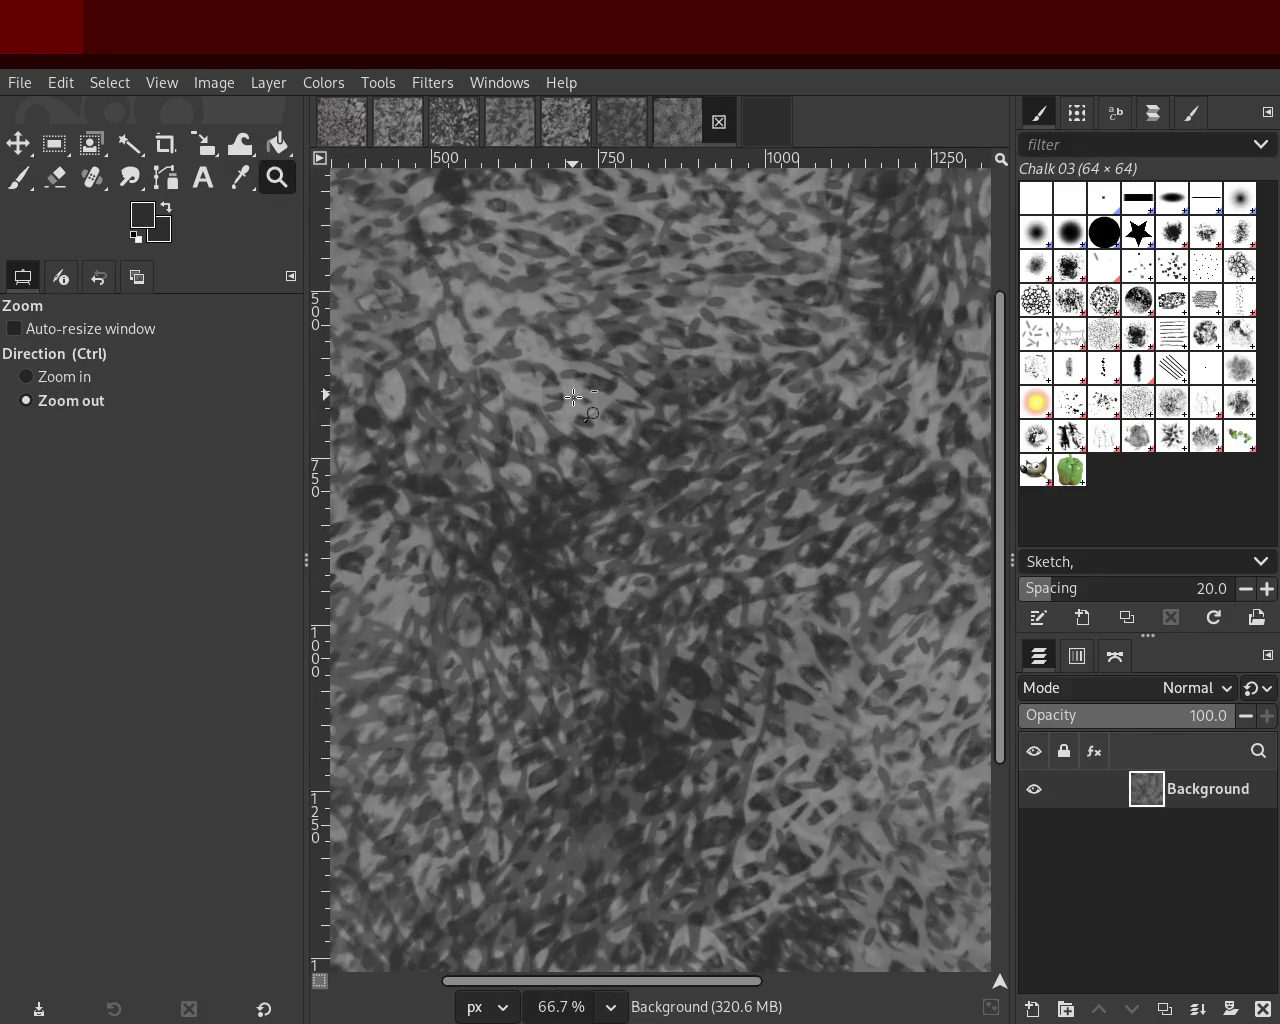
click(574, 397)
click(574, 397)
click(574, 397)
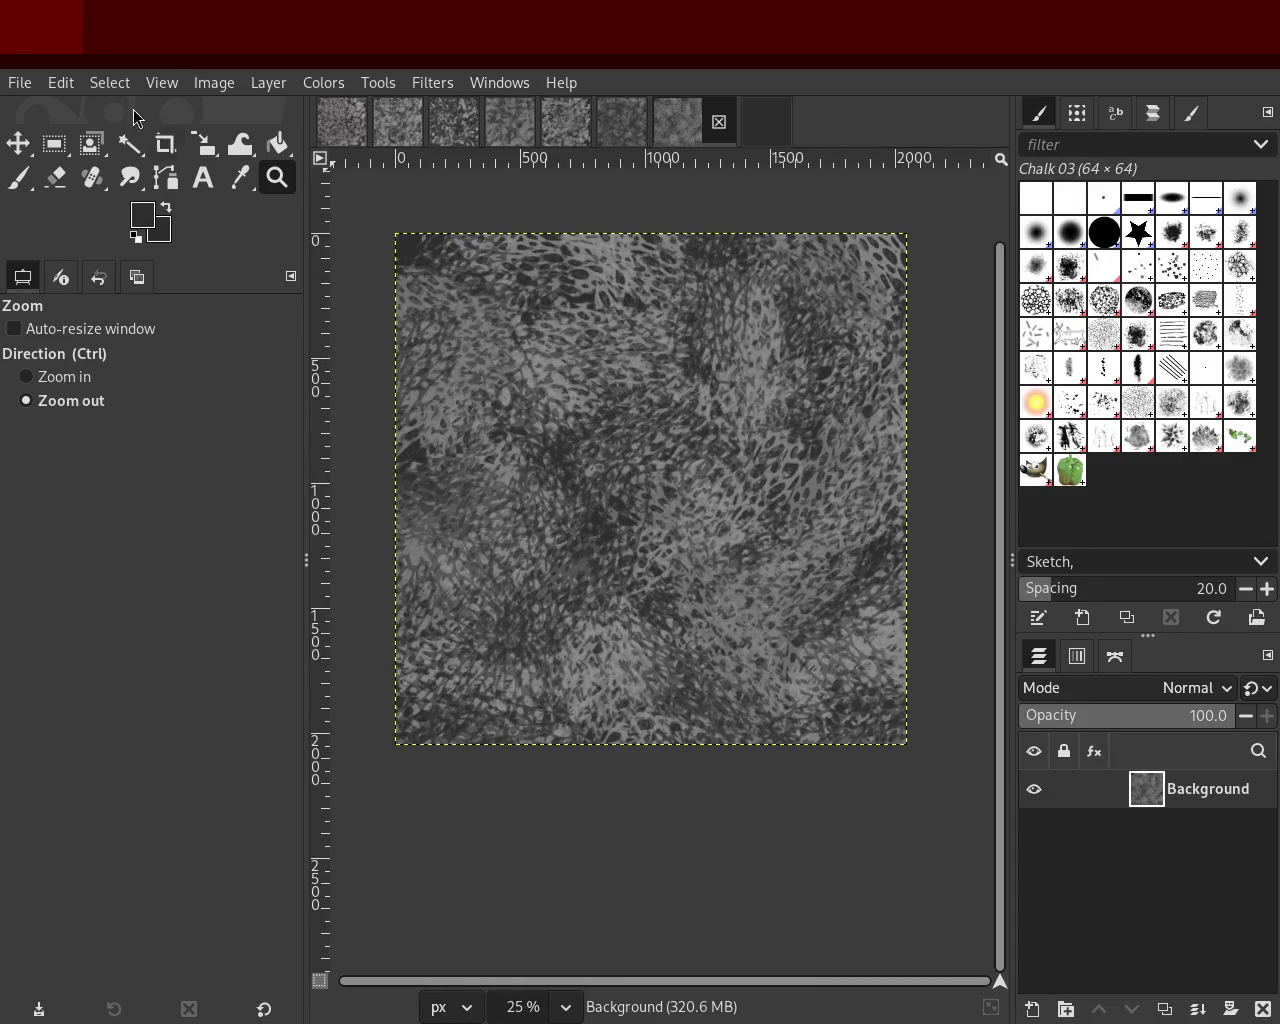
key(p)
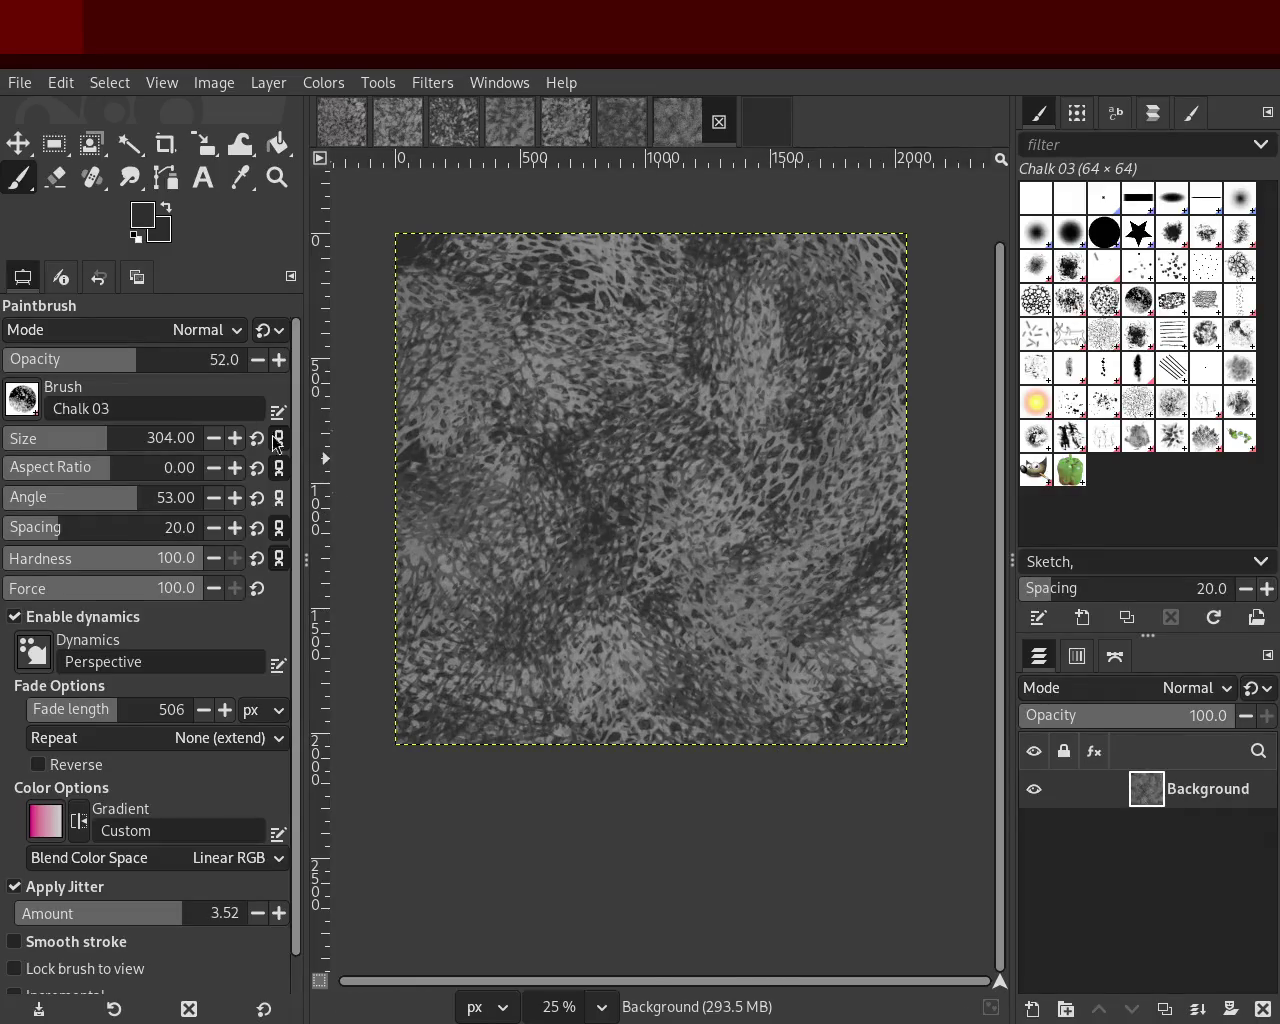
Step: After another close zoom check at 25% fit, make Confetti (27 × 28, spacing 75) the active brush
click(277, 177)
click(773, 380)
click(773, 380)
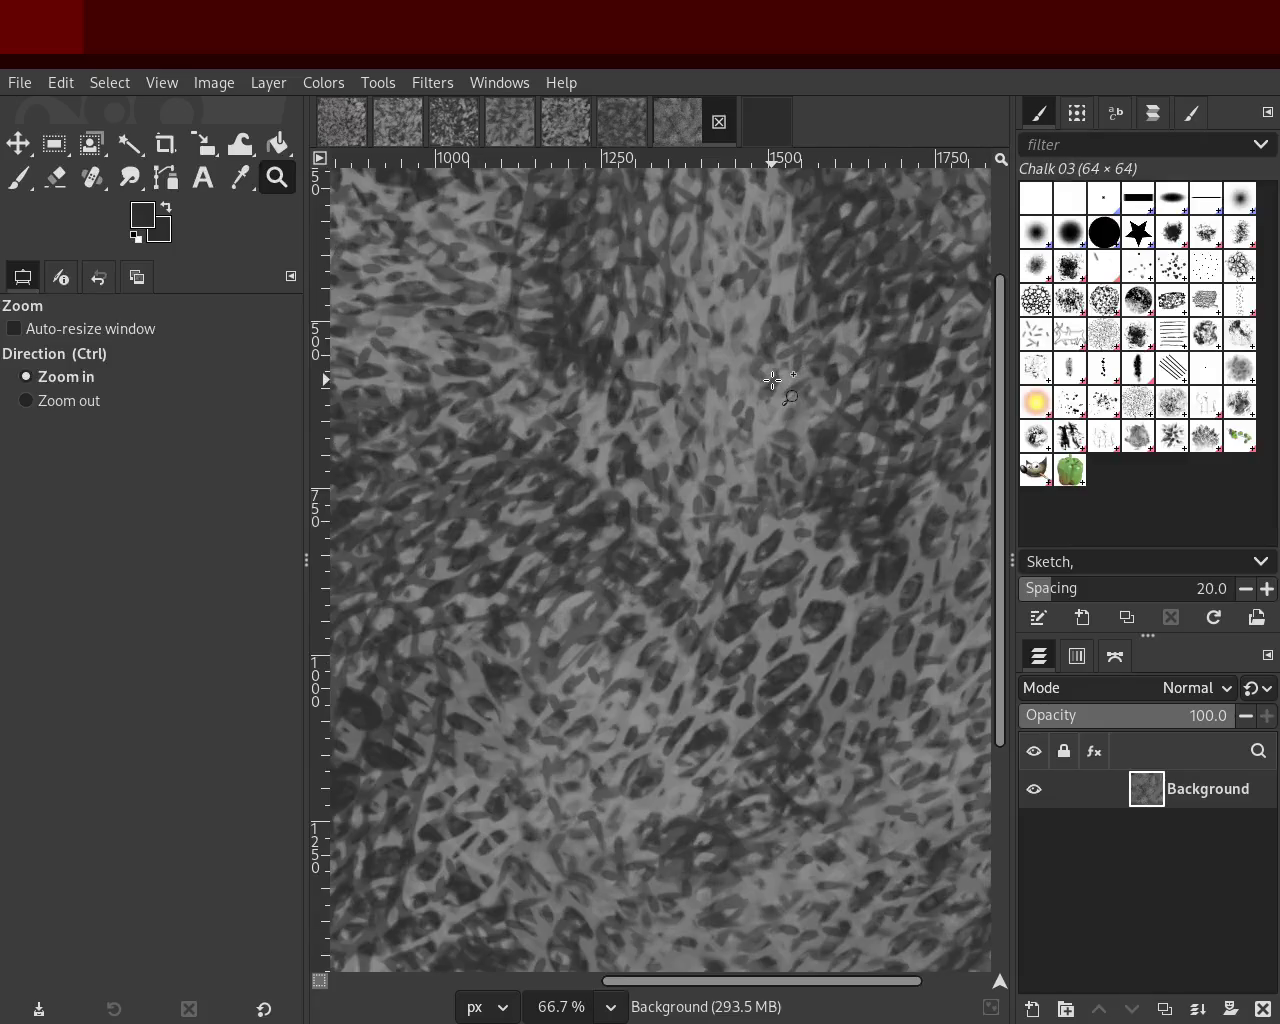
click(773, 380)
click(773, 380)
click(765, 420)
ctrl+click(758, 458)
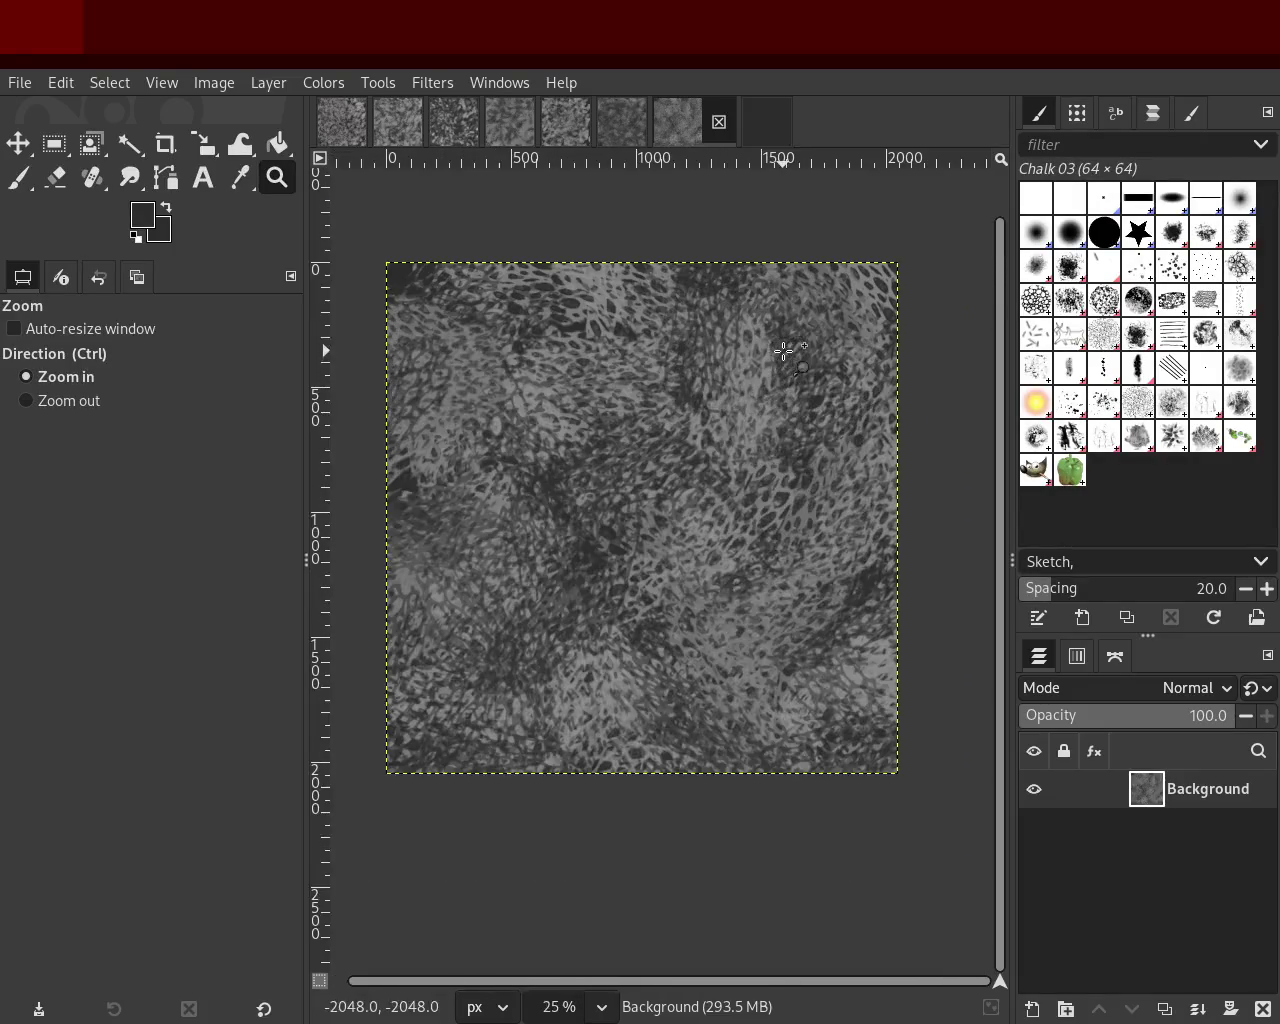
click(758, 458)
ctrl+click(773, 437)
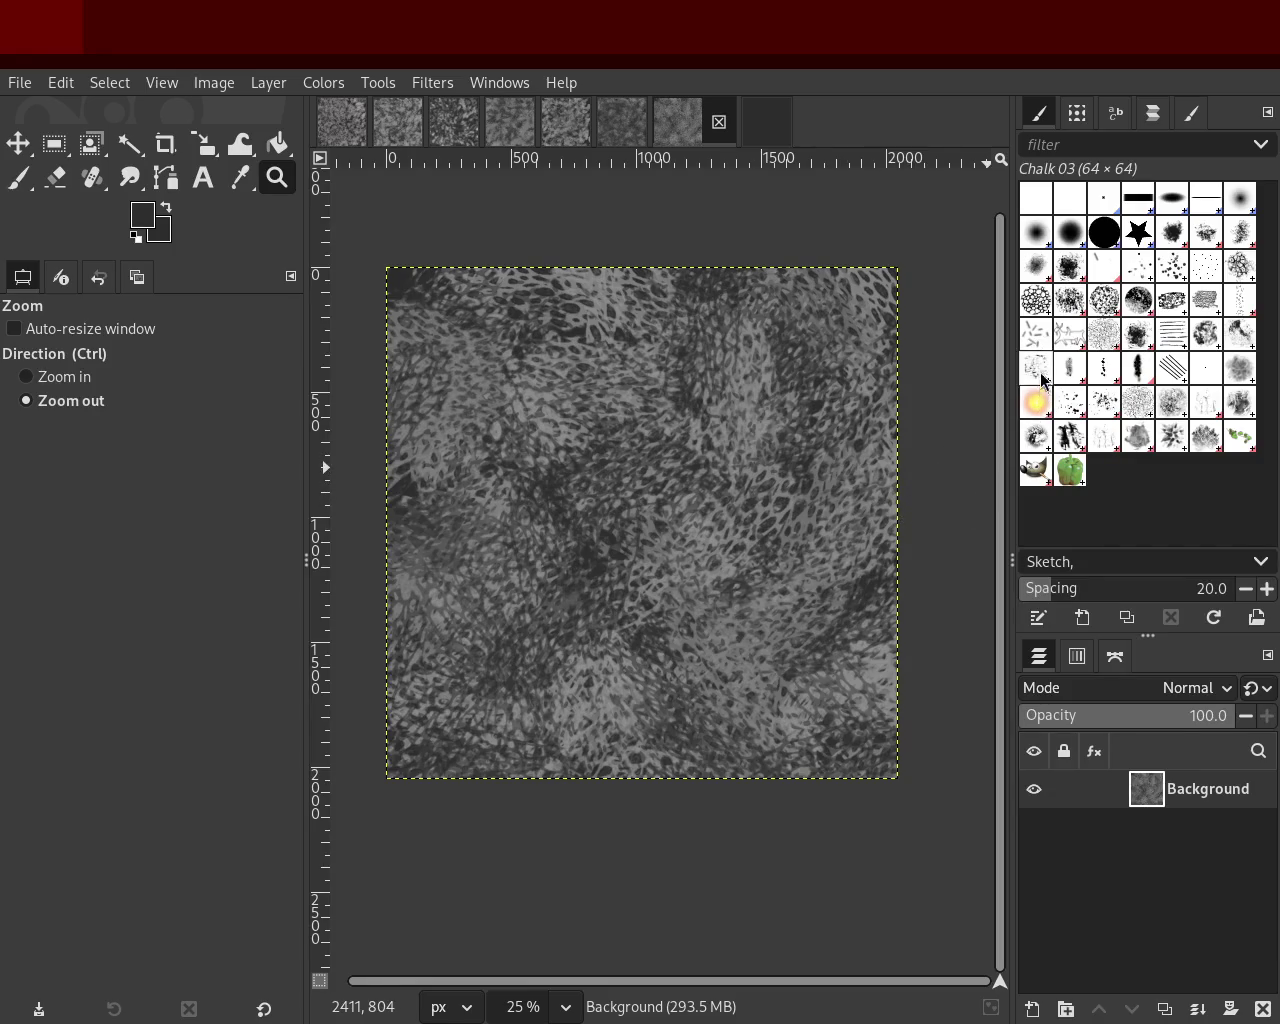
click(1040, 342)
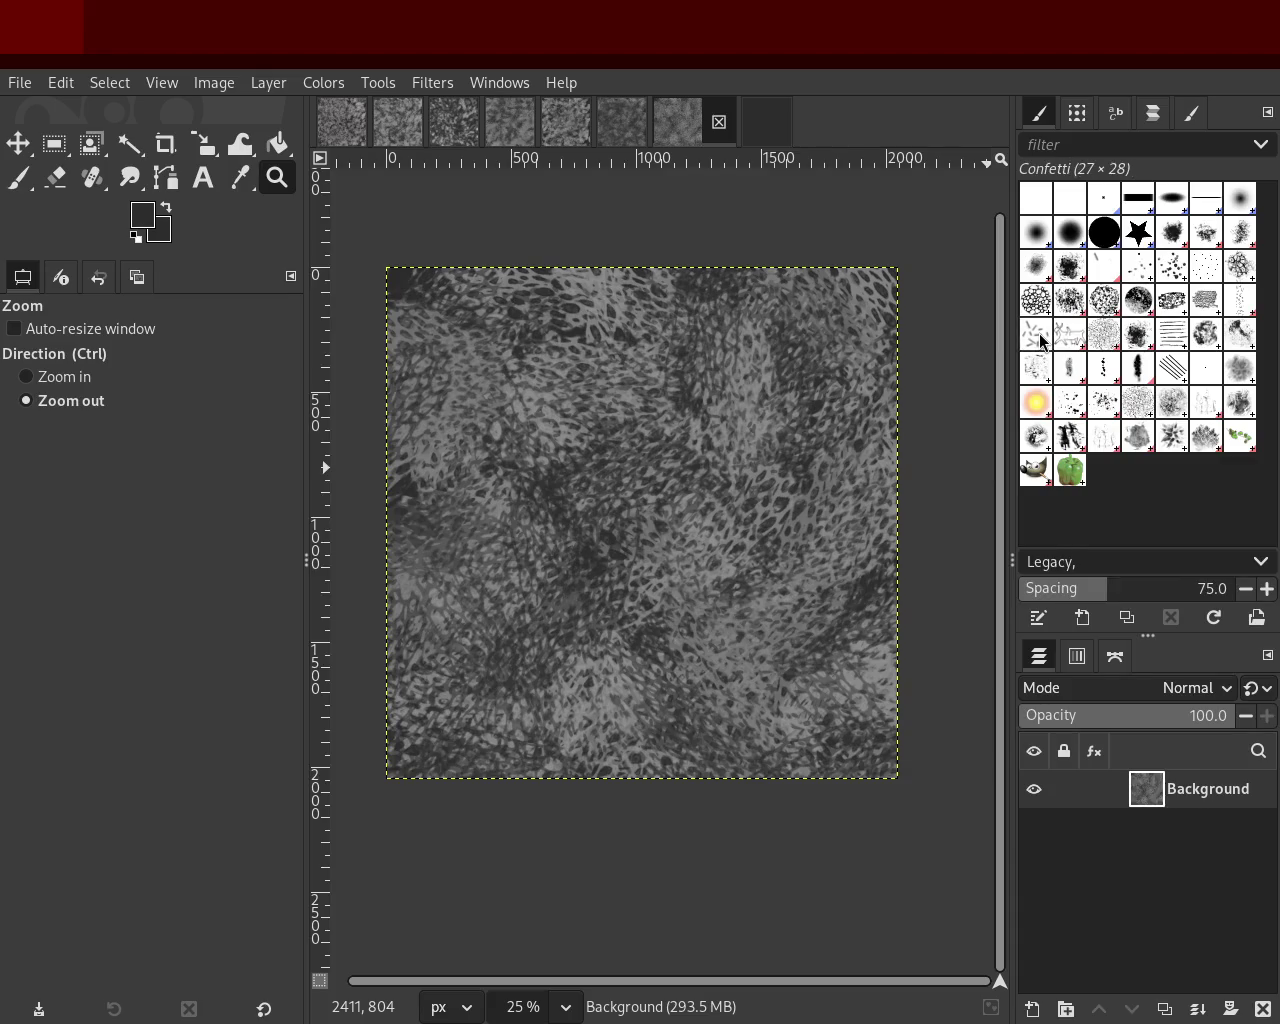
Step: Enlarge the Confetti brush, sample a dark grey from the canvas and set opacity to 100
click(18, 177)
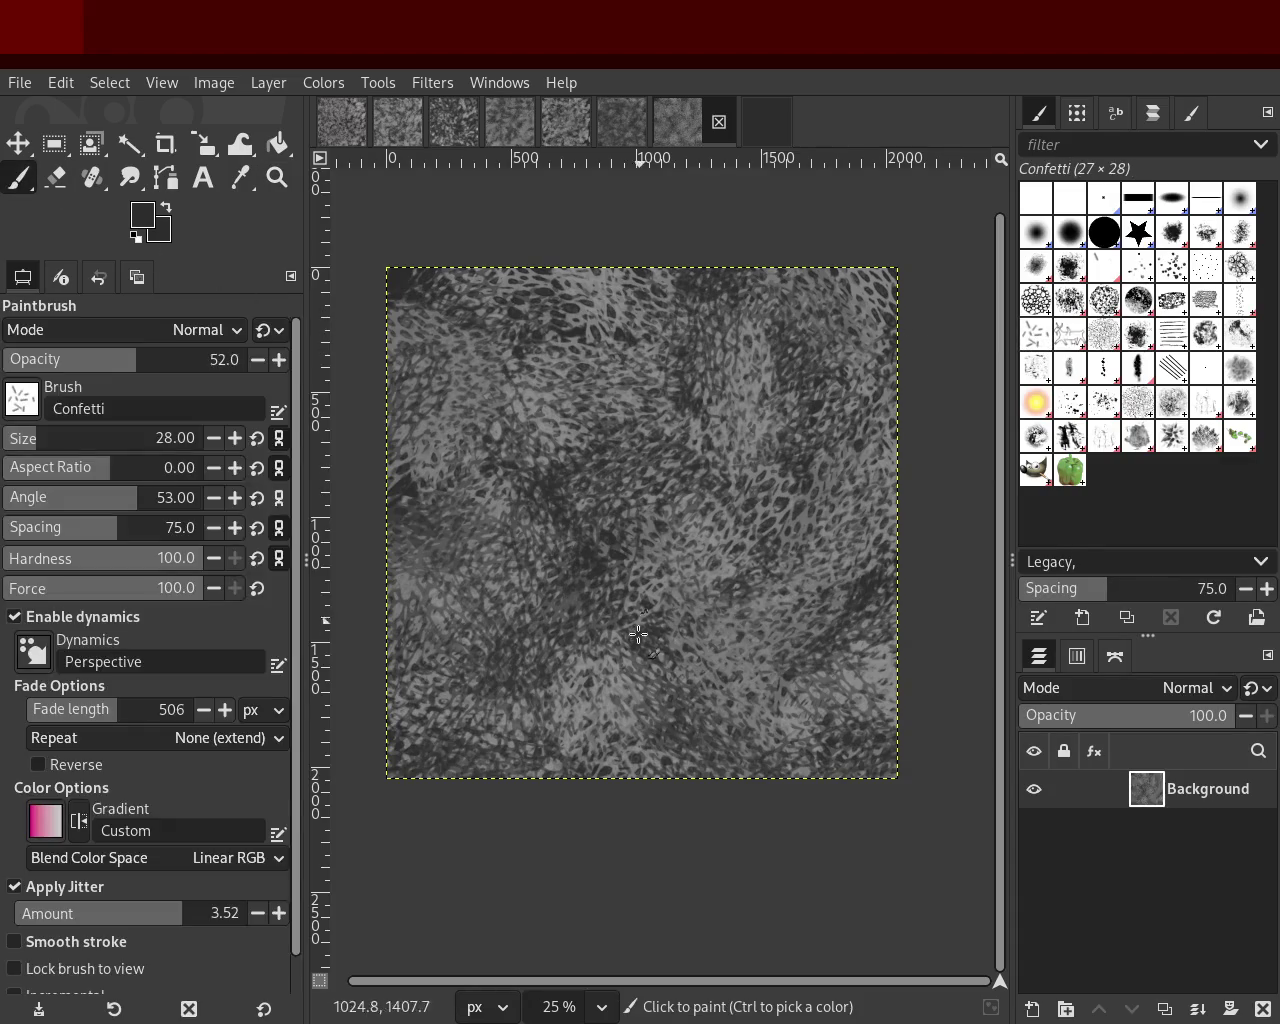
drag(45, 440, 150, 440)
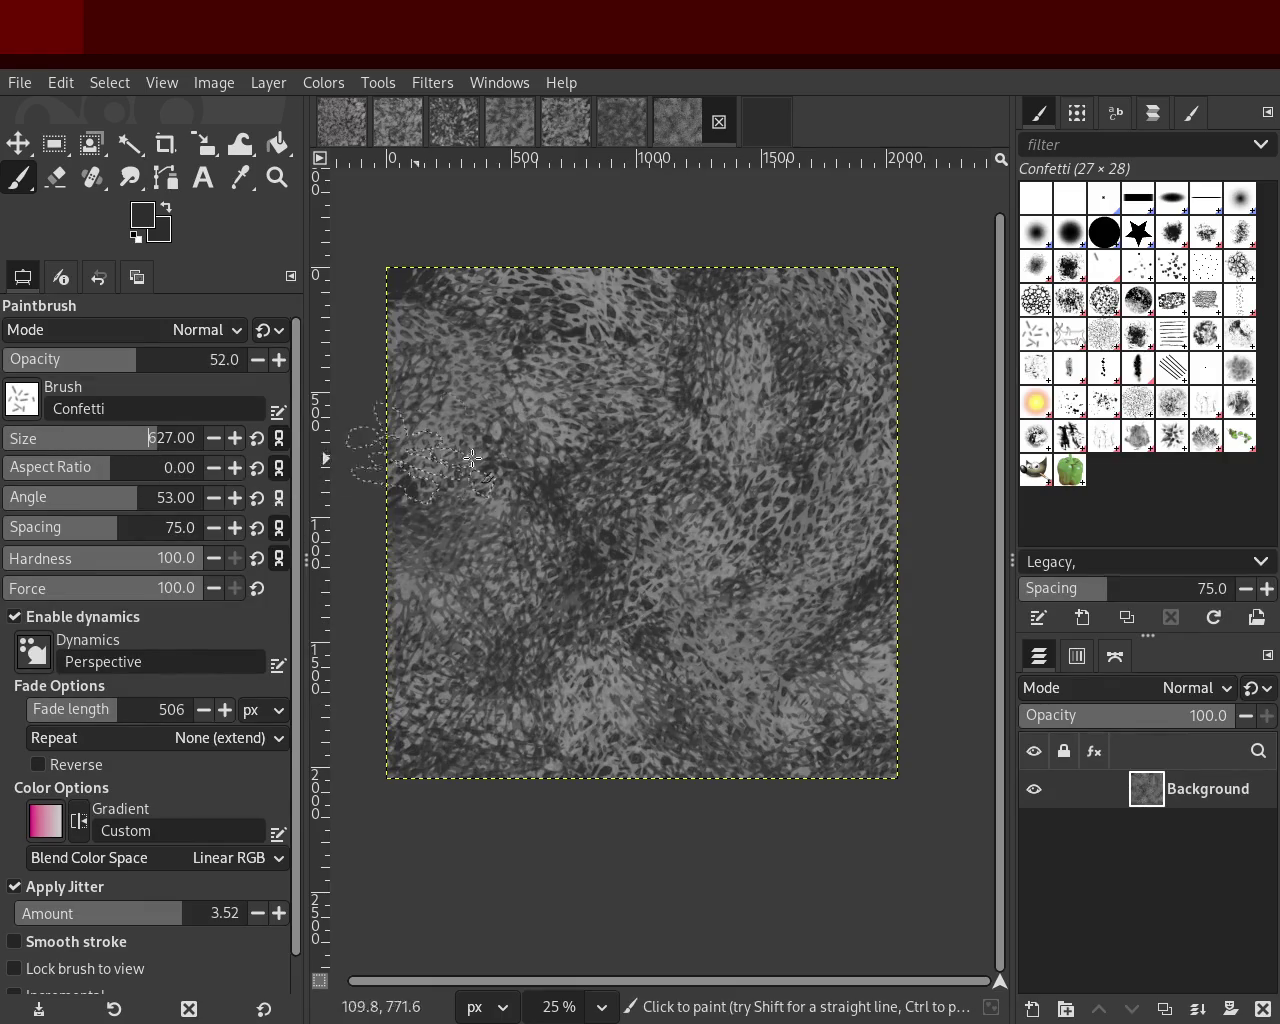
key(ctrl)
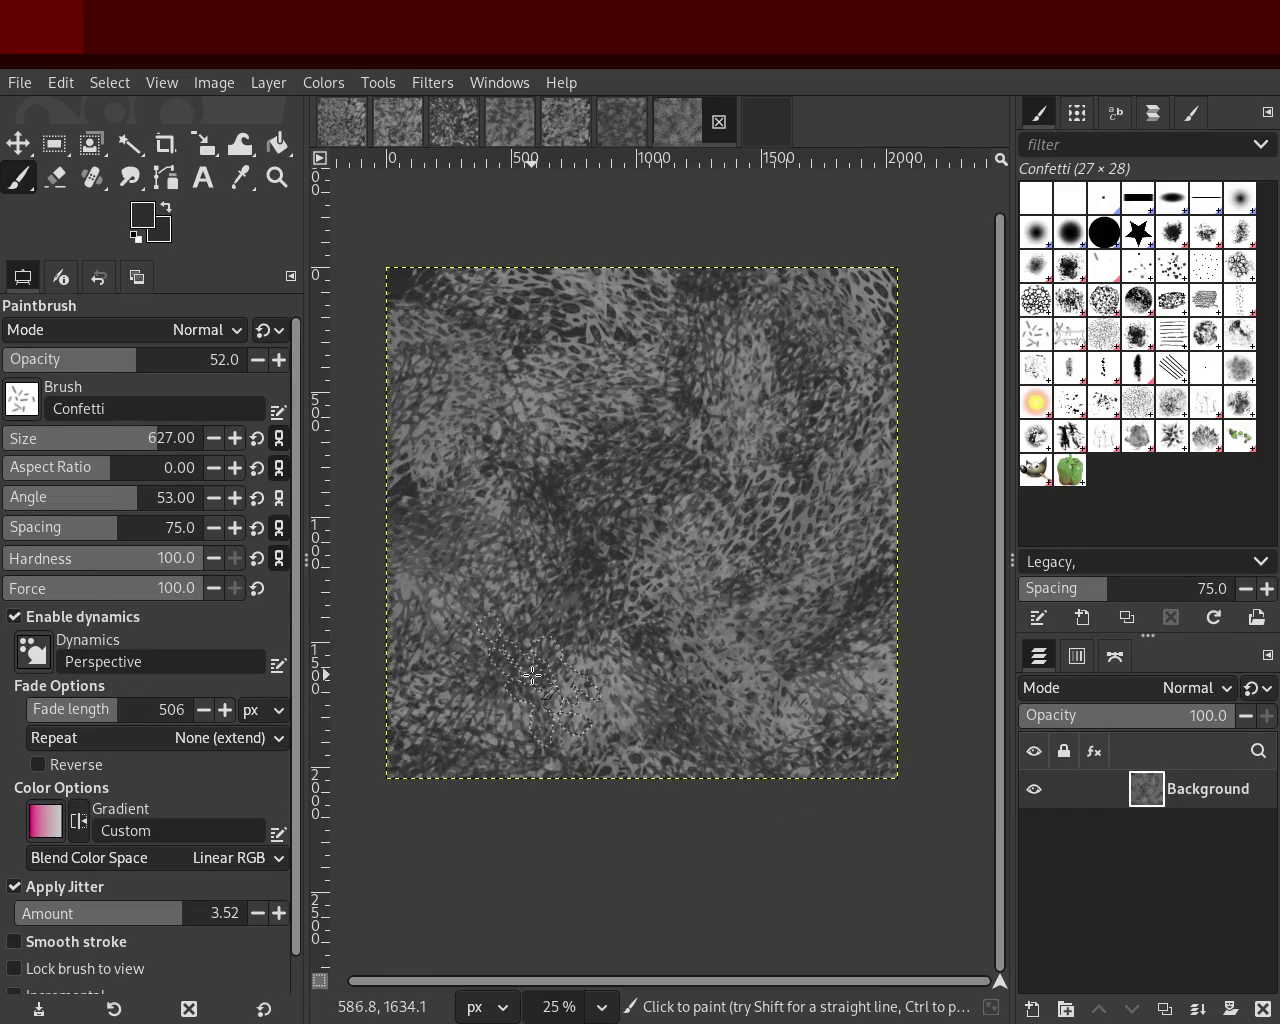
ctrl+click(588, 550)
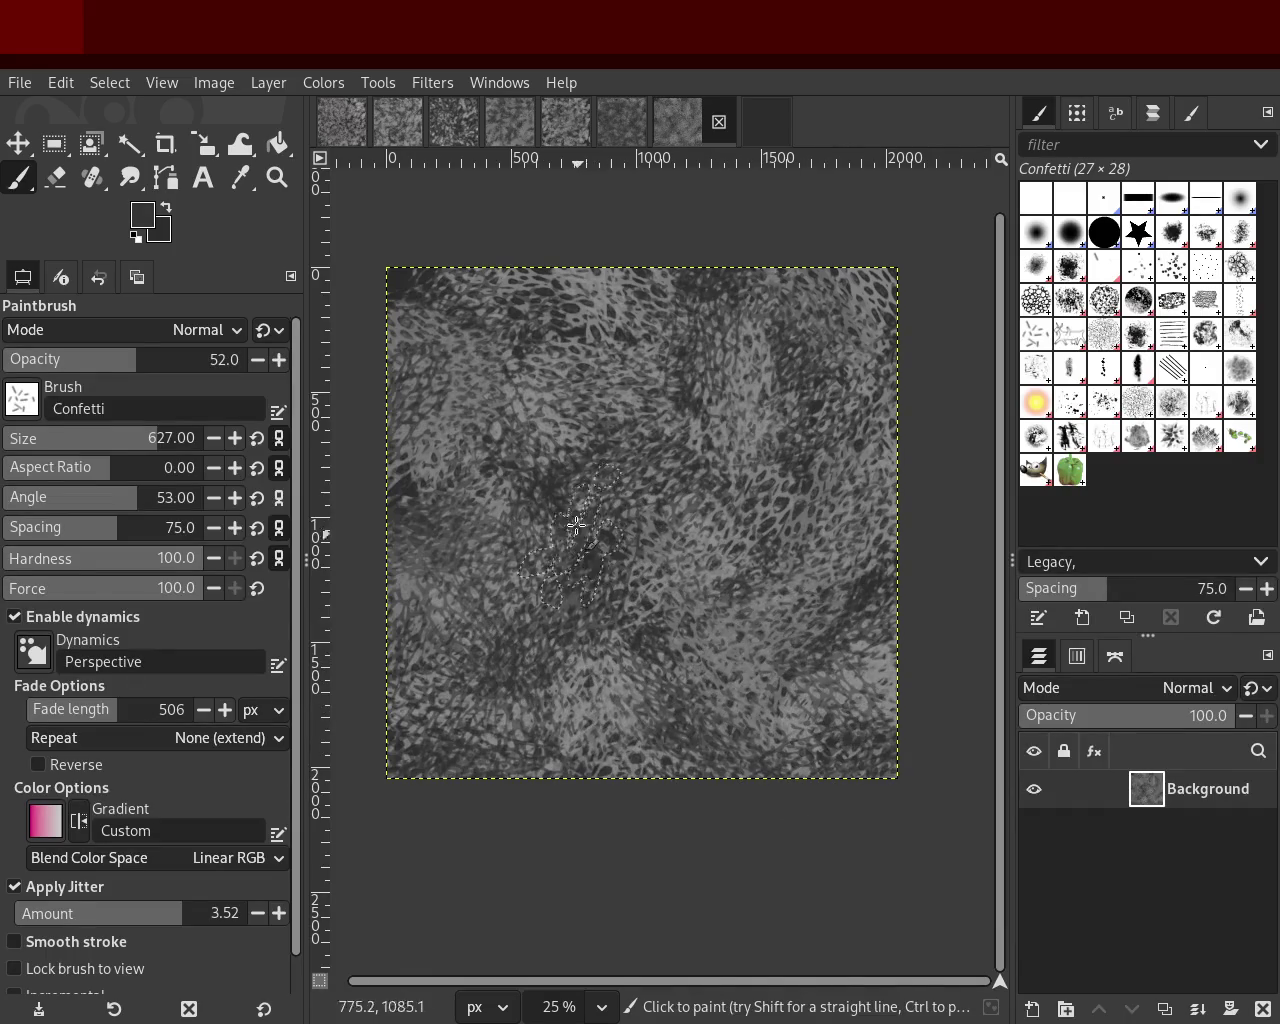
drag(160, 360, 255, 360)
mouse_move(530, 380)
mouse_down()
mouse_move(563, 688)
mouse_move(531, 539)
mouse_move(697, 510)
mouse_move(705, 645)
mouse_move(710, 365)
mouse_move(592, 612)
mouse_move(680, 345)
mouse_move(585, 299)
mouse_move(477, 574)
mouse_up()
key(ctrl+z)
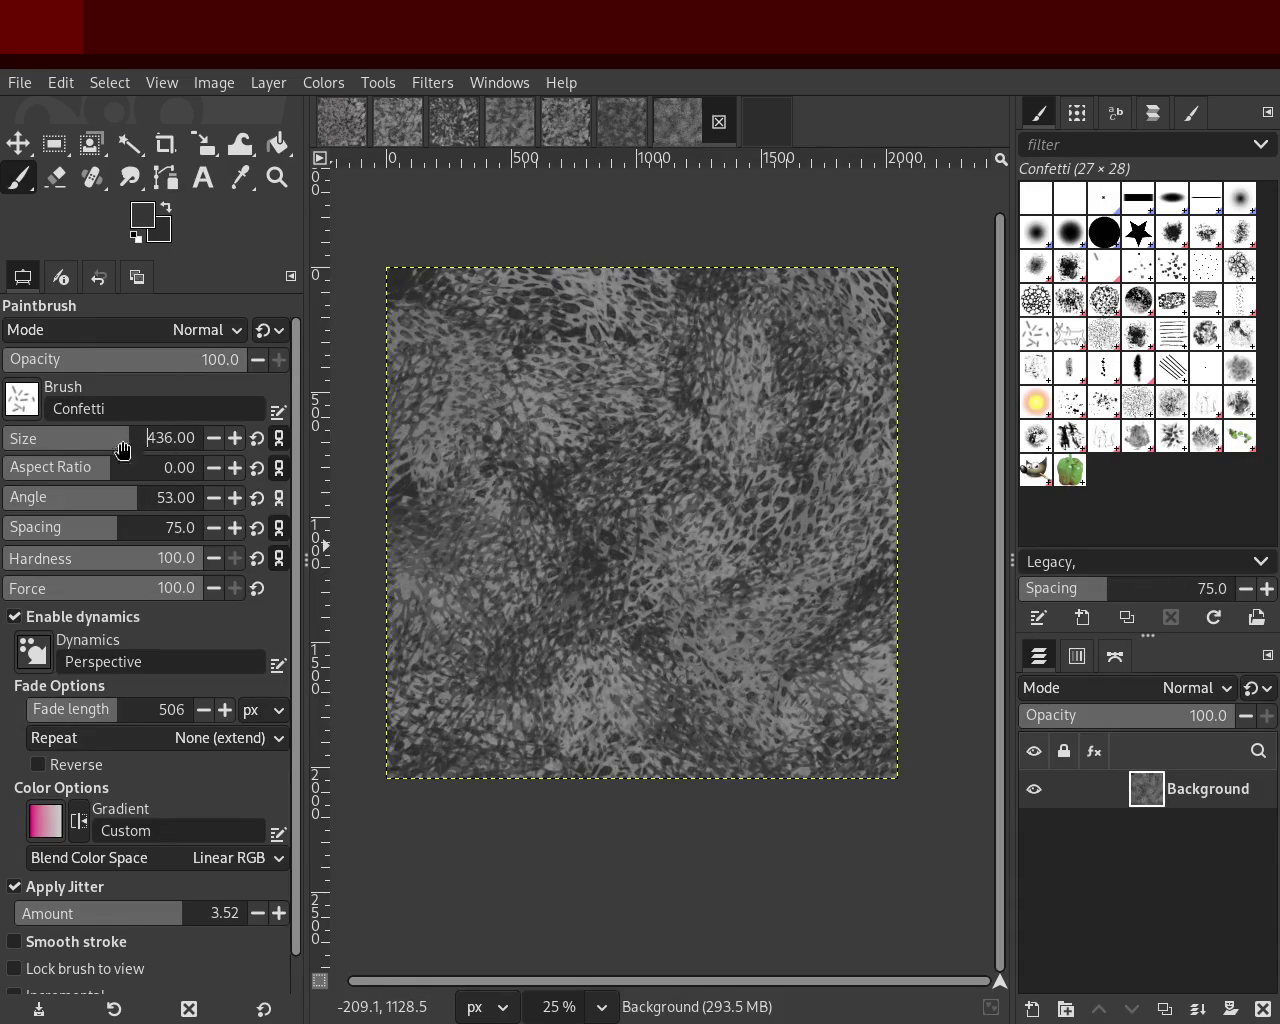
Step: At Confetti size 436, paint dark dabs over much of the texture, redoing one stroke
drag(123, 445, 127, 445)
mouse_move(467, 485)
mouse_down()
mouse_move(745, 497)
mouse_move(630, 382)
mouse_move(358, 266)
mouse_move(554, 422)
mouse_move(671, 296)
mouse_move(760, 427)
mouse_move(781, 573)
mouse_move(804, 623)
mouse_move(598, 728)
mouse_move(815, 704)
mouse_move(786, 773)
mouse_move(616, 770)
mouse_move(594, 675)
mouse_move(566, 710)
mouse_move(457, 355)
mouse_move(756, 540)
mouse_move(805, 687)
mouse_move(900, 750)
mouse_move(900, 606)
mouse_move(533, 527)
mouse_move(490, 352)
mouse_move(706, 446)
mouse_move(841, 685)
mouse_move(793, 665)
mouse_move(791, 707)
mouse_move(819, 728)
mouse_move(835, 808)
mouse_move(880, 741)
mouse_move(823, 466)
mouse_up()
mouse_move(862, 565)
mouse_down()
mouse_move(825, 700)
mouse_move(556, 650)
mouse_move(673, 440)
mouse_move(538, 284)
mouse_move(438, 381)
mouse_move(519, 360)
mouse_move(525, 328)
mouse_move(582, 569)
mouse_move(597, 429)
mouse_move(484, 299)
mouse_move(495, 292)
mouse_move(737, 713)
mouse_move(754, 667)
mouse_move(606, 481)
mouse_move(816, 301)
mouse_move(798, 387)
mouse_move(796, 612)
mouse_move(767, 311)
mouse_move(790, 649)
mouse_move(721, 664)
mouse_move(677, 708)
mouse_move(496, 745)
mouse_move(653, 333)
mouse_move(643, 766)
mouse_move(635, 685)
mouse_move(488, 573)
mouse_move(556, 556)
mouse_move(453, 401)
mouse_move(592, 766)
mouse_move(671, 373)
mouse_move(795, 439)
mouse_move(665, 690)
mouse_move(789, 594)
mouse_move(508, 407)
mouse_move(642, 528)
mouse_move(496, 267)
mouse_move(529, 829)
mouse_move(371, 623)
mouse_move(515, 724)
mouse_move(861, 527)
mouse_move(534, 333)
mouse_move(503, 461)
mouse_move(432, 631)
mouse_move(412, 334)
mouse_move(440, 312)
mouse_move(492, 581)
mouse_move(466, 687)
mouse_move(569, 802)
mouse_up()
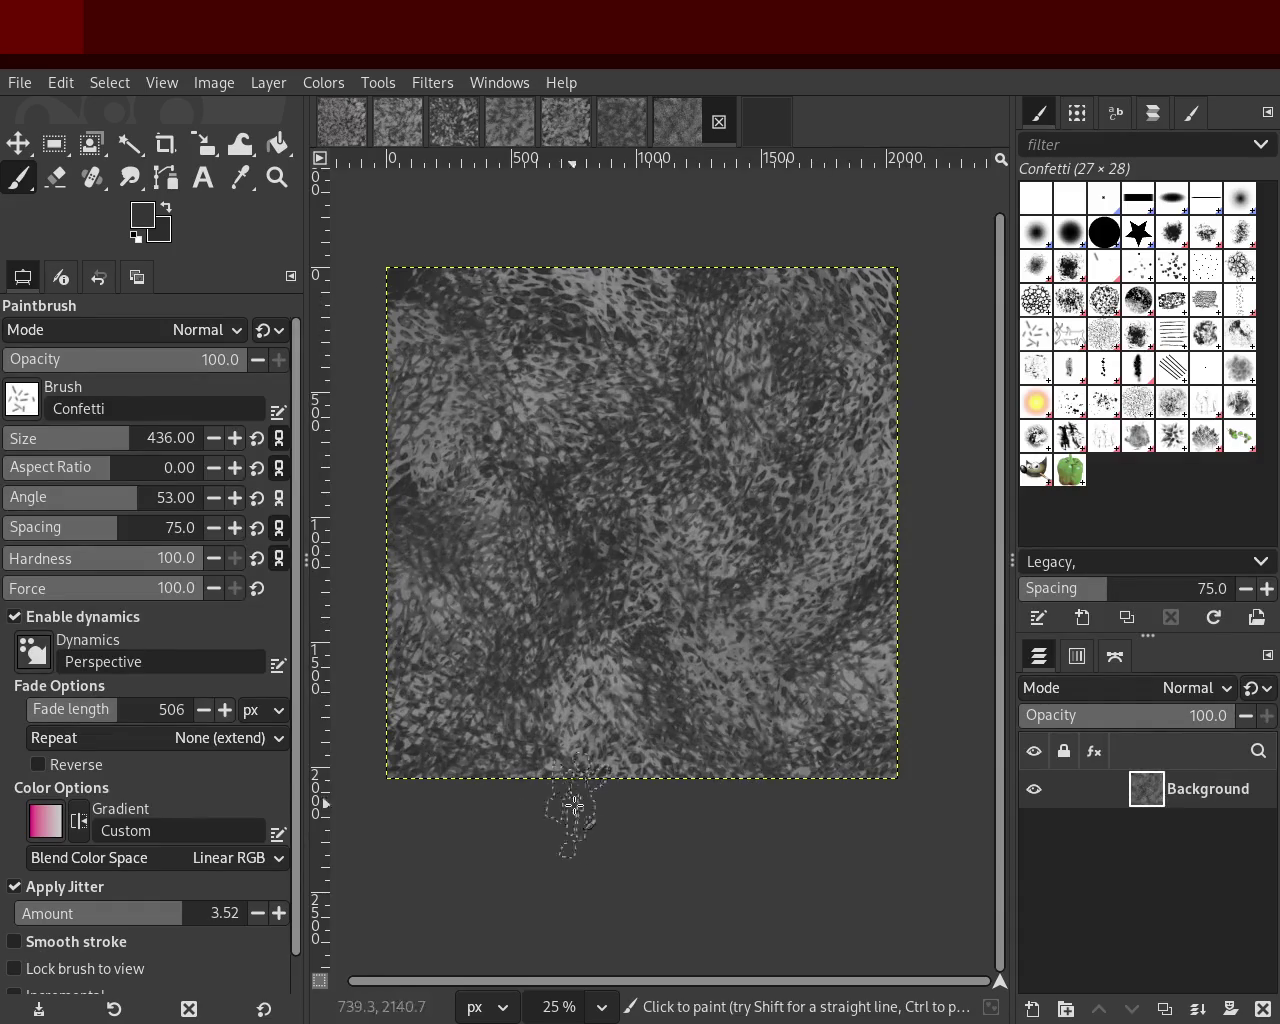
mouse_move(765, 803)
mouse_down()
mouse_move(823, 738)
mouse_move(529, 687)
mouse_move(285, 369)
mouse_move(499, 437)
mouse_move(953, 684)
mouse_move(741, 597)
mouse_move(756, 392)
mouse_move(700, 214)
mouse_move(749, 223)
mouse_move(741, 742)
mouse_move(480, 720)
mouse_move(804, 631)
mouse_up()
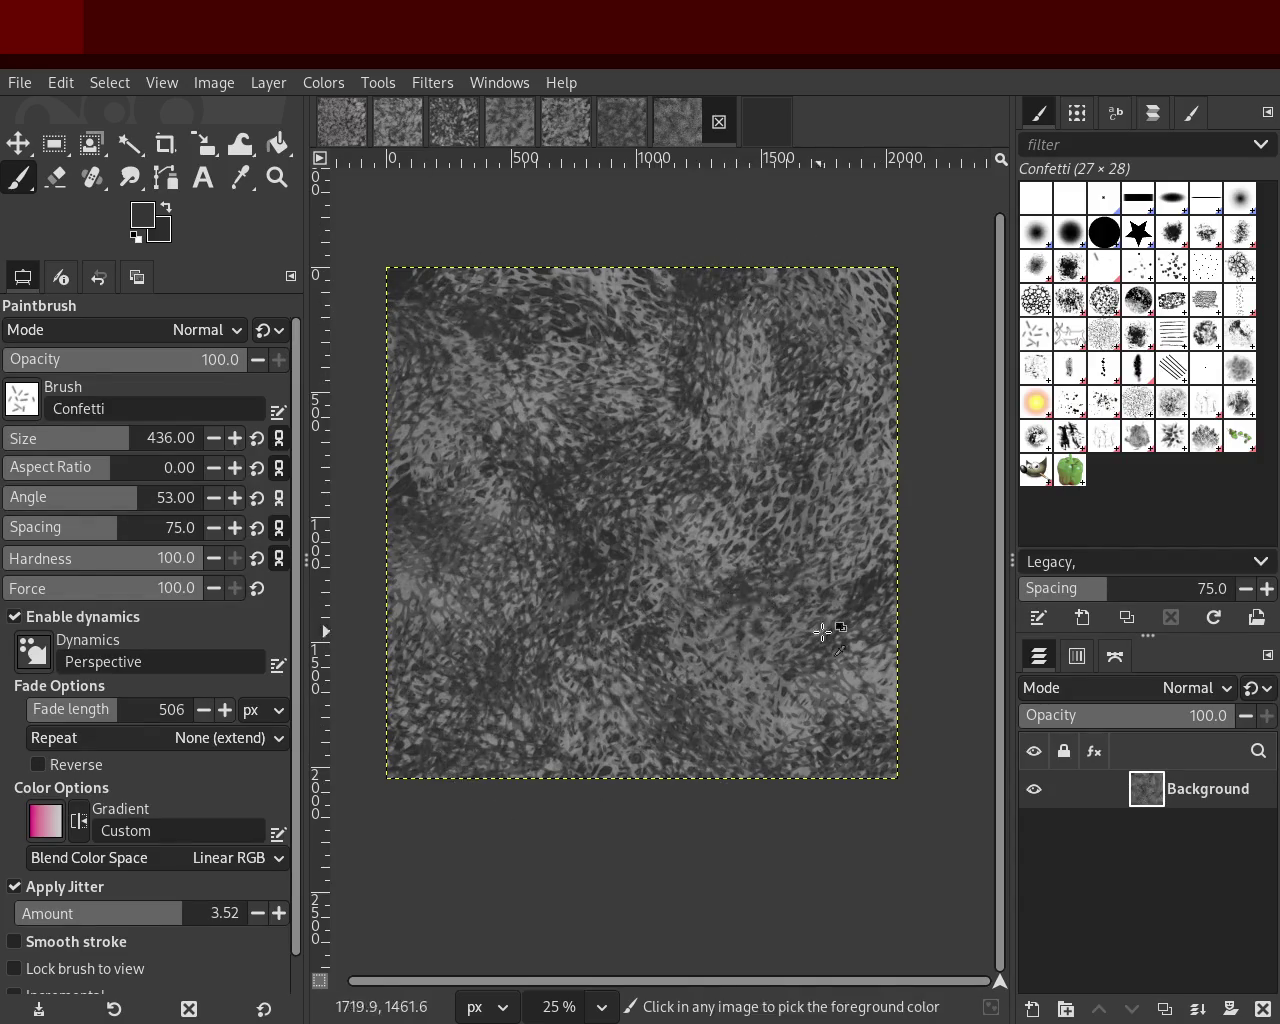
key(ctrl+z)
mouse_move(425, 358)
mouse_down()
mouse_move(602, 396)
mouse_move(943, 908)
mouse_move(880, 830)
mouse_move(661, 766)
mouse_move(593, 665)
mouse_move(545, 380)
mouse_move(472, 349)
mouse_move(463, 574)
mouse_move(737, 648)
mouse_move(507, 730)
mouse_move(508, 400)
mouse_move(889, 441)
mouse_move(370, 290)
mouse_move(837, 336)
mouse_move(558, 718)
mouse_move(722, 683)
mouse_move(607, 631)
mouse_move(802, 537)
mouse_move(595, 697)
mouse_move(494, 518)
mouse_move(804, 660)
mouse_move(601, 592)
mouse_move(780, 521)
mouse_move(681, 477)
mouse_move(474, 428)
mouse_move(526, 276)
mouse_move(667, 595)
mouse_move(635, 340)
mouse_move(661, 498)
mouse_up()
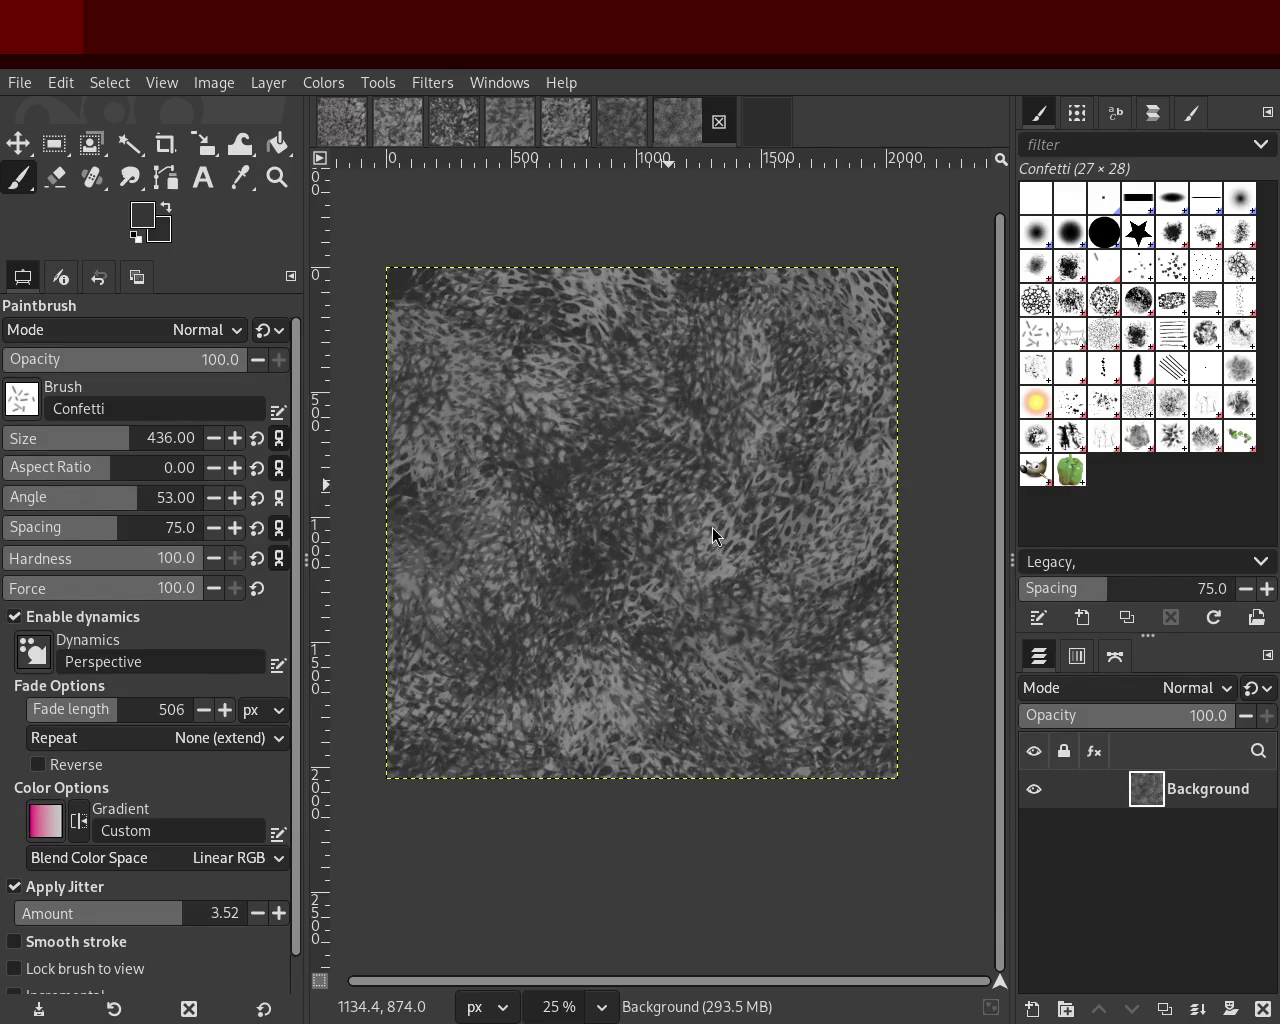
key(ctrl)
mouse_move(705, 443)
mouse_down()
mouse_move(601, 392)
mouse_move(603, 313)
mouse_move(490, 418)
mouse_move(641, 302)
mouse_up()
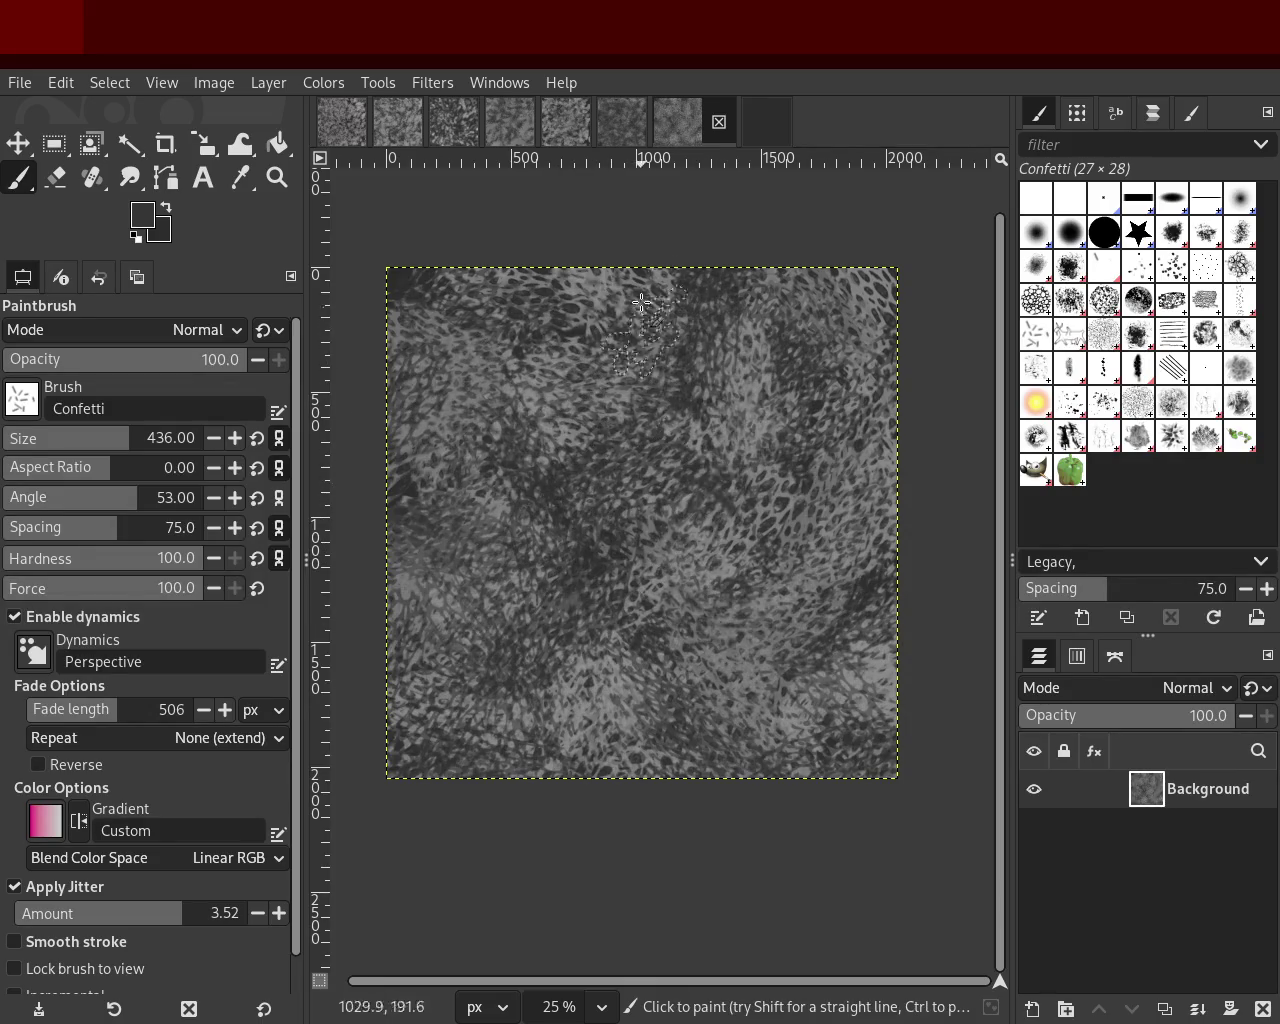
mouse_move(925, 635)
mouse_down()
mouse_move(847, 427)
mouse_move(502, 360)
mouse_move(574, 273)
mouse_move(605, 655)
mouse_up()
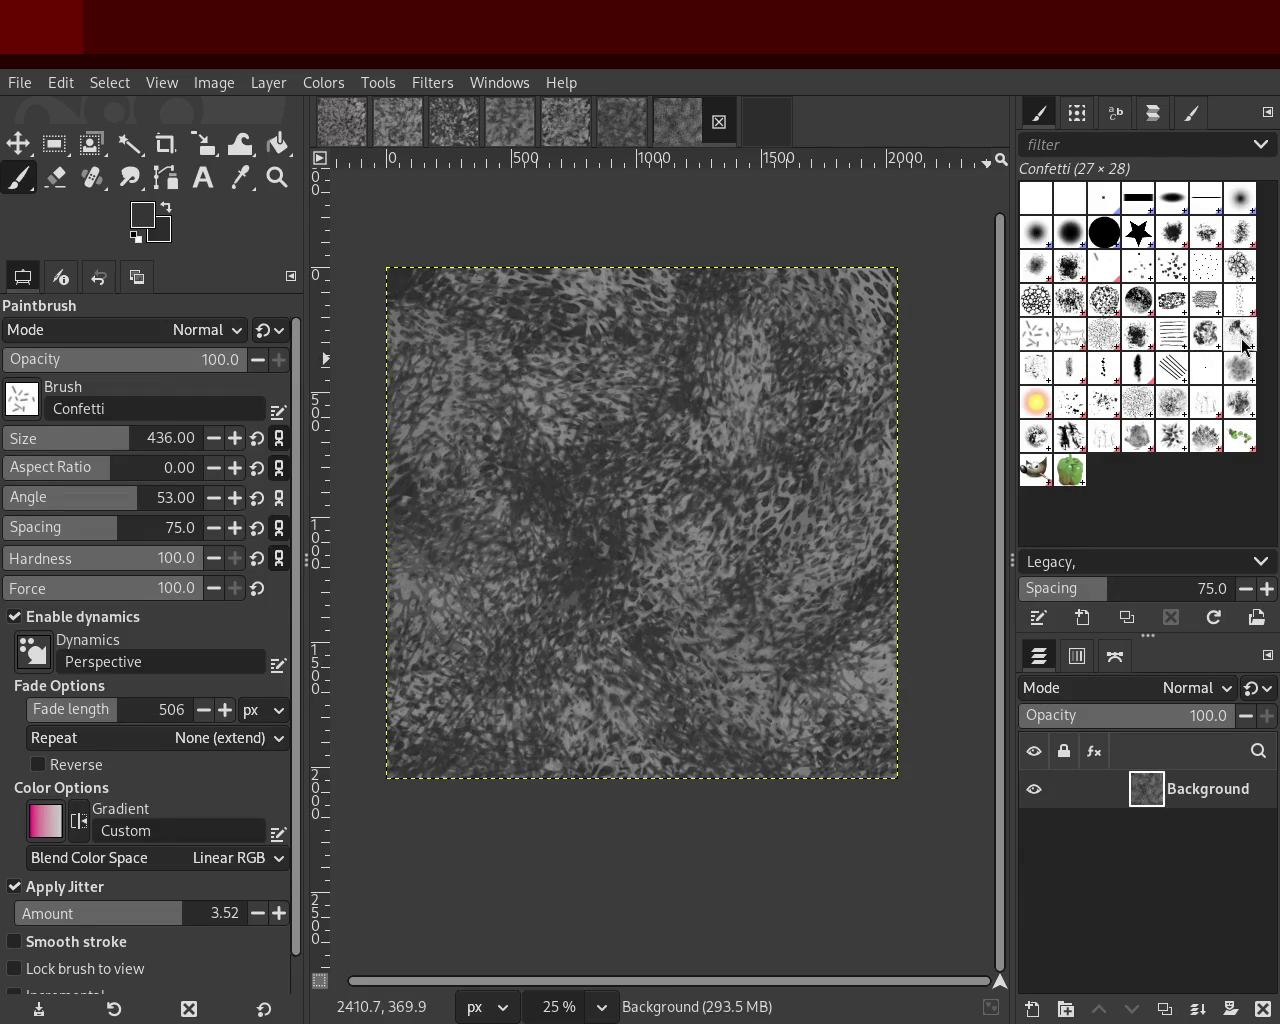
Step: Switch to the Pencil 02 brush and paint trial strokes with greys sampled from the canvas
click(1069, 372)
scroll(103, 438, up, 3)
ctrl+click(800, 617)
mouse_move(800, 617)
mouse_down()
mouse_move(783, 672)
mouse_move(734, 688)
mouse_move(566, 548)
mouse_move(749, 438)
mouse_move(903, 677)
mouse_move(786, 629)
mouse_move(614, 601)
mouse_move(790, 656)
mouse_move(828, 533)
mouse_up()
ctrl+click(614, 601)
mouse_move(705, 315)
mouse_down()
mouse_move(643, 871)
mouse_move(528, 667)
mouse_move(616, 583)
mouse_move(823, 489)
mouse_move(750, 349)
mouse_move(761, 569)
mouse_up()
ctrl+click(616, 583)
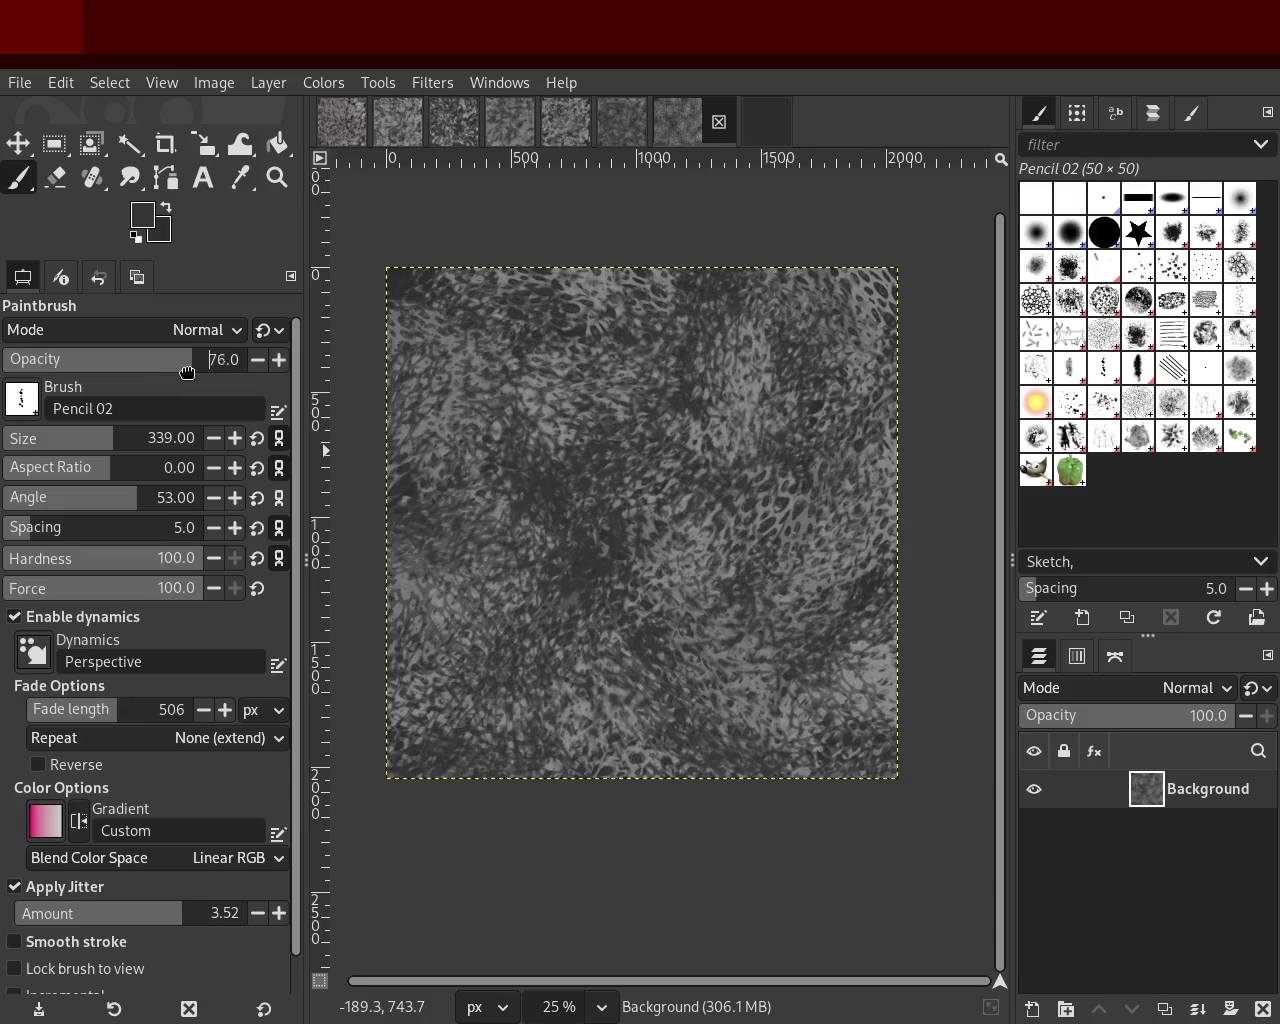
Step: At opacity 83, paint dark Pencil 02 dabs, undoing the strokes that don't look right
drag(182, 372, 207, 370)
mouse_move(488, 315)
mouse_down()
mouse_move(498, 470)
mouse_move(808, 390)
mouse_move(808, 503)
mouse_move(781, 675)
mouse_move(719, 456)
mouse_move(729, 537)
mouse_move(812, 410)
mouse_move(566, 594)
mouse_move(814, 353)
mouse_up()
mouse_move(838, 421)
mouse_down()
mouse_move(766, 298)
mouse_move(433, 639)
mouse_move(824, 406)
mouse_up()
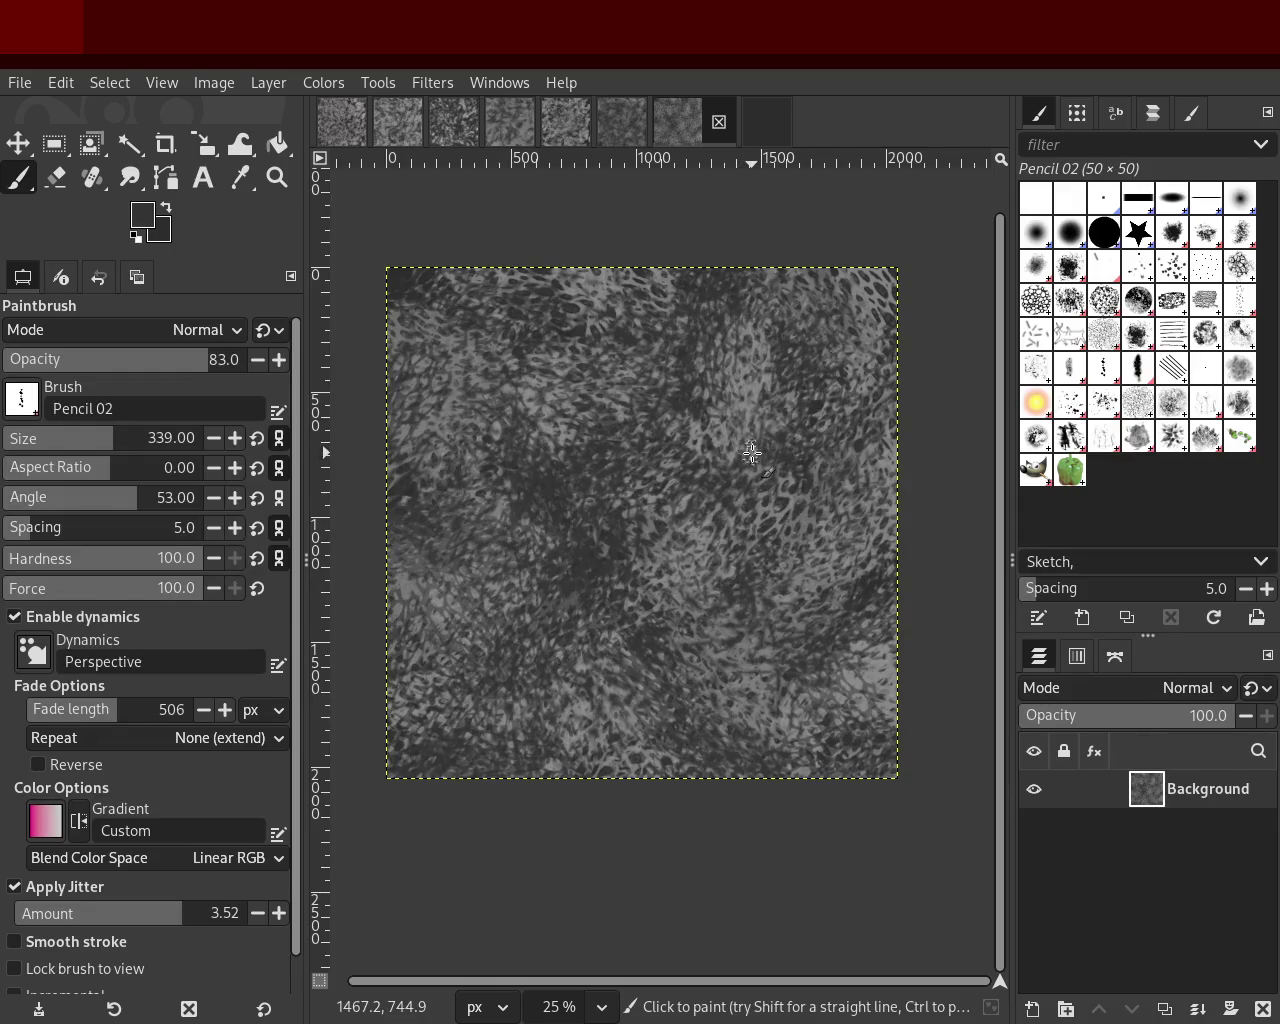
key(ctrl+z)
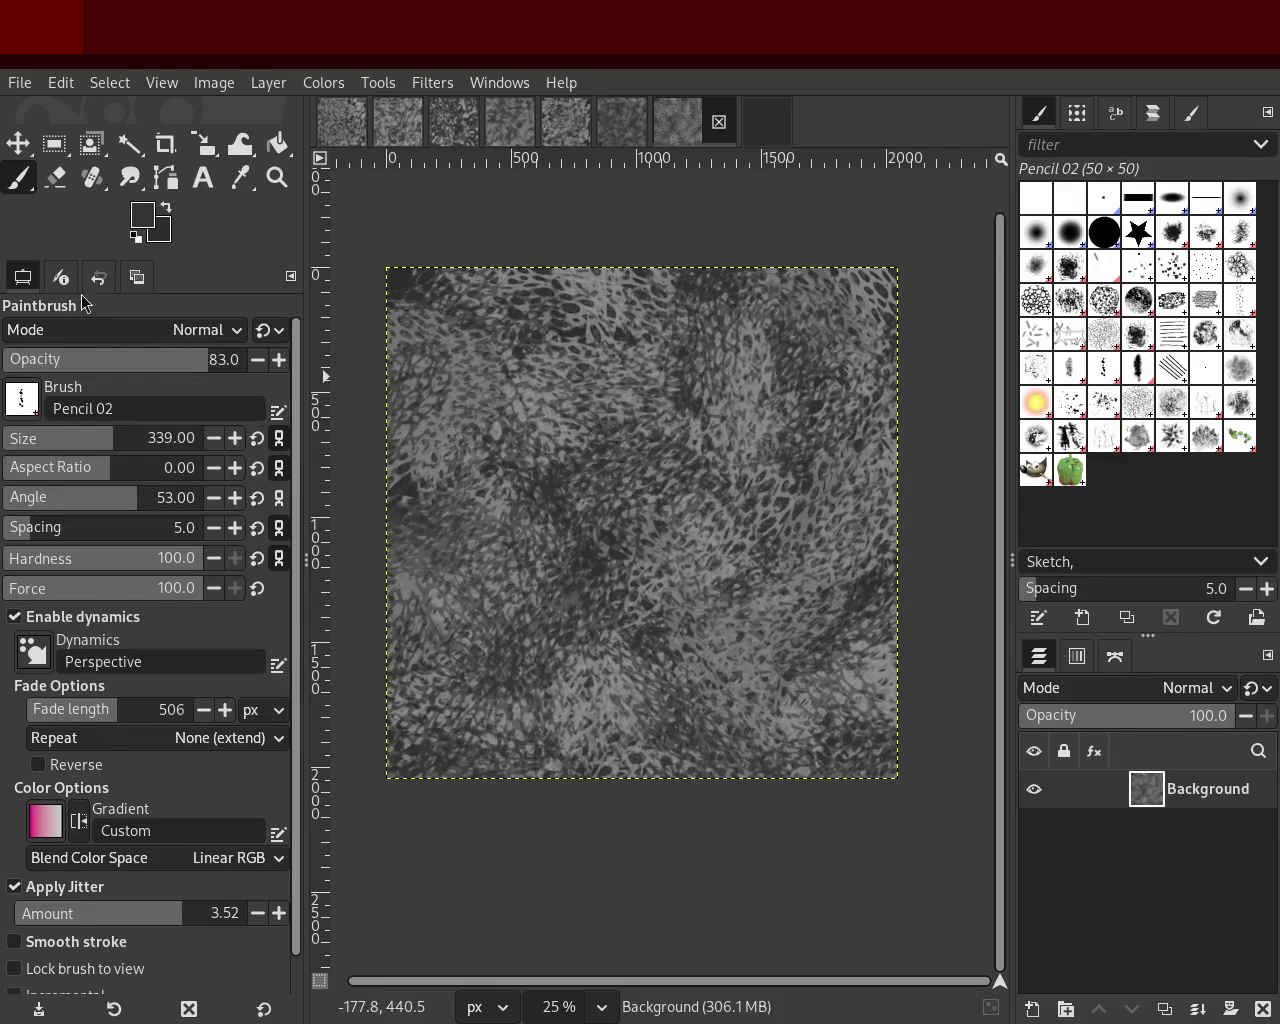
mouse_move(475, 273)
mouse_down()
mouse_move(830, 628)
mouse_move(481, 640)
mouse_move(848, 332)
mouse_move(727, 620)
mouse_up()
key(ctrl+z)
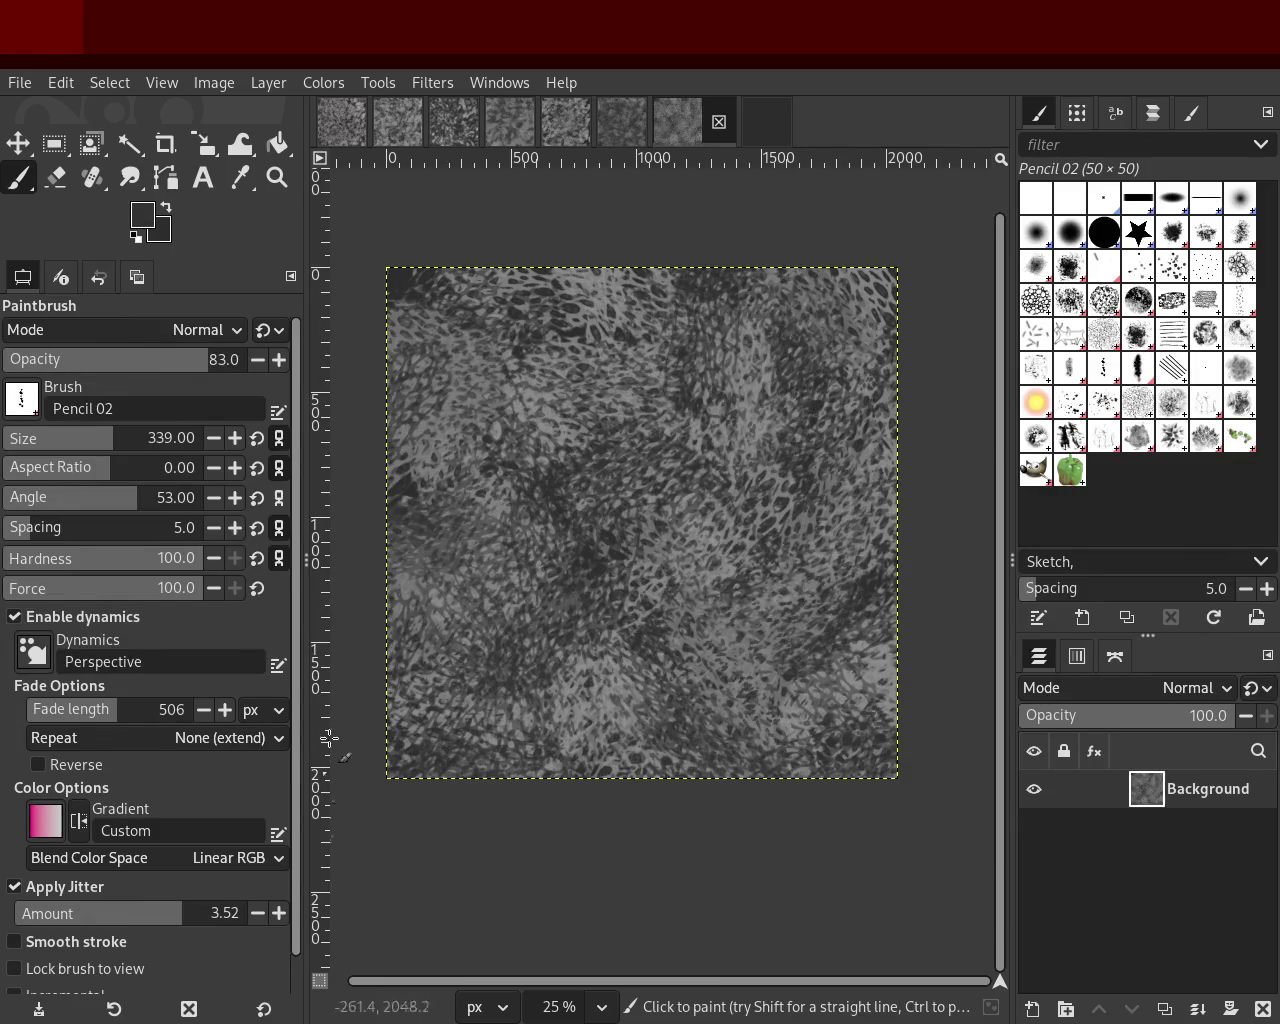
mouse_move(862, 353)
mouse_down()
mouse_move(645, 388)
mouse_move(662, 796)
mouse_up()
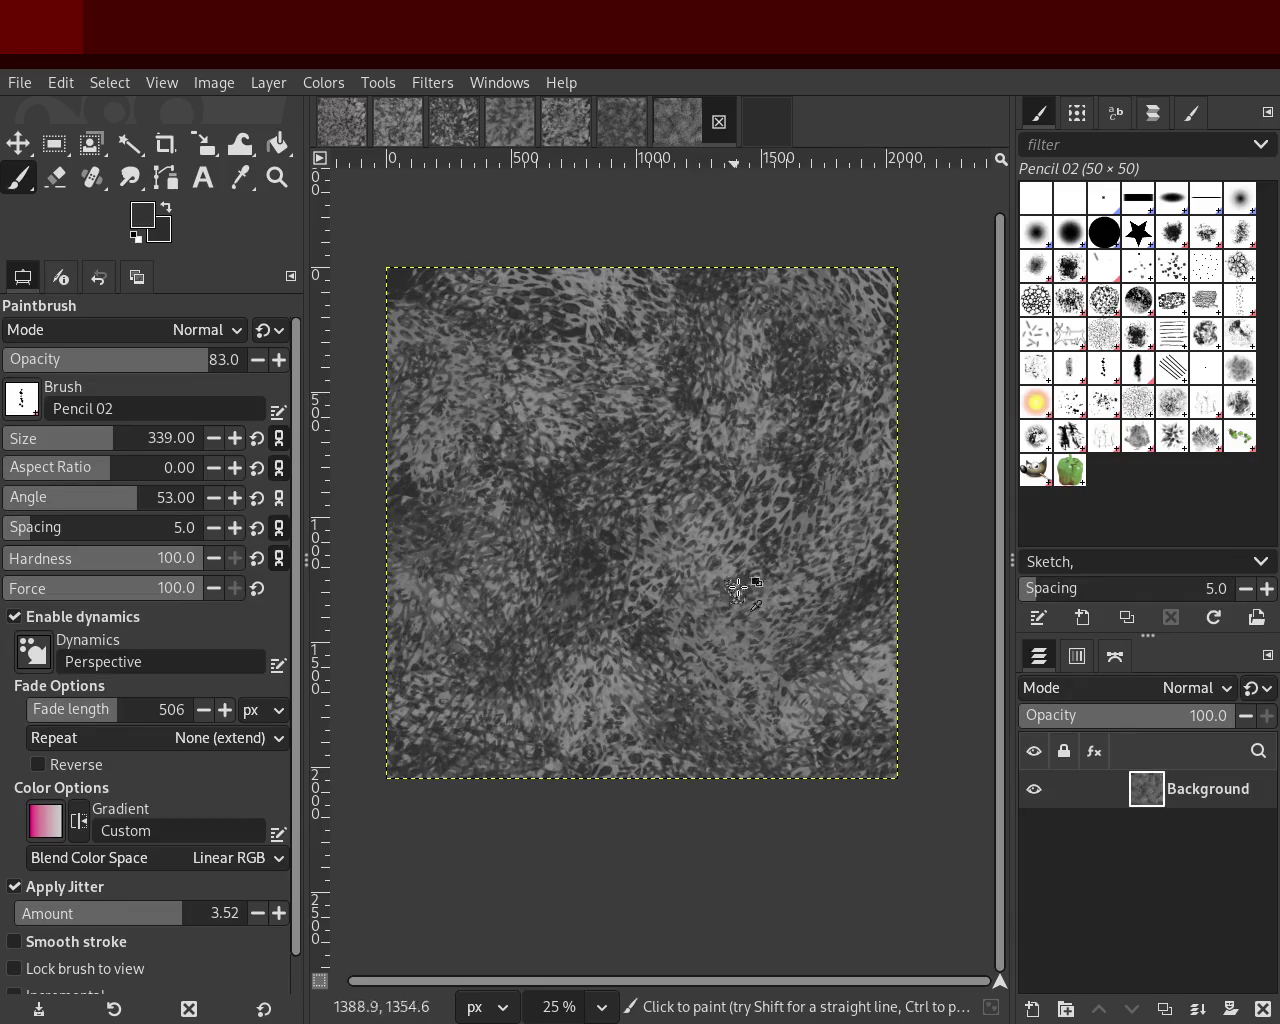
drag(734, 600, 838, 449)
key(ctrl+z)
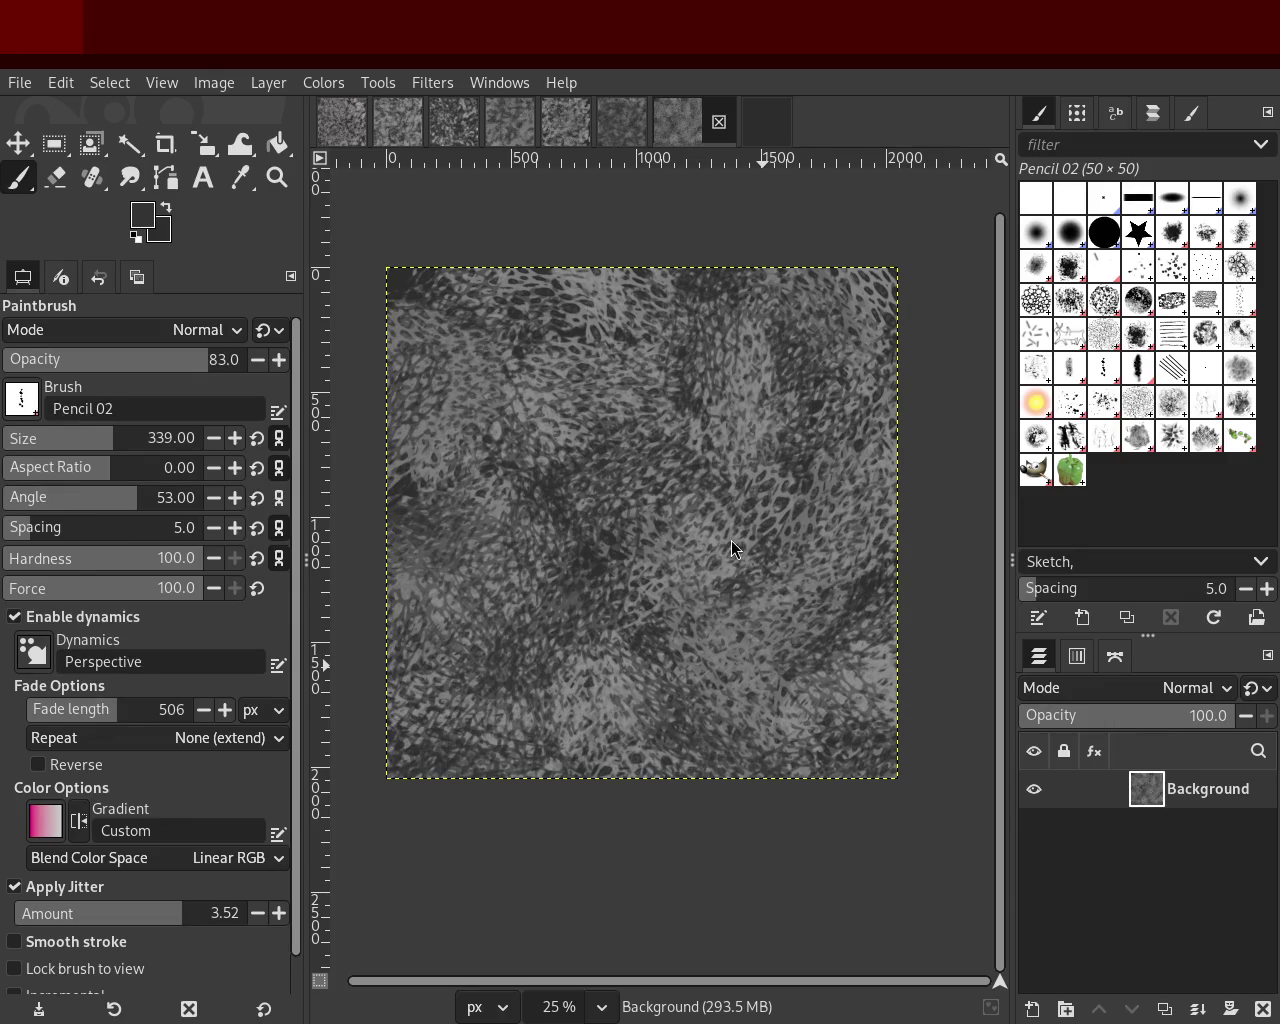
mouse_move(851, 551)
mouse_down()
mouse_move(814, 430)
mouse_move(583, 714)
mouse_move(457, 489)
mouse_move(712, 665)
mouse_move(772, 421)
mouse_move(811, 888)
mouse_move(551, 535)
mouse_up()
Step: Sample a grey from the canvas, then try several brushes, ending on Pixel (1x1 square)
key(ctrl)
ctrl+click(551, 421)
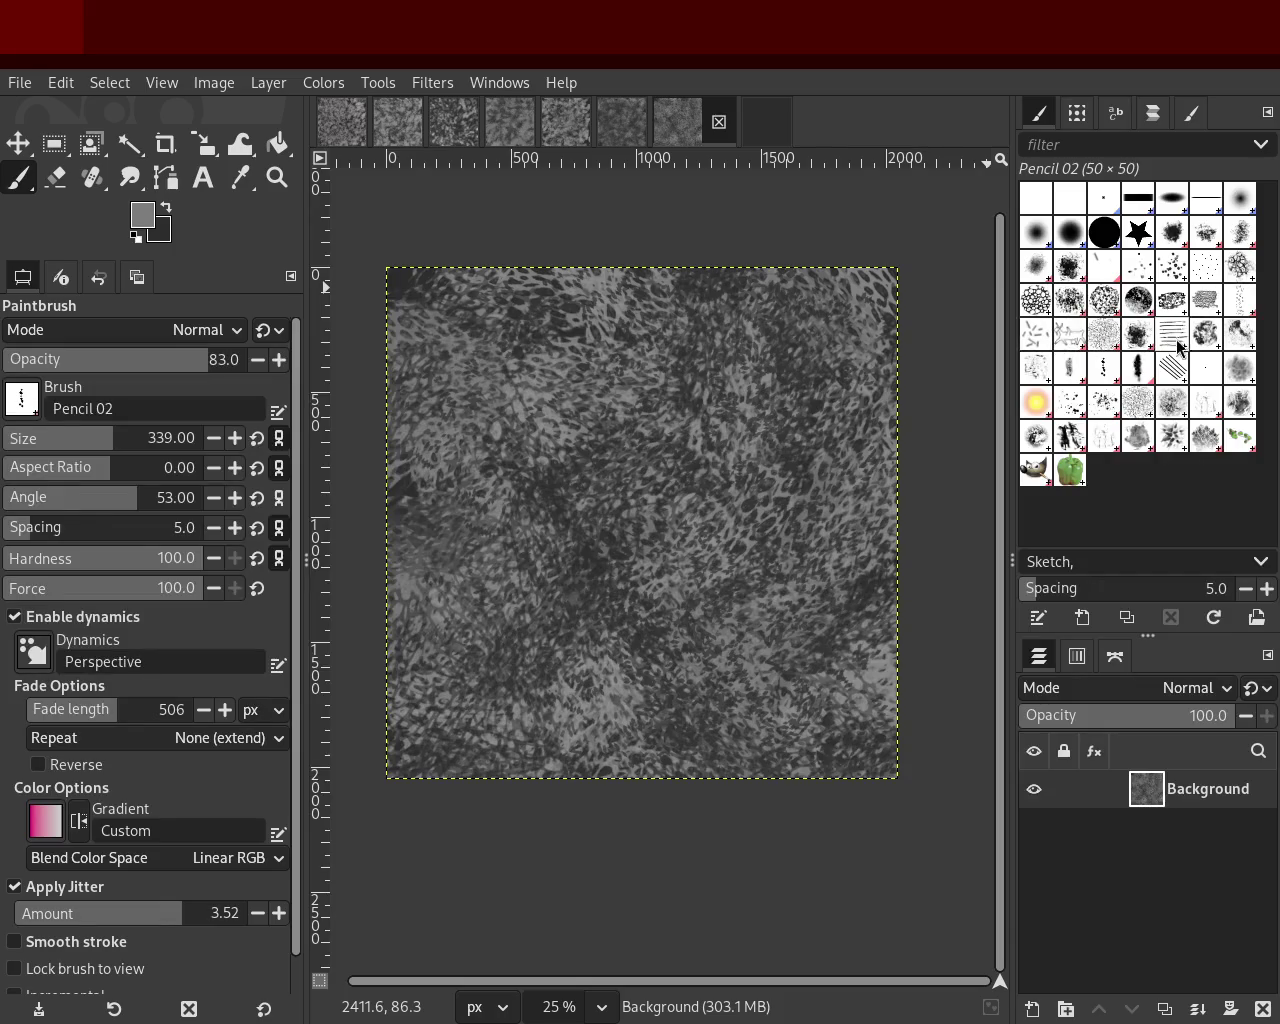
click(1040, 372)
click(1070, 370)
click(1104, 370)
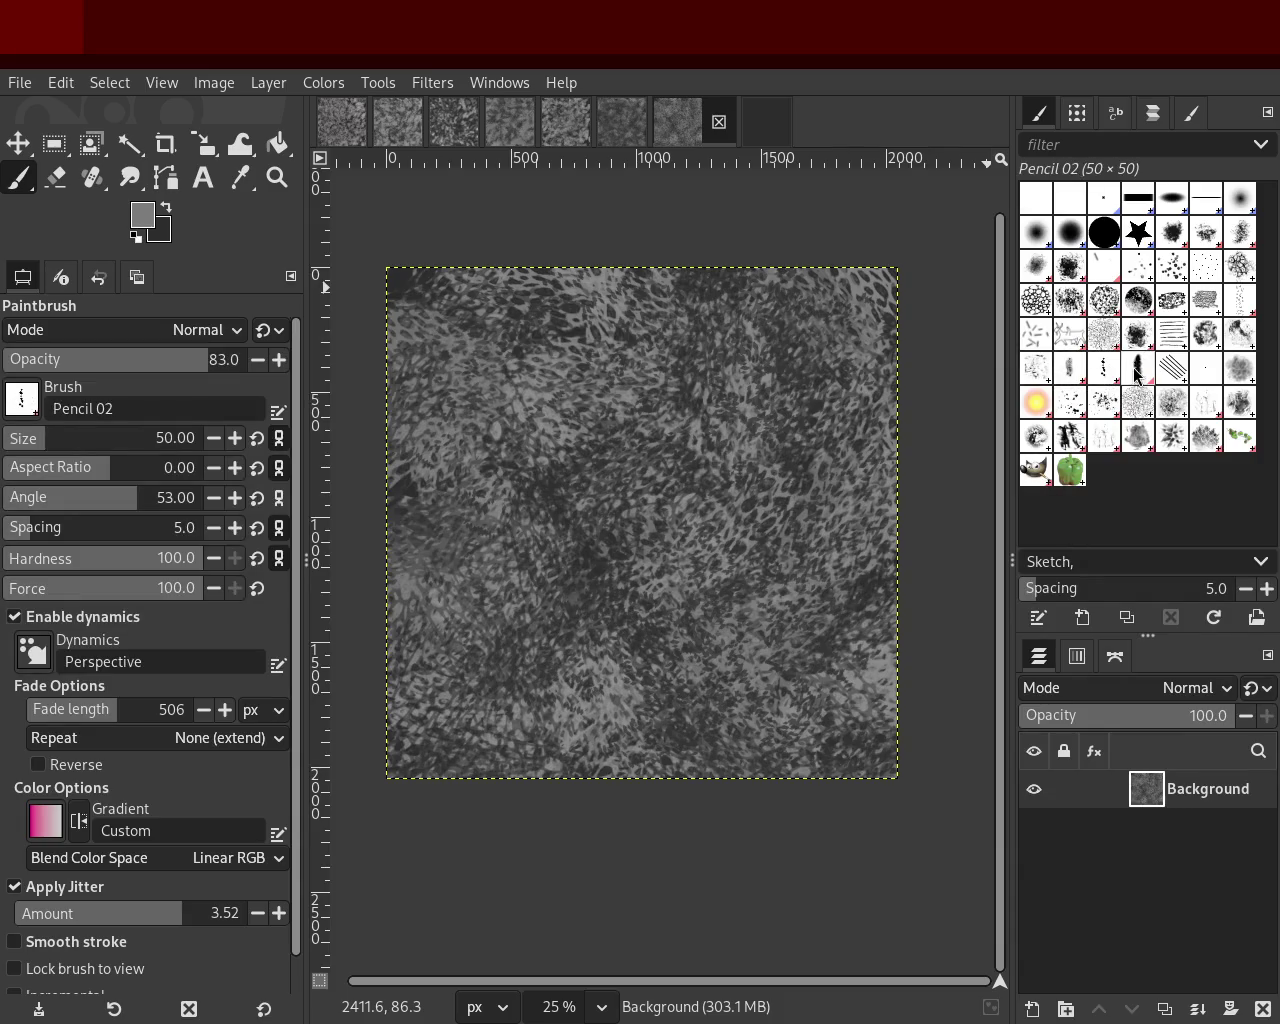
click(1138, 370)
click(1170, 368)
click(1204, 368)
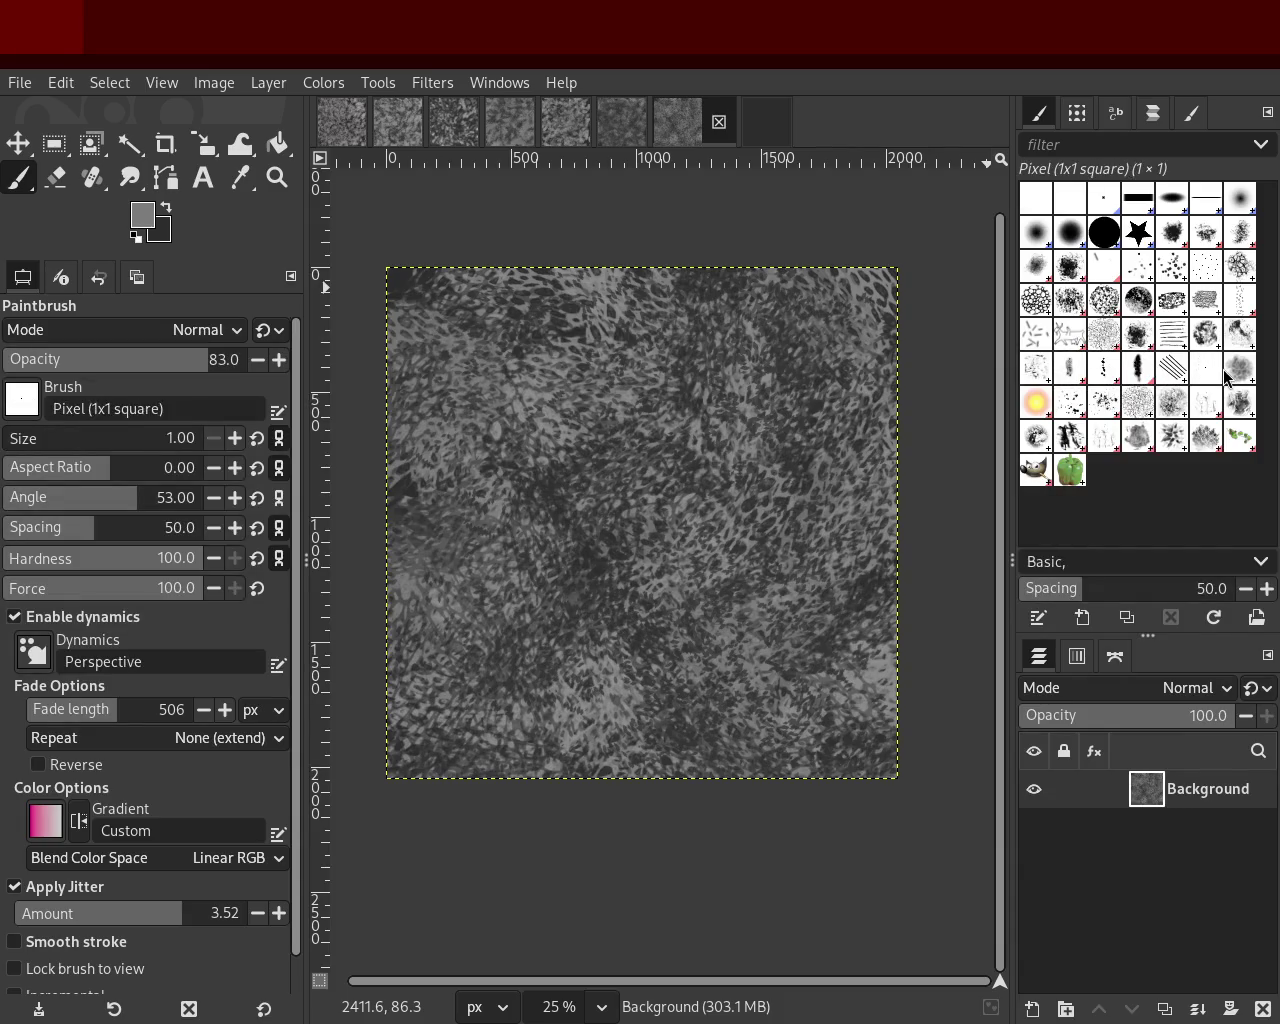
Step: Select Splats 01 at size 1433, discarding a first light splat stroke
click(1082, 403)
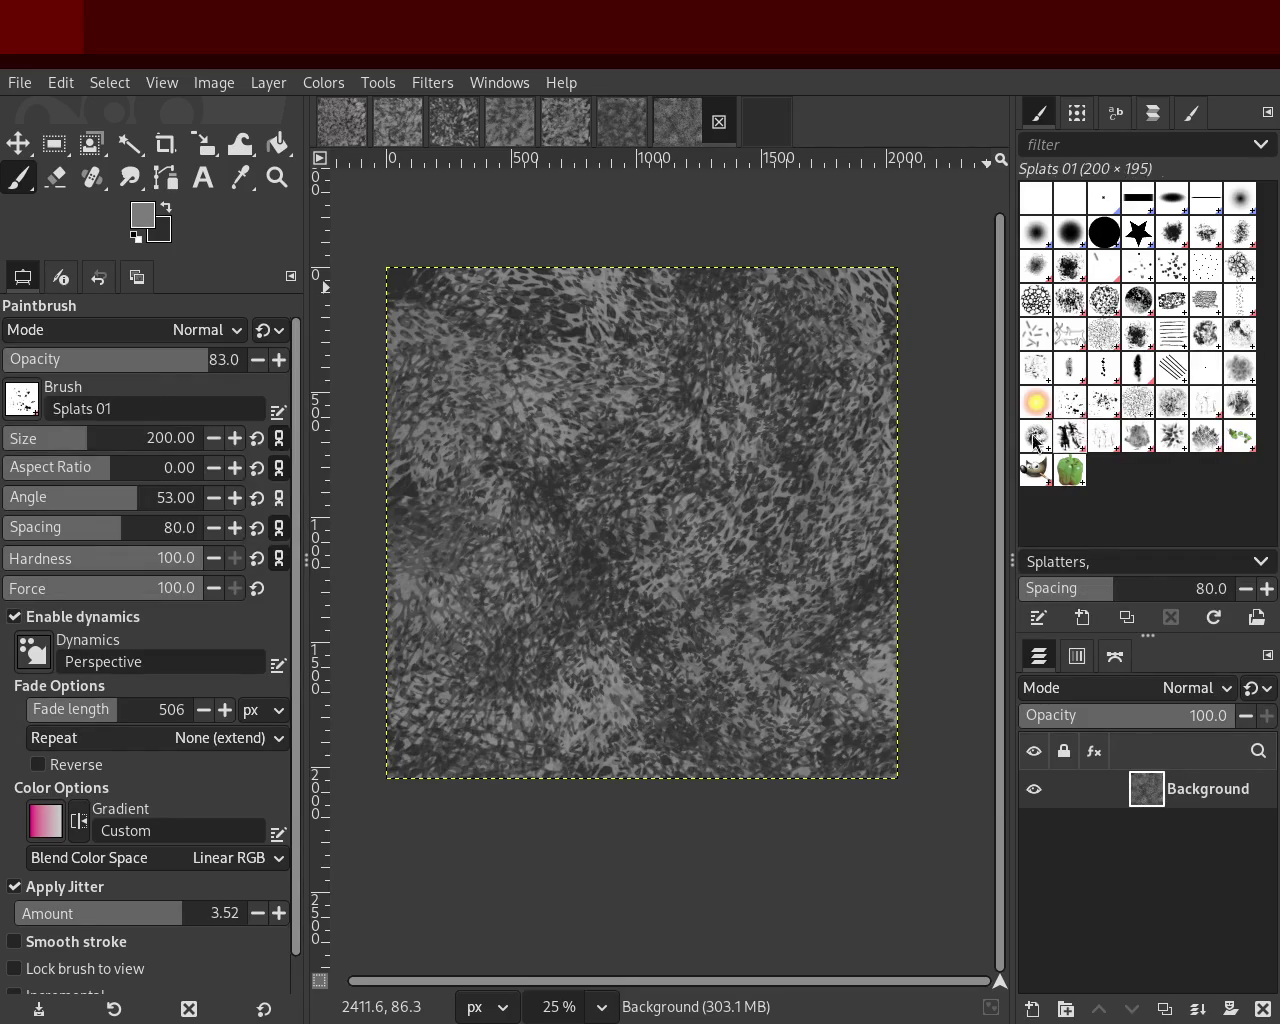
drag(137, 447, 152, 440)
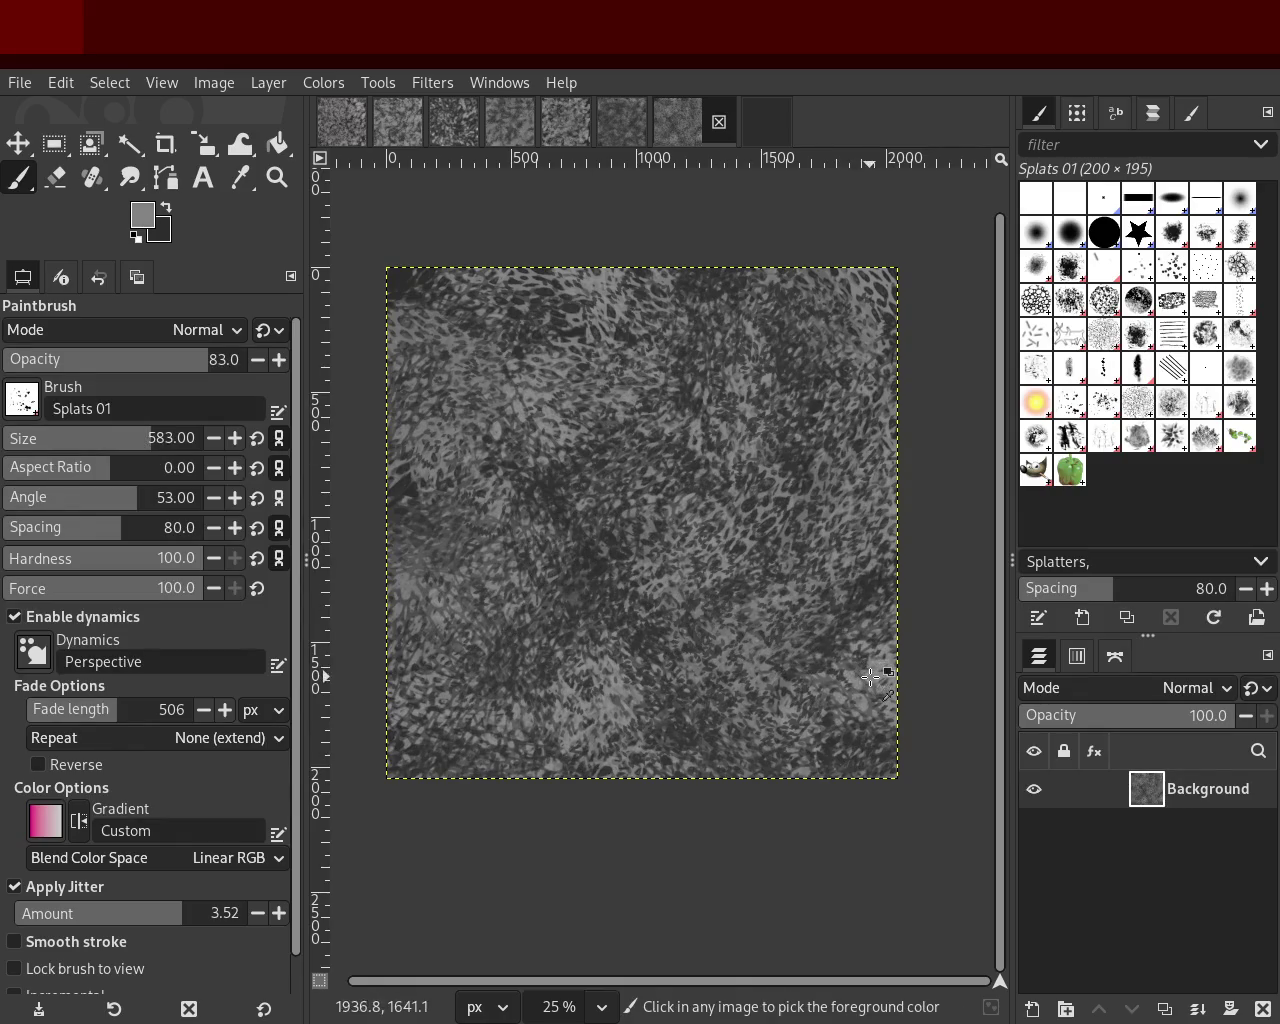
mouse_move(185, 440)
mouse_down()
mouse_move(88, 444)
mouse_move(175, 444)
mouse_up()
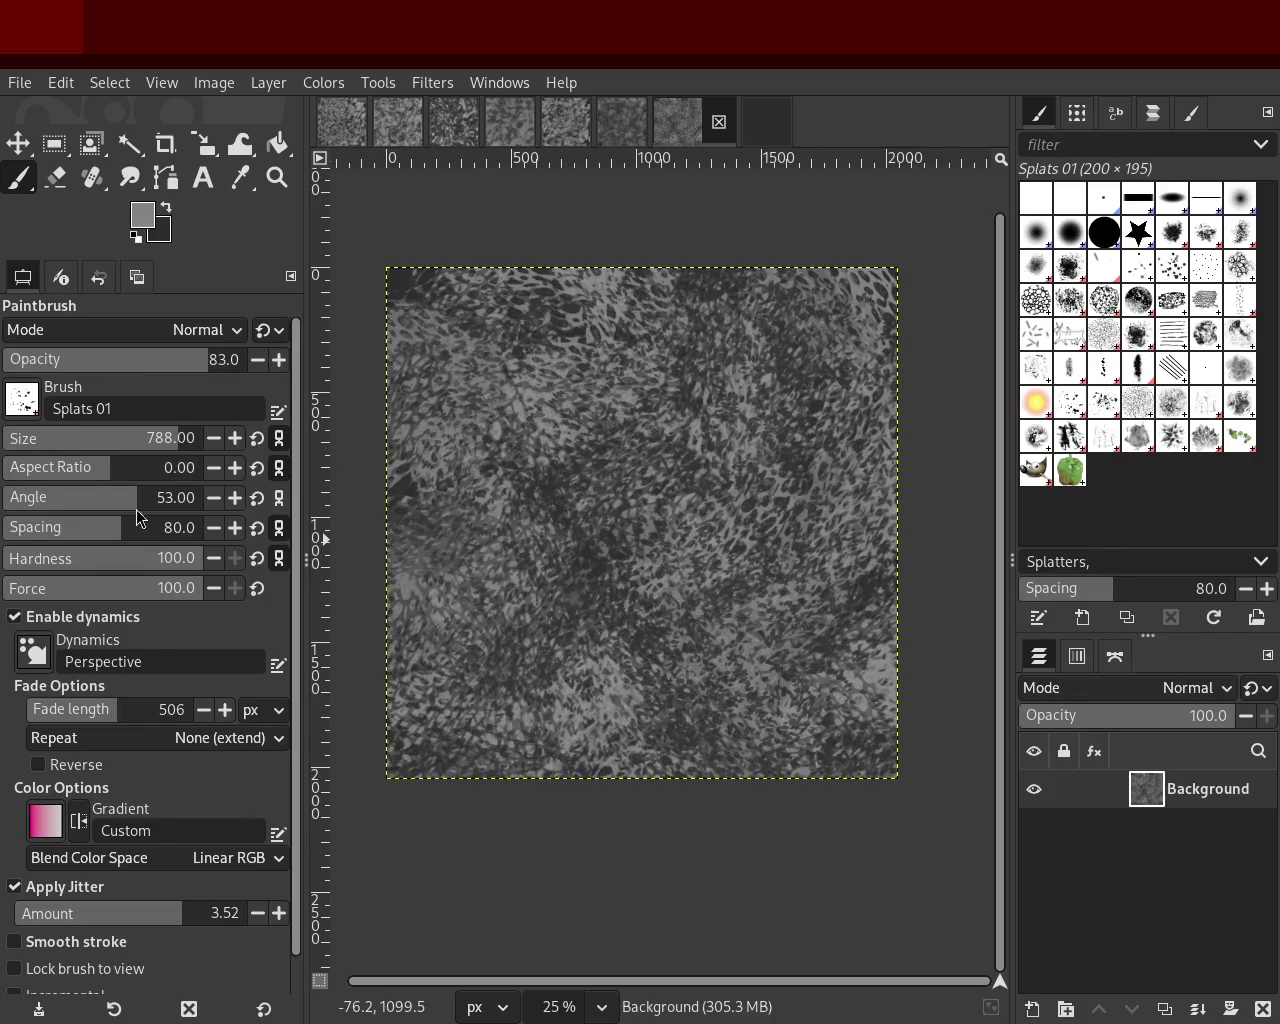
click(170, 438)
text(1433)
key(Return)
mouse_move(655, 430)
mouse_down()
mouse_move(596, 695)
mouse_move(831, 531)
mouse_move(550, 693)
mouse_move(442, 525)
mouse_move(538, 379)
mouse_move(607, 401)
mouse_move(674, 756)
mouse_move(763, 750)
mouse_up()
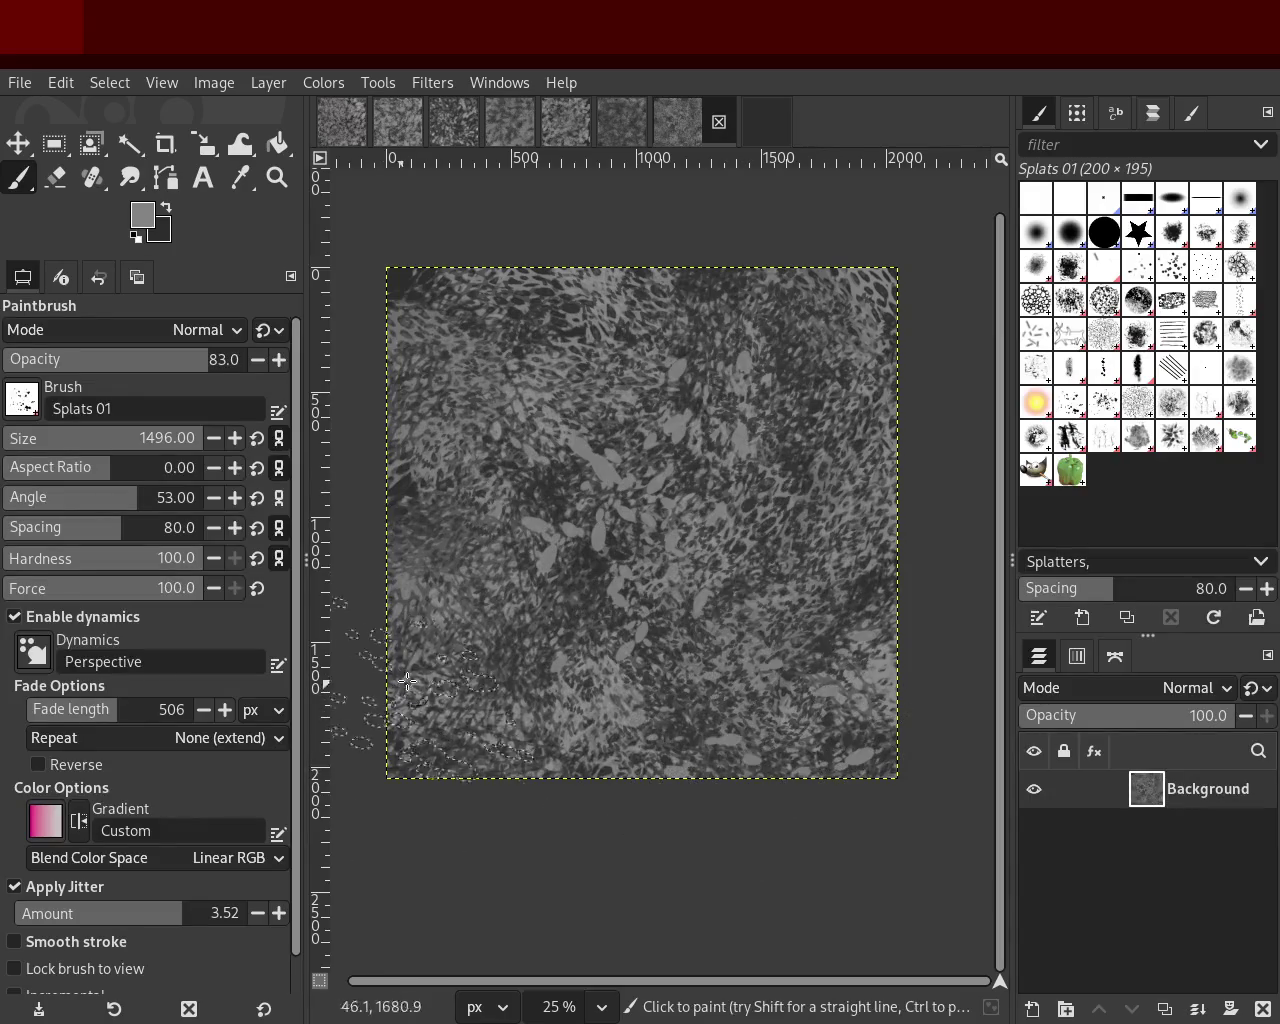
key(ctrl+z)
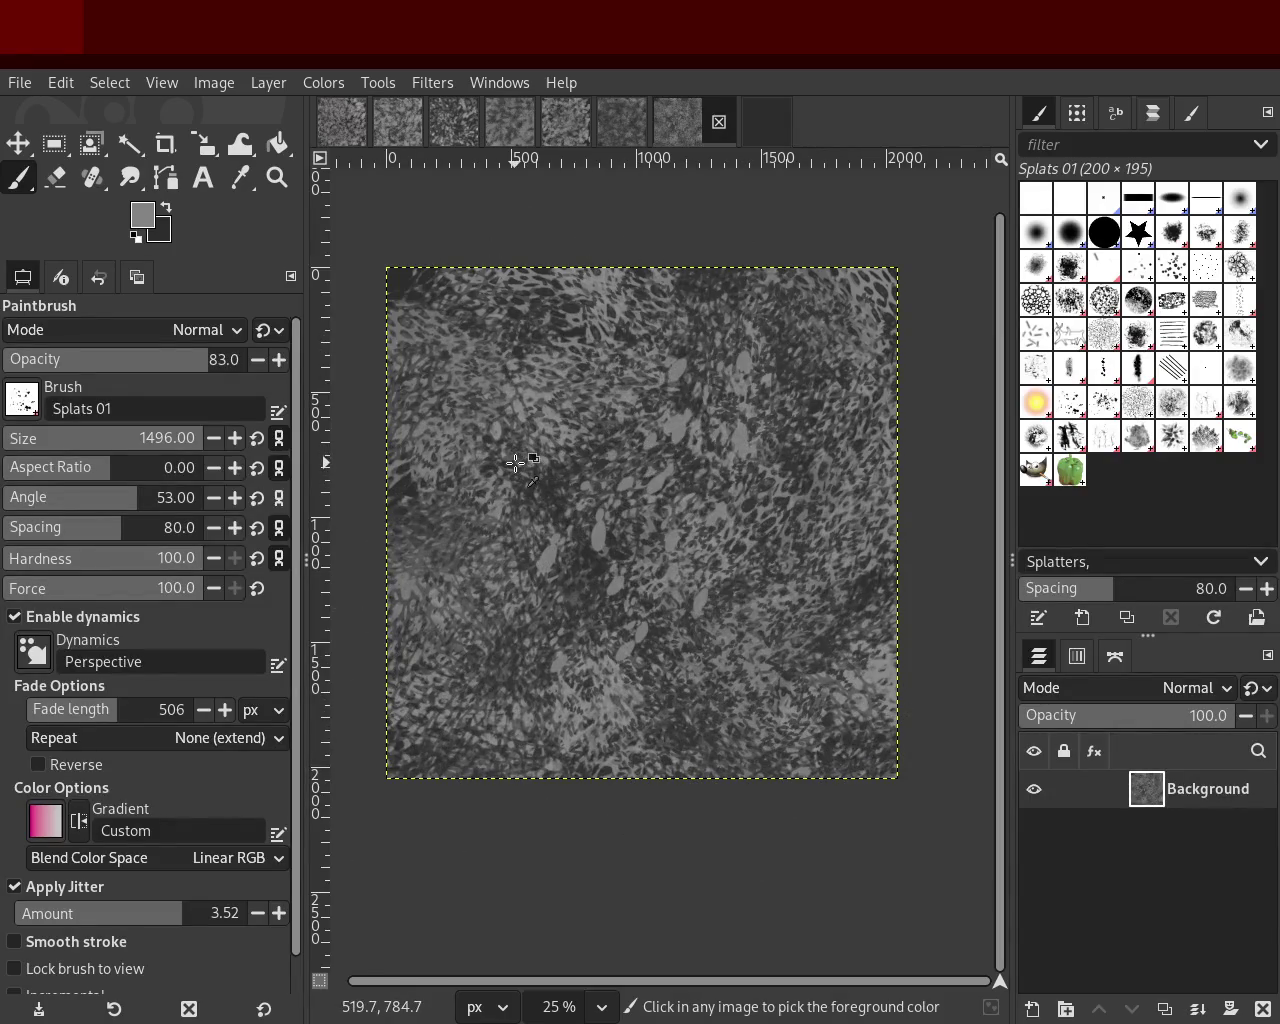
Step: At opacity 52, paint light and dark splats with sampled greys, then raise opacity to 81
drag(95, 362, 130, 362)
mouse_move(490, 351)
mouse_down()
mouse_move(603, 463)
mouse_move(636, 640)
mouse_move(611, 466)
mouse_move(676, 366)
mouse_move(529, 411)
mouse_move(716, 566)
mouse_move(582, 546)
mouse_move(587, 600)
mouse_up()
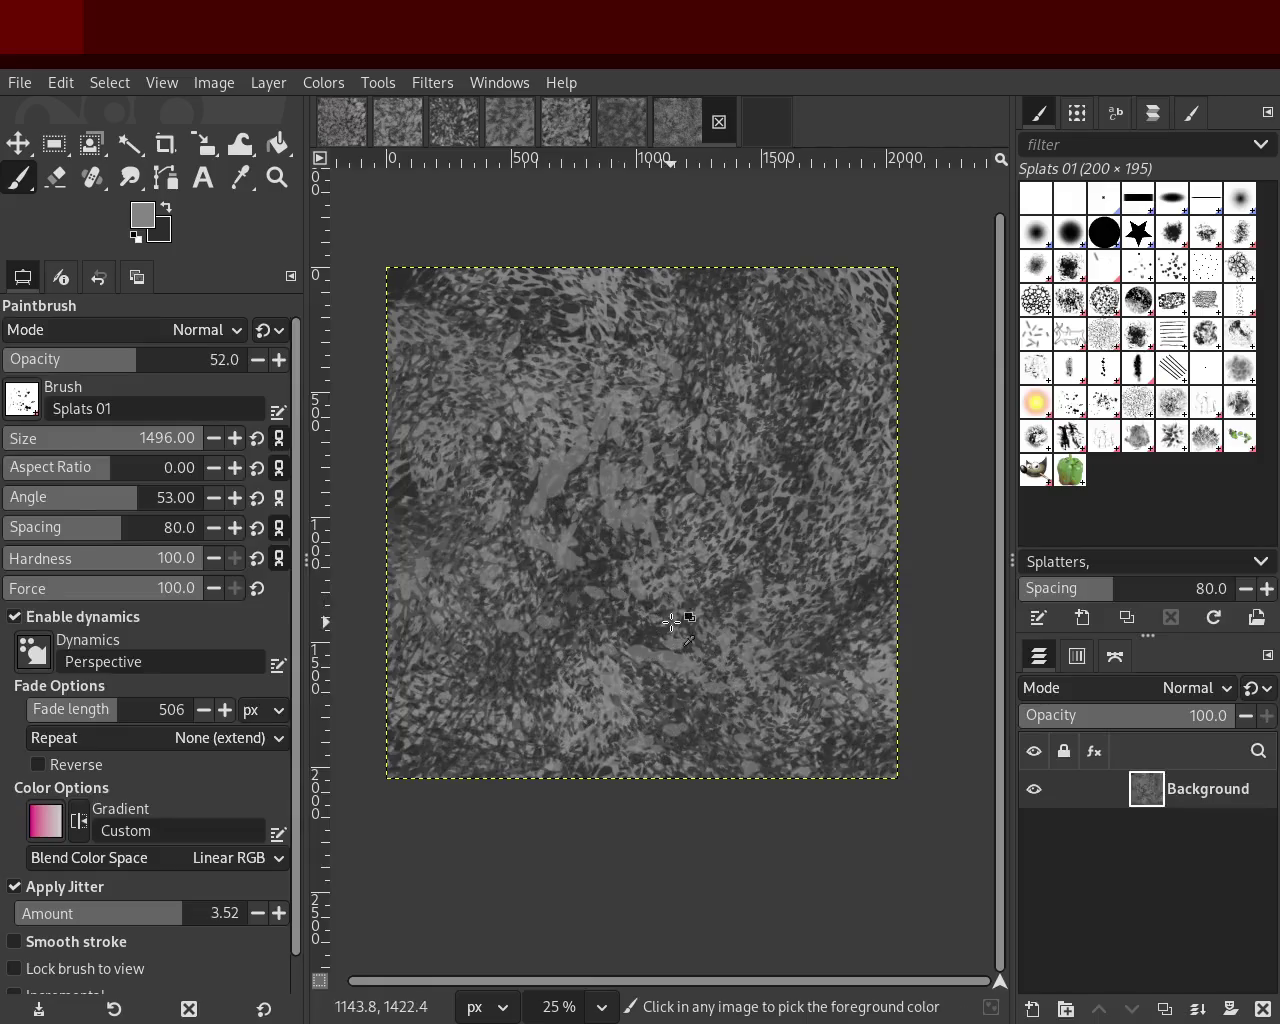
ctrl+click(841, 520)
mouse_move(742, 449)
mouse_down()
mouse_move(530, 544)
mouse_move(572, 480)
mouse_move(599, 632)
mouse_move(616, 445)
mouse_move(473, 419)
mouse_move(638, 348)
mouse_move(548, 426)
mouse_move(644, 647)
mouse_move(591, 568)
mouse_up()
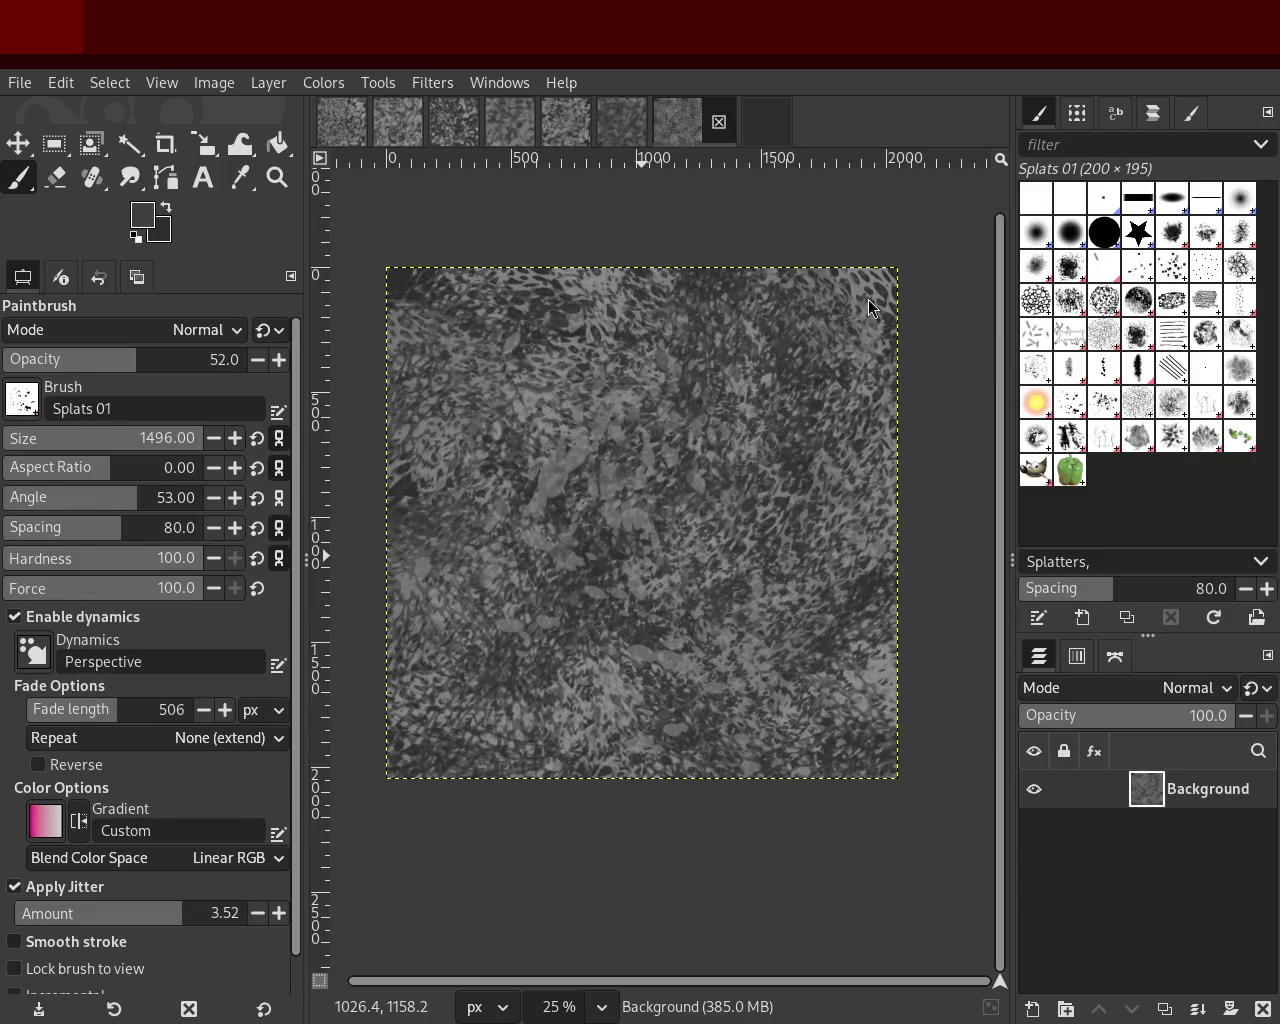
ctrl+click(604, 287)
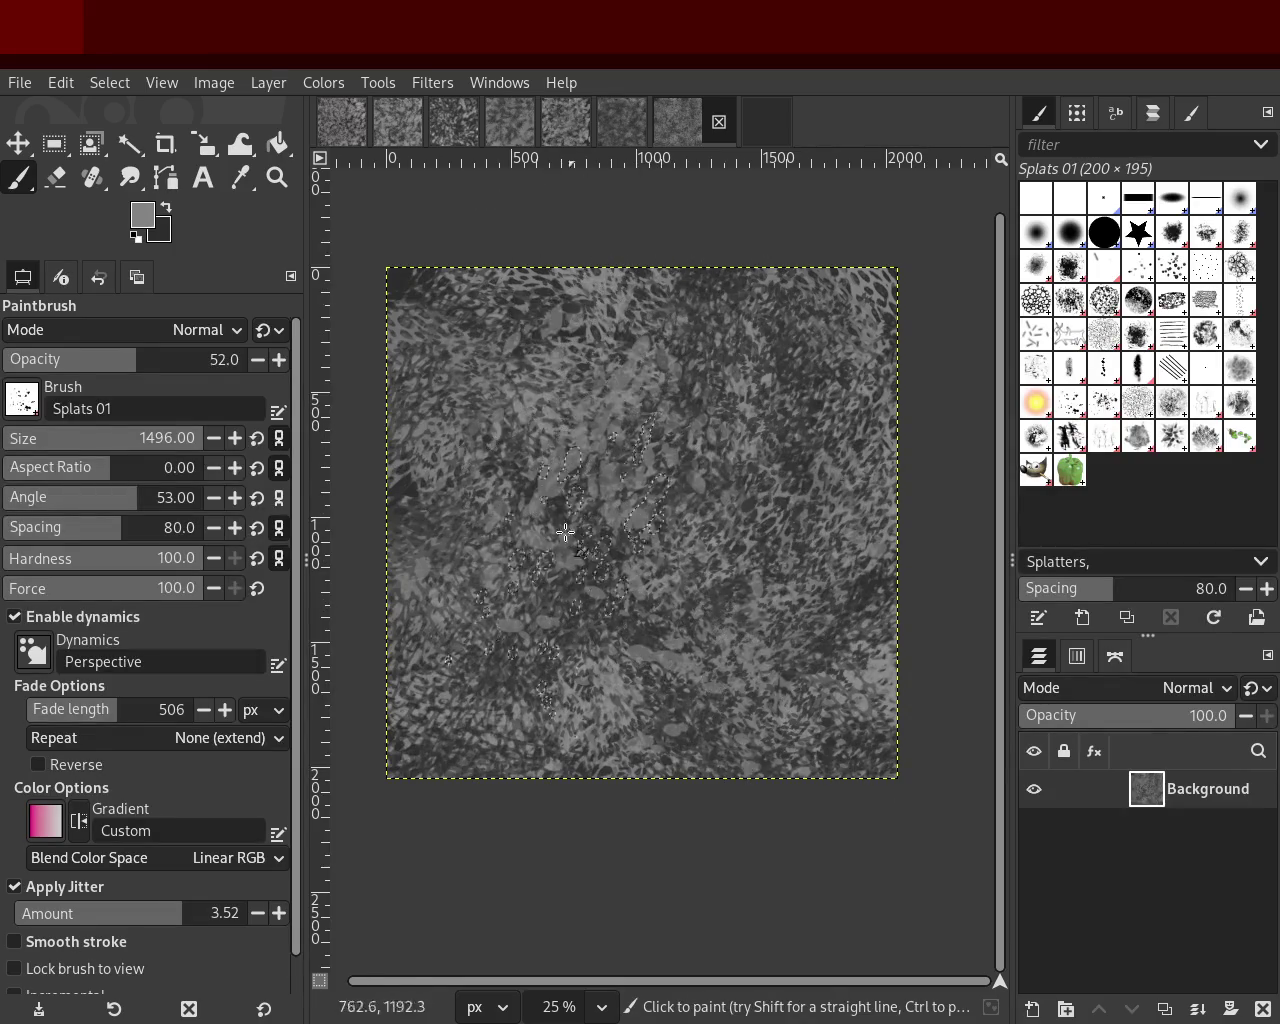
mouse_move(644, 557)
mouse_down()
mouse_move(627, 754)
mouse_move(531, 628)
mouse_move(698, 674)
mouse_move(711, 691)
mouse_up()
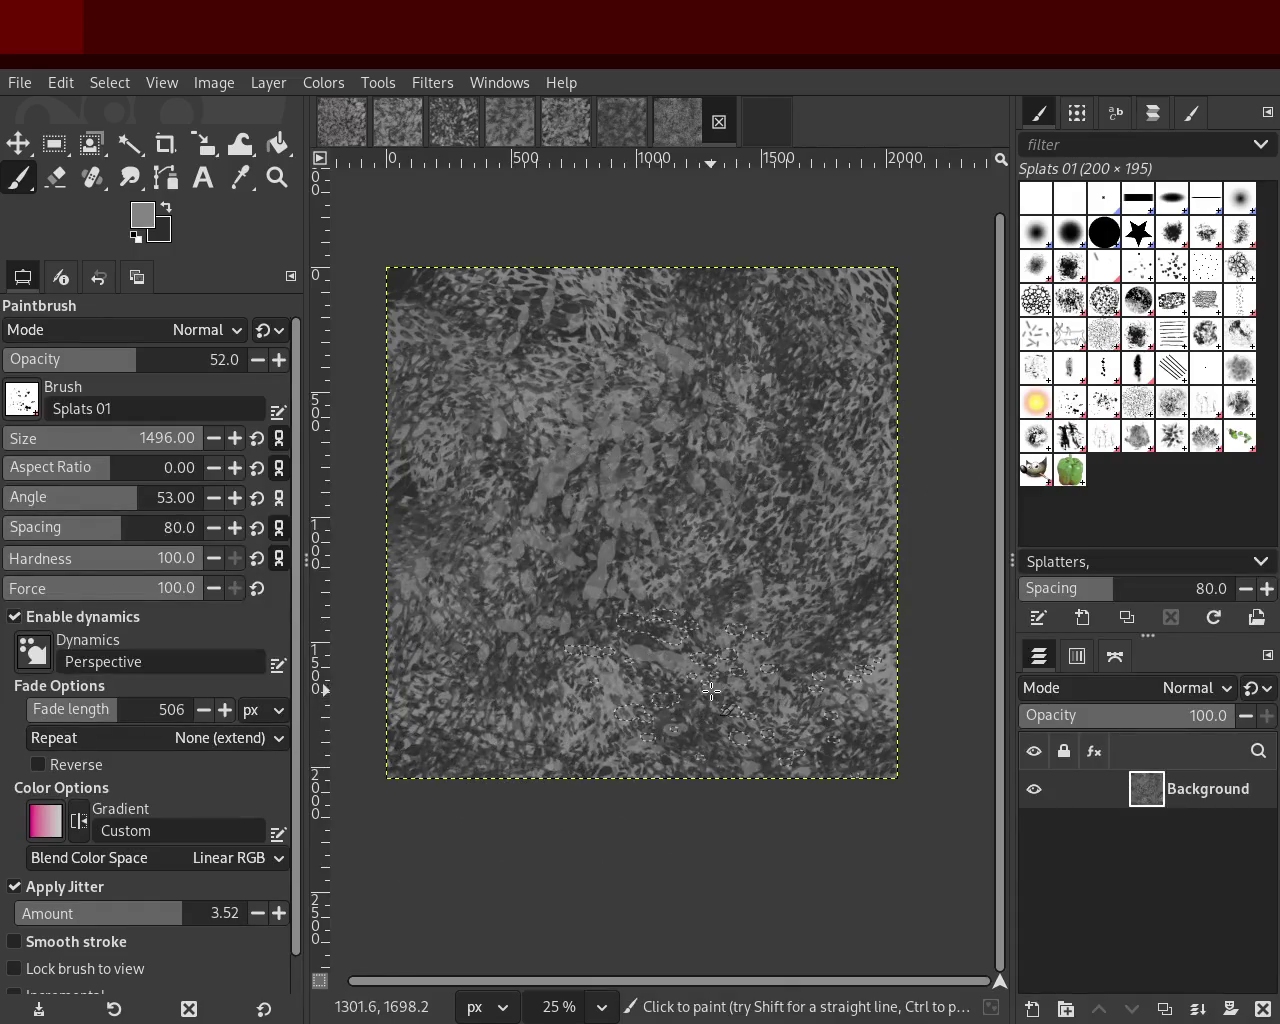
ctrl+click(796, 470)
mouse_move(796, 470)
mouse_down()
mouse_move(739, 536)
mouse_move(635, 524)
mouse_move(664, 669)
mouse_move(722, 703)
mouse_move(802, 694)
mouse_move(660, 720)
mouse_move(880, 676)
mouse_up()
ctrl+click(878, 680)
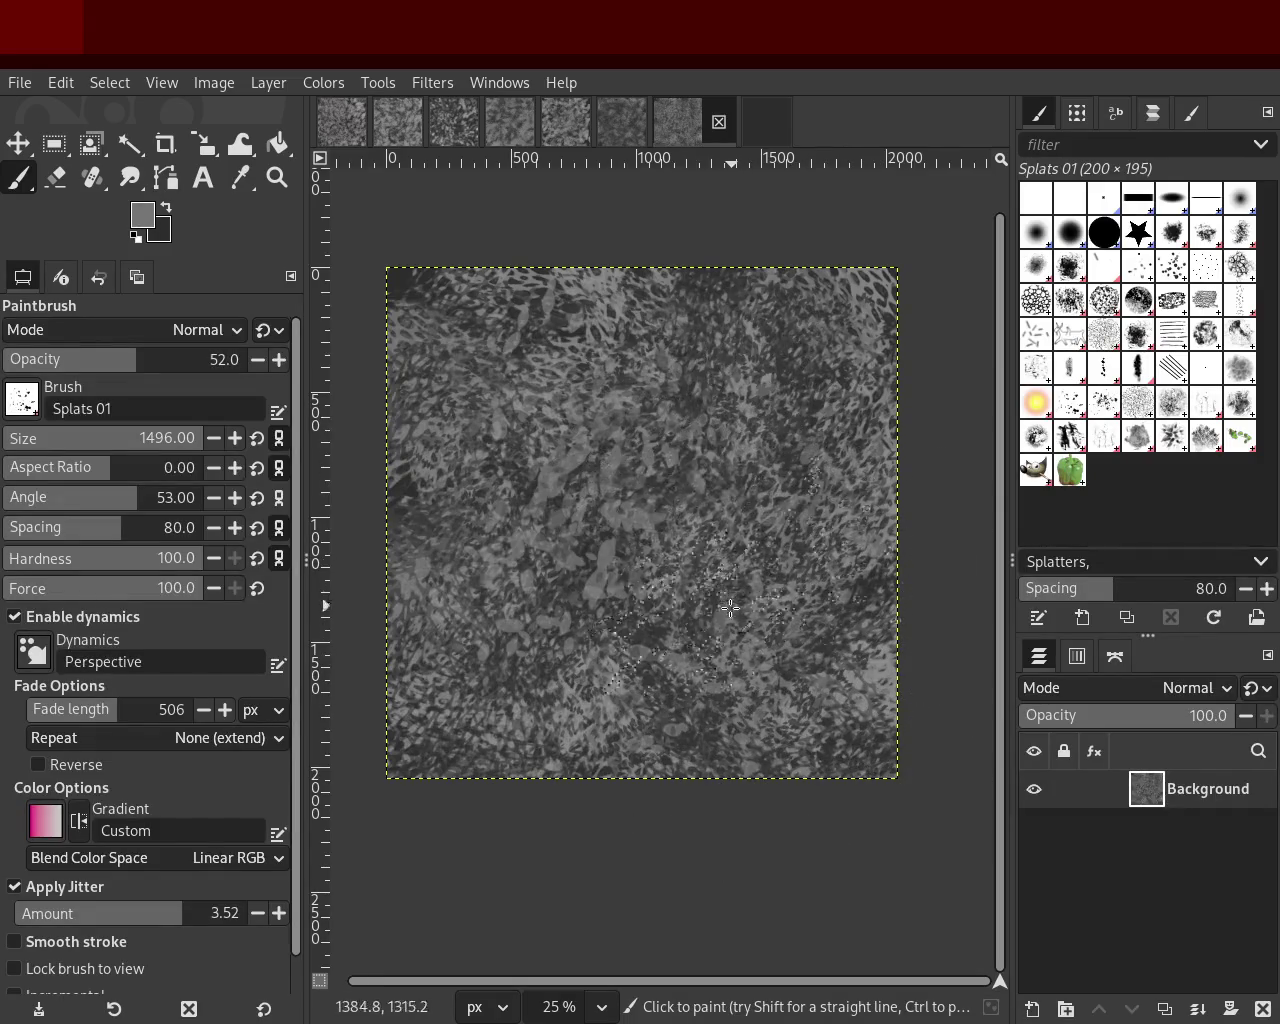
drag(112, 366, 204, 366)
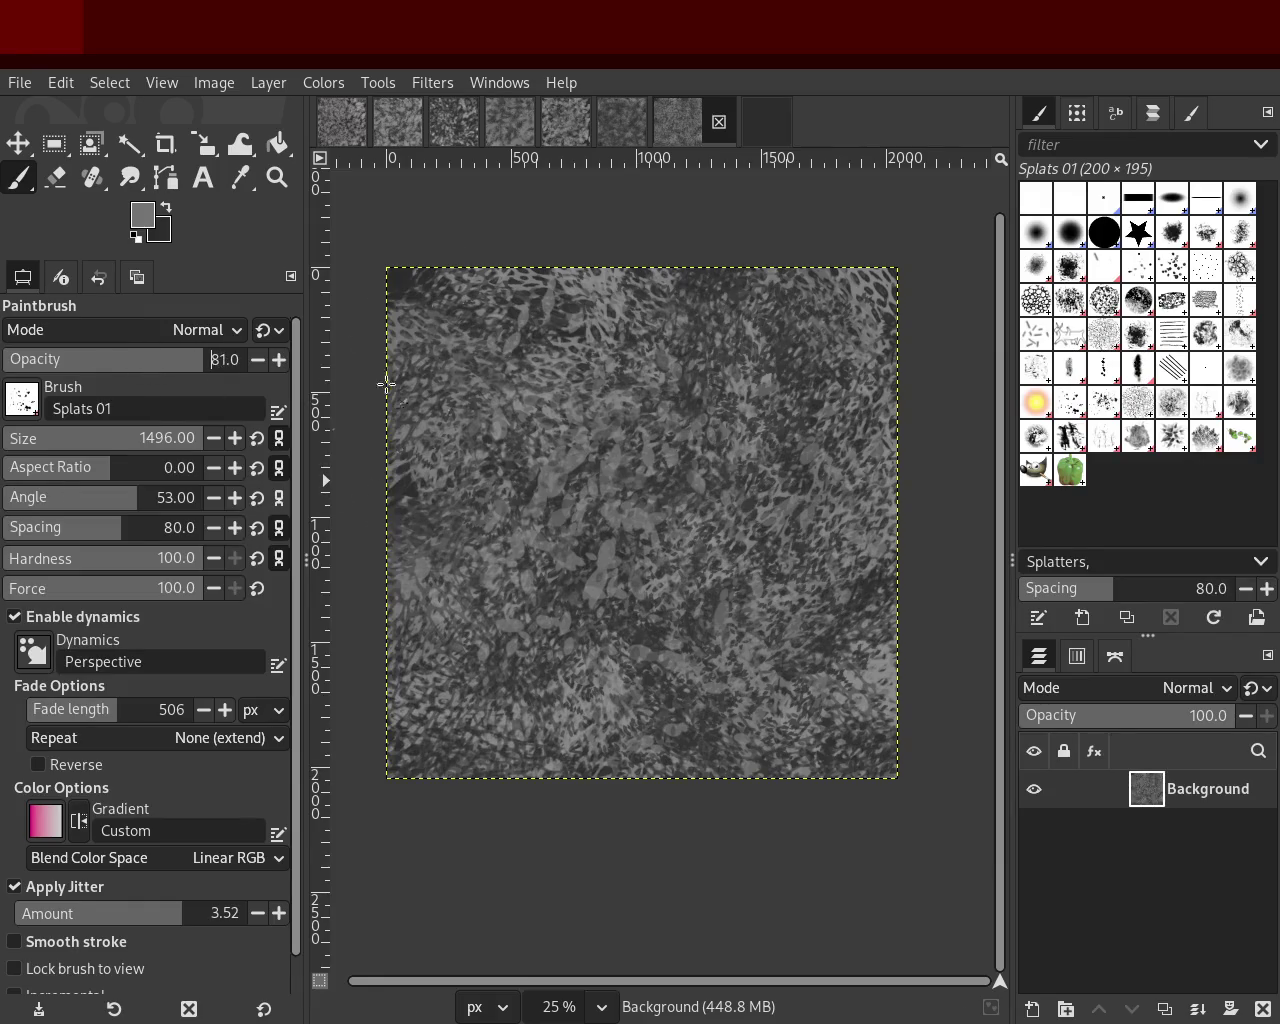
Step: Paint large Splats 01 splatters at opacity 81 using greys sampled from the canvas
ctrl+click(888, 665)
mouse_move(620, 458)
mouse_down()
mouse_move(746, 588)
mouse_move(659, 563)
mouse_move(492, 650)
mouse_move(505, 428)
mouse_move(529, 362)
mouse_move(795, 504)
mouse_move(757, 599)
mouse_move(424, 693)
mouse_up()
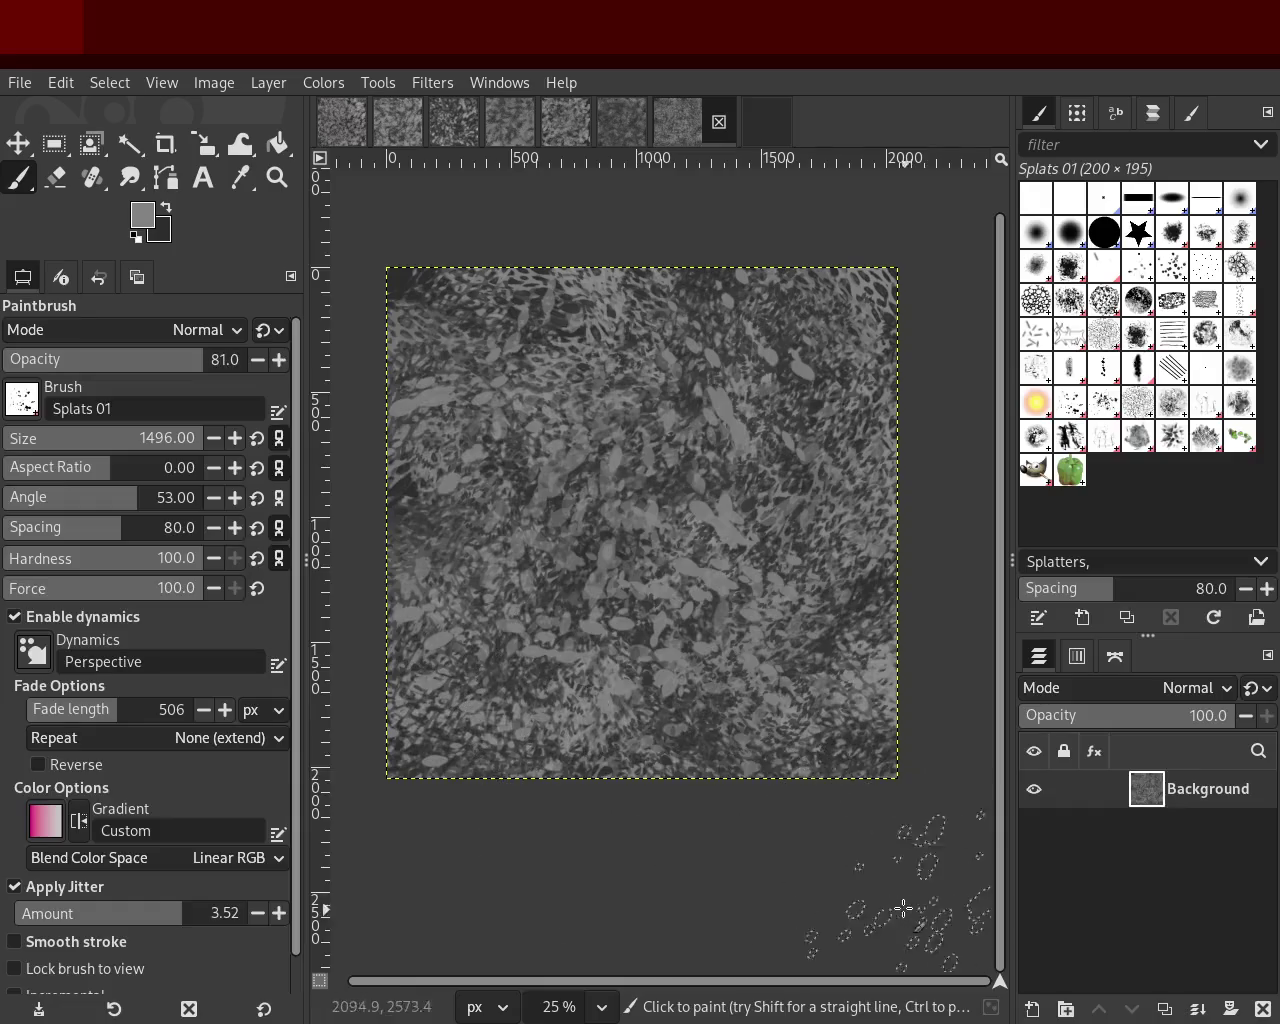
mouse_move(701, 413)
mouse_down()
mouse_move(830, 465)
mouse_move(790, 400)
mouse_move(876, 566)
mouse_up()
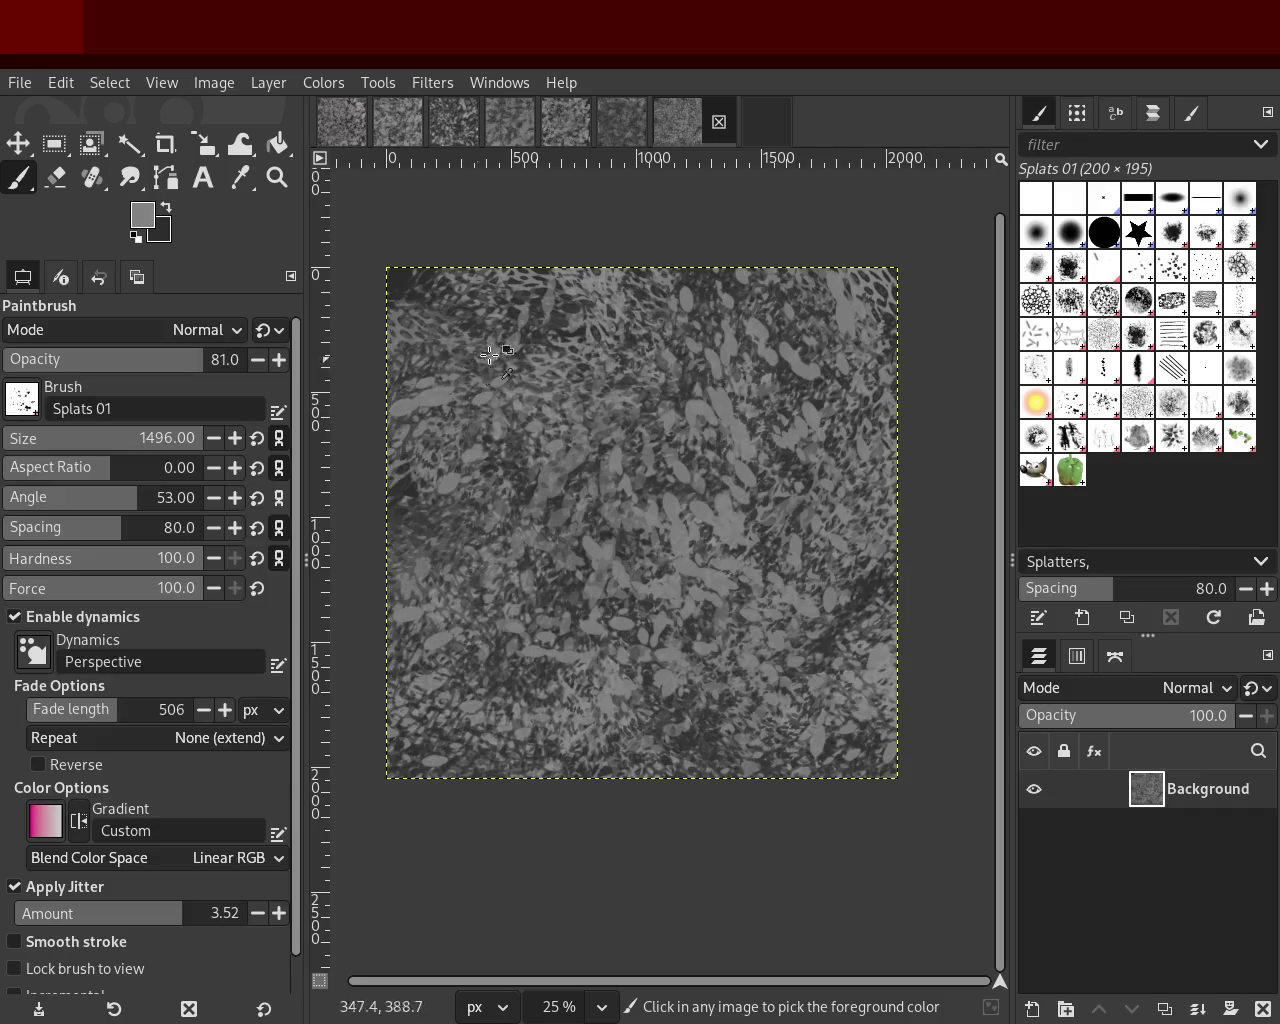
ctrl+click(537, 311)
mouse_move(537, 311)
mouse_down()
mouse_move(618, 563)
mouse_move(649, 458)
mouse_move(617, 544)
mouse_move(643, 607)
mouse_move(642, 688)
mouse_move(731, 626)
mouse_move(625, 469)
mouse_move(761, 398)
mouse_move(514, 382)
mouse_move(643, 374)
mouse_move(494, 405)
mouse_move(541, 420)
mouse_move(469, 553)
mouse_move(607, 383)
mouse_move(465, 380)
mouse_move(594, 440)
mouse_move(527, 662)
mouse_move(678, 573)
mouse_move(829, 694)
mouse_move(559, 665)
mouse_move(733, 699)
mouse_move(755, 735)
mouse_move(515, 489)
mouse_move(569, 458)
mouse_move(749, 438)
mouse_move(848, 367)
mouse_move(581, 647)
mouse_move(579, 493)
mouse_move(548, 690)
mouse_up()
ctrl+click(684, 569)
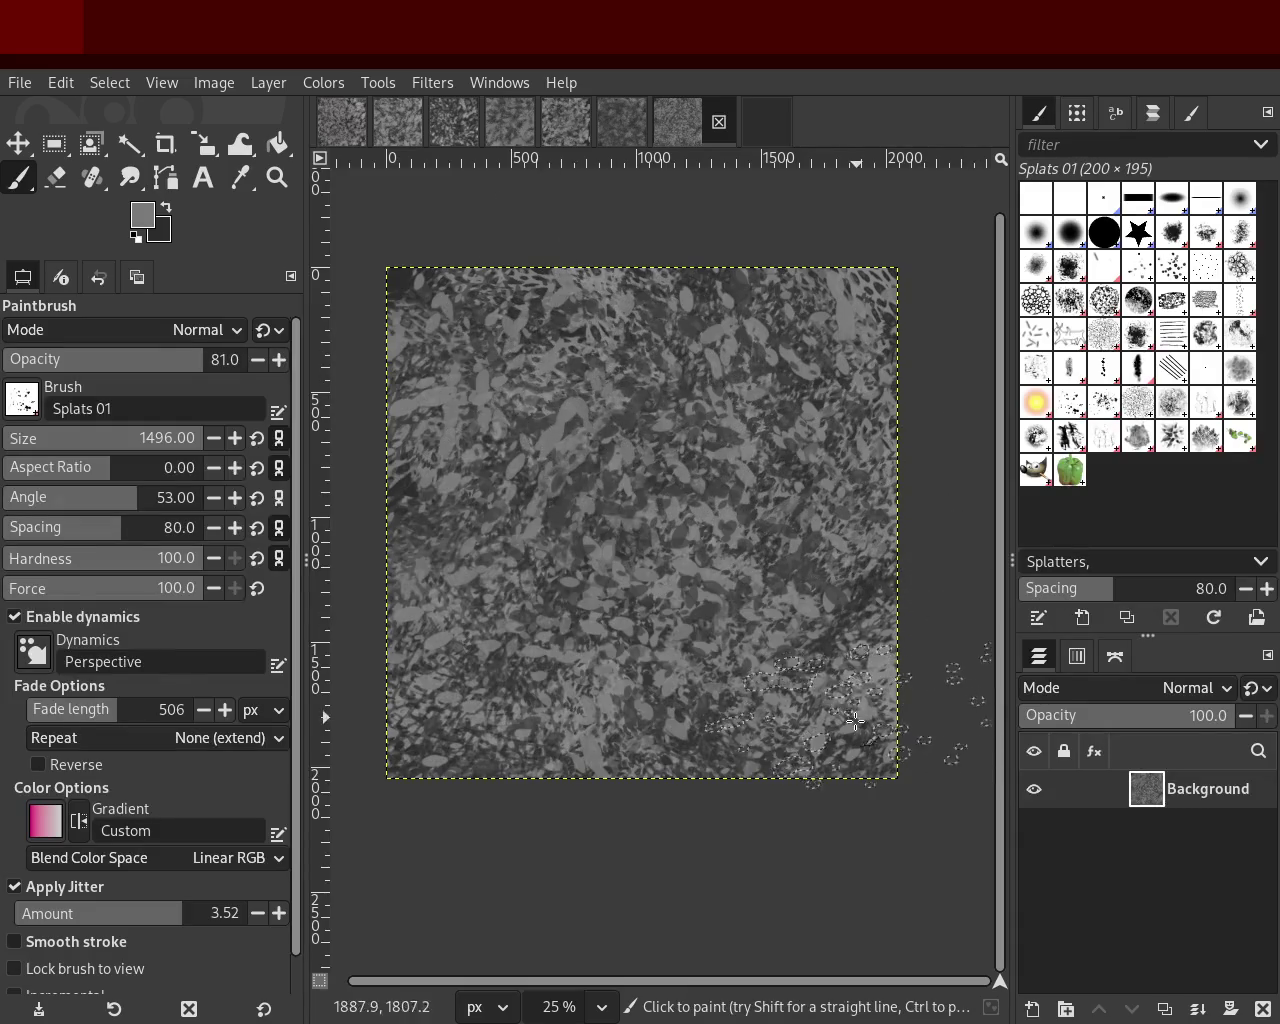
ctrl+click(513, 311)
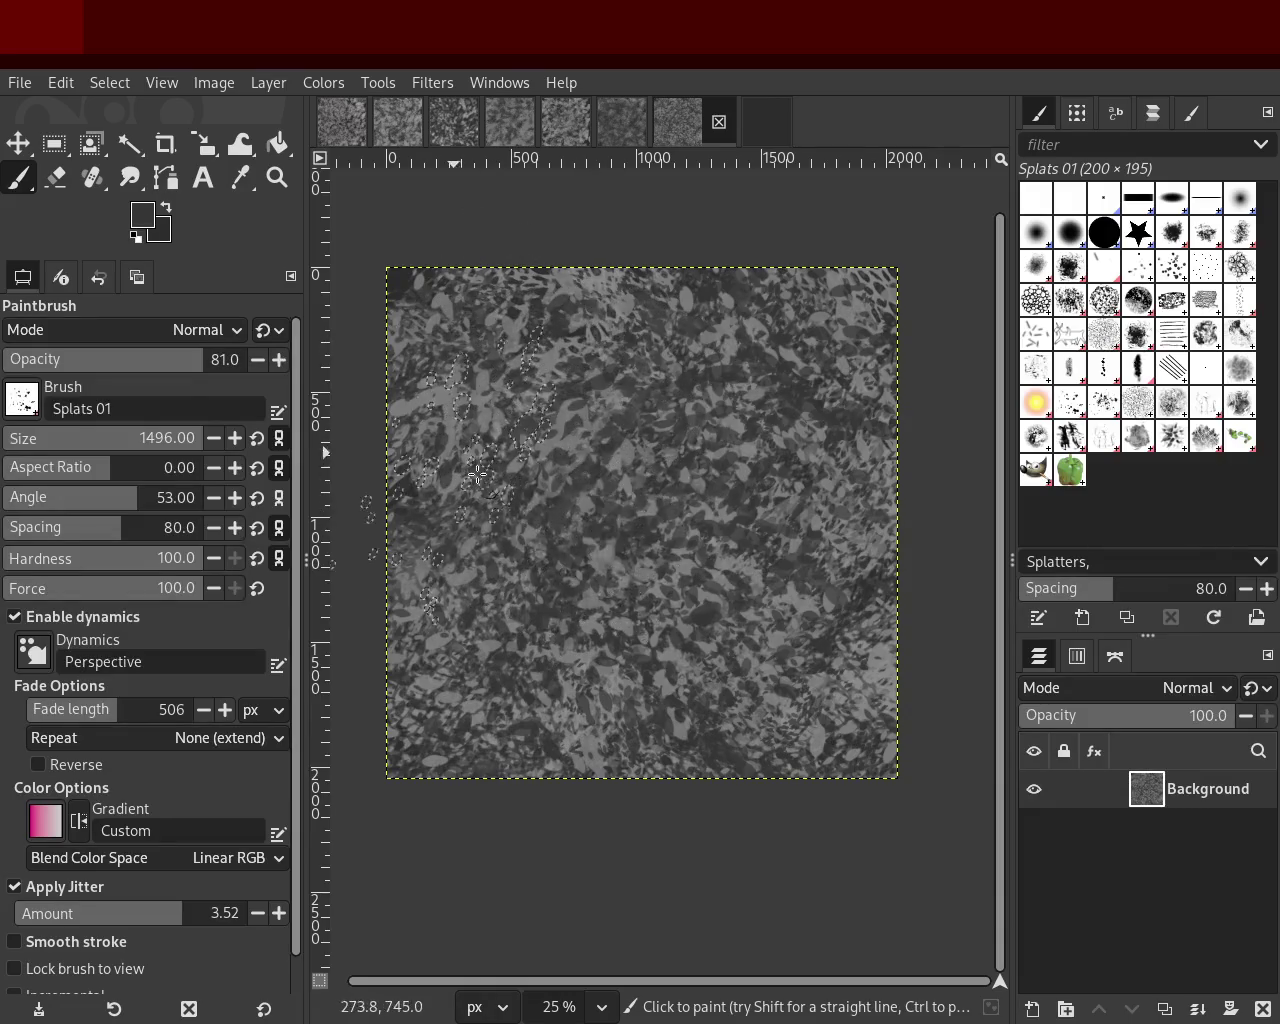
ctrl+click(578, 675)
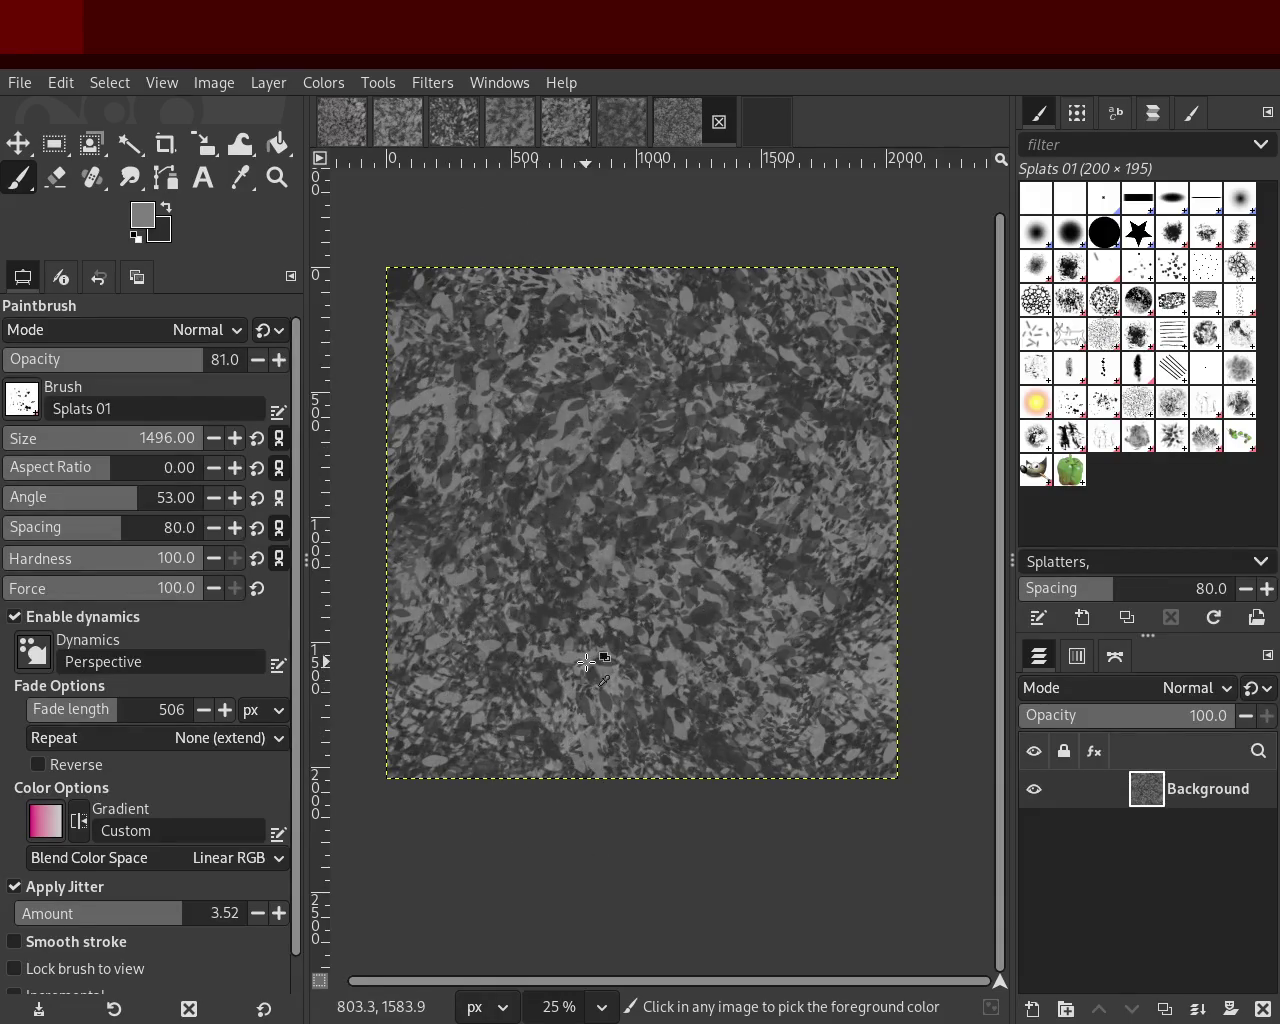
mouse_move(600, 657)
mouse_down()
mouse_move(810, 730)
mouse_move(456, 497)
mouse_move(508, 643)
mouse_move(562, 680)
mouse_move(764, 636)
mouse_move(831, 723)
mouse_move(734, 450)
mouse_move(810, 339)
mouse_move(631, 487)
mouse_move(503, 369)
mouse_move(468, 394)
mouse_move(604, 387)
mouse_move(777, 642)
mouse_up()
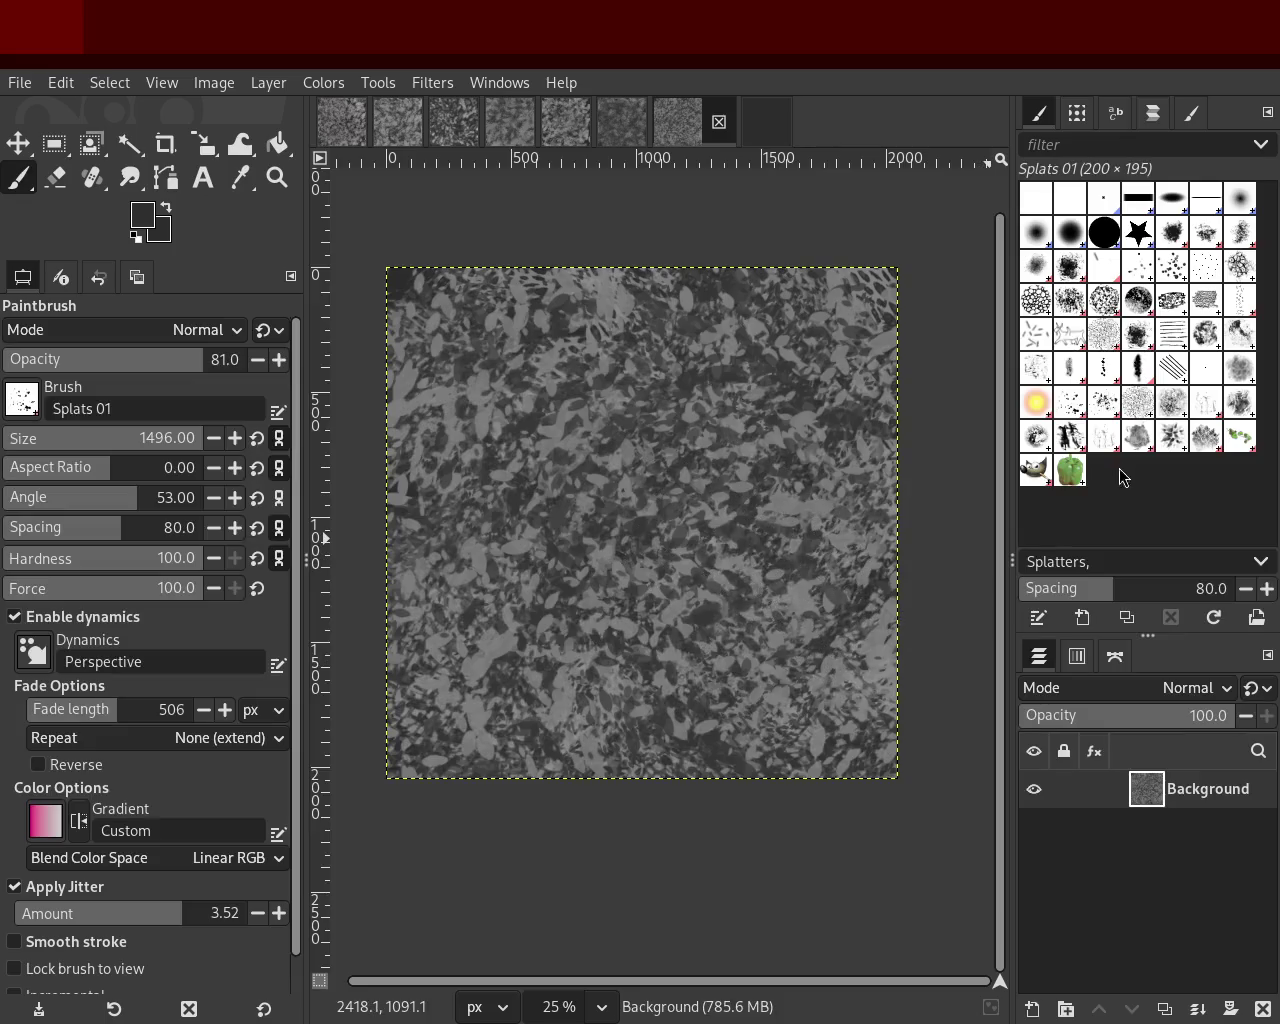
Step: Switch to Splats 02 at size 909, paint a splatter stroke, and undo it
click(1085, 401)
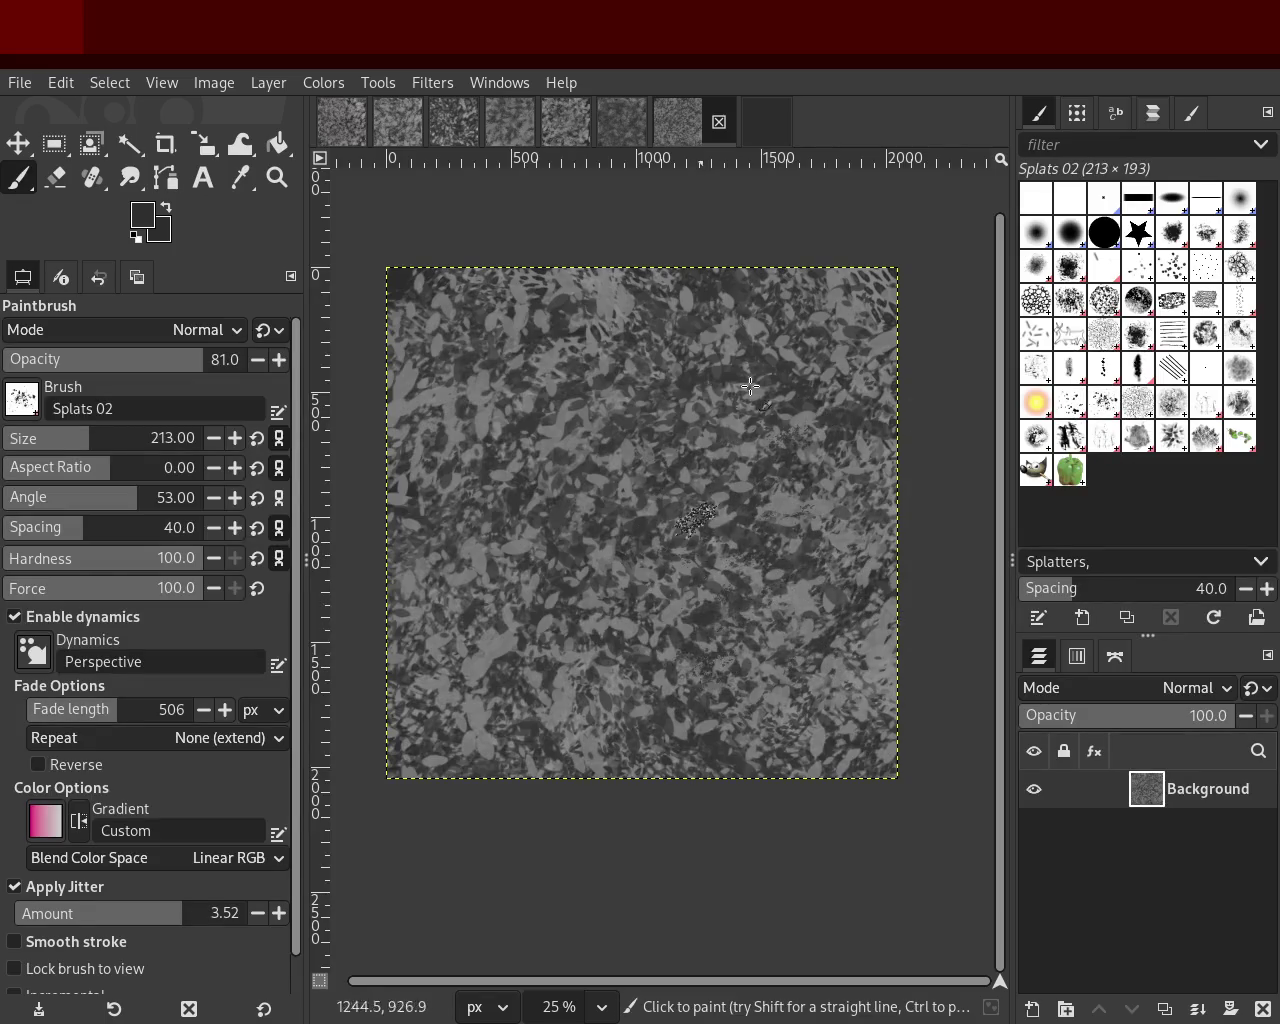
drag(85, 430, 185, 441)
click(188, 441)
click(685, 620)
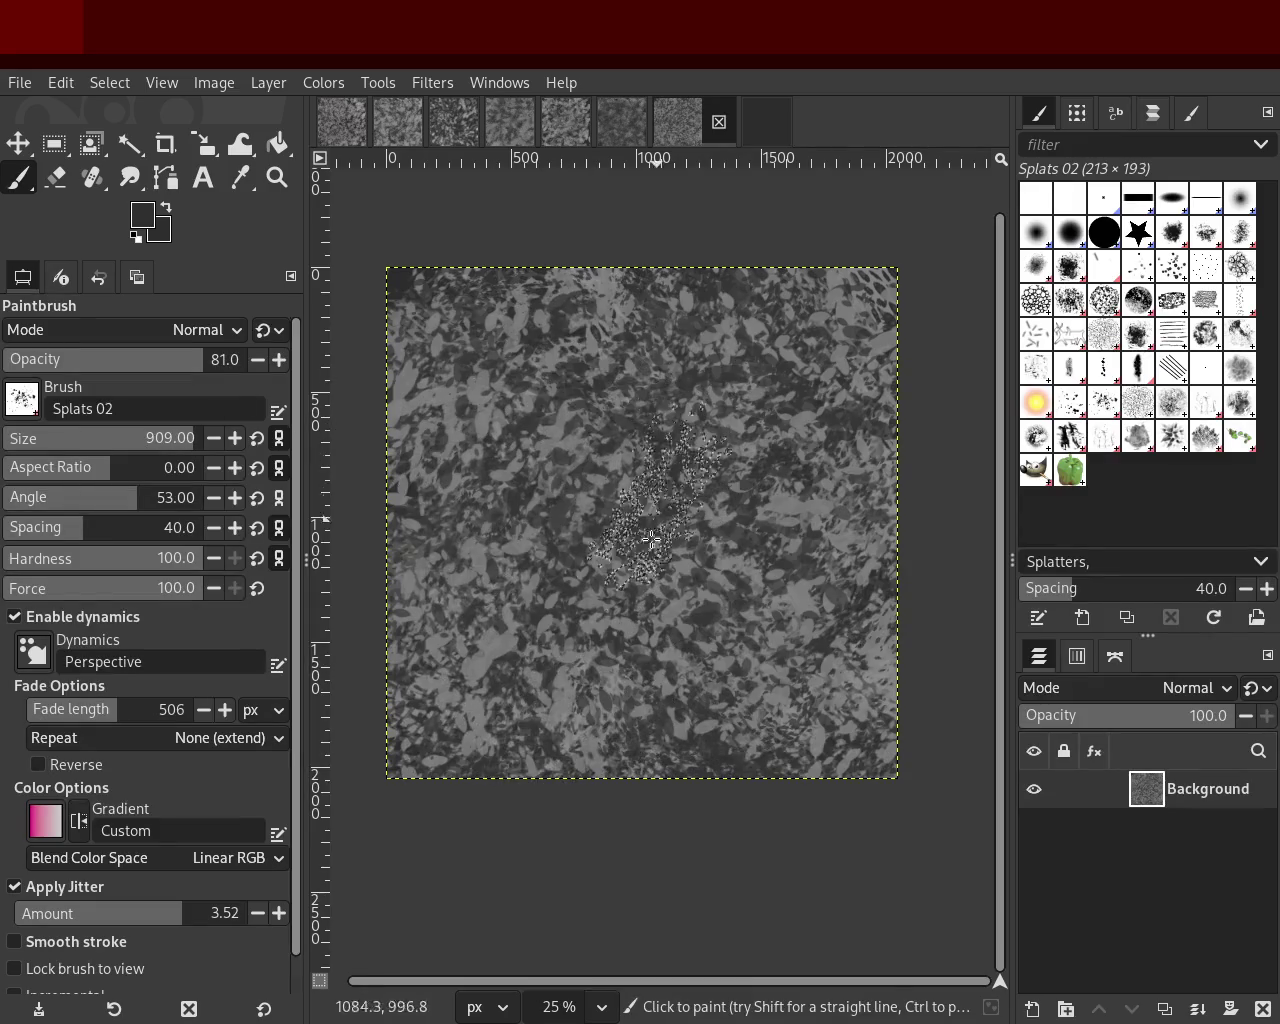
mouse_move(572, 409)
mouse_down()
mouse_move(600, 597)
mouse_move(448, 430)
mouse_move(697, 567)
mouse_move(547, 618)
mouse_move(606, 674)
mouse_move(480, 508)
mouse_move(505, 309)
mouse_move(821, 918)
mouse_move(729, 771)
mouse_up()
key(ctrl+z)
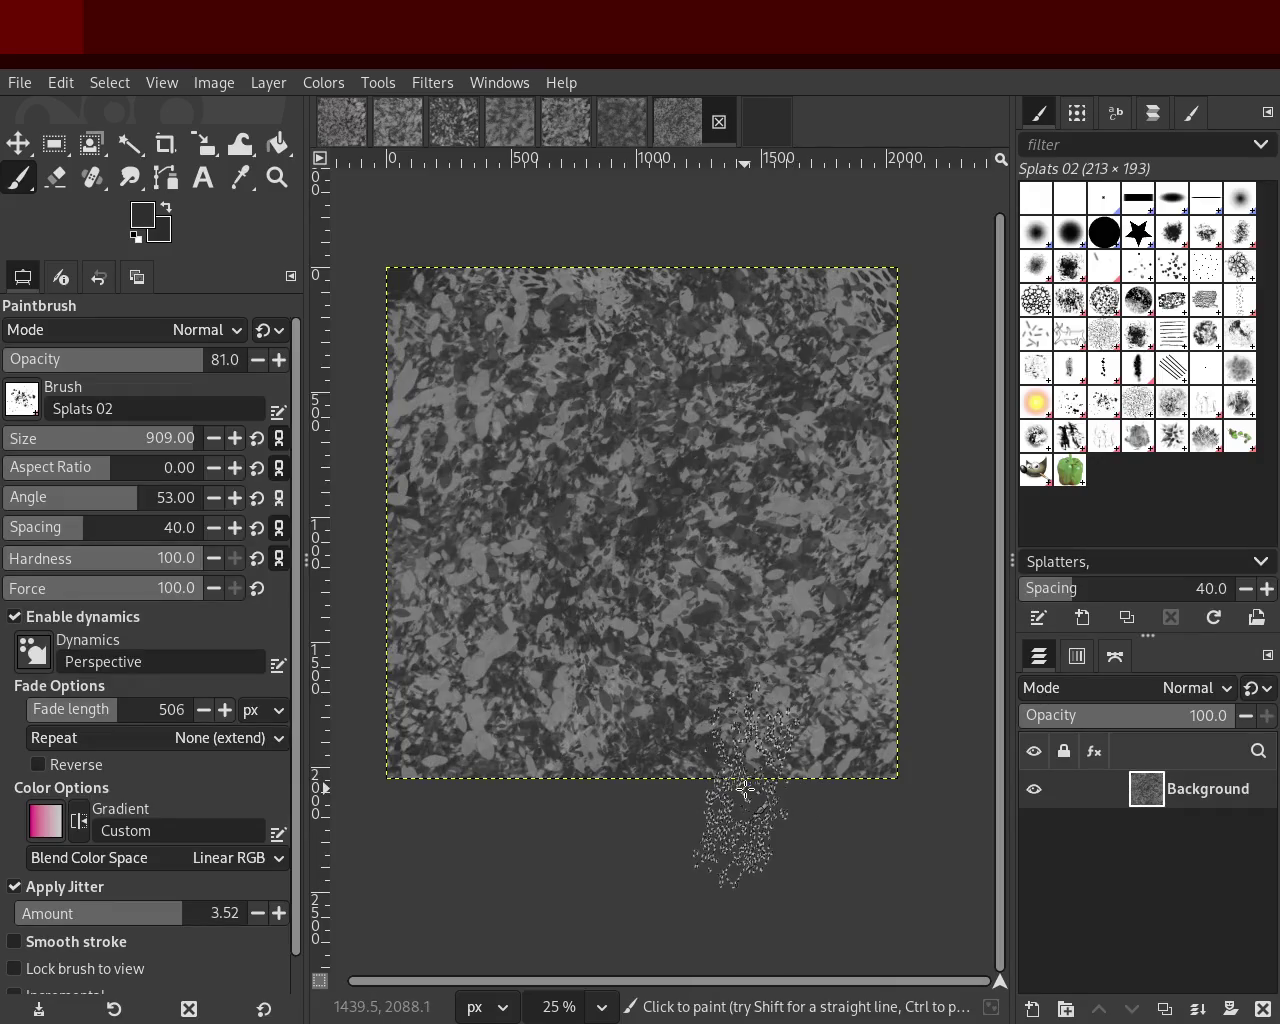
Step: Paint dark Vegetation 01 leaf strokes at size 458, then sampled-grey foliage at lower right
click(1165, 443)
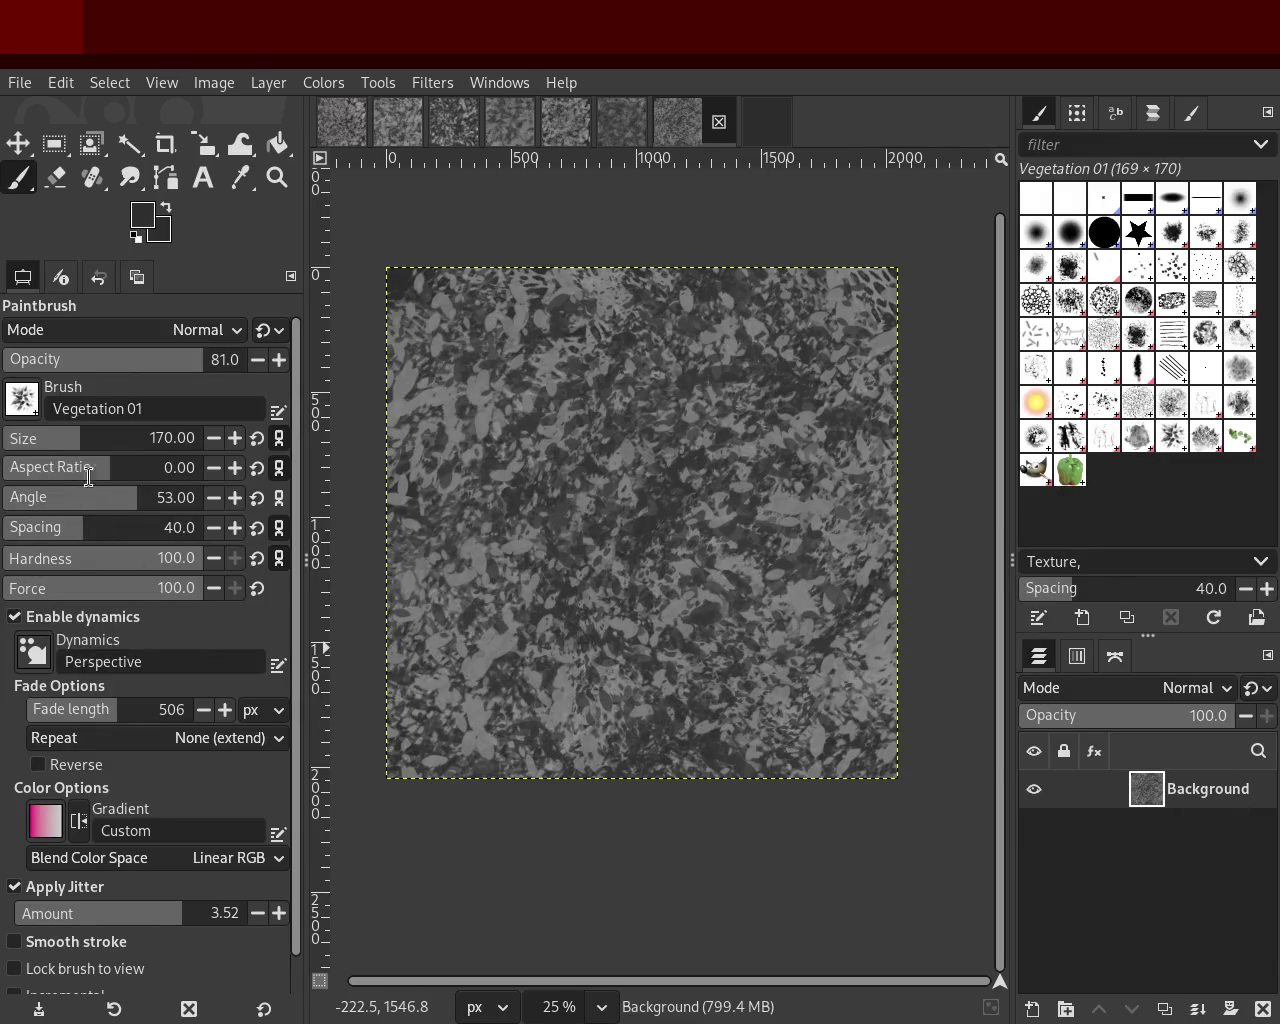
drag(92, 438, 133, 438)
mouse_move(610, 523)
mouse_down()
mouse_move(688, 440)
mouse_move(687, 357)
mouse_move(405, 516)
mouse_move(606, 277)
mouse_move(656, 806)
mouse_move(447, 684)
mouse_move(686, 925)
mouse_move(451, 606)
mouse_move(474, 673)
mouse_move(749, 794)
mouse_move(768, 554)
mouse_move(851, 730)
mouse_move(863, 833)
mouse_up()
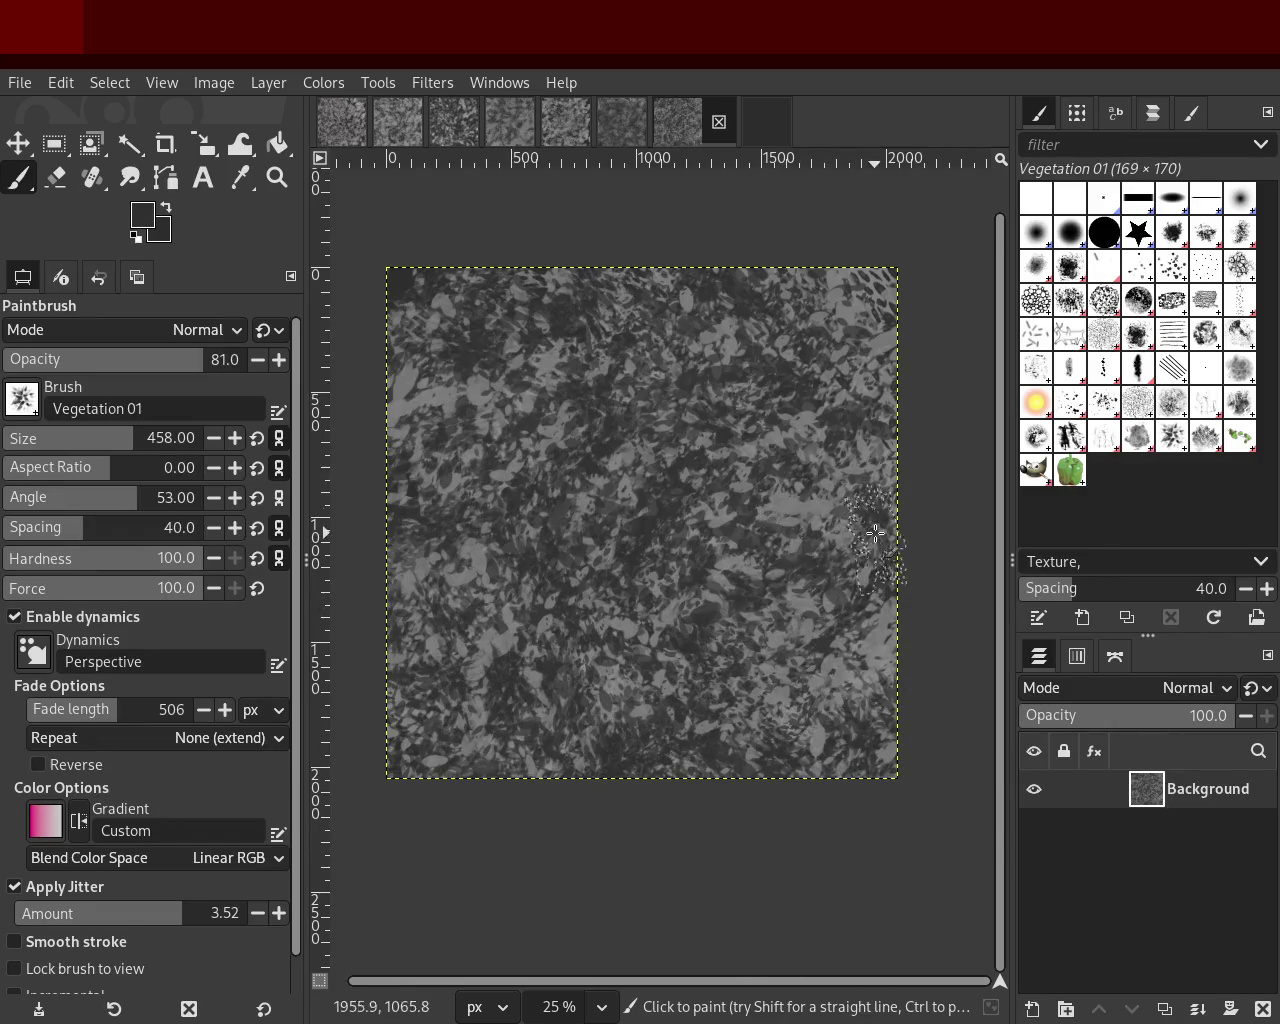
ctrl+click(815, 500)
mouse_move(756, 737)
mouse_down()
mouse_move(721, 669)
mouse_move(841, 785)
mouse_move(832, 680)
mouse_up()
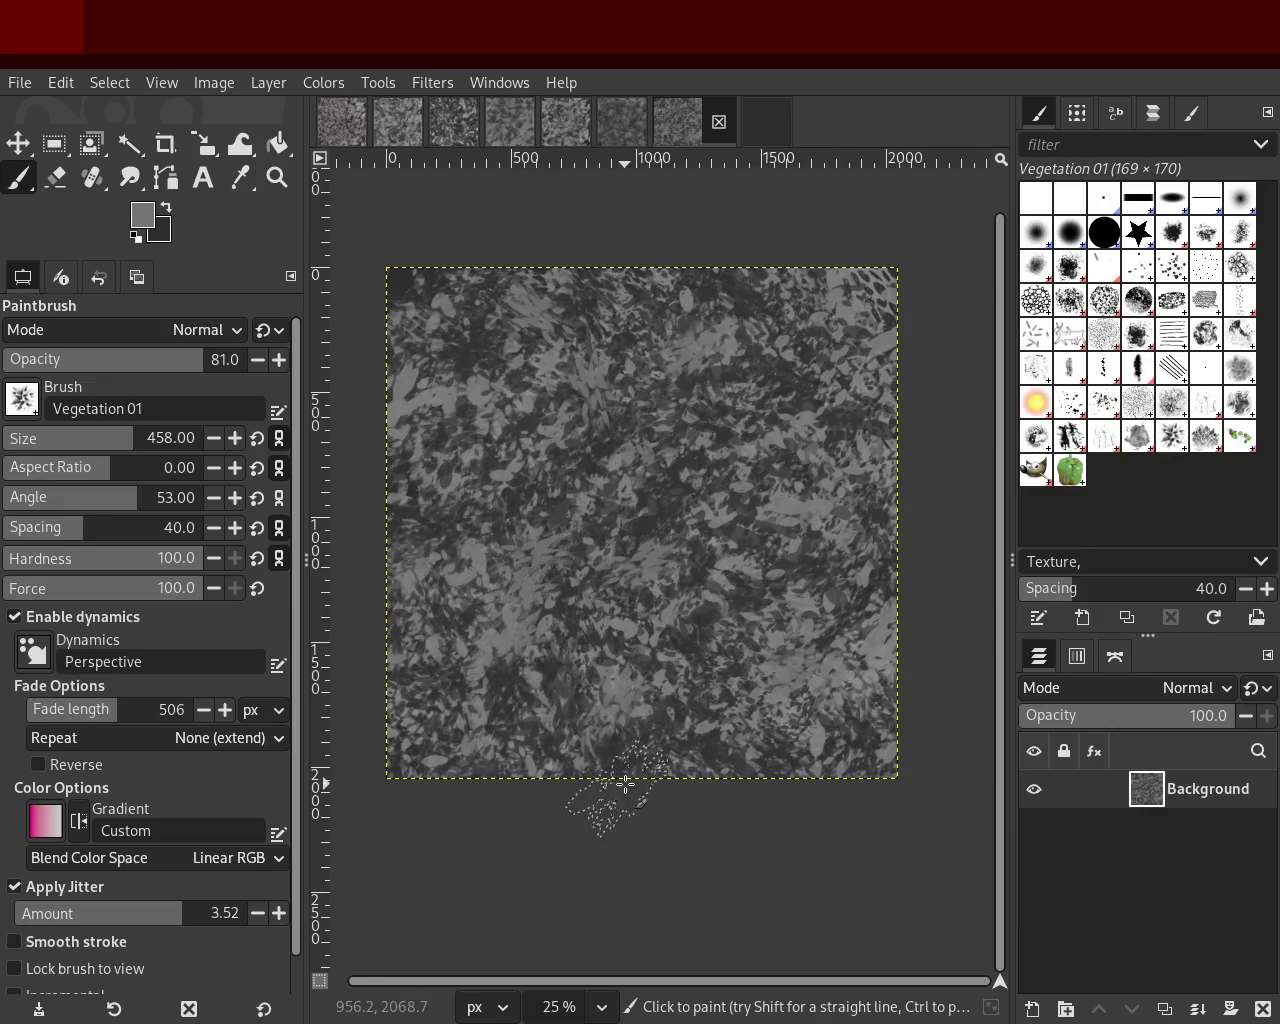
click(1070, 436)
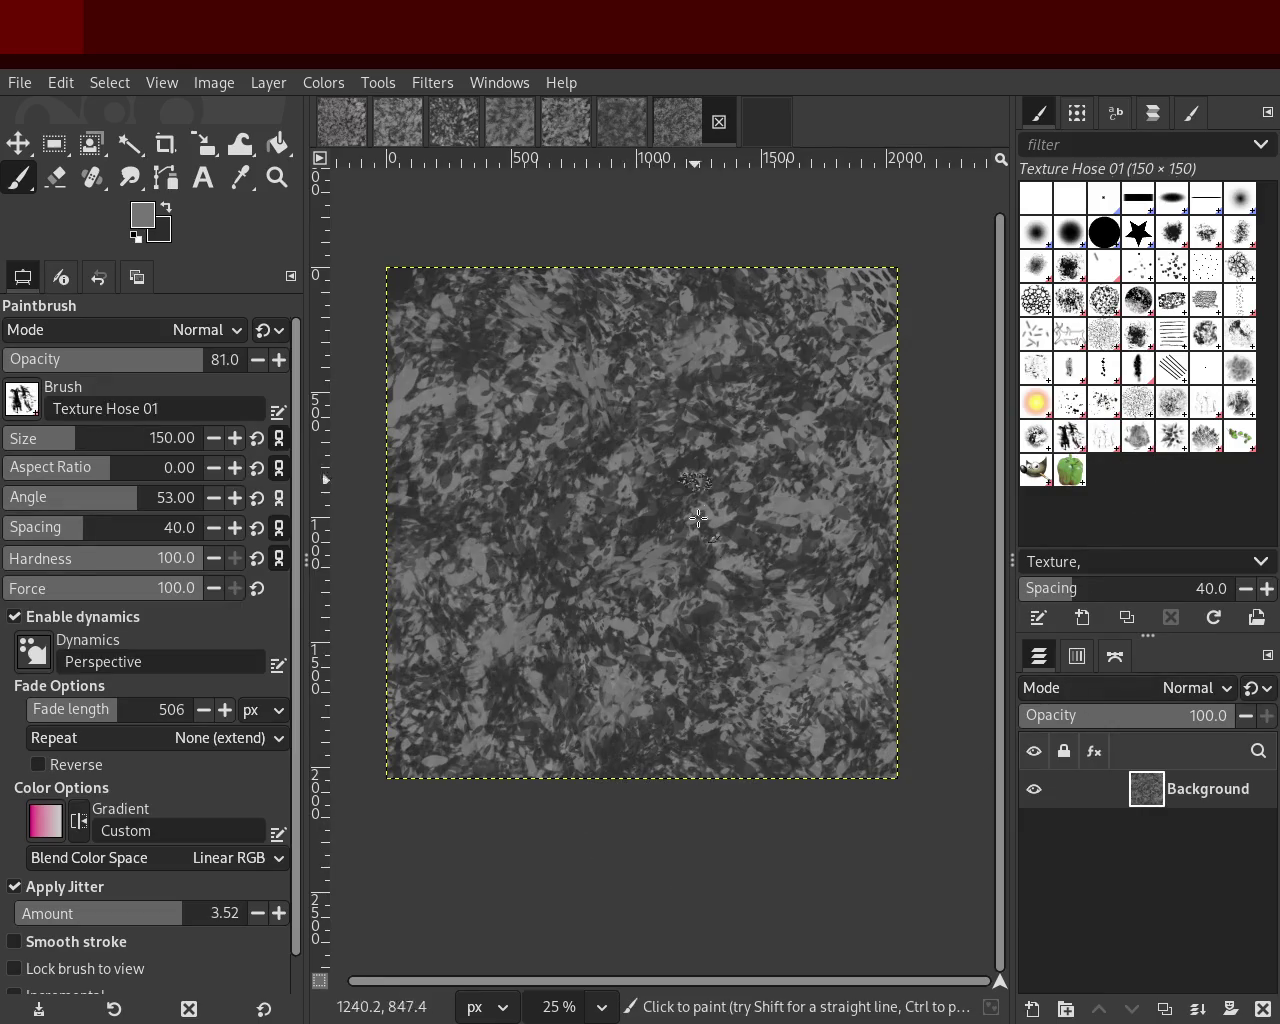
Step: Stamp pale Texture Hose 01 dabs at size 446 in a near-white grey, then save the image
drag(34, 440, 596, 443)
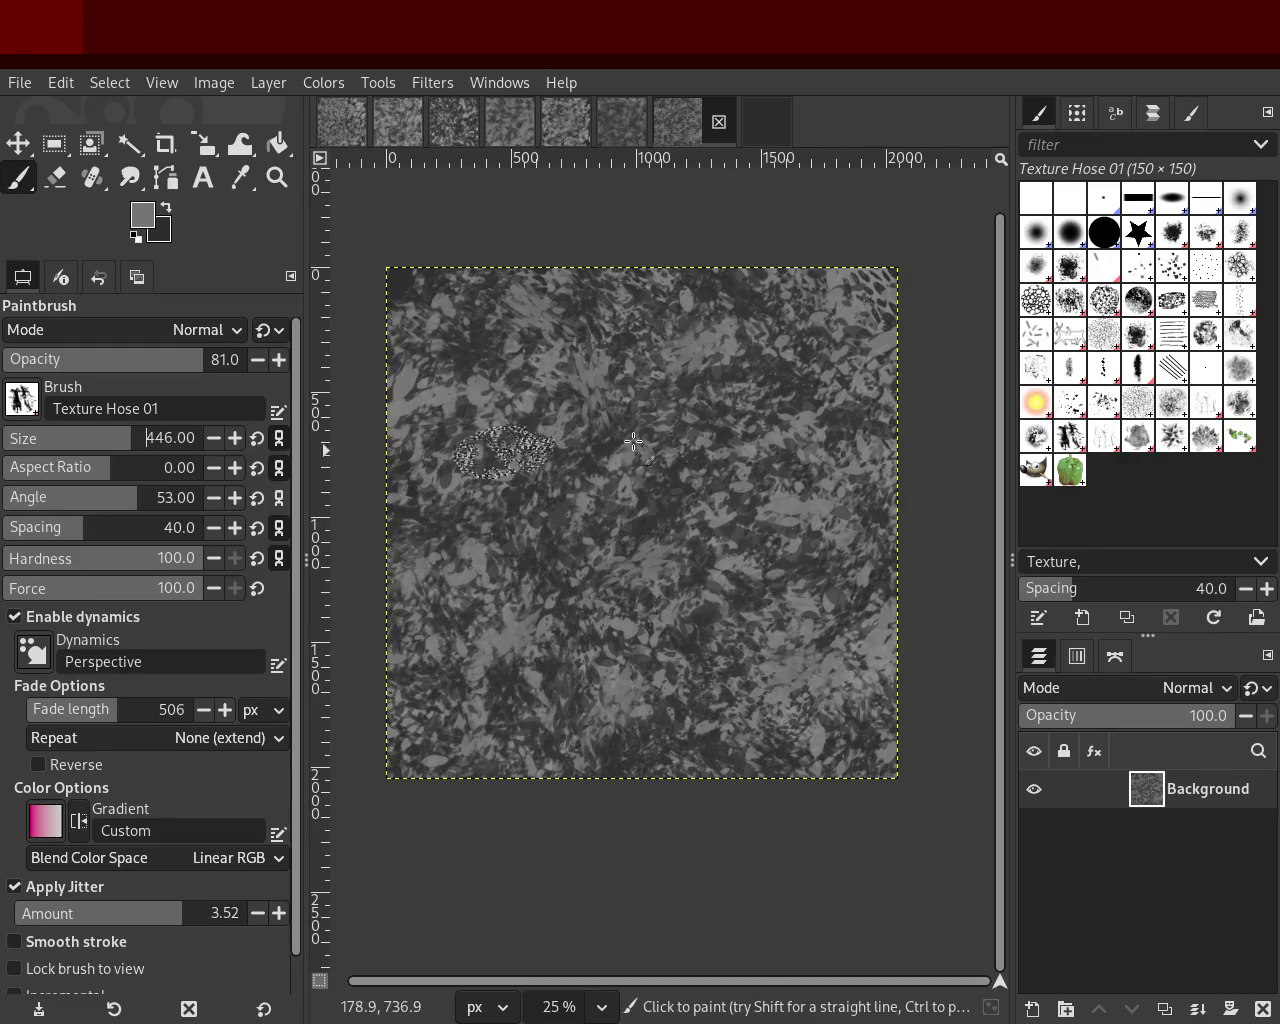
ctrl+click(700, 460)
mouse_move(755, 645)
mouse_down()
mouse_move(768, 515)
mouse_move(718, 387)
mouse_move(594, 300)
mouse_move(782, 670)
mouse_move(692, 413)
mouse_move(500, 339)
mouse_move(791, 638)
mouse_move(720, 373)
mouse_move(770, 553)
mouse_move(762, 701)
mouse_move(795, 478)
mouse_up()
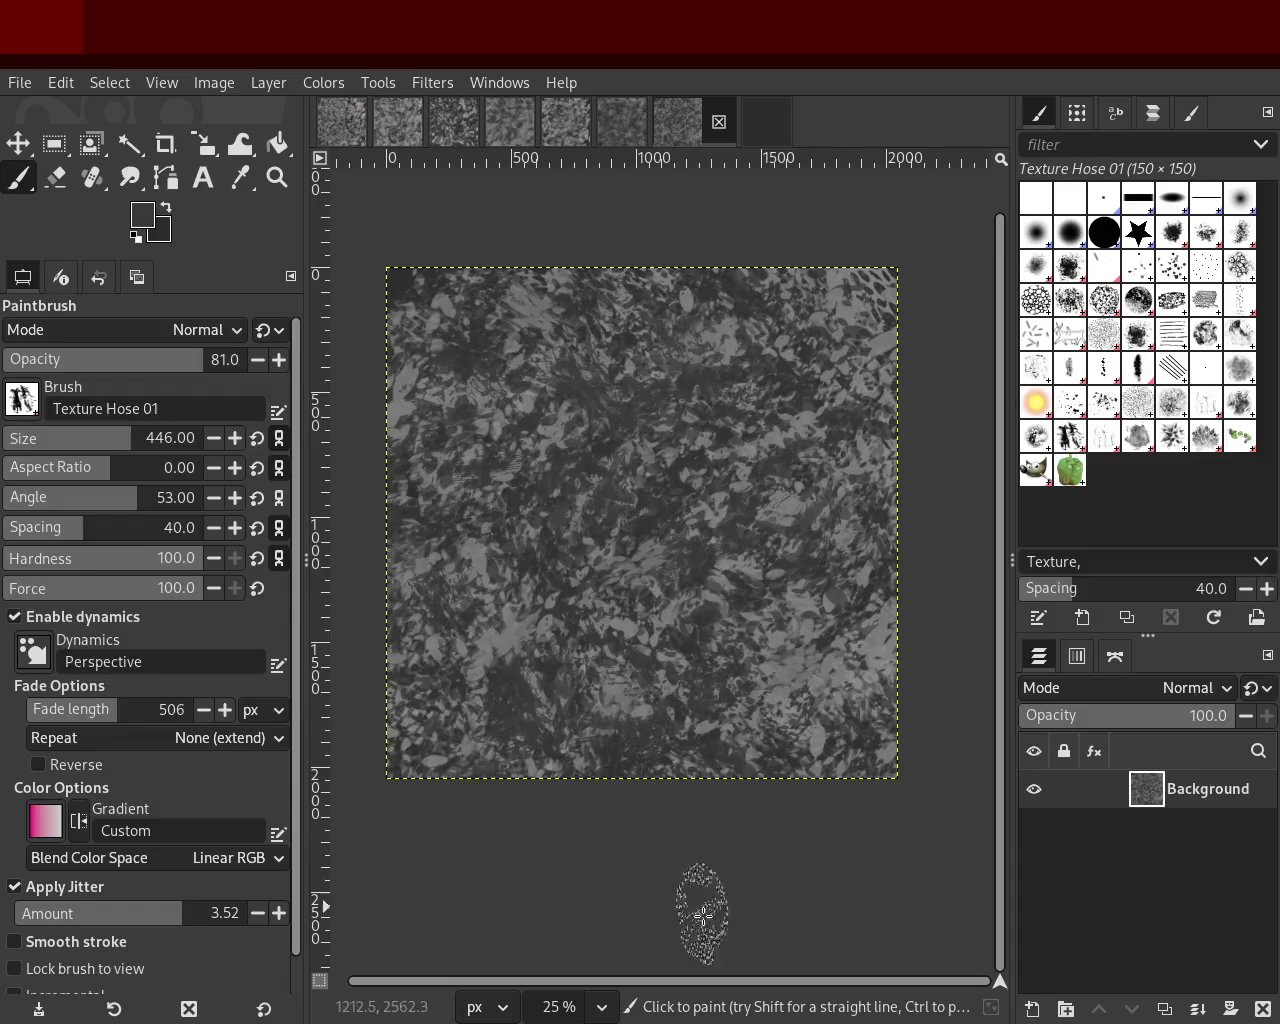
click(516, 356)
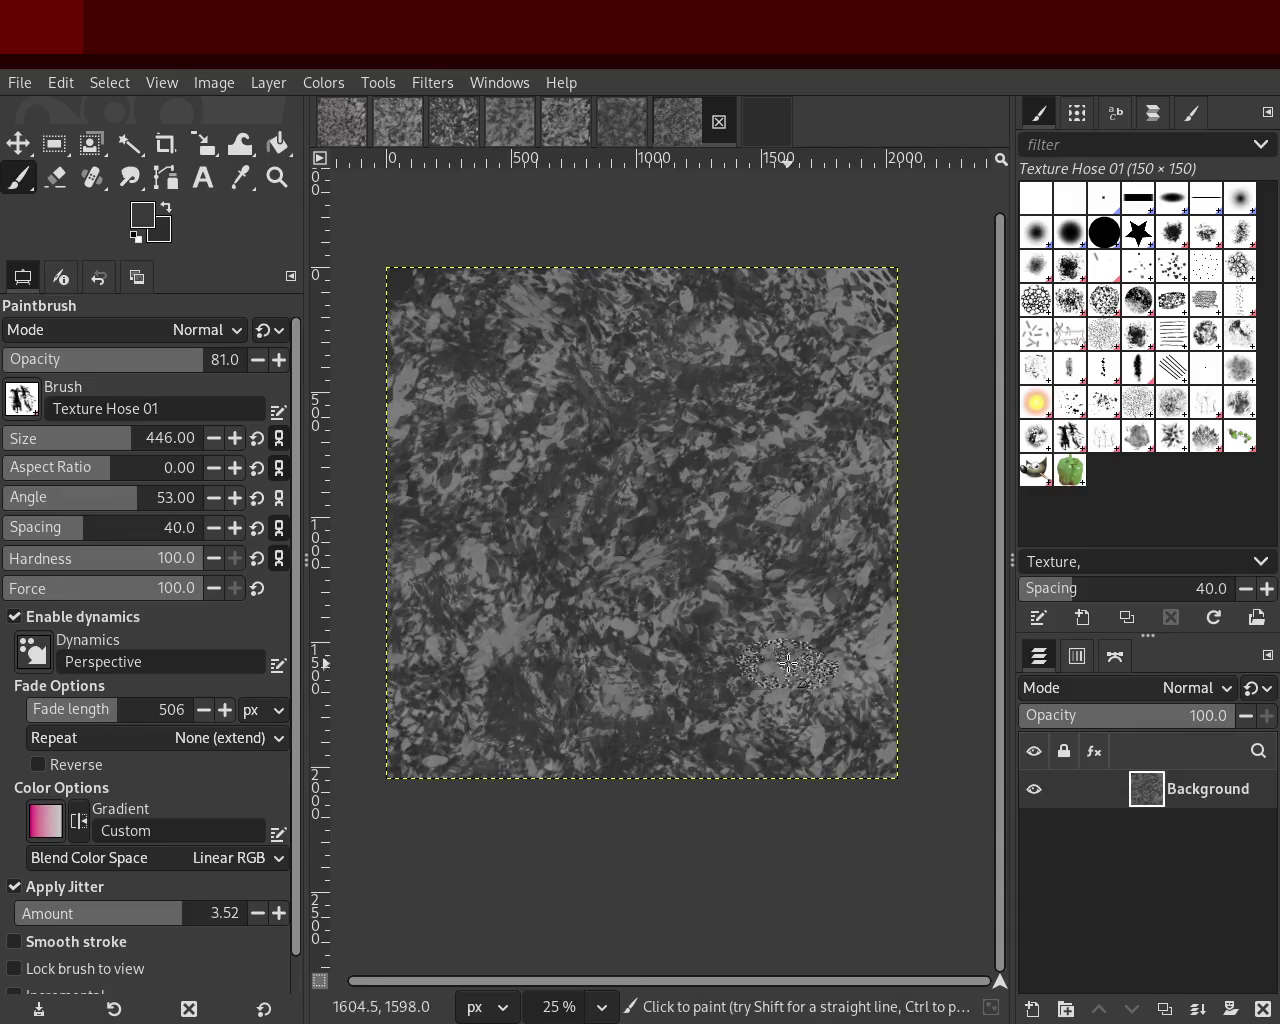
shift+click(815, 690)
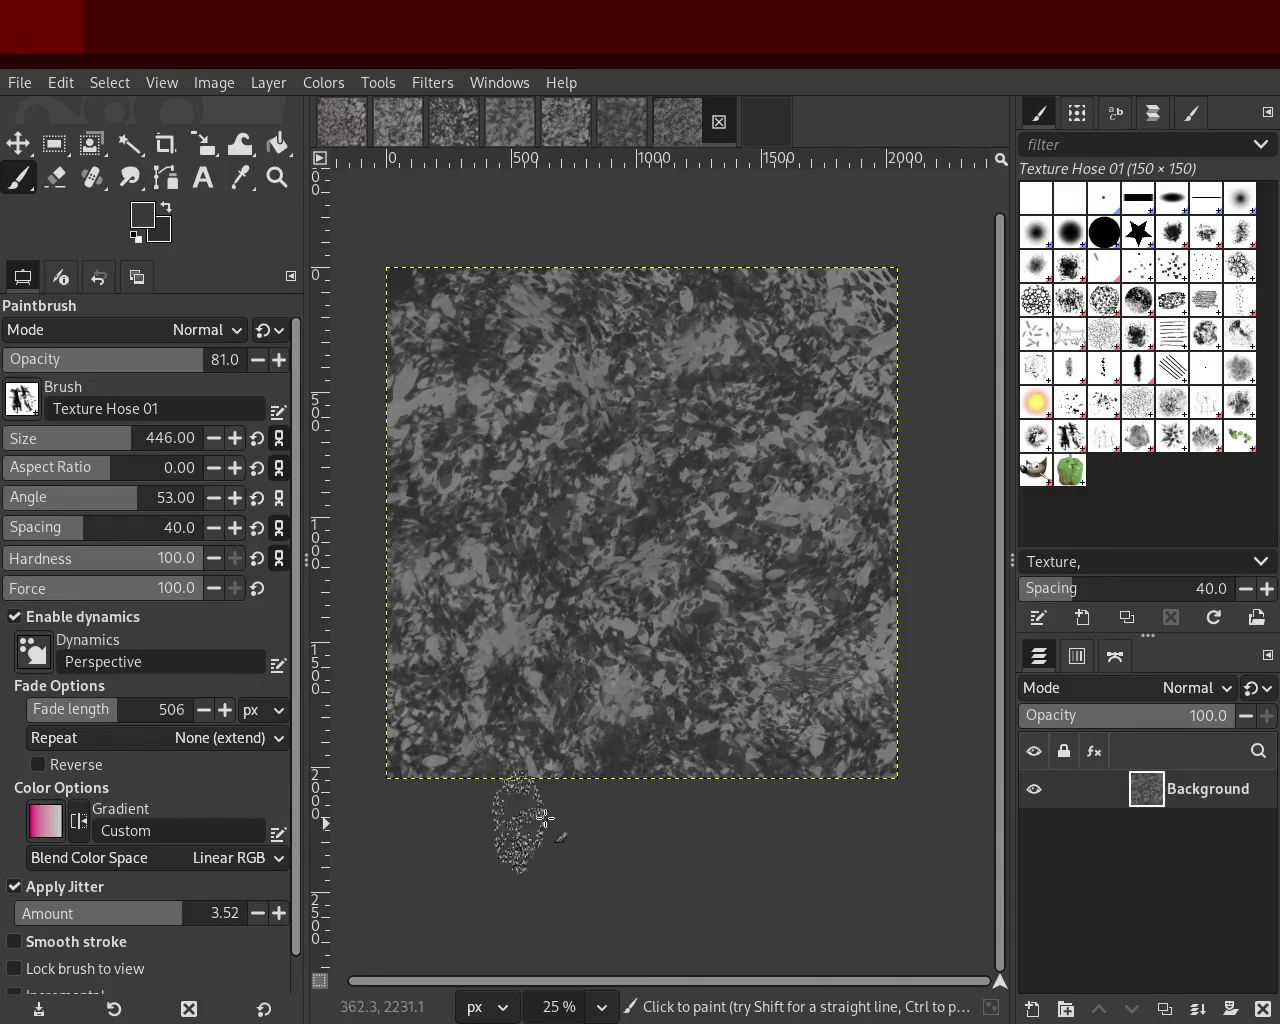
key(ctrl+s)
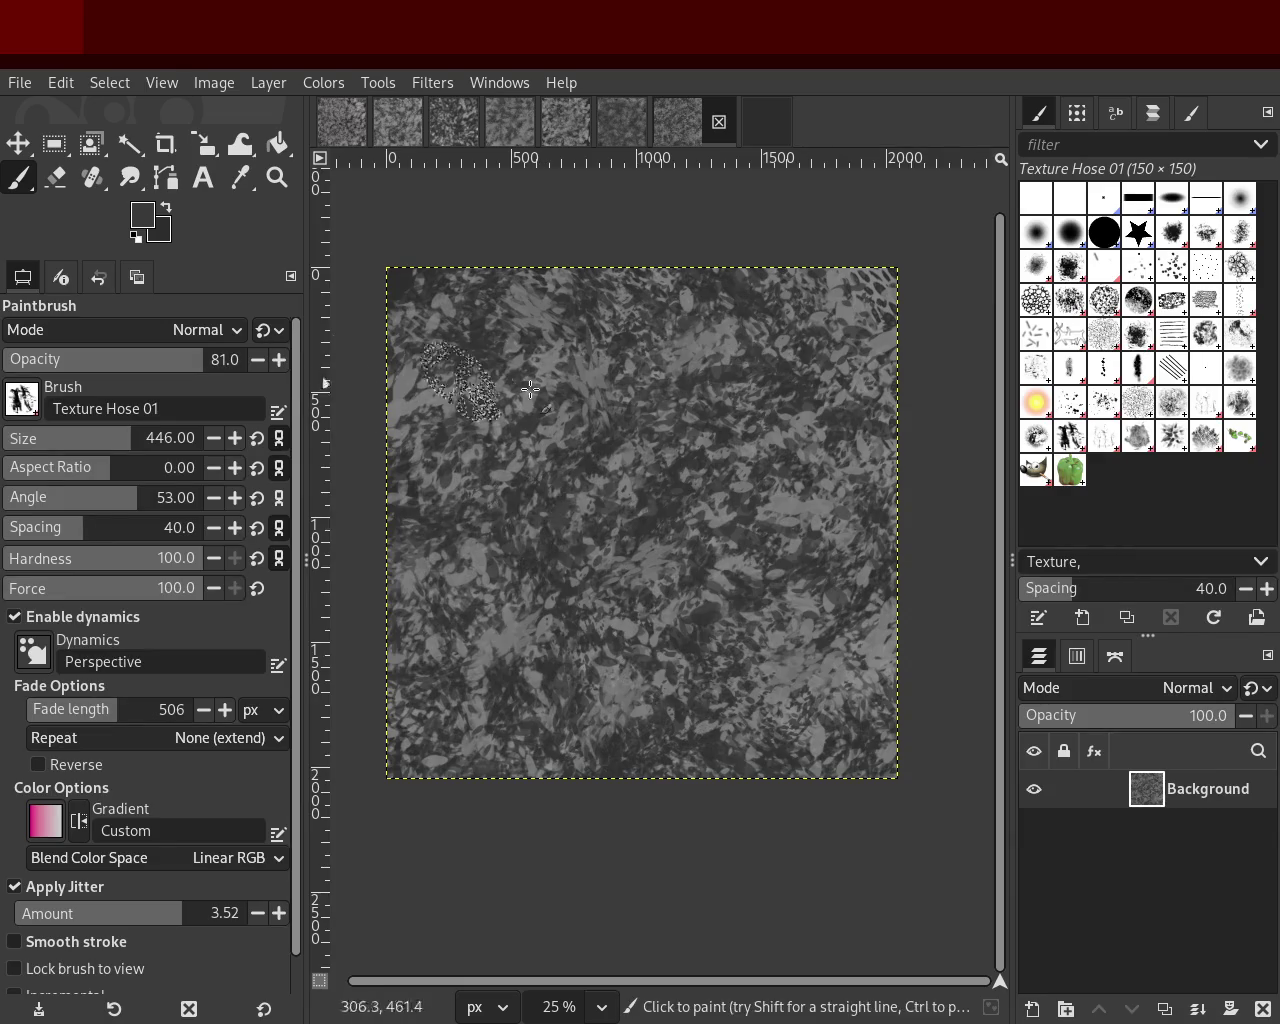
Step: Zoom in and out repeatedly to compare the texture's detail against the whole image
click(277, 178)
click(640, 490)
ctrl+click(623, 491)
ctrl+click(647, 494)
click(675, 510)
ctrl+click(680, 509)
click(690, 470)
ctrl+click(700, 434)
click(695, 440)
ctrl+click(690, 465)
click(690, 488)
ctrl+click(645, 477)
key(ctrl)
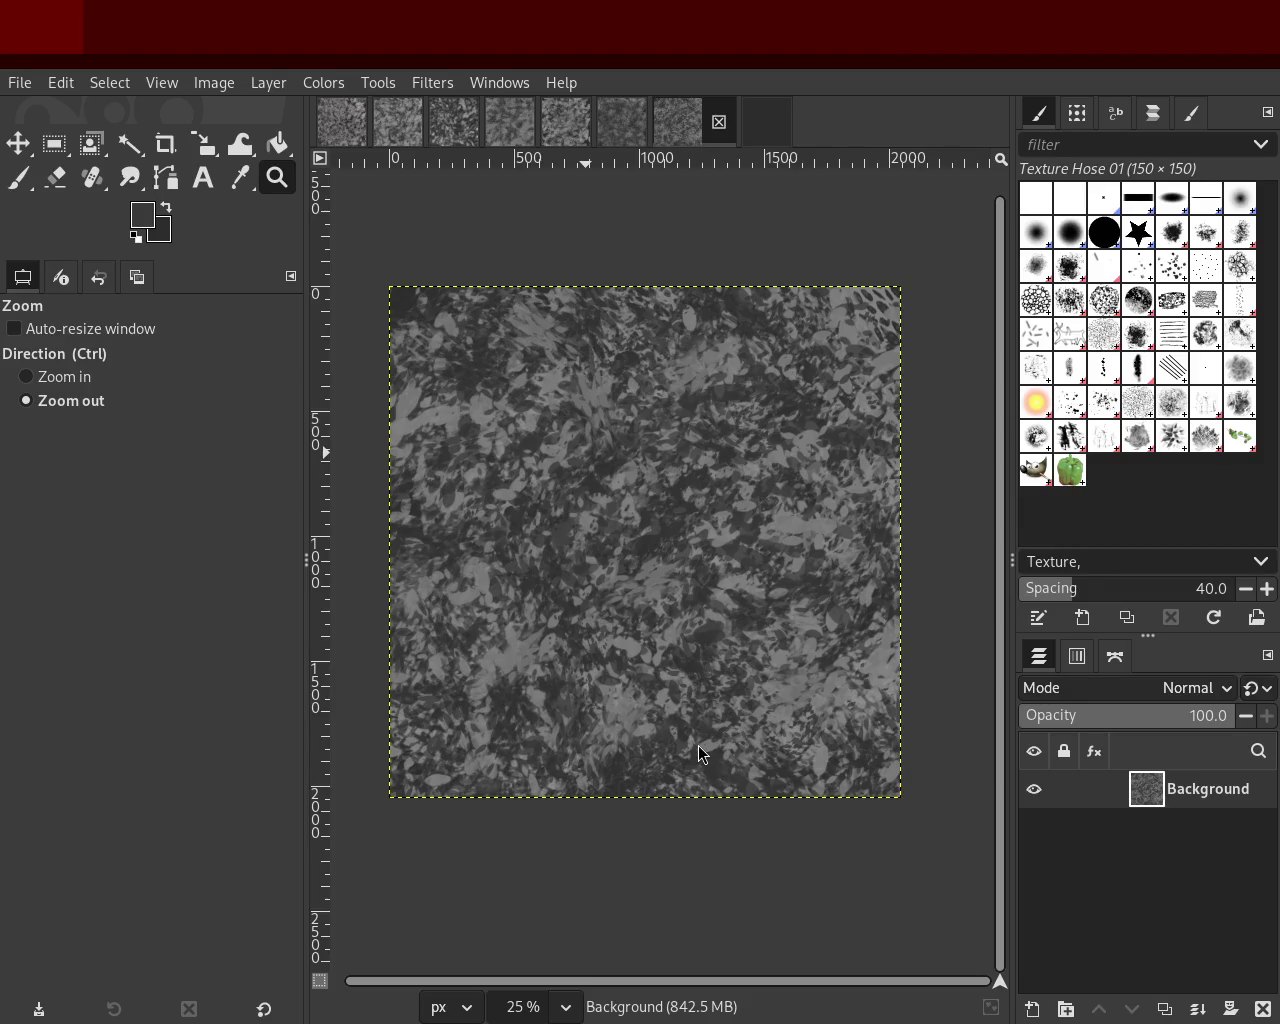
Step: With Texture Hose 03, sample a mid-grey and paint light leaf dabs across the middle and top
click(1136, 437)
click(18, 177)
ctrl+click(708, 556)
mouse_move(659, 667)
mouse_down()
mouse_move(649, 703)
mouse_move(770, 438)
mouse_move(673, 391)
mouse_move(682, 665)
mouse_move(725, 784)
mouse_move(745, 659)
mouse_move(745, 445)
mouse_move(590, 432)
mouse_move(554, 456)
mouse_move(716, 612)
mouse_move(648, 662)
mouse_move(738, 691)
mouse_move(699, 416)
mouse_move(520, 689)
mouse_move(697, 553)
mouse_move(488, 574)
mouse_move(711, 709)
mouse_move(729, 586)
mouse_up()
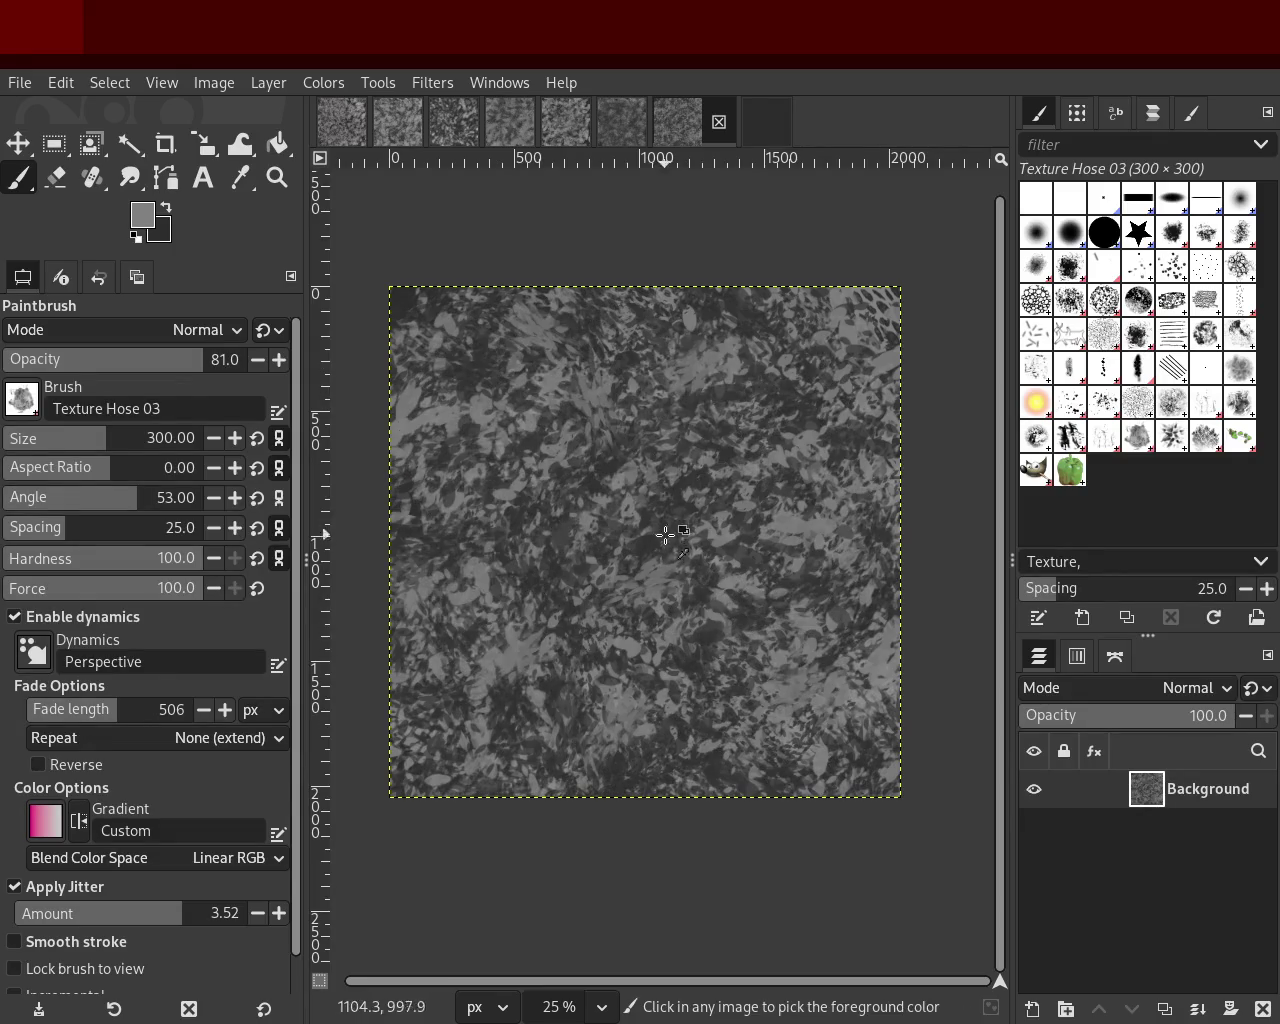
Step: Discard a dark trial leaf stroke and paint light-grey leaves with greys sampled from the canvas
mouse_move(643, 520)
mouse_down()
mouse_move(482, 465)
mouse_move(721, 604)
mouse_up()
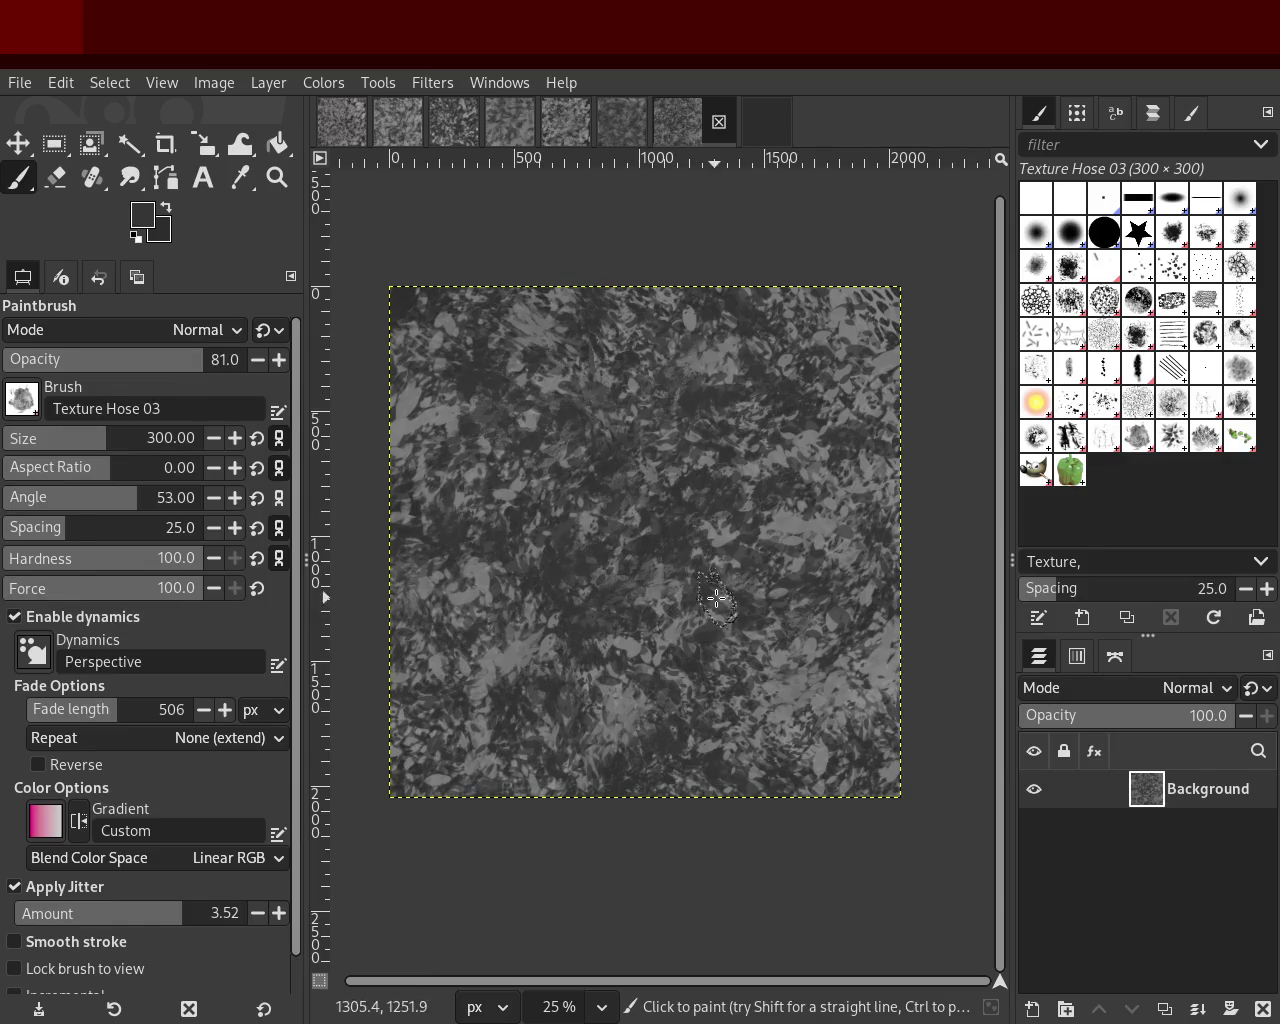
key(ctrl+z)
ctrl+click(596, 388)
ctrl+click(539, 384)
mouse_move(483, 640)
mouse_down()
mouse_move(684, 540)
mouse_move(552, 354)
mouse_move(652, 517)
mouse_move(741, 384)
mouse_move(665, 490)
mouse_move(709, 614)
mouse_move(694, 671)
mouse_up()
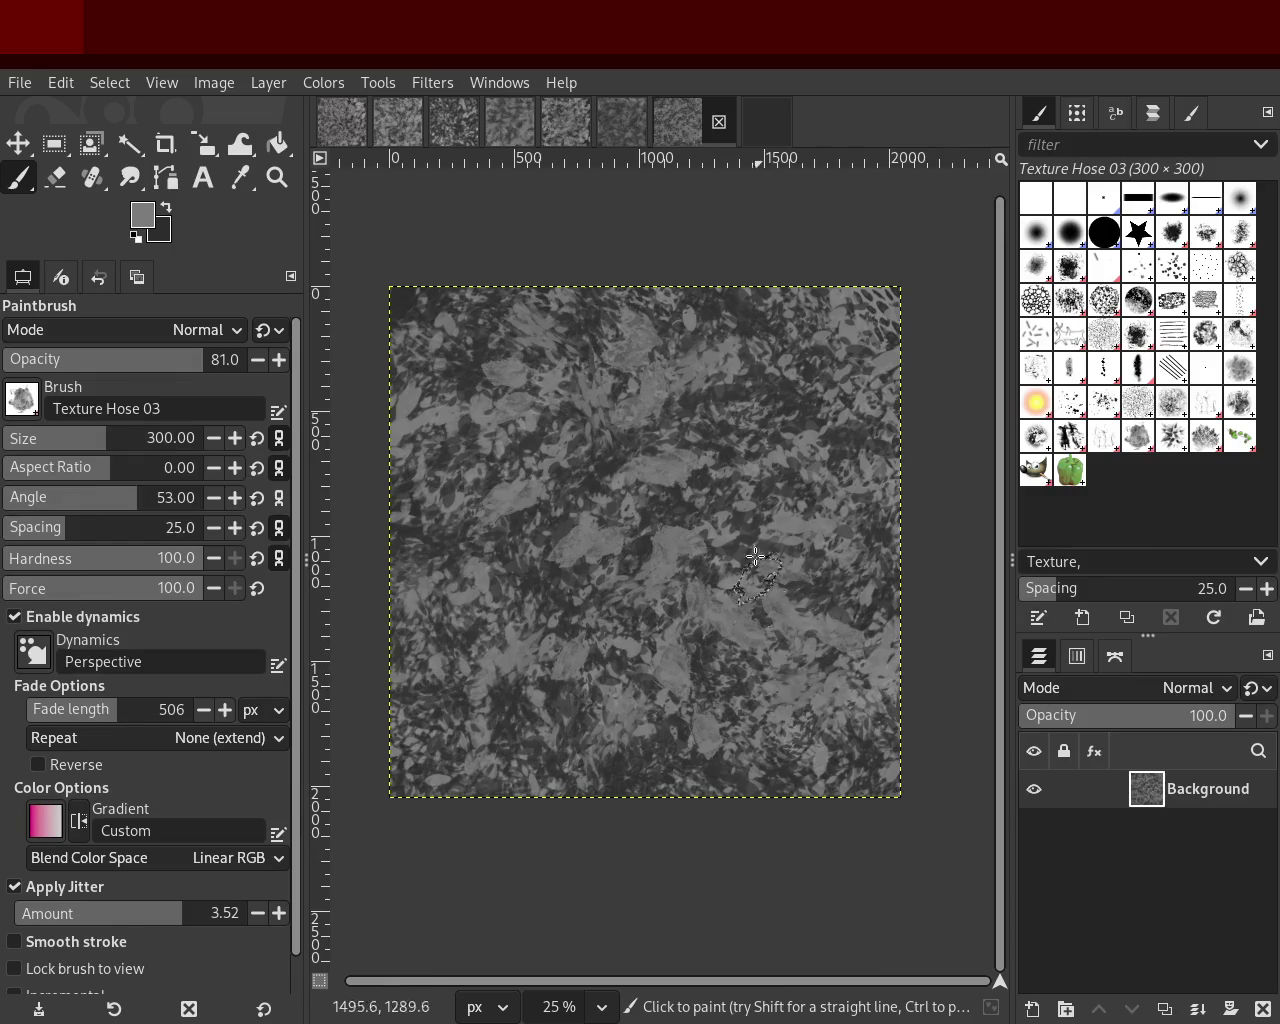
Step: Stamp several pale leaf clusters around the canvas, including near the bottom edge
click(751, 415)
click(495, 657)
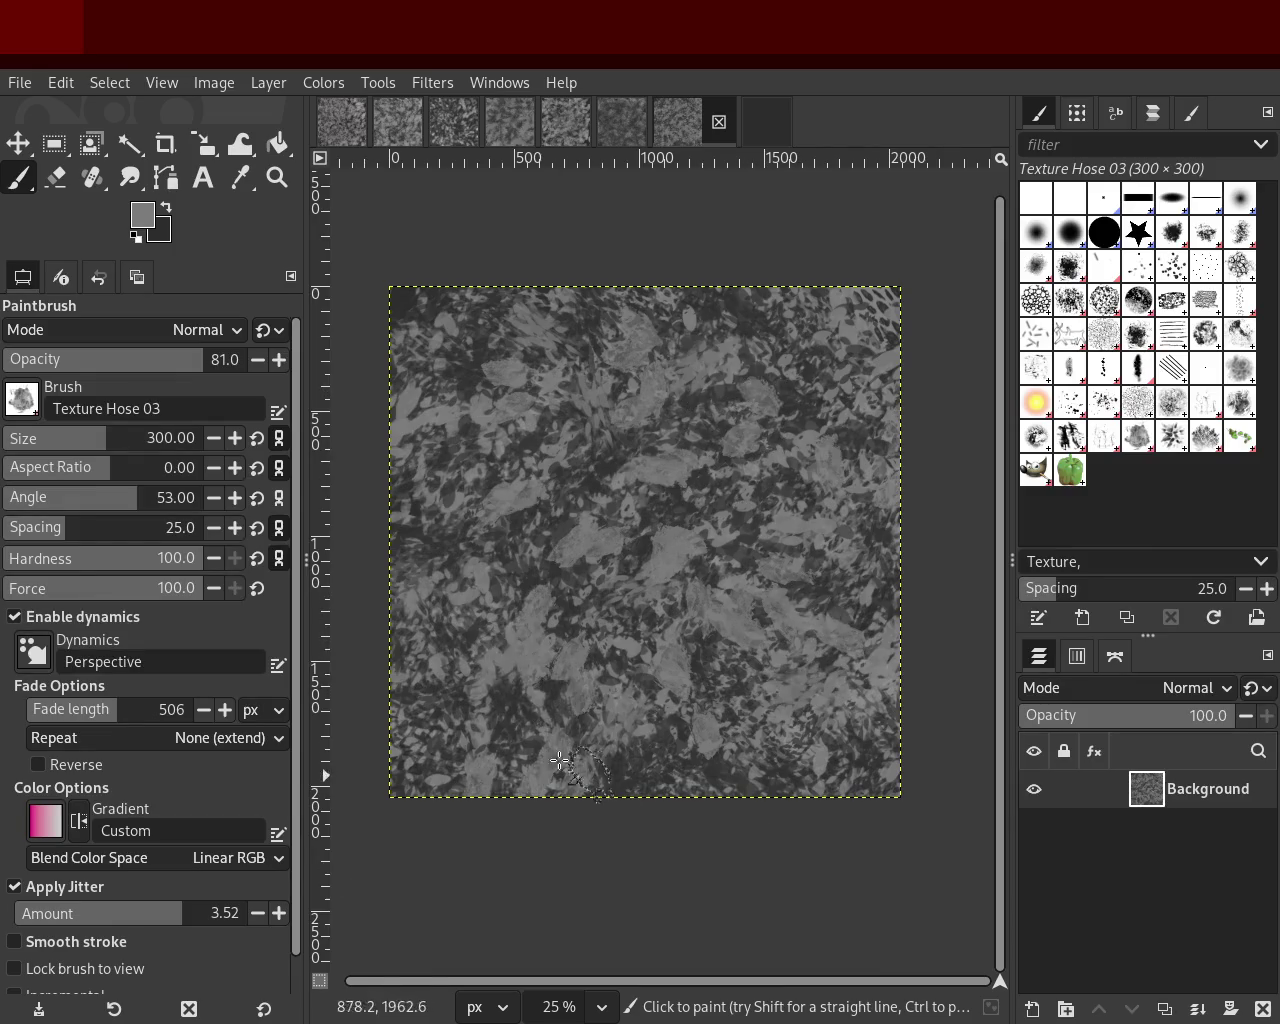
click(499, 707)
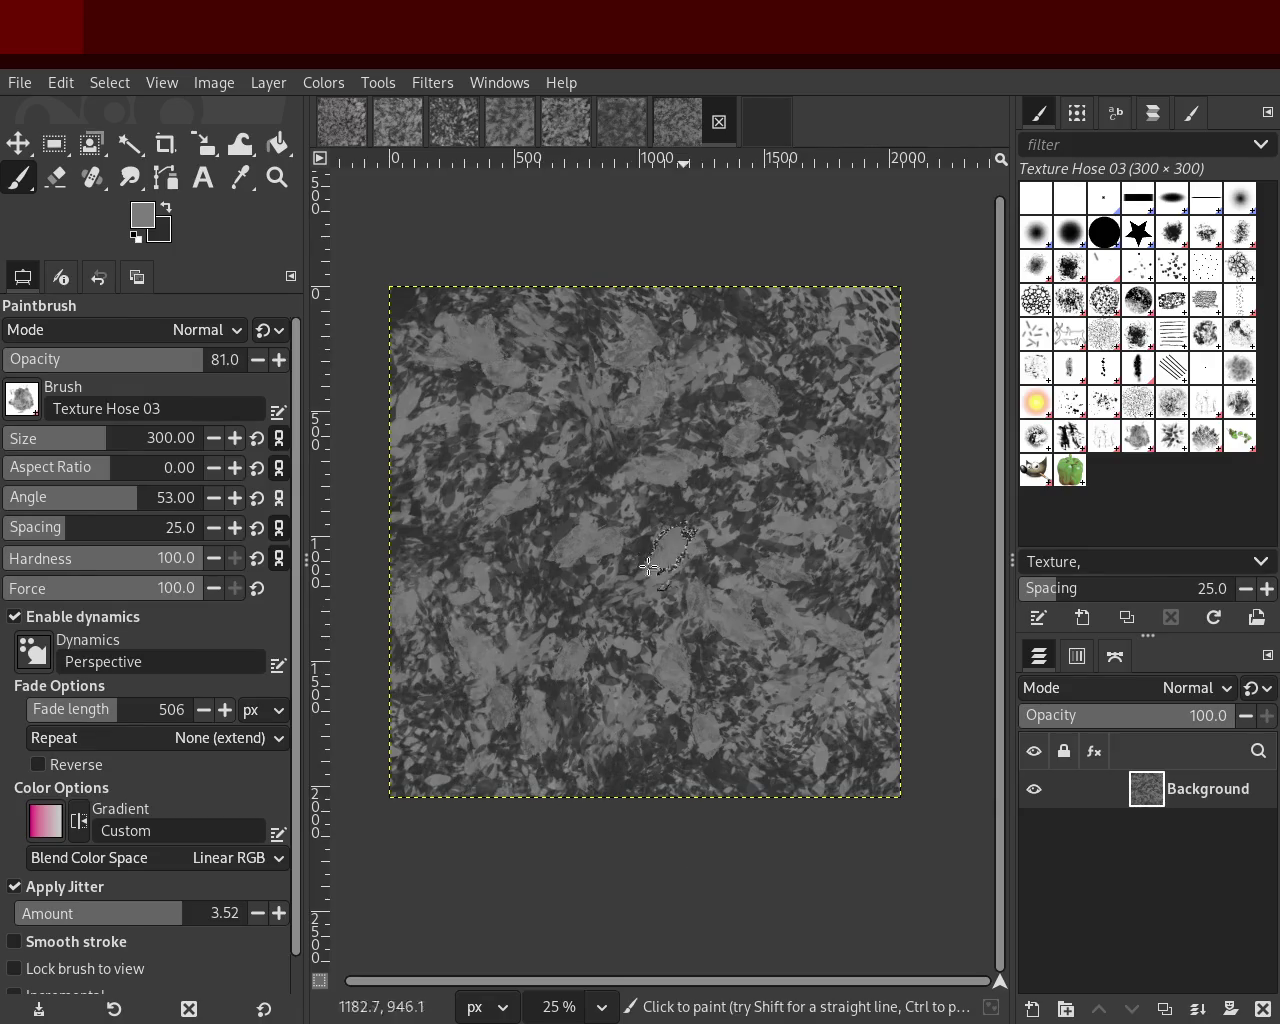
click(491, 337)
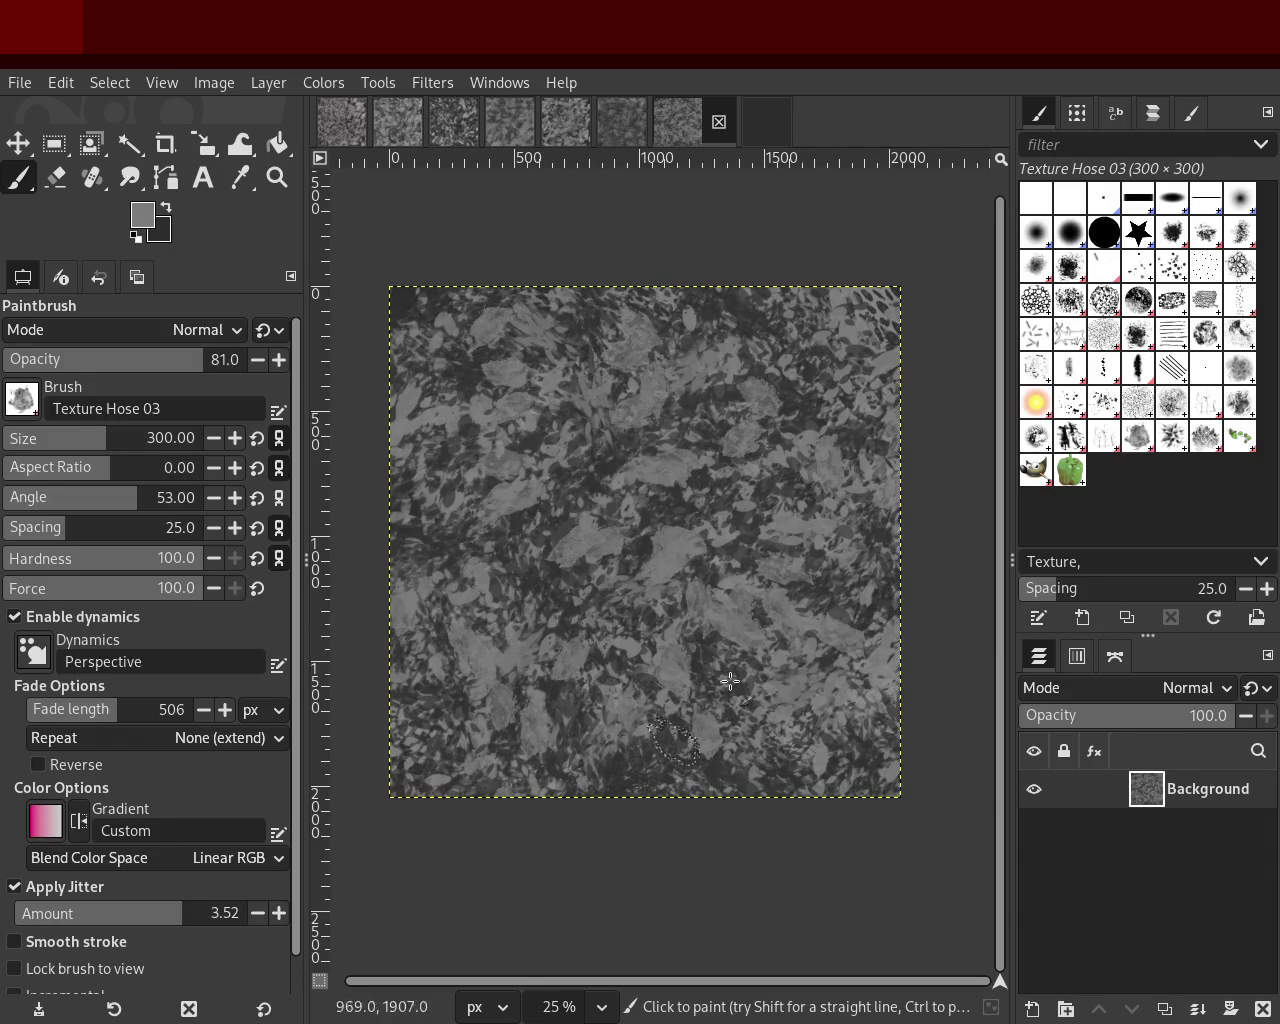
click(770, 757)
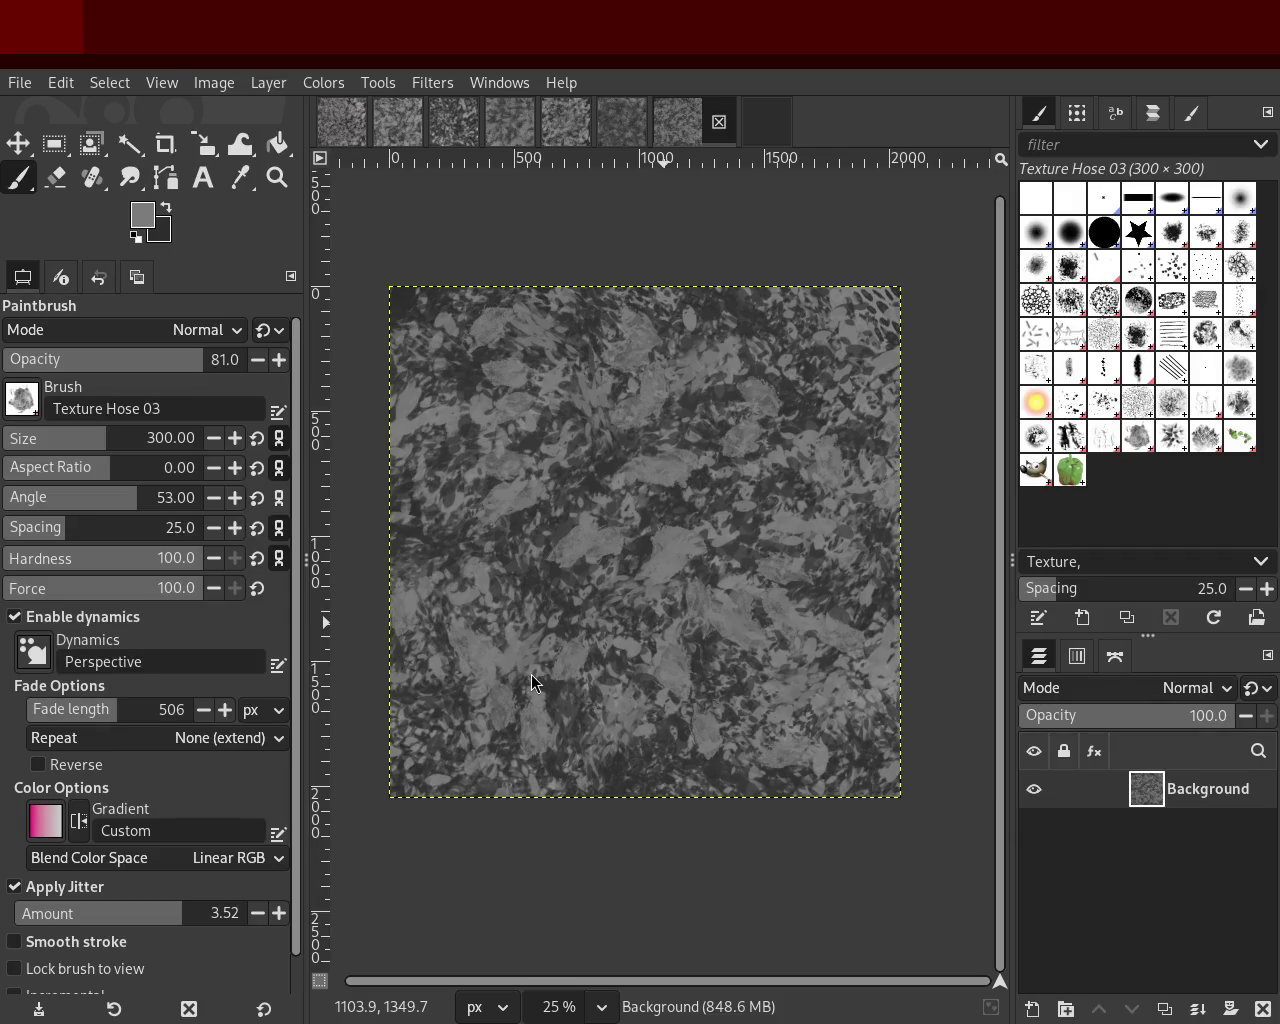
click(277, 177)
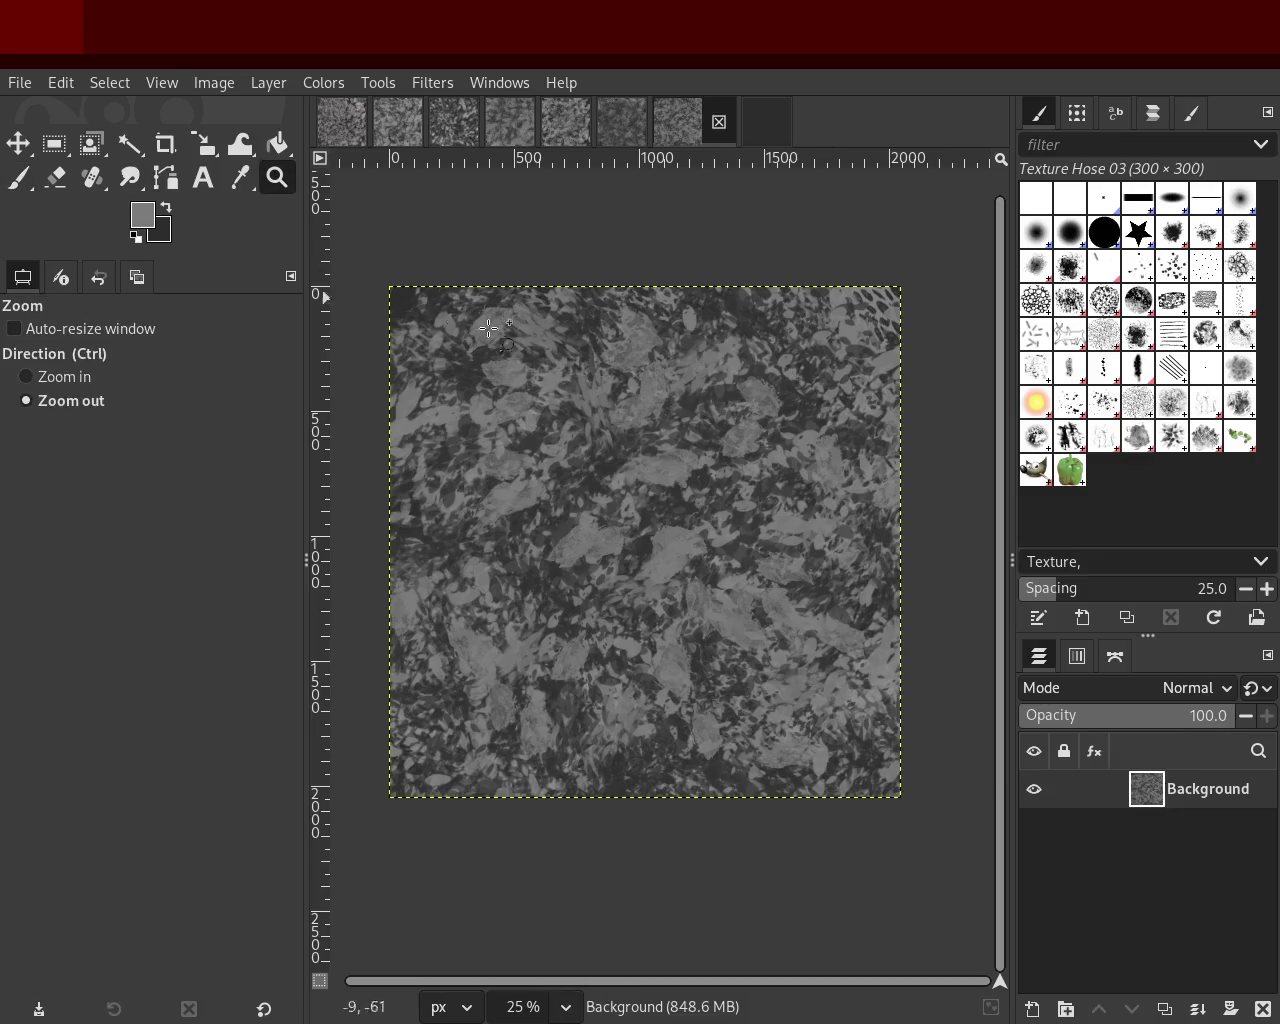
click(585, 402)
ctrl+click(588, 400)
ctrl+click(588, 400)
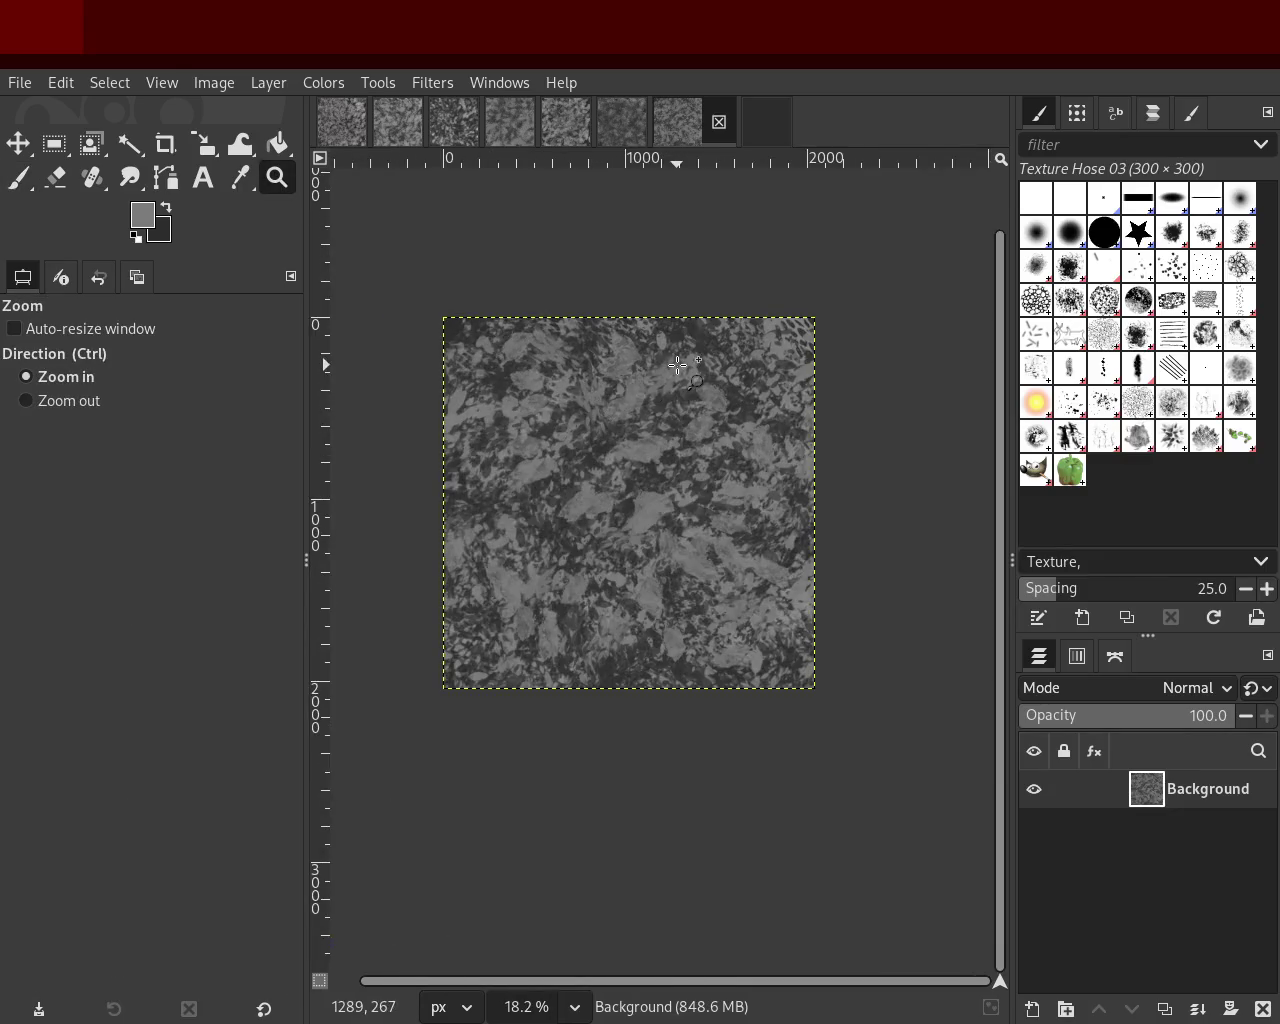
click(677, 366)
click(677, 366)
ctrl+click(670, 420)
ctrl+click(670, 420)
click(665, 460)
click(665, 460)
ctrl+click(663, 481)
click(663, 481)
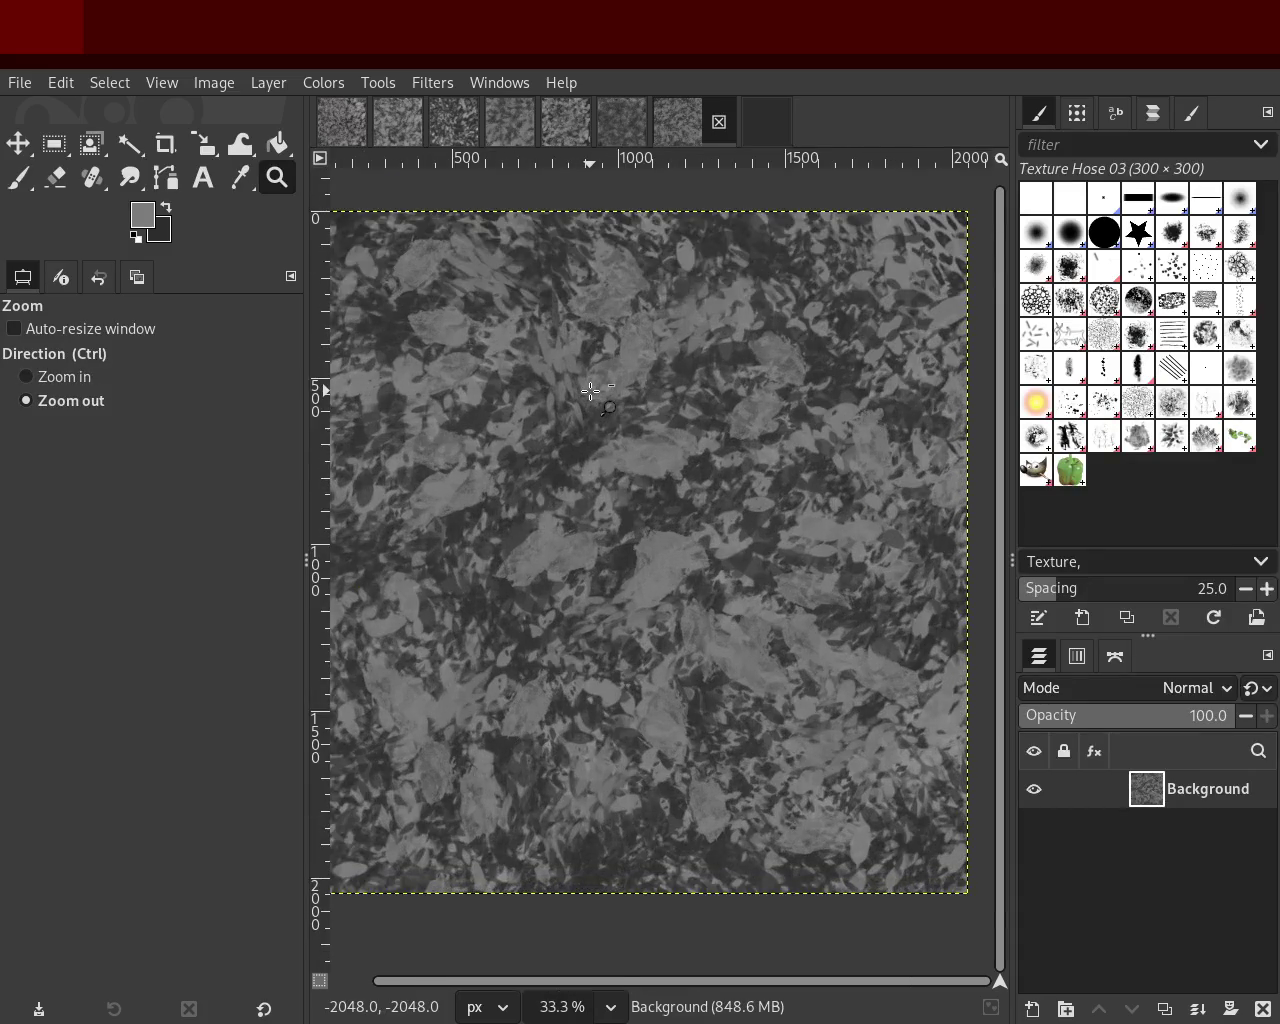
ctrl+click(591, 391)
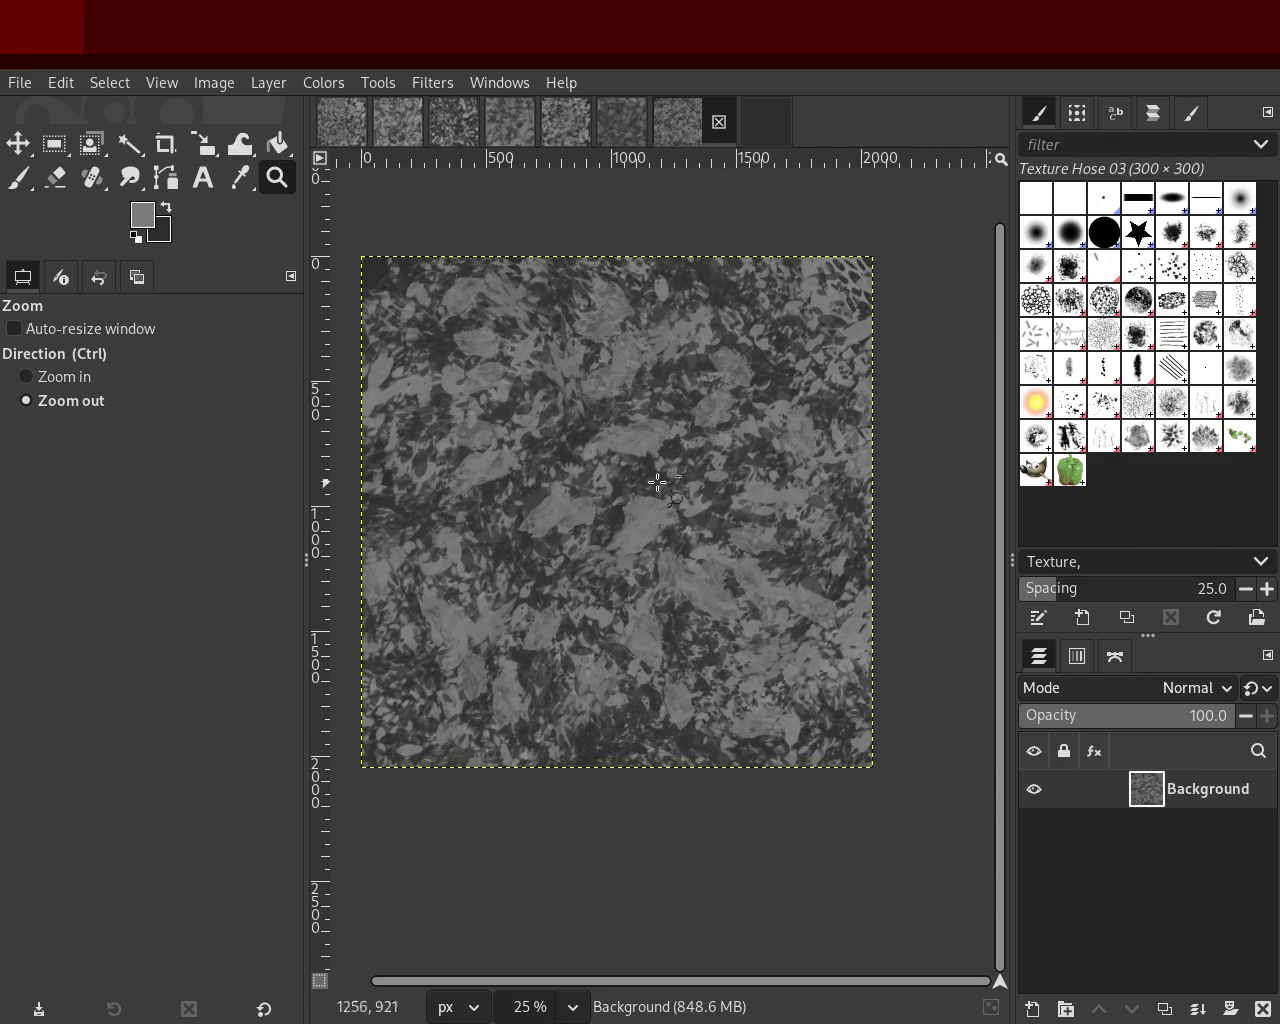
key(ctrl+s)
Step: Scroll the leafy texture view up
scroll(552, 372, up, 3)
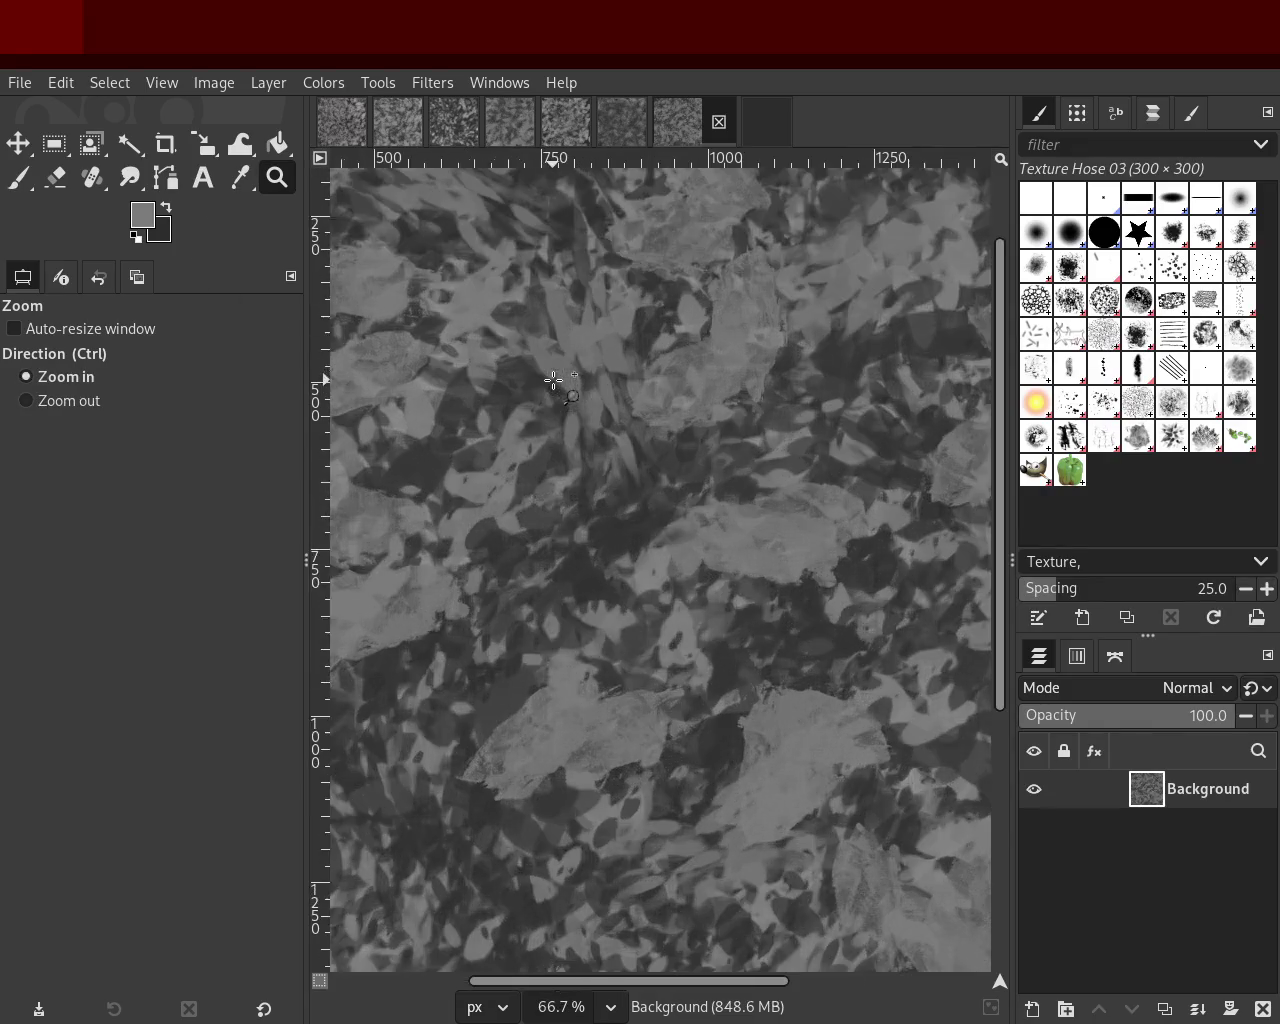
click(751, 495)
click(751, 495)
click(751, 495)
click(751, 495)
ctrl+click(751, 494)
click(751, 494)
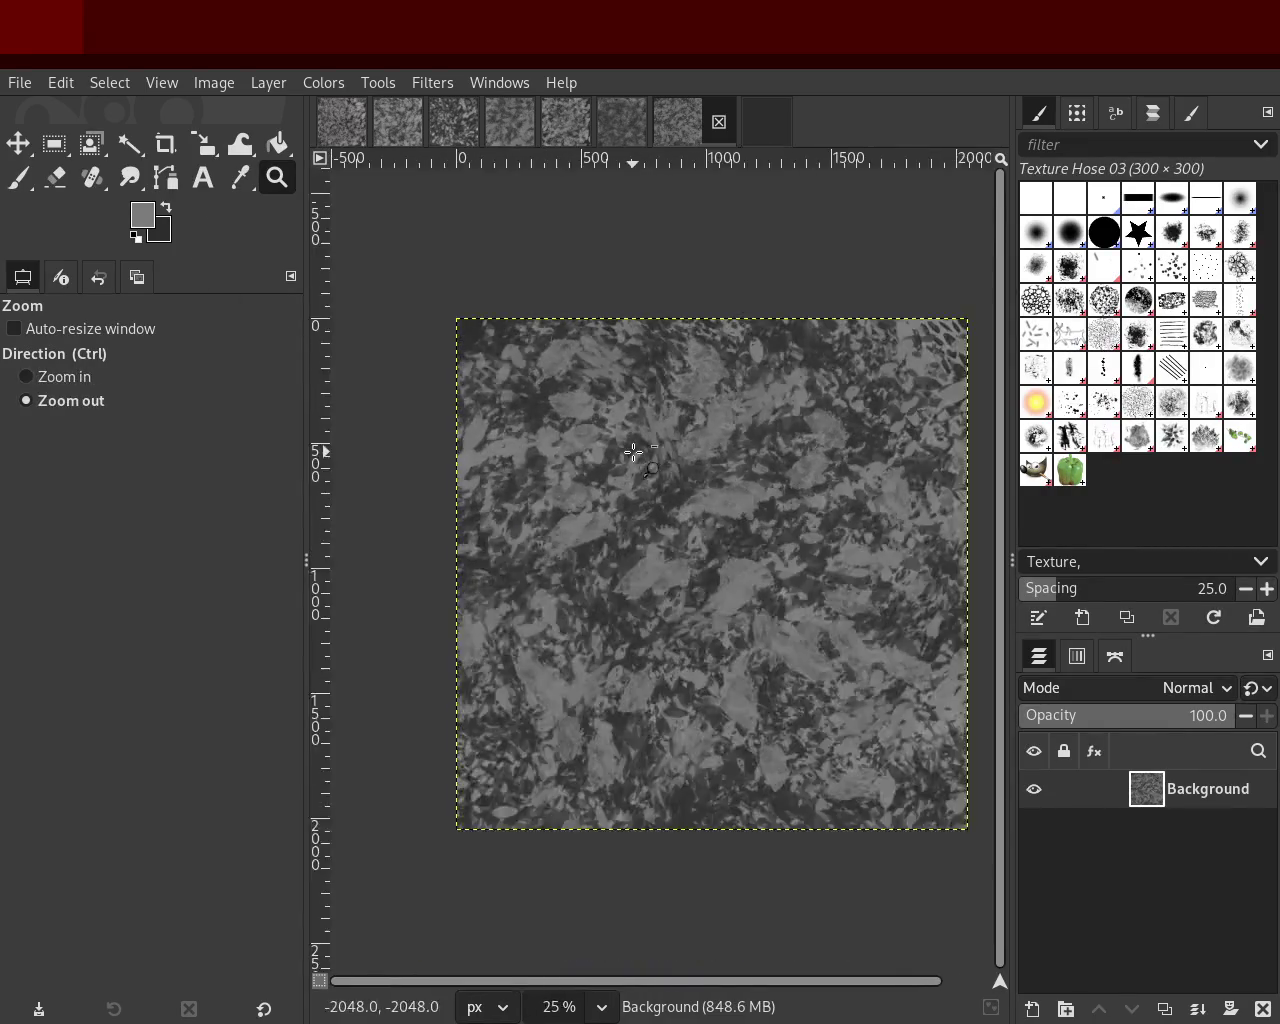
click(751, 494)
ctrl+click(734, 477)
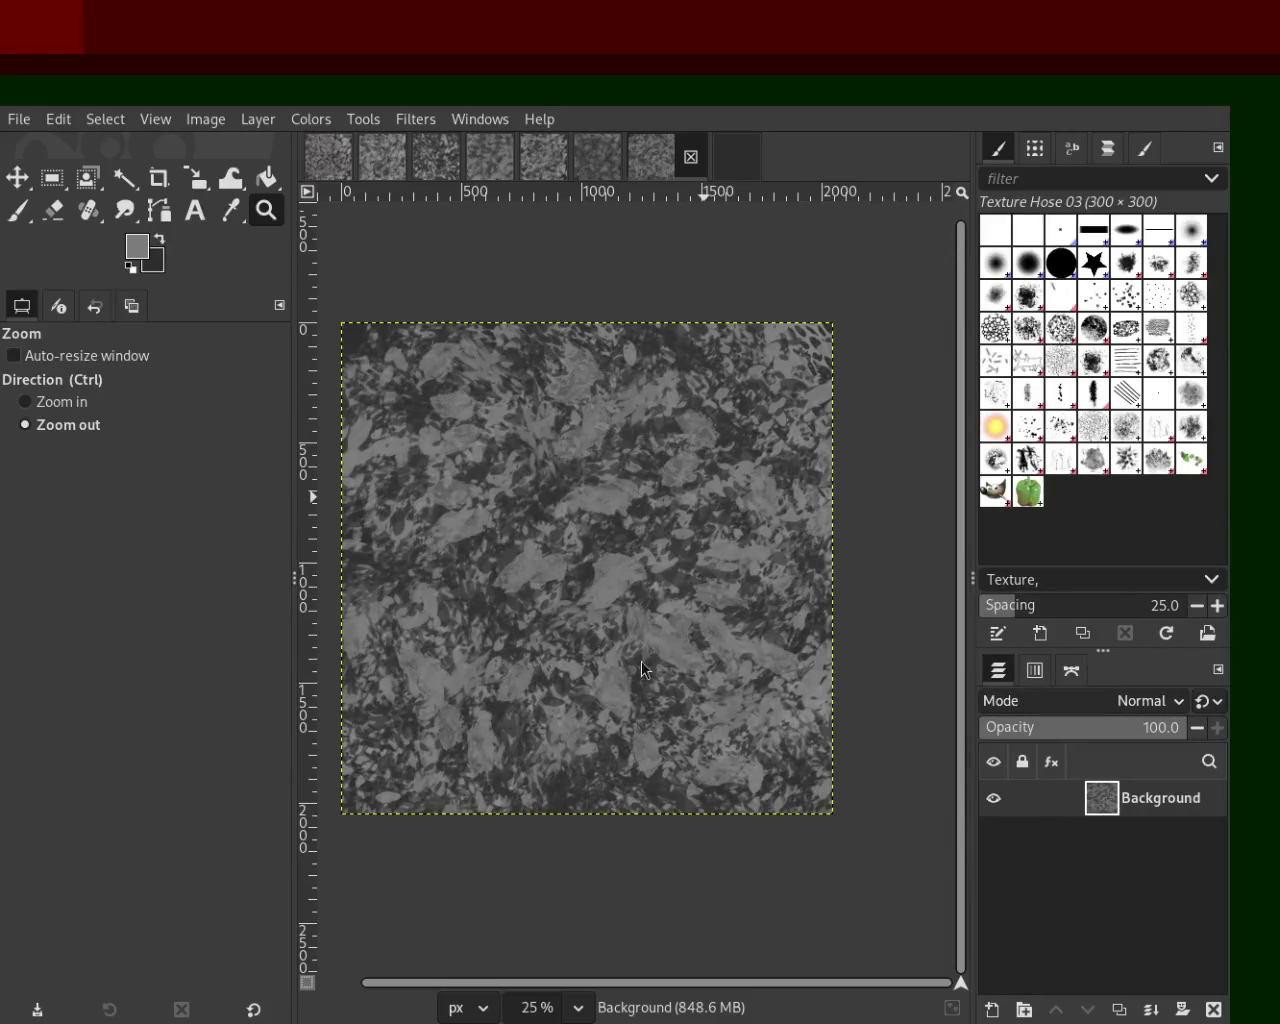
ctrl+click(605, 615)
ctrl+click(605, 612)
ctrl+click(605, 612)
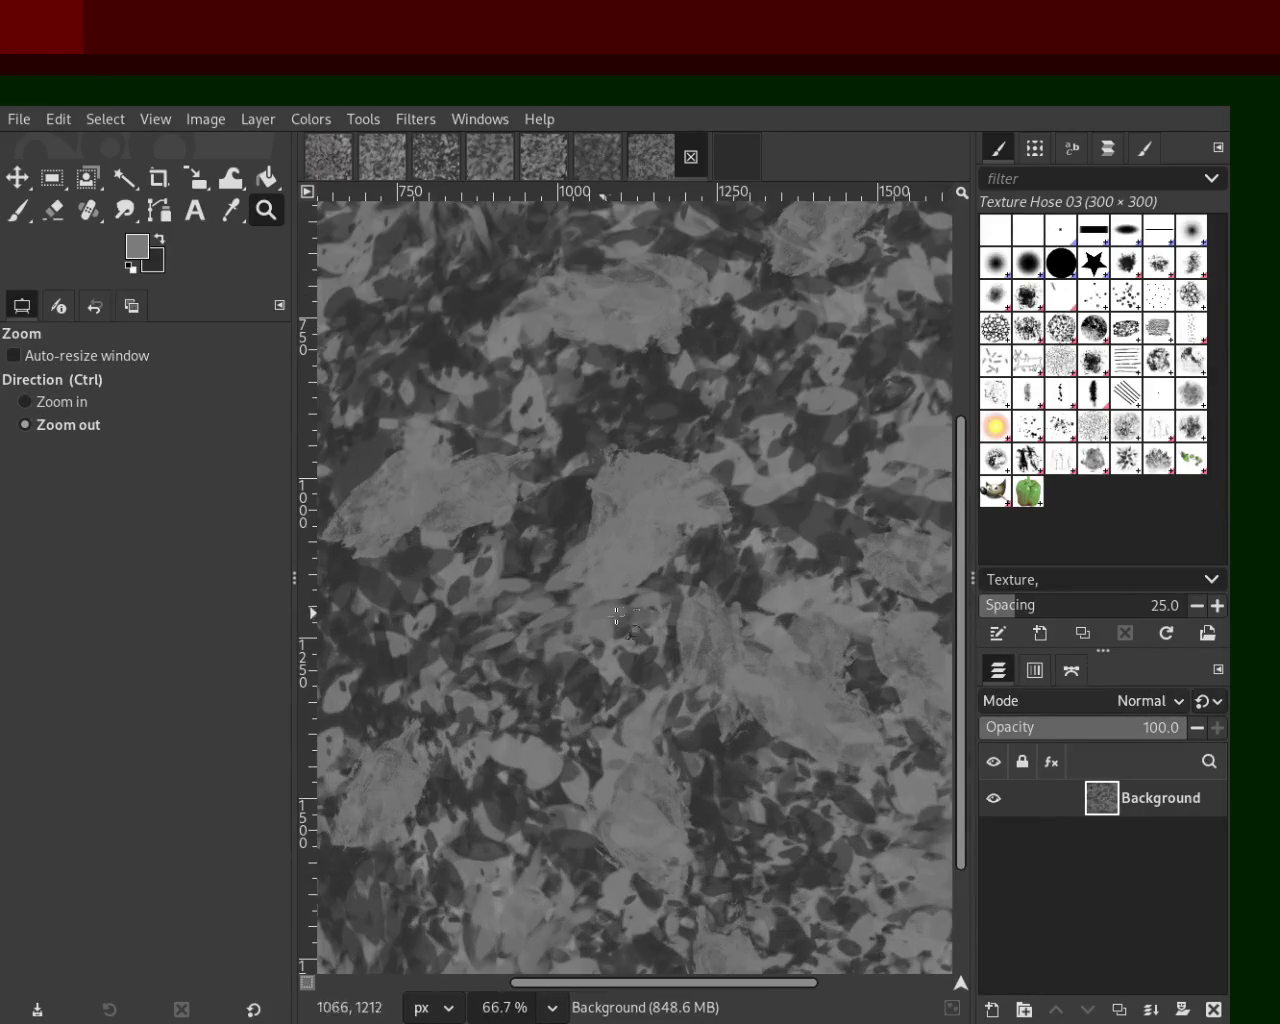
ctrl+double_click(605, 612)
ctrl+double_click(605, 612)
double_click(605, 612)
triple_click(781, 516)
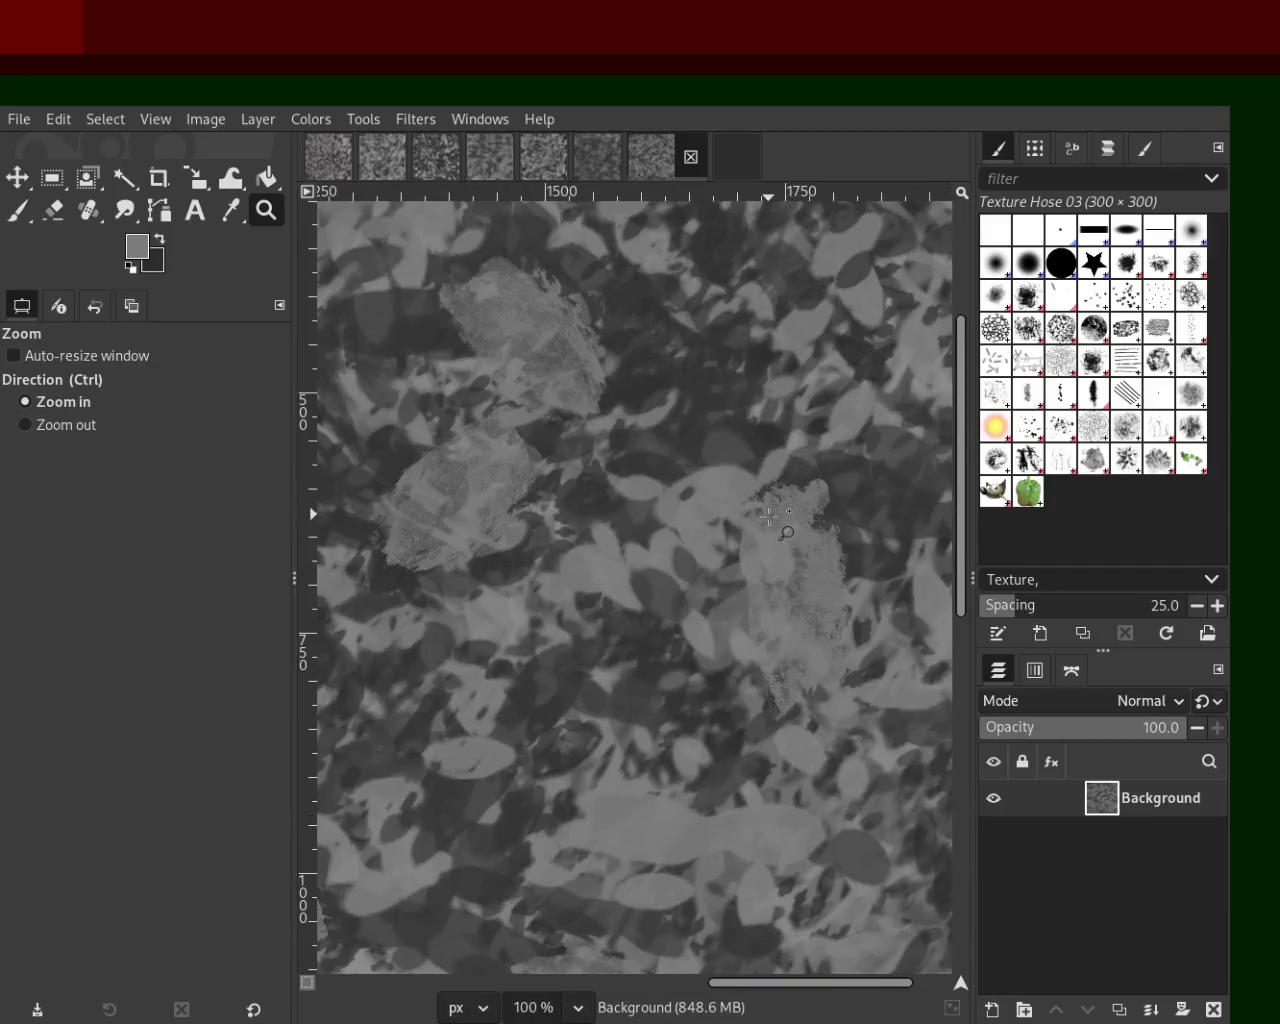
ctrl+double_click(778, 516)
ctrl+double_click(778, 516)
double_click(721, 511)
click(721, 511)
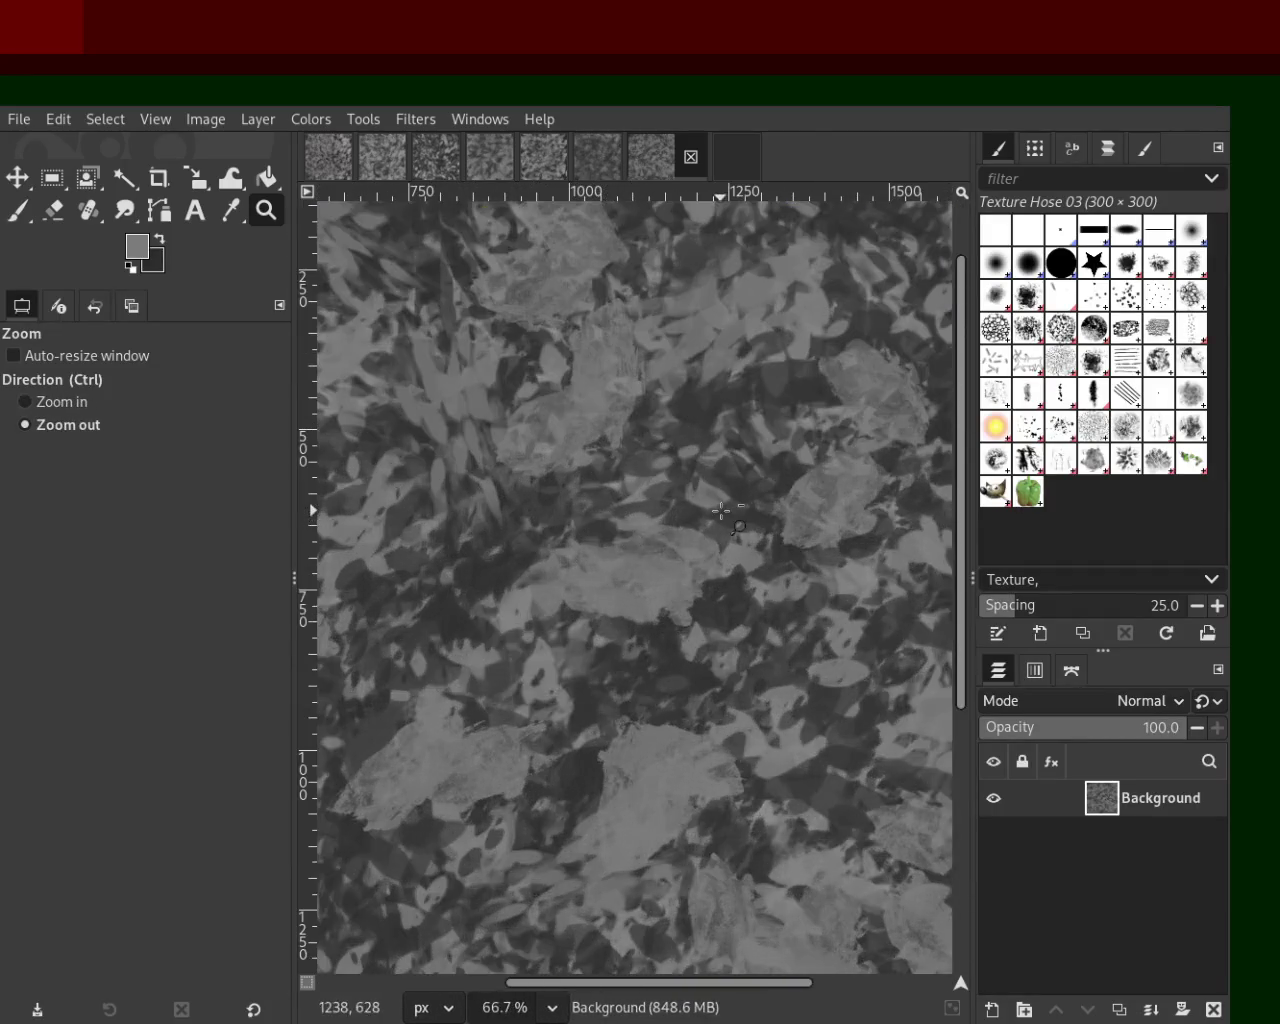
ctrl+double_click(721, 511)
ctrl+double_click(721, 511)
double_click(690, 627)
click(690, 627)
ctrl+double_click(681, 566)
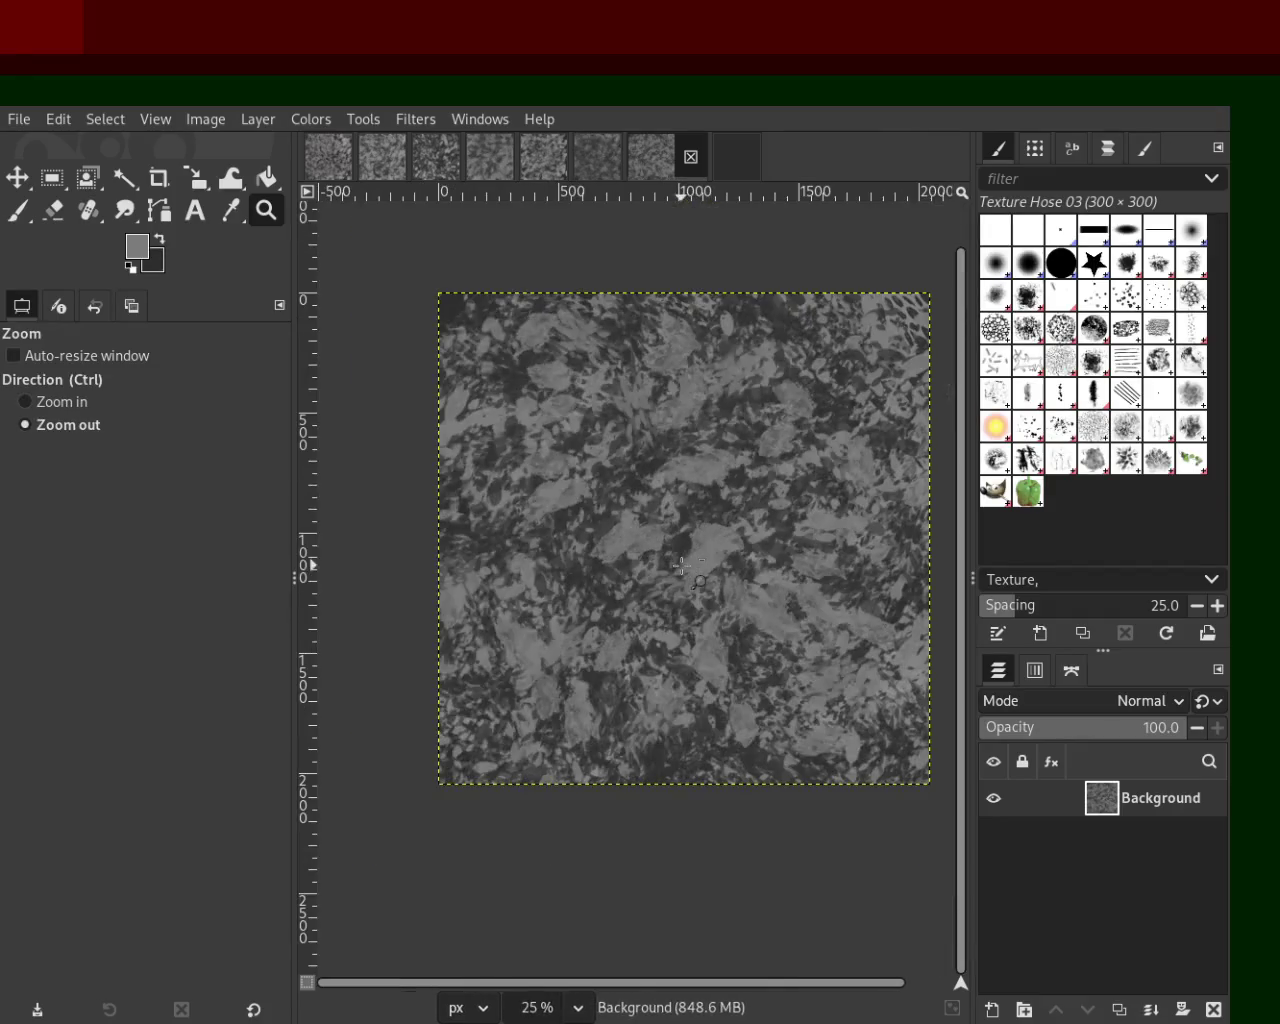
click(740, 470)
ctrl+click(740, 470)
ctrl+click(757, 444)
click(757, 444)
click(757, 444)
ctrl+click(757, 444)
click(799, 436)
ctrl+click(799, 436)
click(797, 435)
ctrl+click(820, 425)
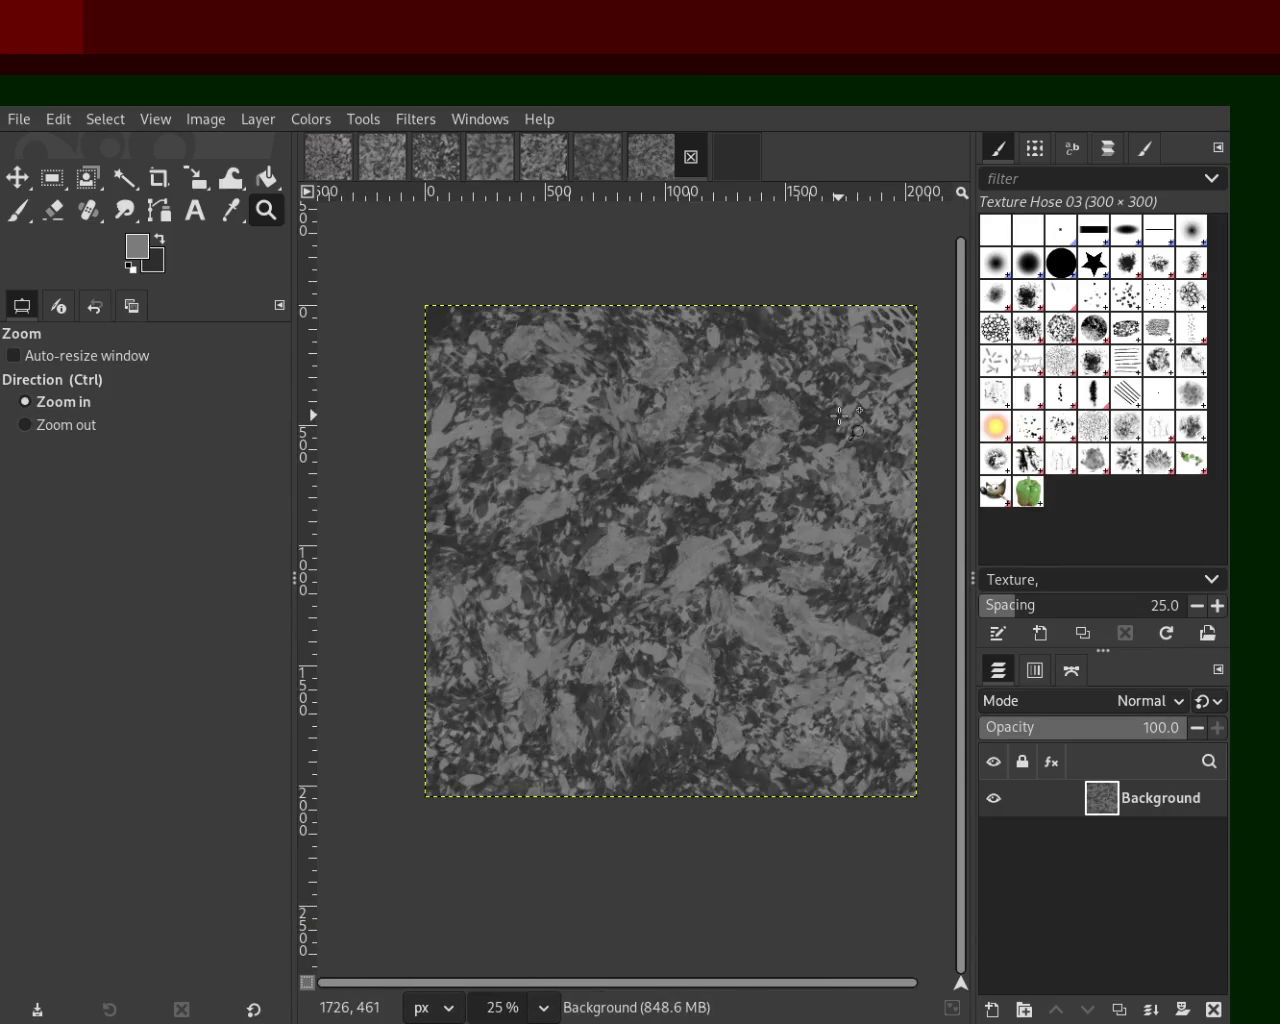
ctrl+click(845, 422)
click(790, 443)
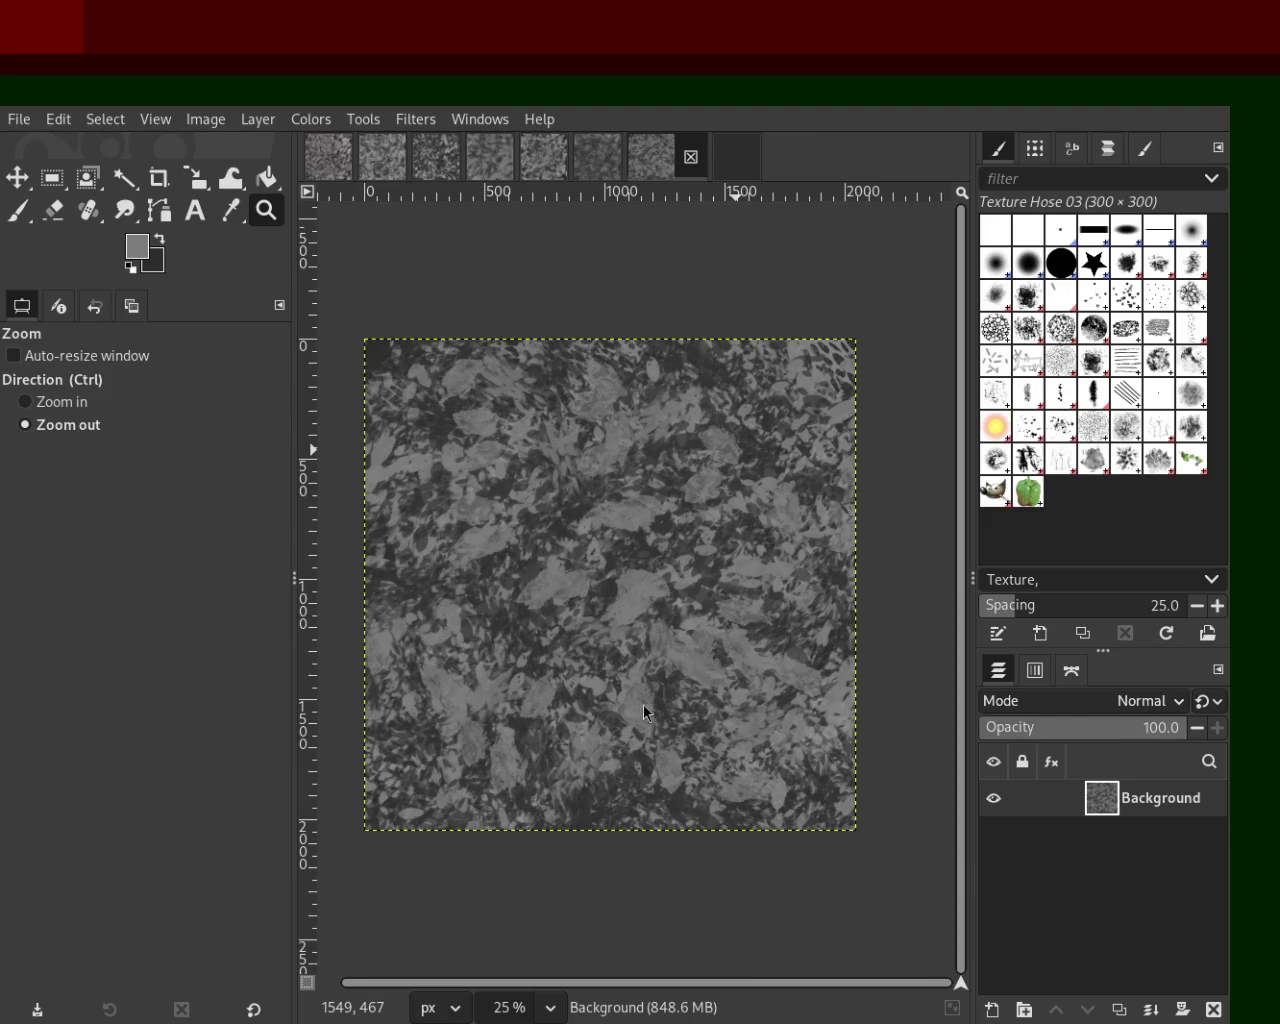
Step: Close the empty dark image, then zoom in and out on the leaf texture
click(745, 157)
click(745, 157)
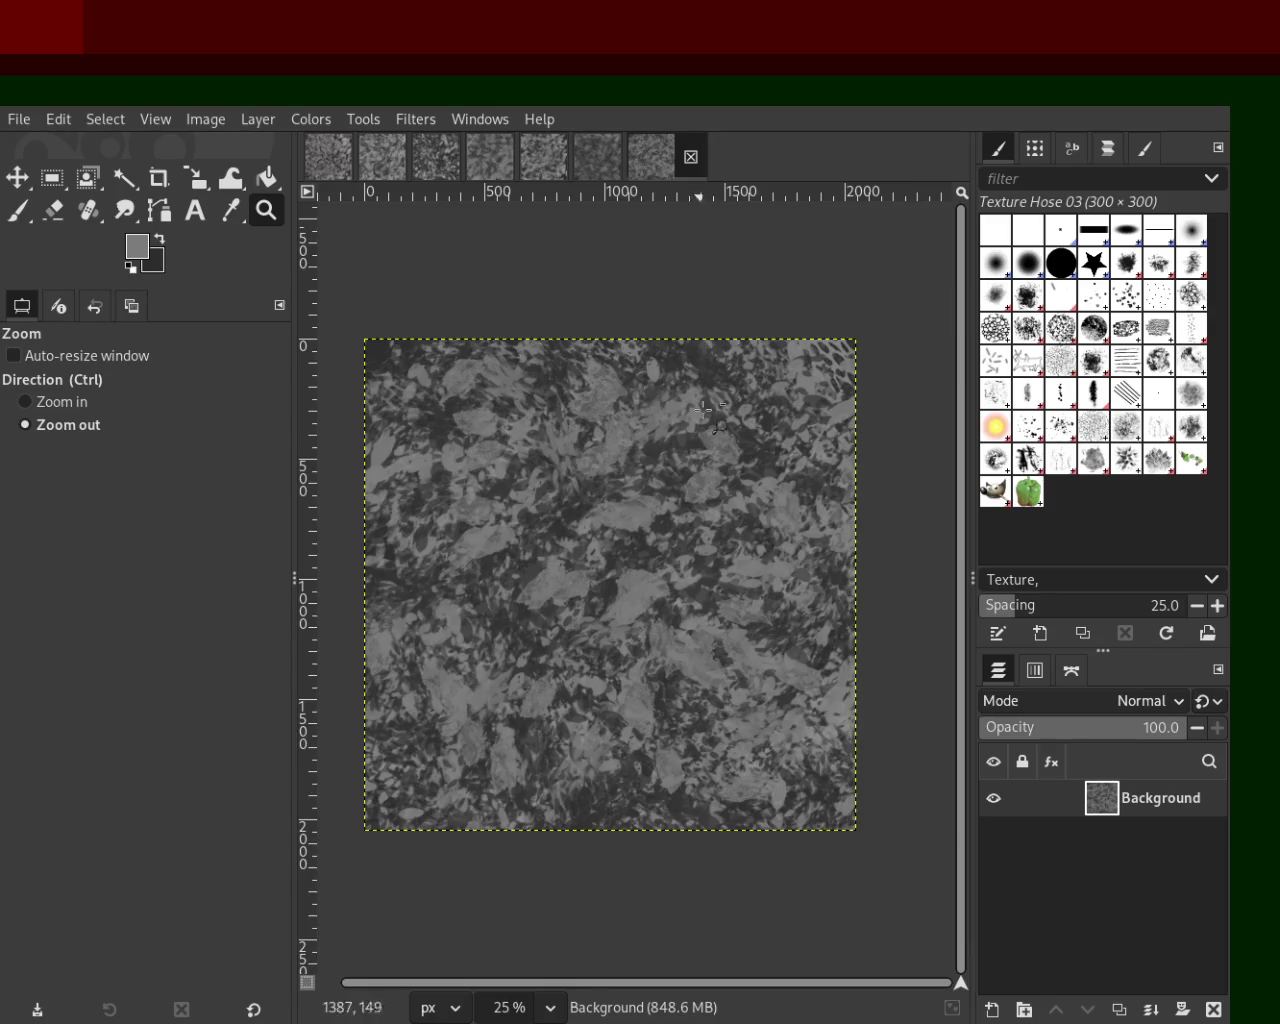
ctrl+click(654, 590)
triple_click(652, 588)
ctrl+click(630, 584)
click(615, 581)
click(612, 579)
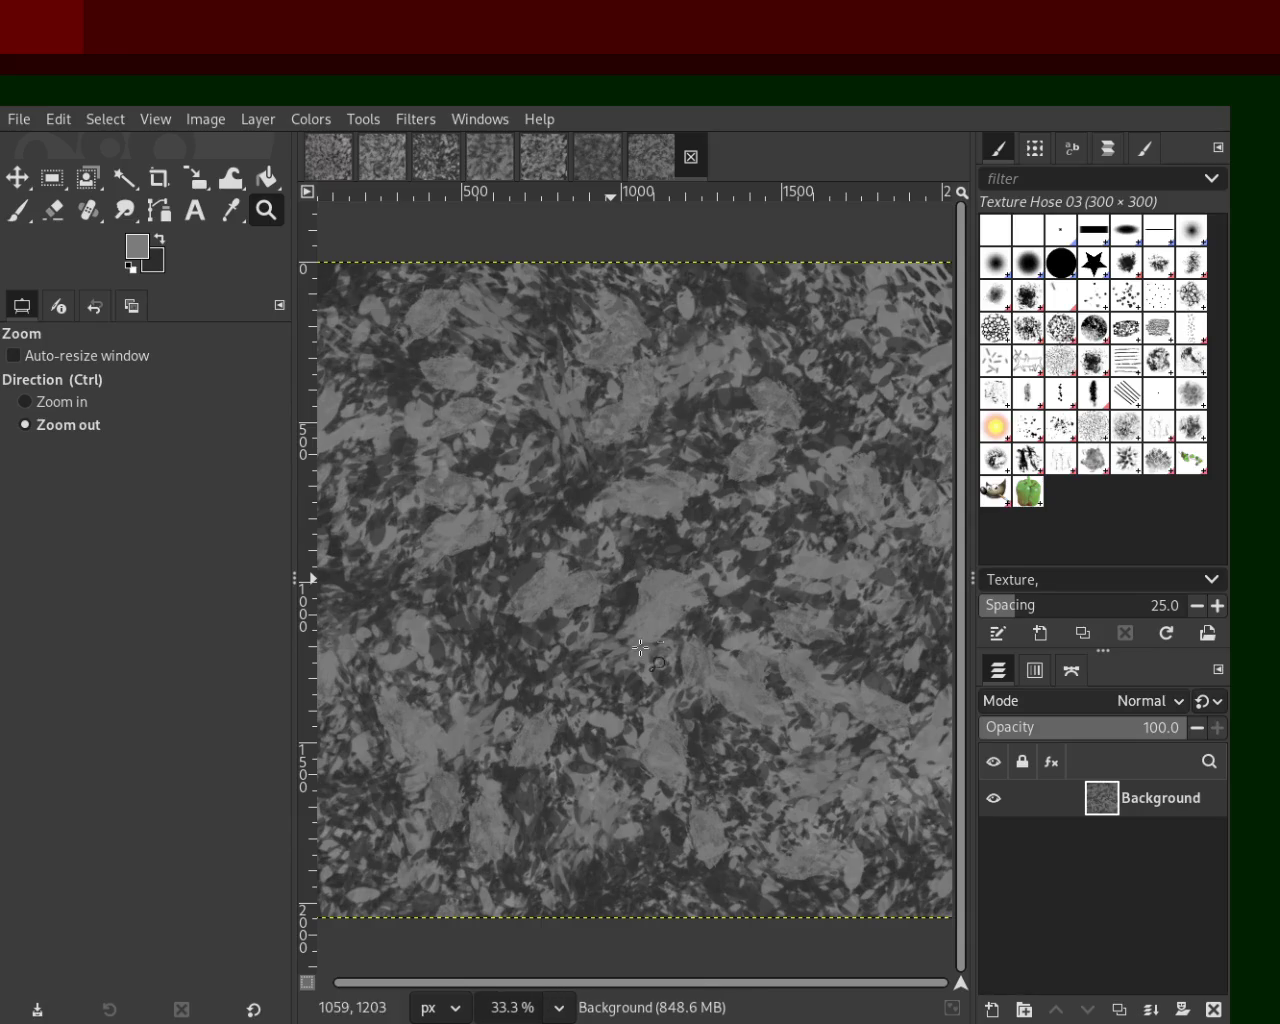
key(ctrl)
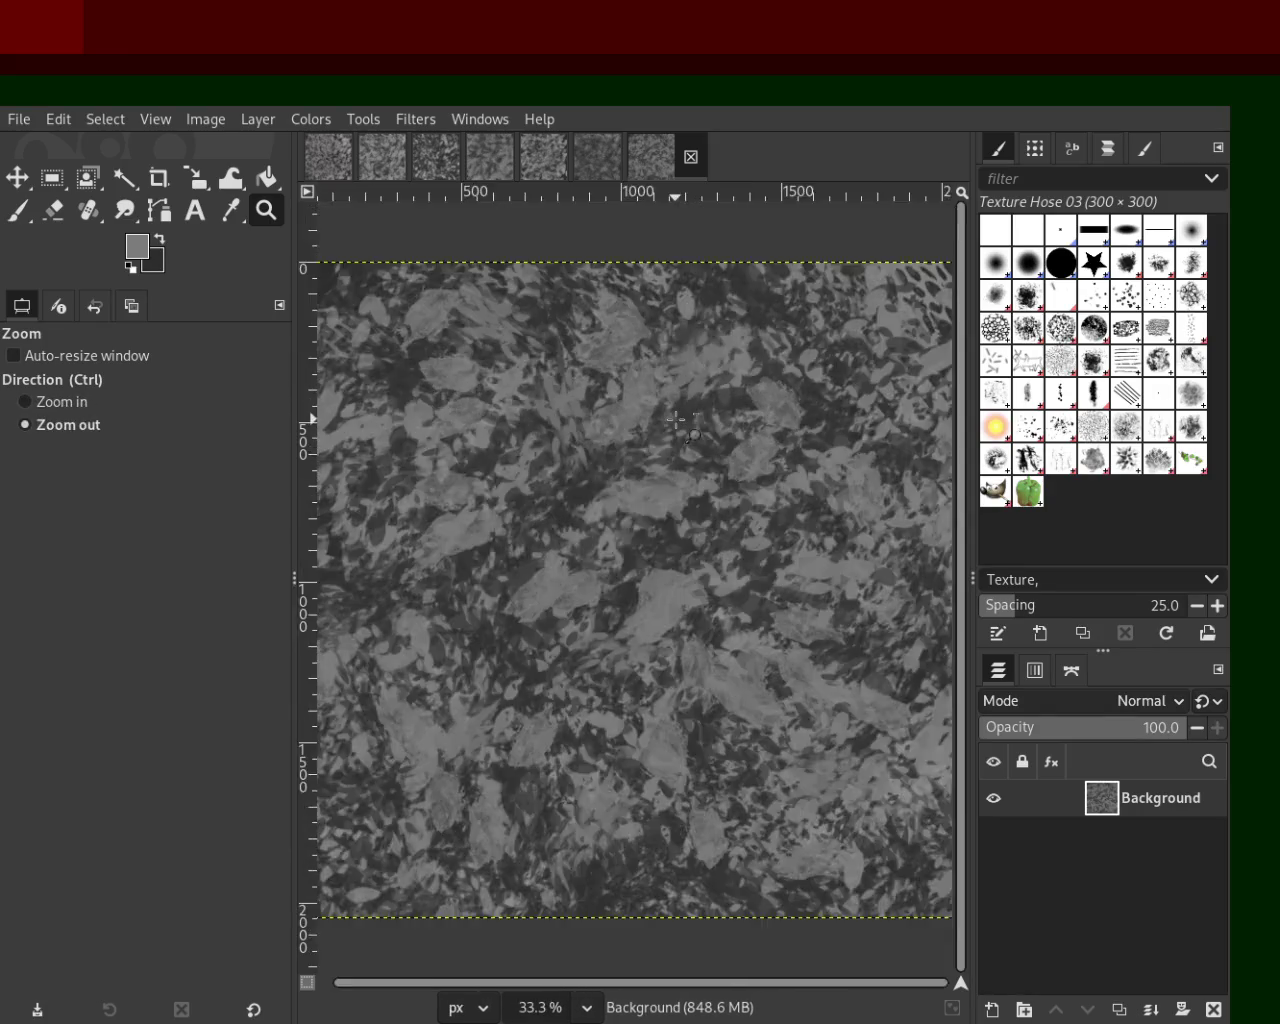
click(678, 418)
click(678, 418)
ctrl+click(678, 412)
ctrl+click(679, 406)
ctrl+click(679, 406)
ctrl+click(679, 406)
click(679, 406)
click(679, 406)
ctrl+click(679, 406)
click(679, 406)
ctrl+click(679, 406)
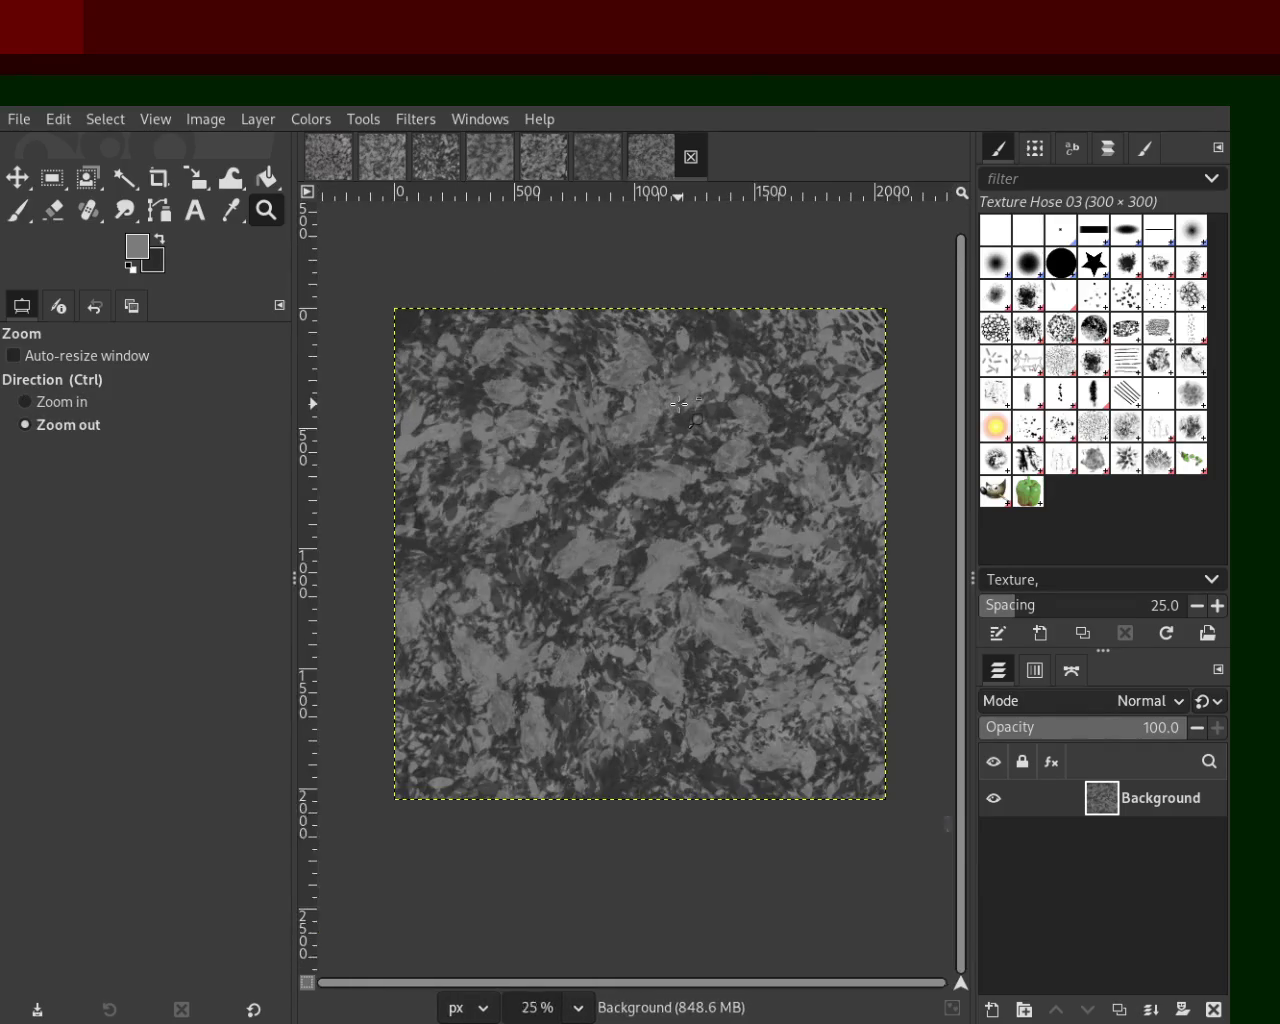
click(688, 491)
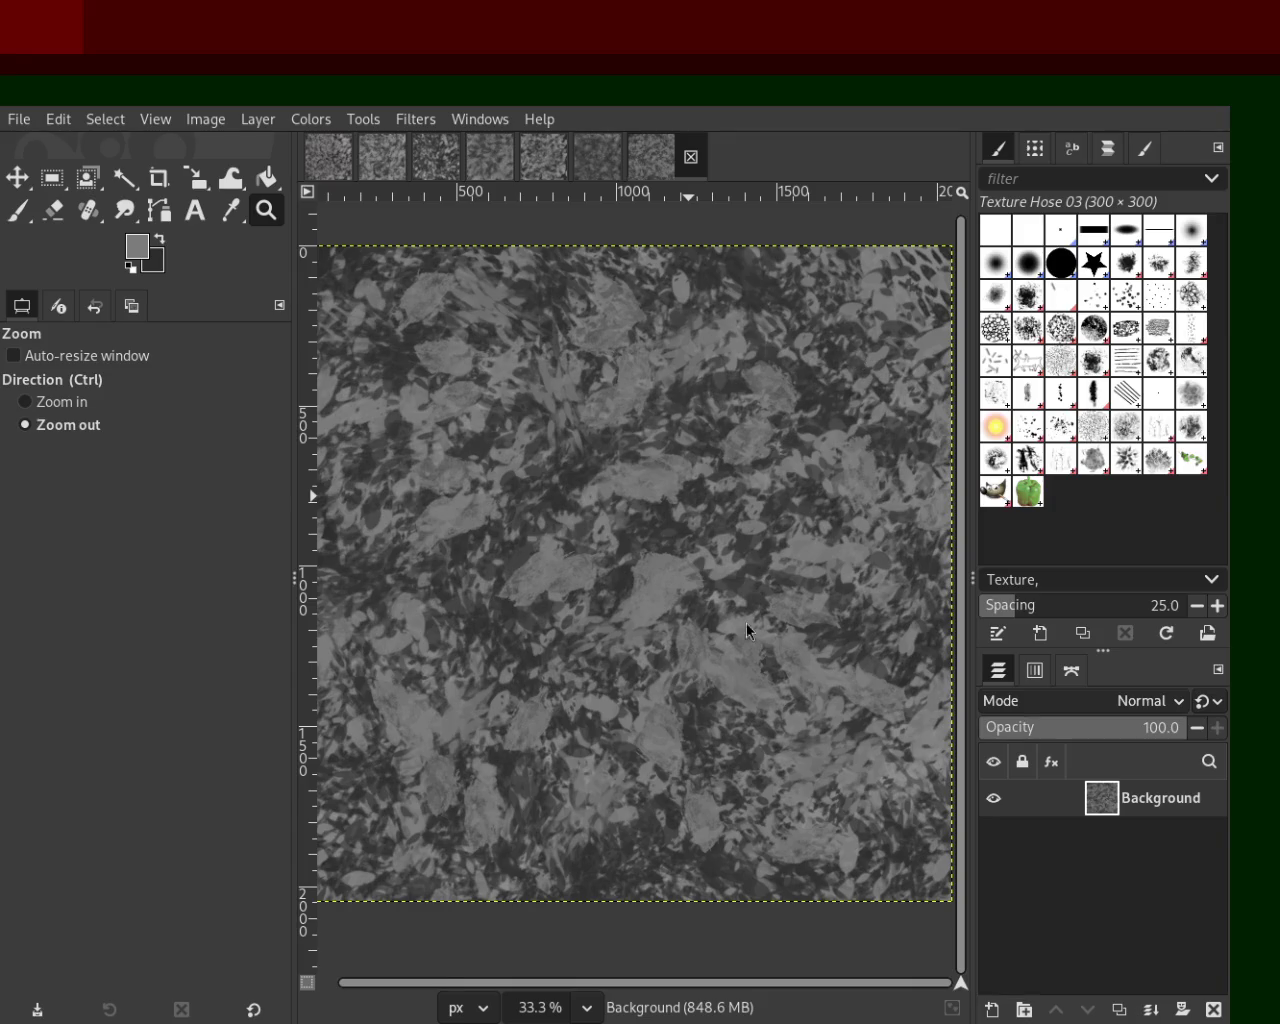
Step: Return to the leaf texture and set the Paintbrush to the Bristles 01 brush
click(597, 162)
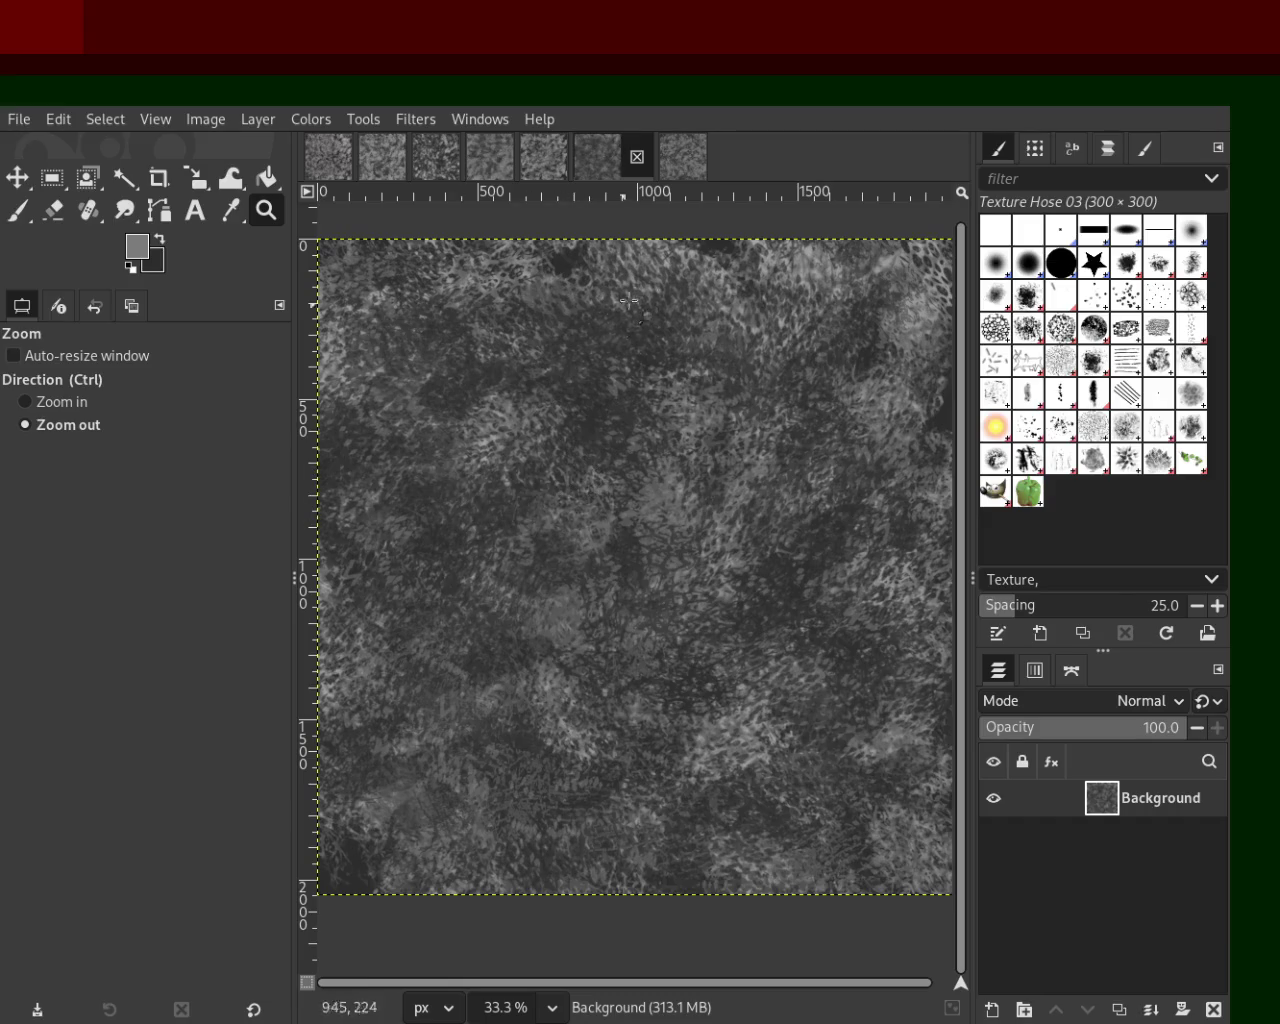
click(683, 157)
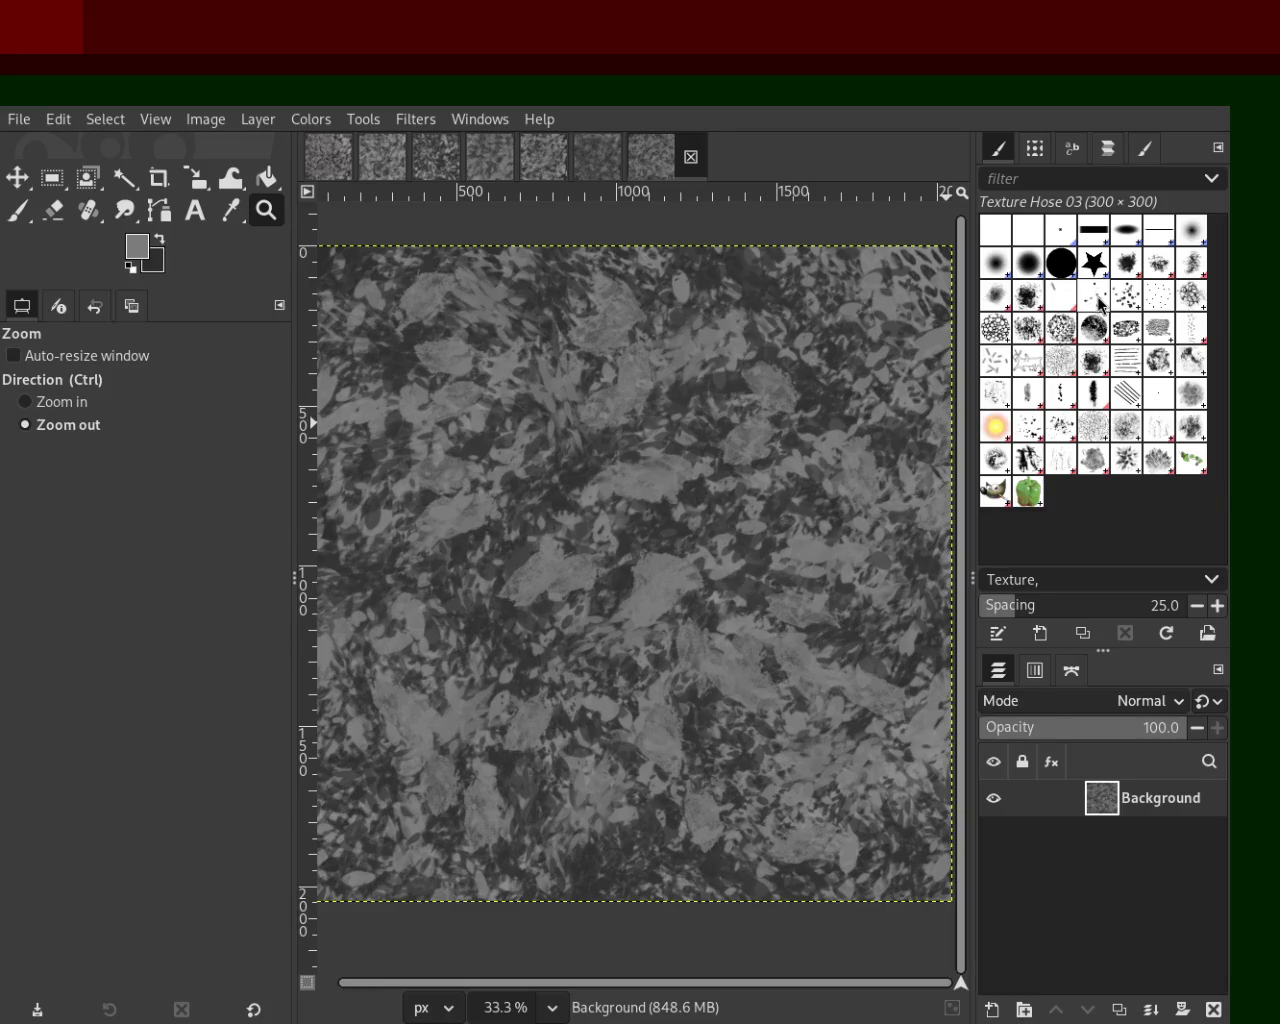
click(1097, 297)
click(18, 212)
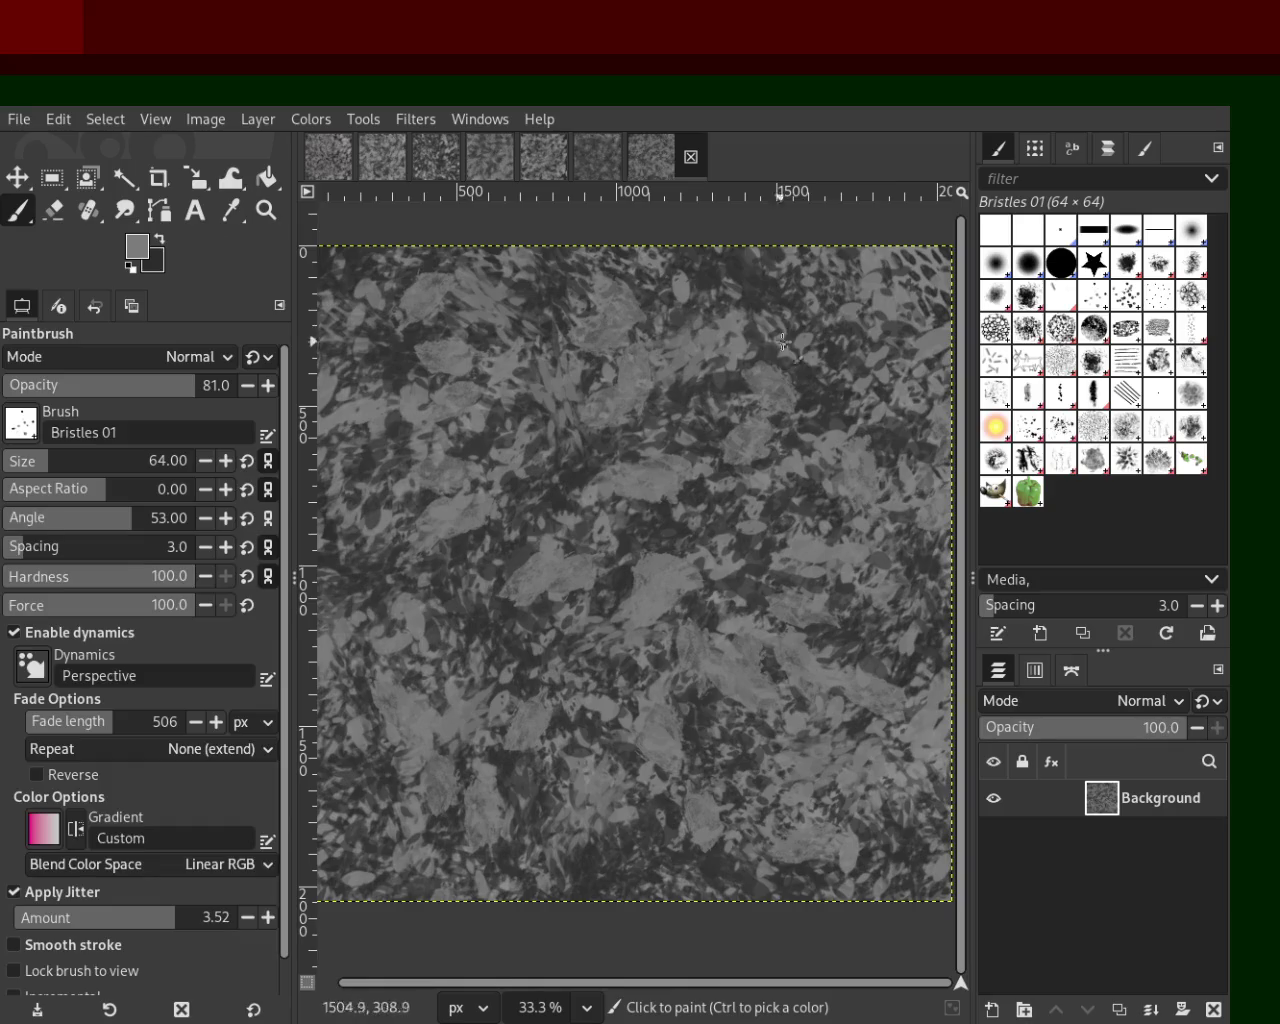
Step: Paint size-476 Texture Hose 02 dabs over the centre and lower texture in a sampled grey
click(1061, 459)
key(ctrl+z)
ctrl+click(828, 393)
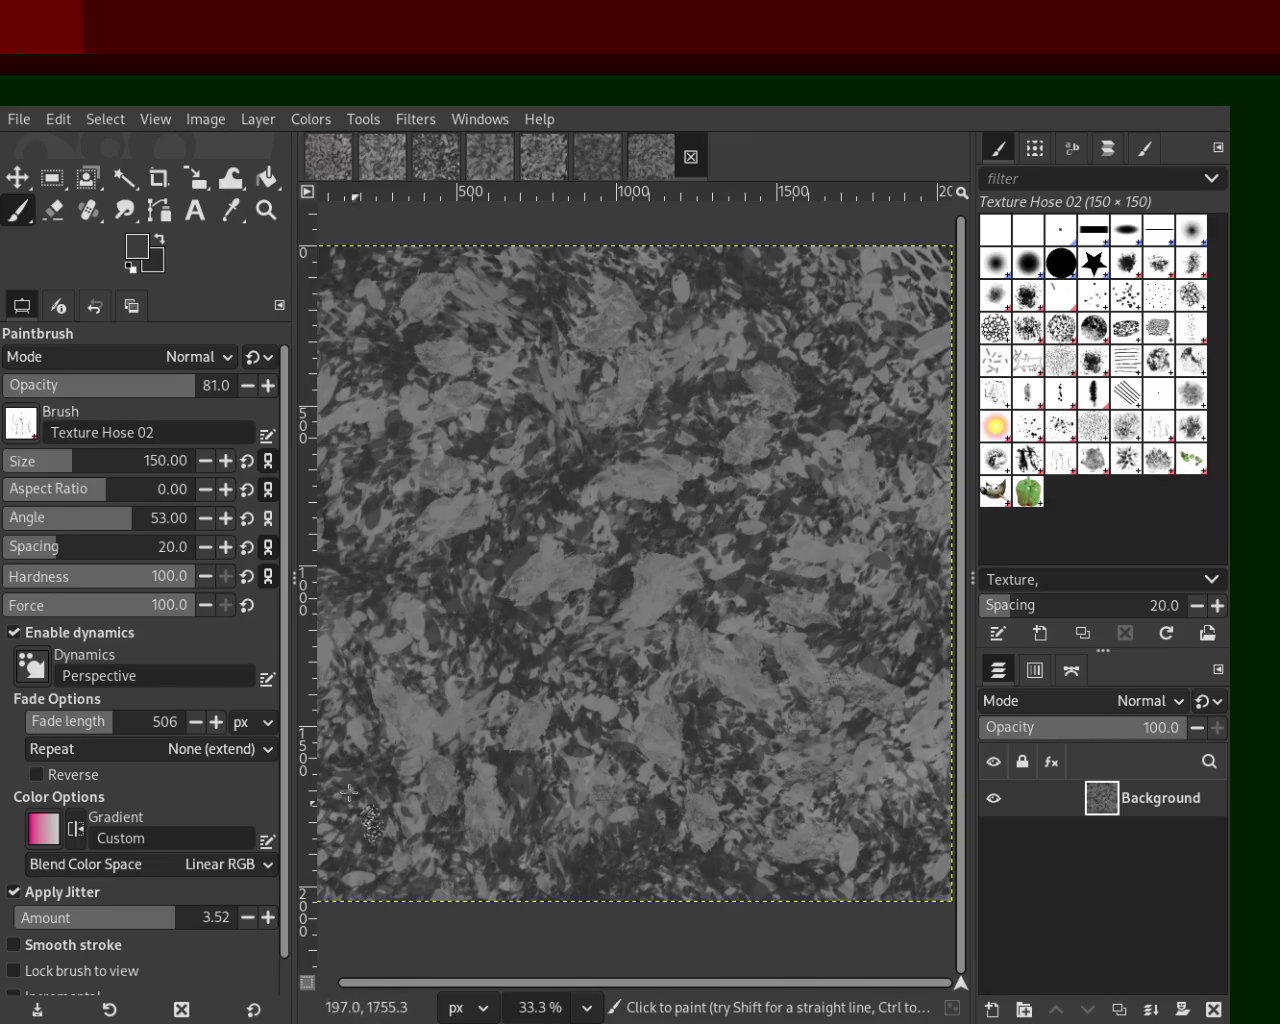
drag(62, 461, 130, 462)
mouse_move(808, 717)
mouse_down()
mouse_move(425, 207)
mouse_move(643, 1015)
mouse_up()
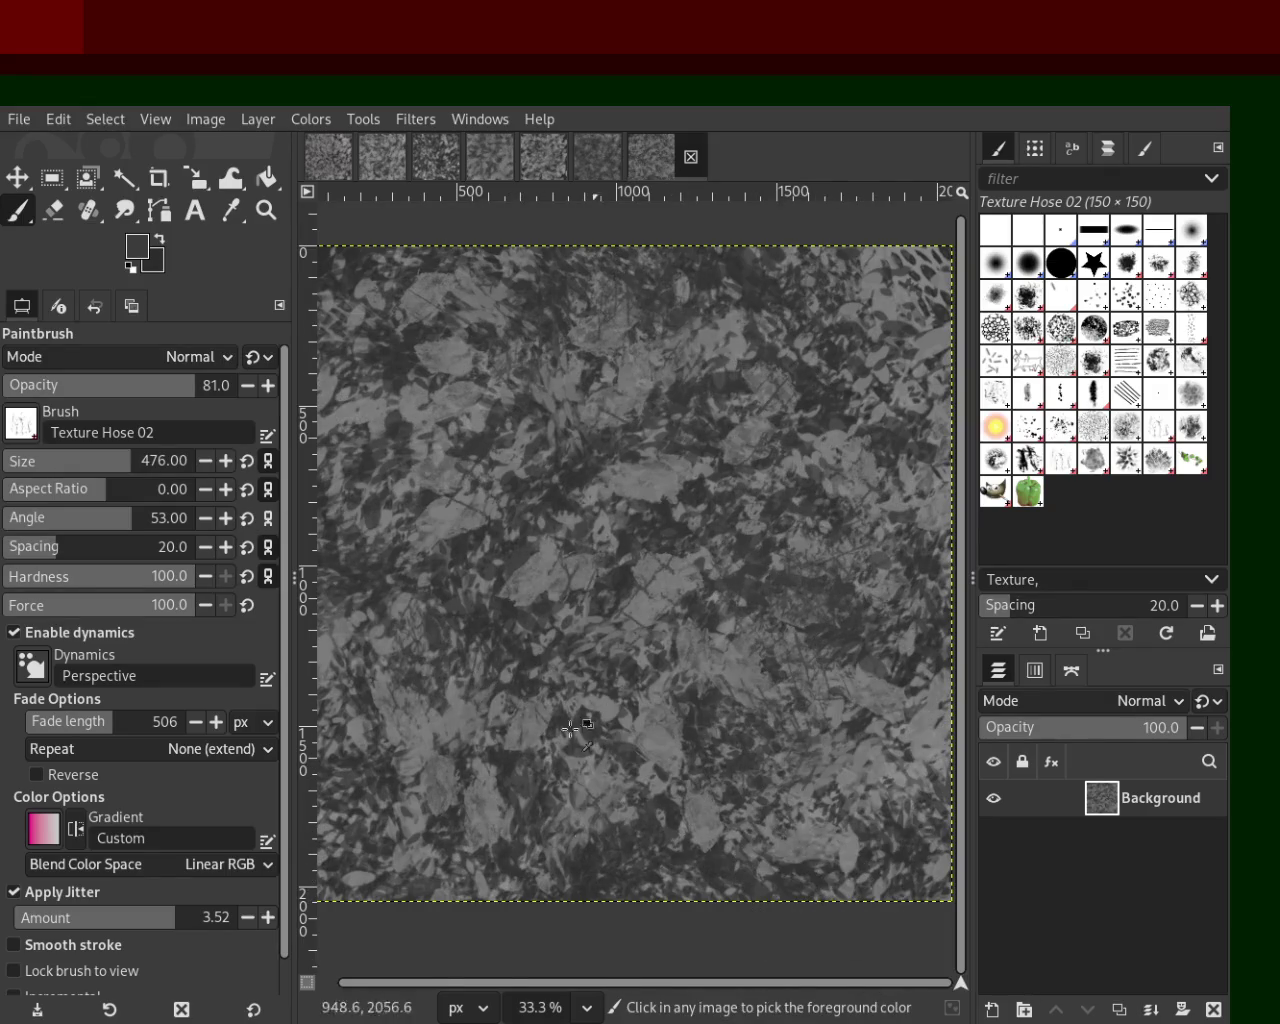
drag(591, 774, 764, 828)
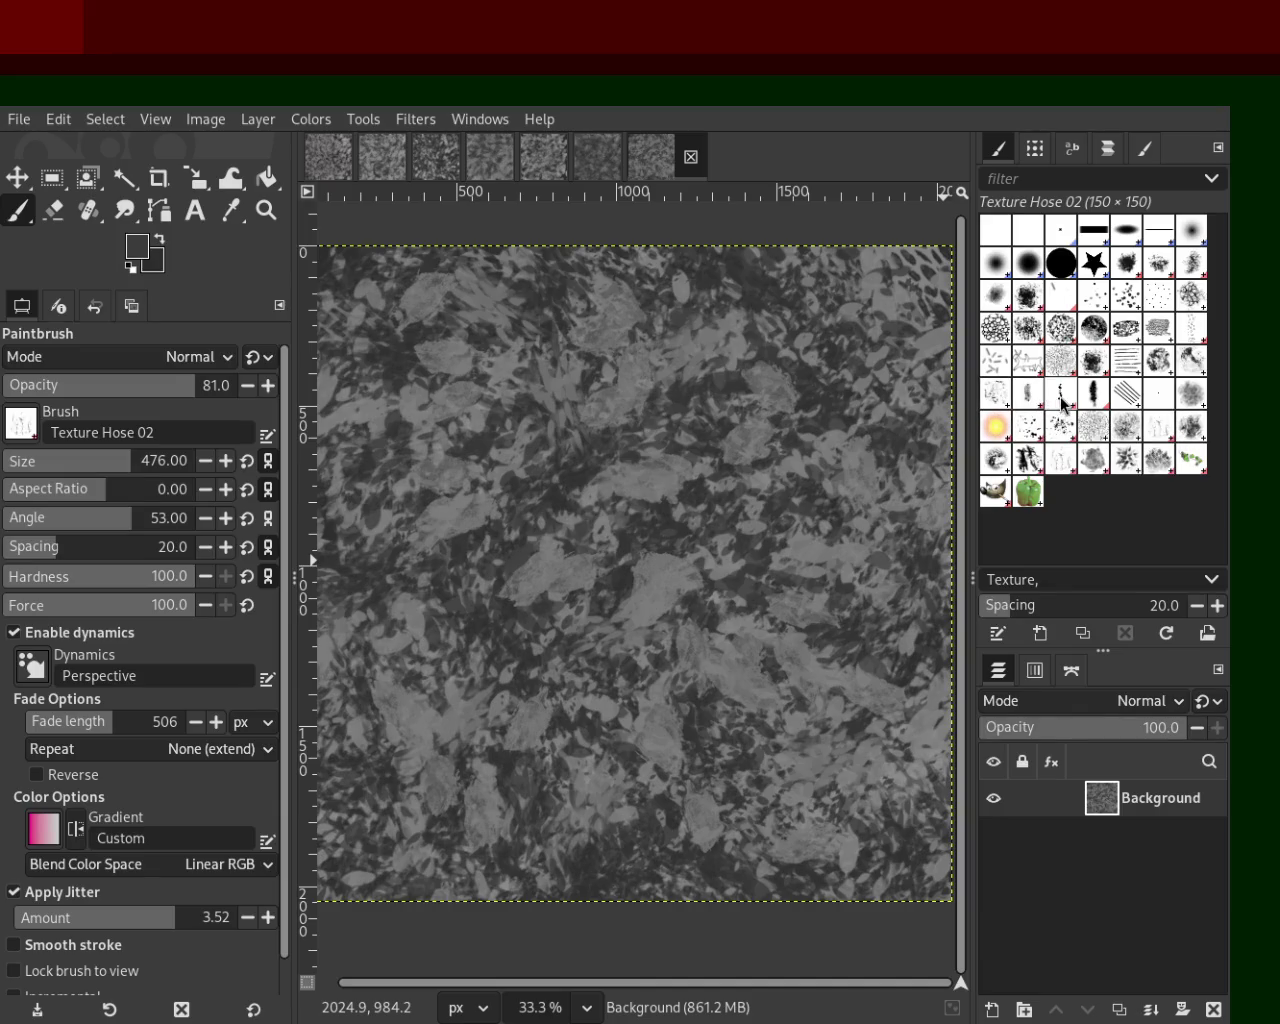
Step: Load Oils 02 at size 306 with a sampled grey, undoing one trial stroke
click(997, 396)
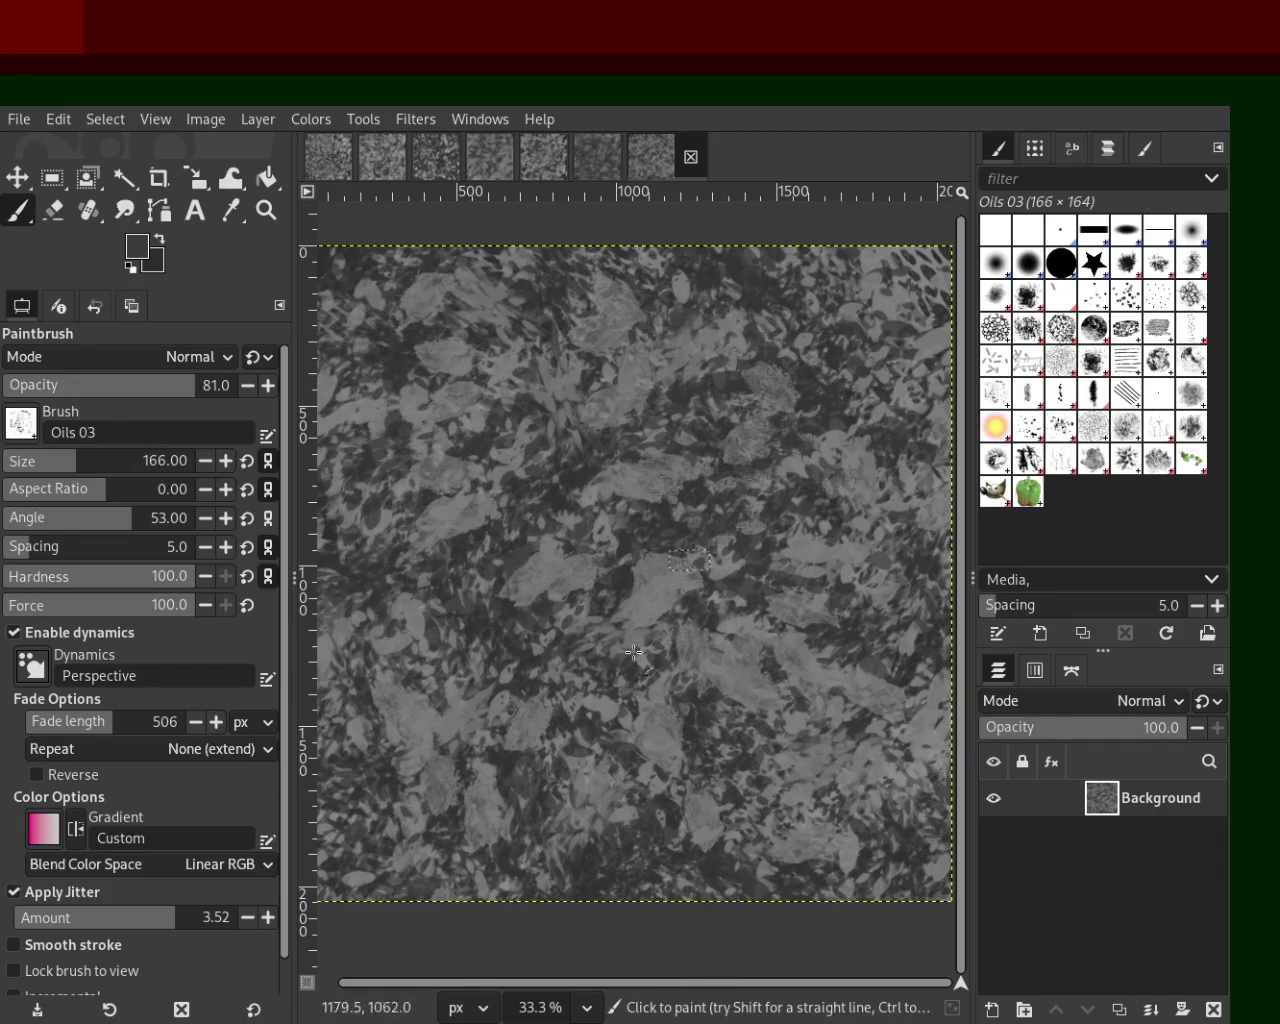
click(1191, 362)
drag(98, 461, 103, 461)
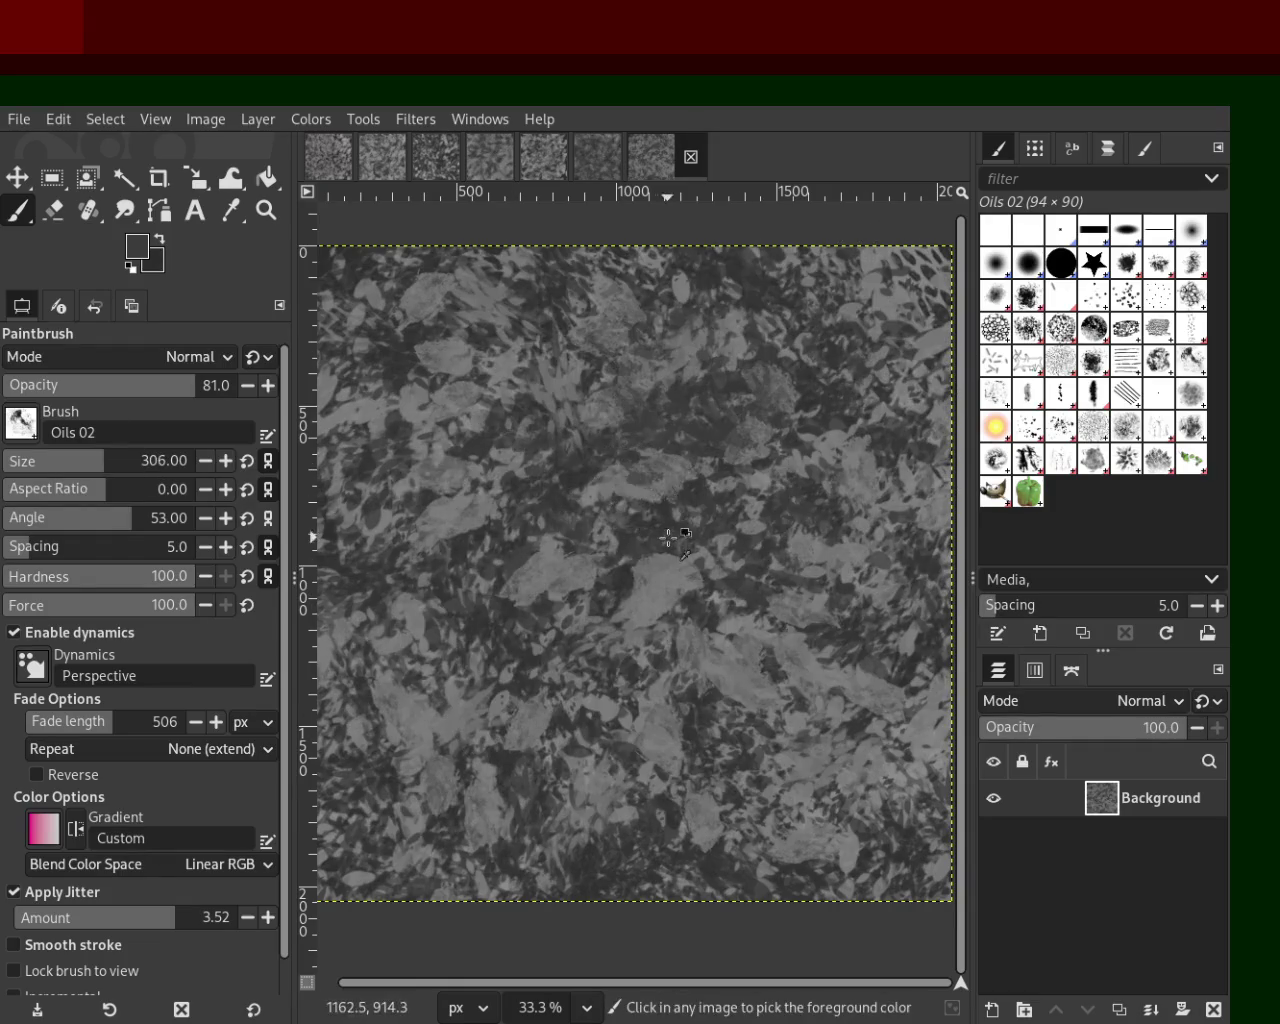
ctrl+click(648, 570)
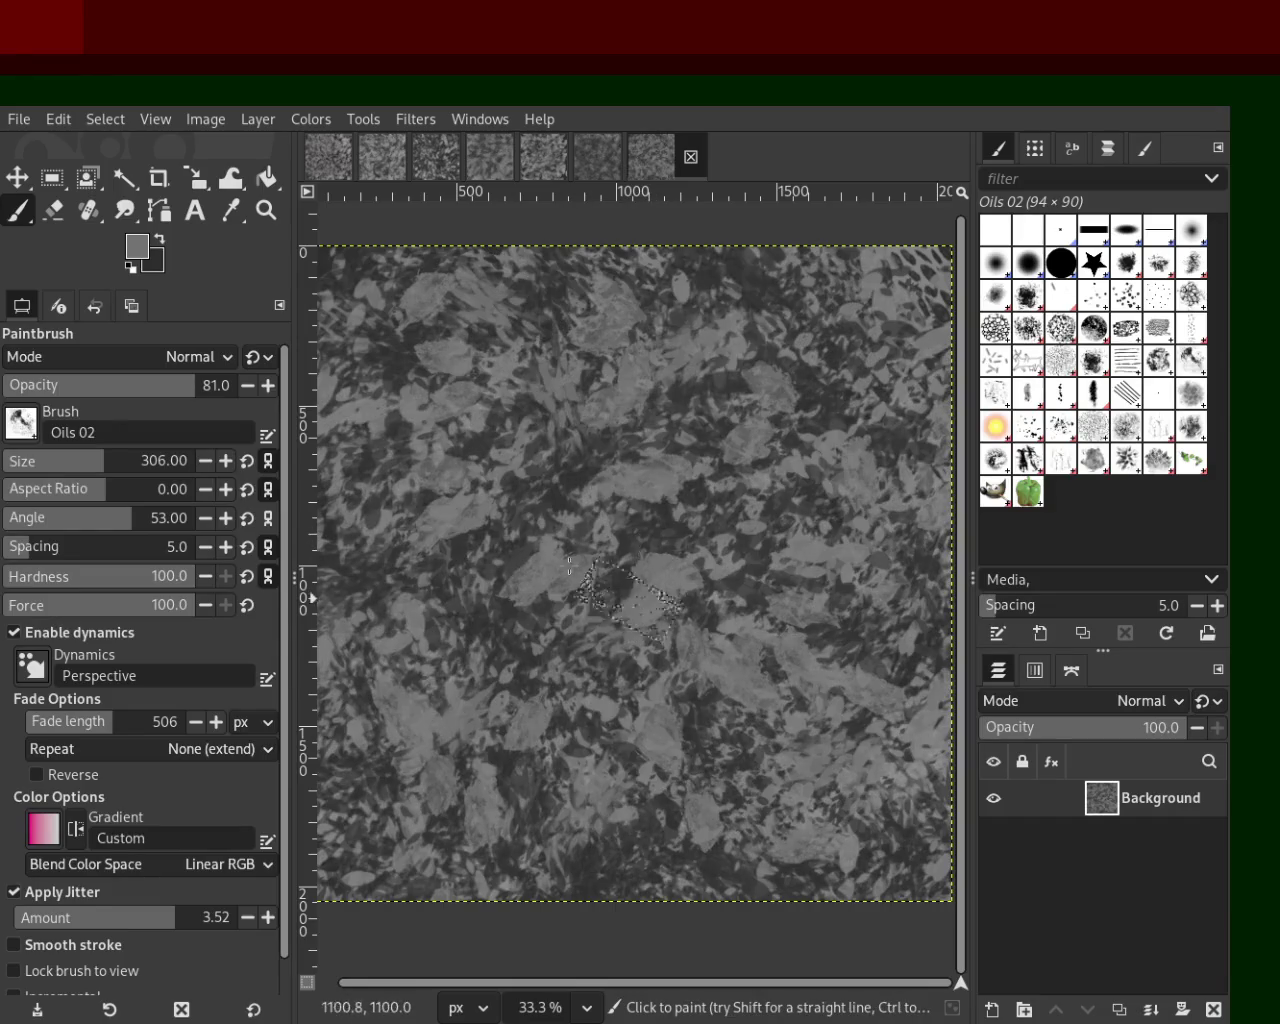
drag(662, 604, 716, 665)
key(ctrl+z)
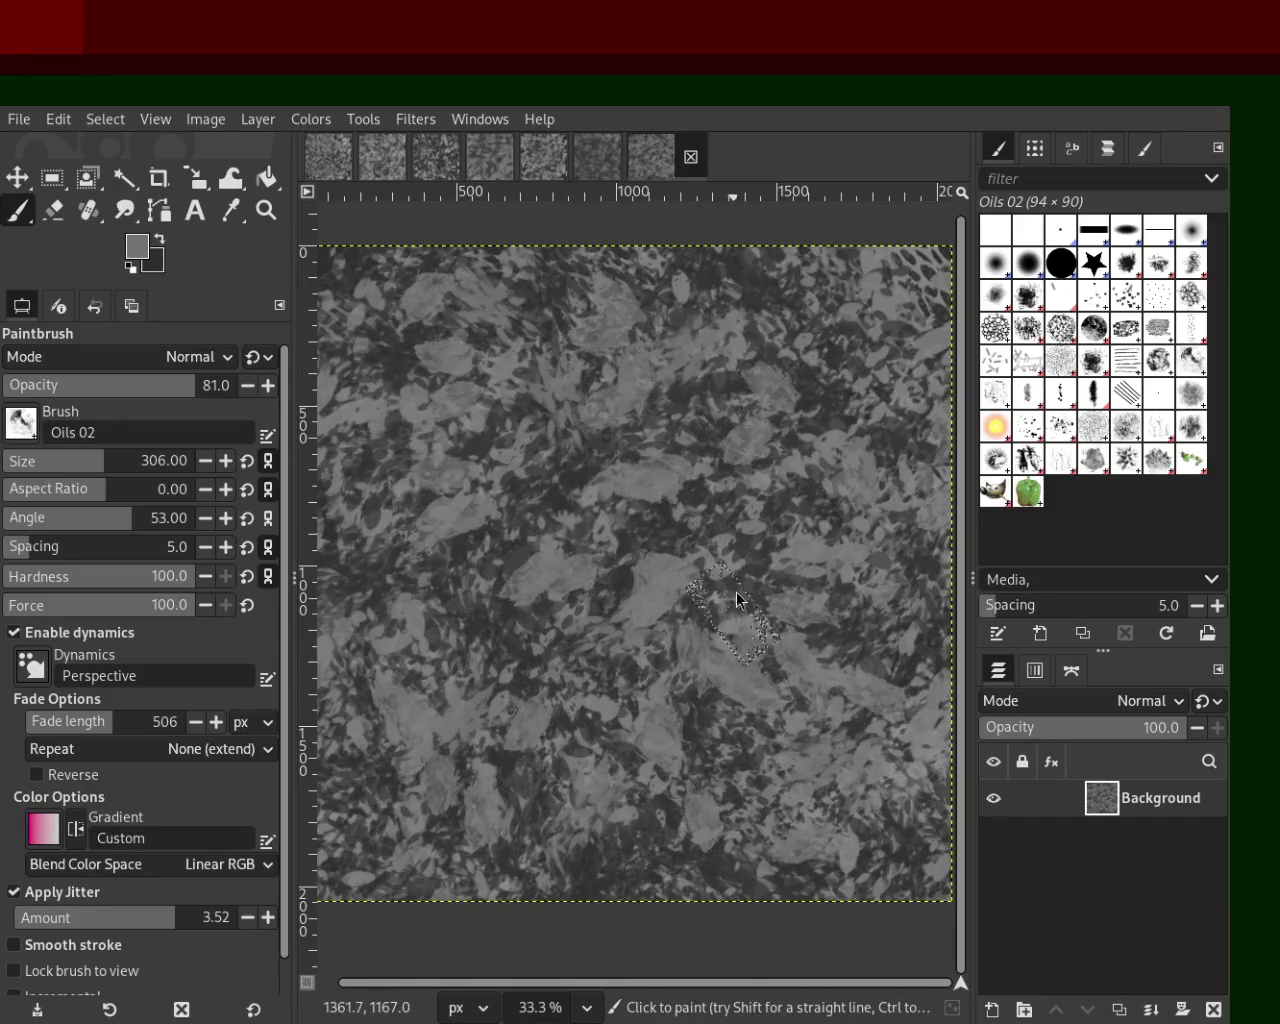
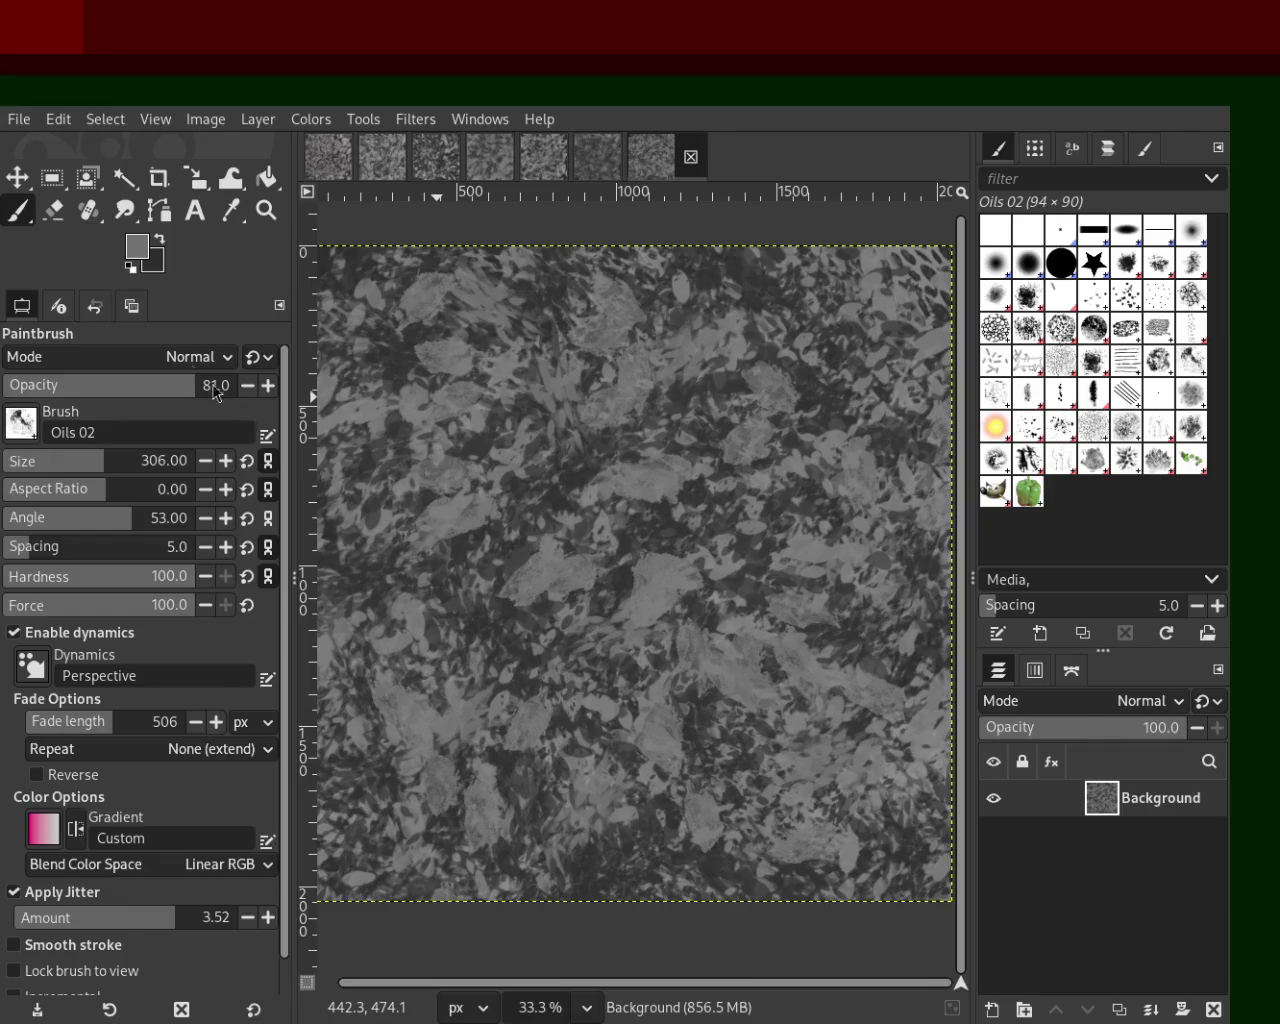
Step: Zoom in and out on the leaf texture to inspect it
key(z)
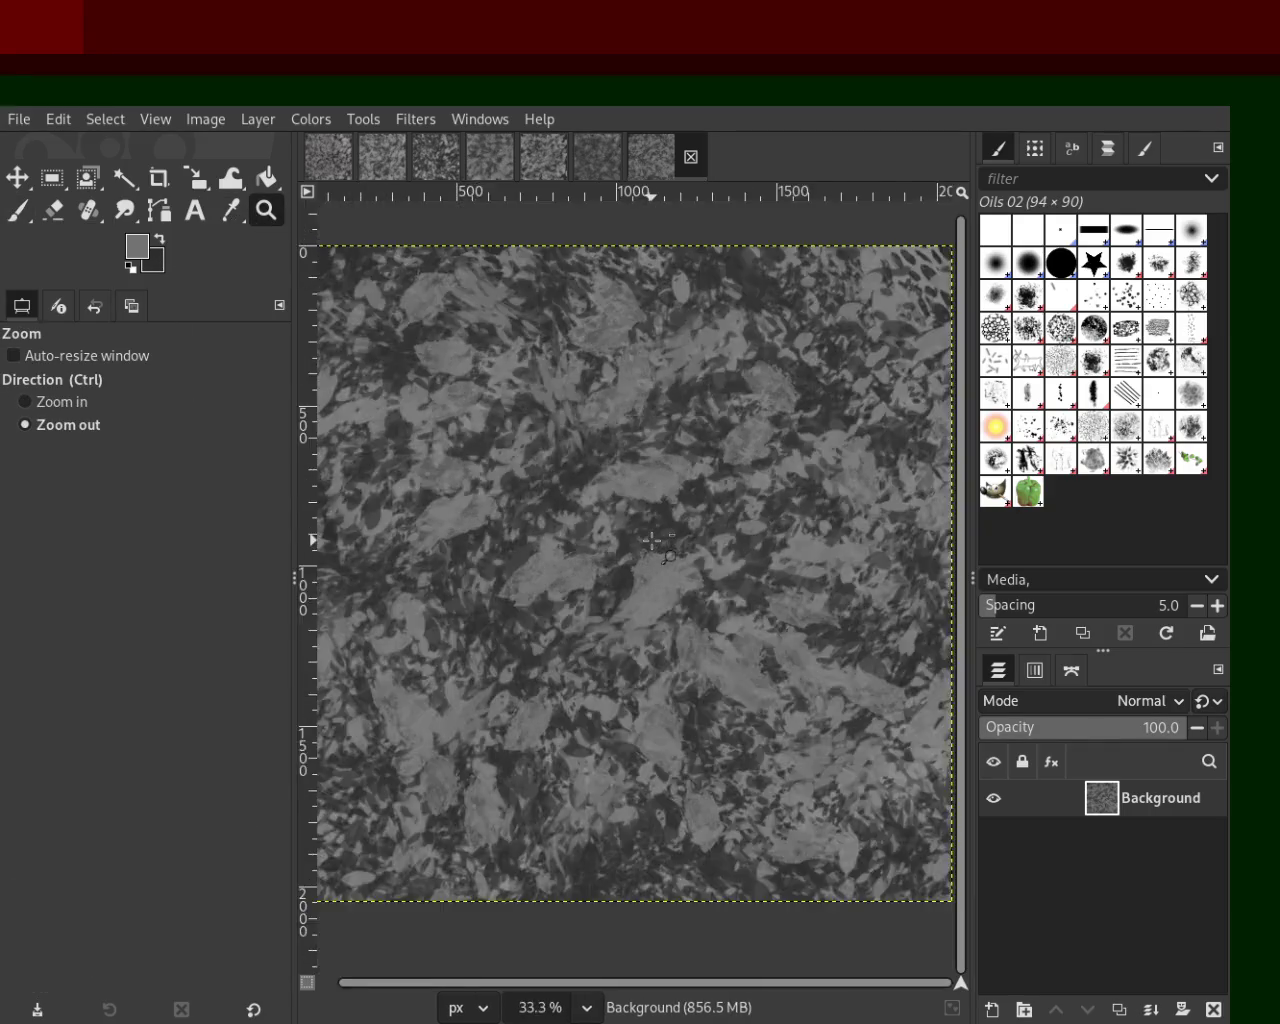
scroll(652, 541, down, 2)
scroll(690, 520, up, 3)
scroll(722, 505, up, 1)
scroll(722, 505, down, 3)
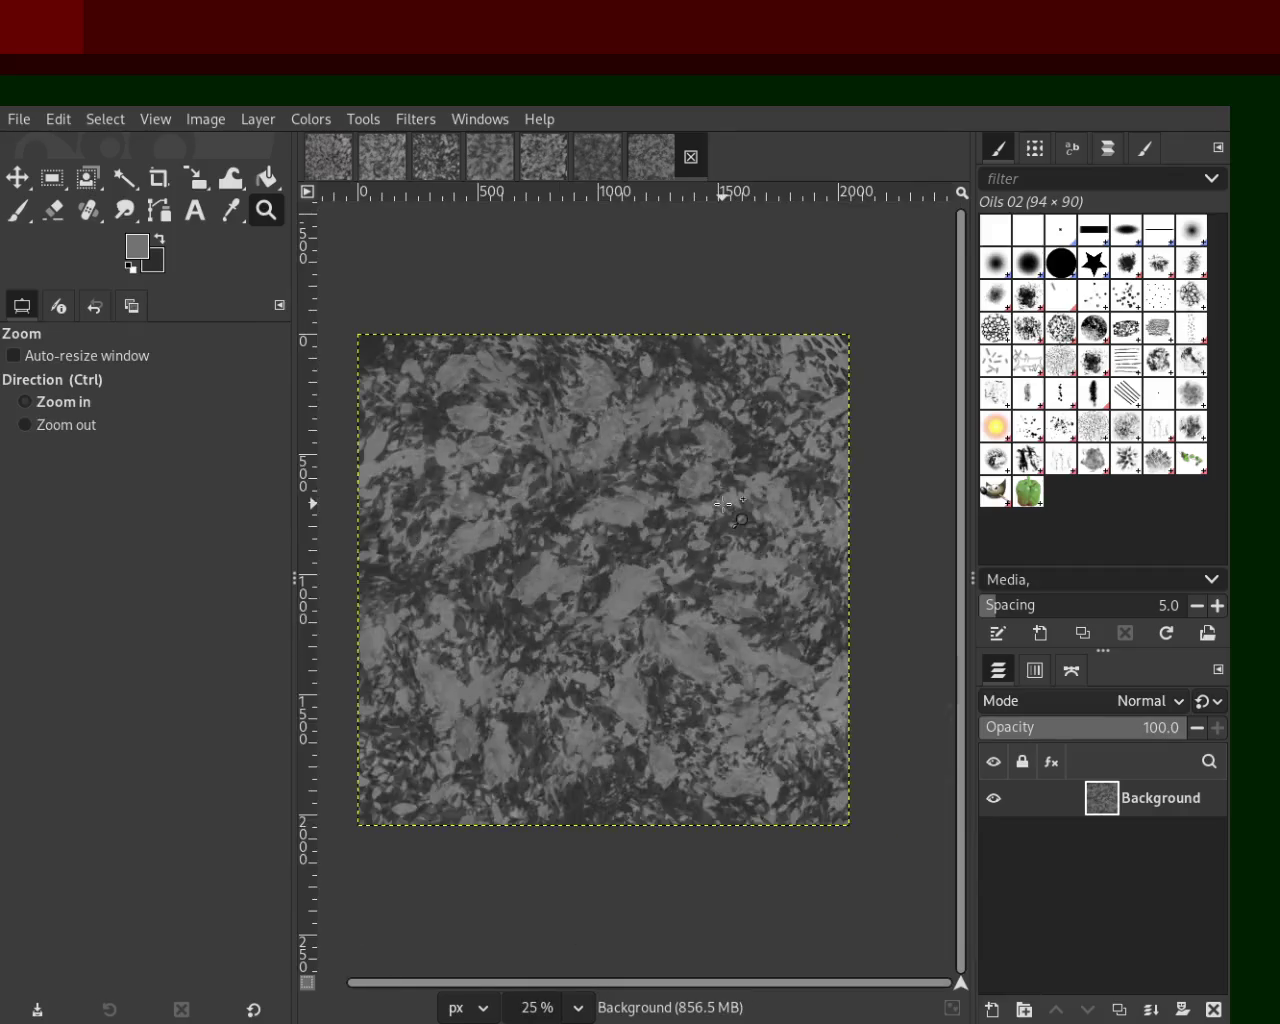
scroll(690, 530, up, 3)
scroll(707, 533, down, 2)
scroll(660, 535, down, 1)
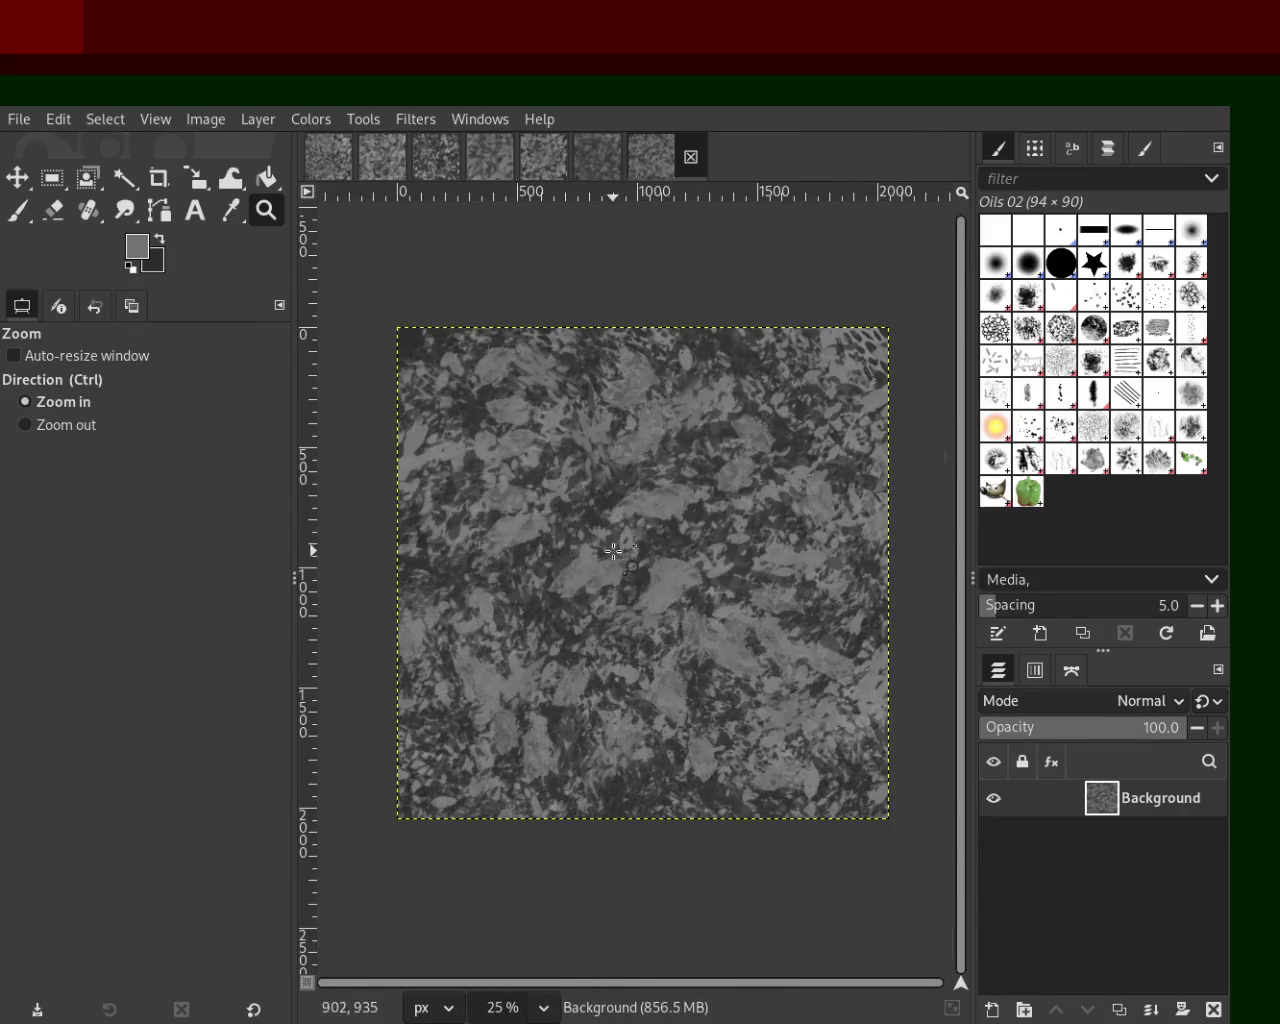
scroll(620, 540, up, 1)
scroll(620, 545, down, 1)
scroll(600, 600, up, 1)
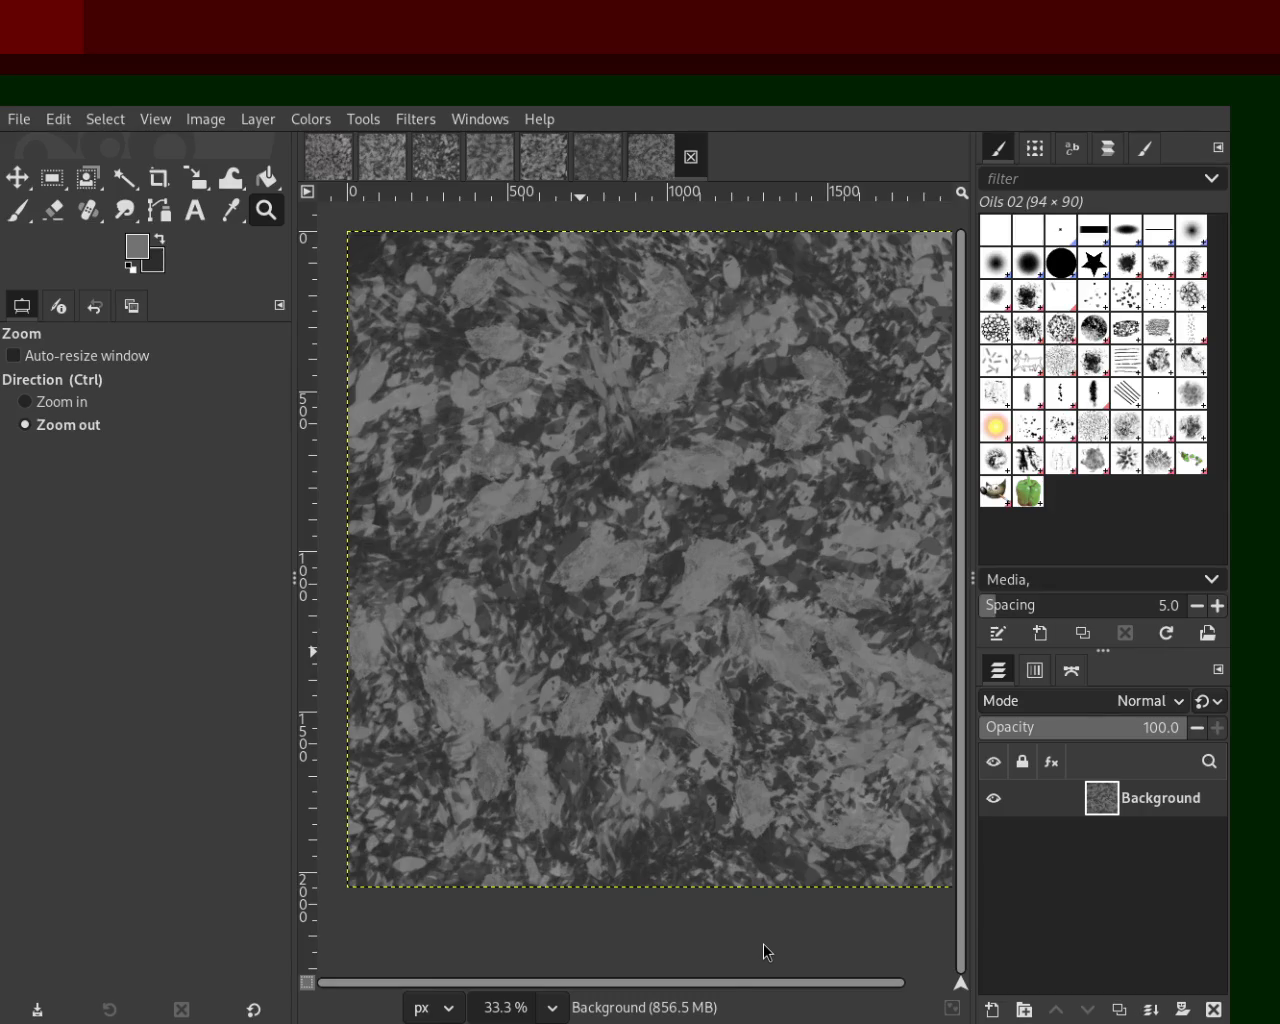
Step: Set the paintbrush to Bristles 01, maximize GIMP, and switch to the Firefox BBC article
click(17, 210)
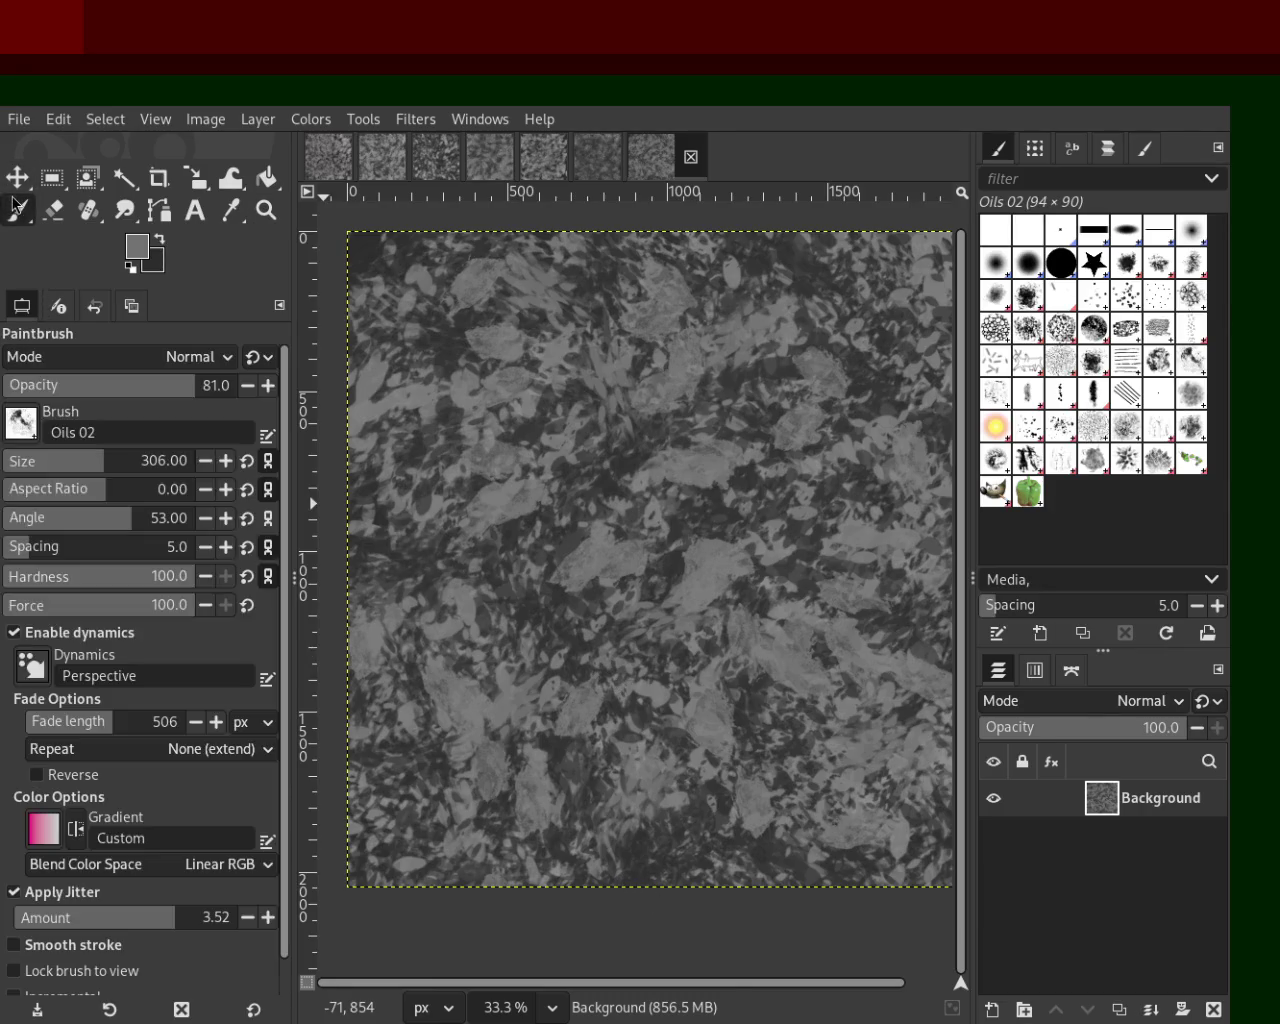
click(1118, 300)
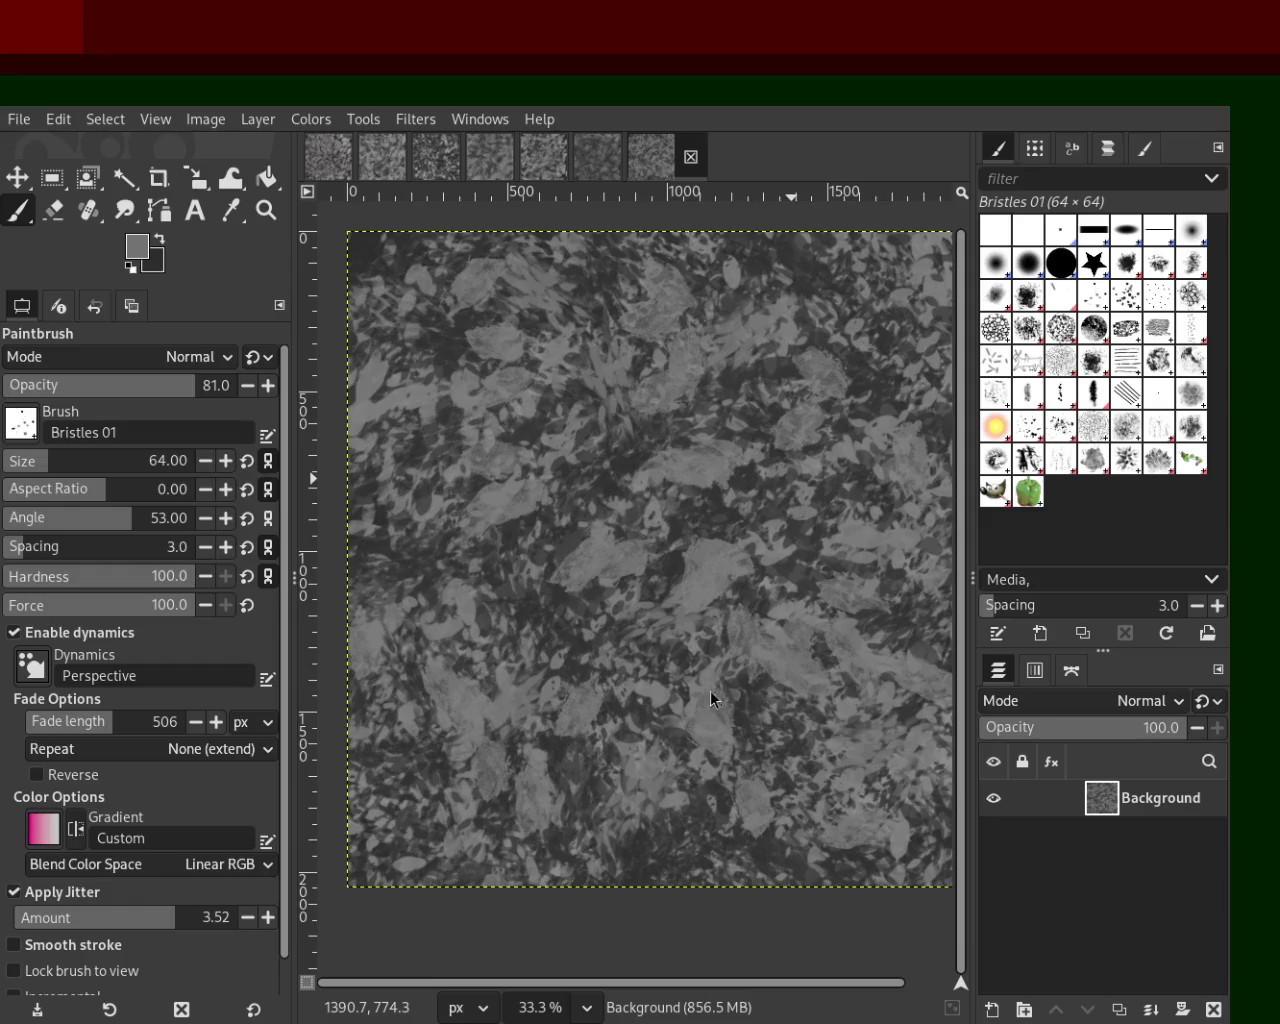
key(super+Up)
key(alt+Tab)
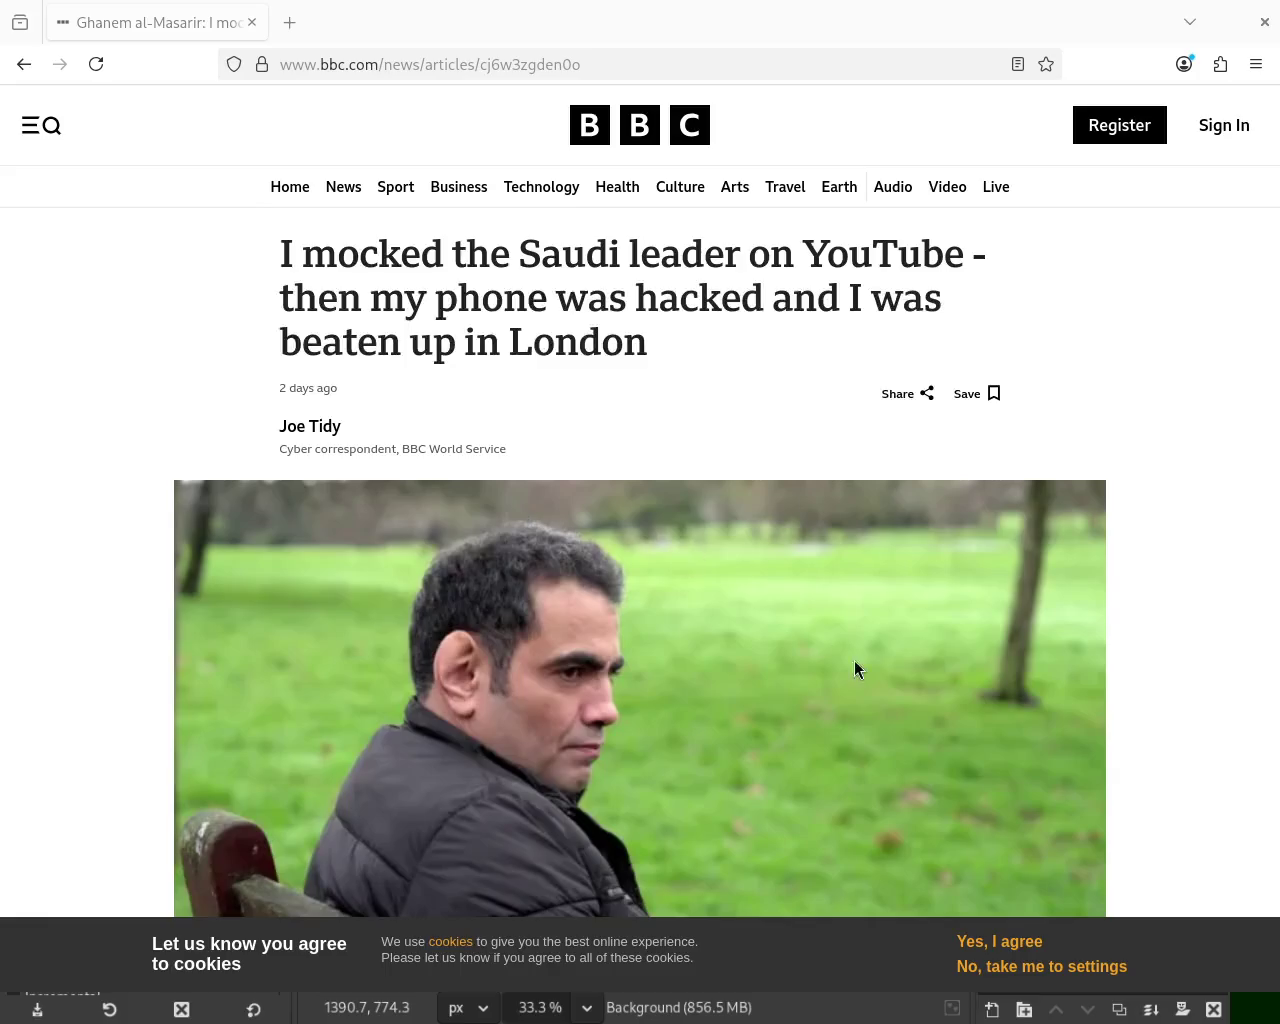
Step: Move the Firefox window up and briefly highlight part of the article headline
drag(759, 545, 754, 210)
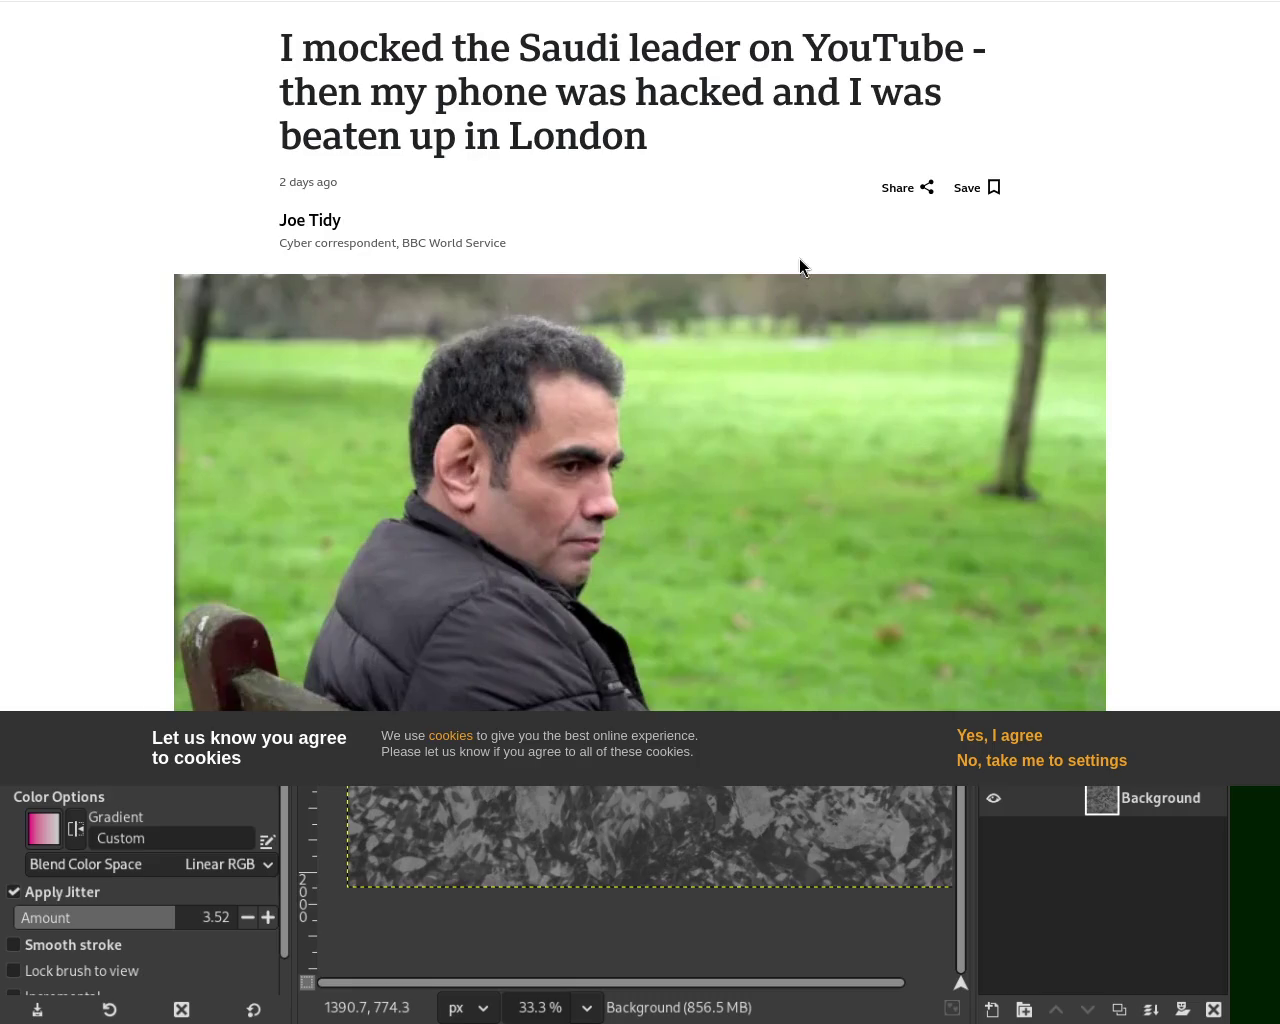
mouse_move(294, 95)
mouse_down()
mouse_move(904, 108)
mouse_move(701, 143)
mouse_up()
click(701, 143)
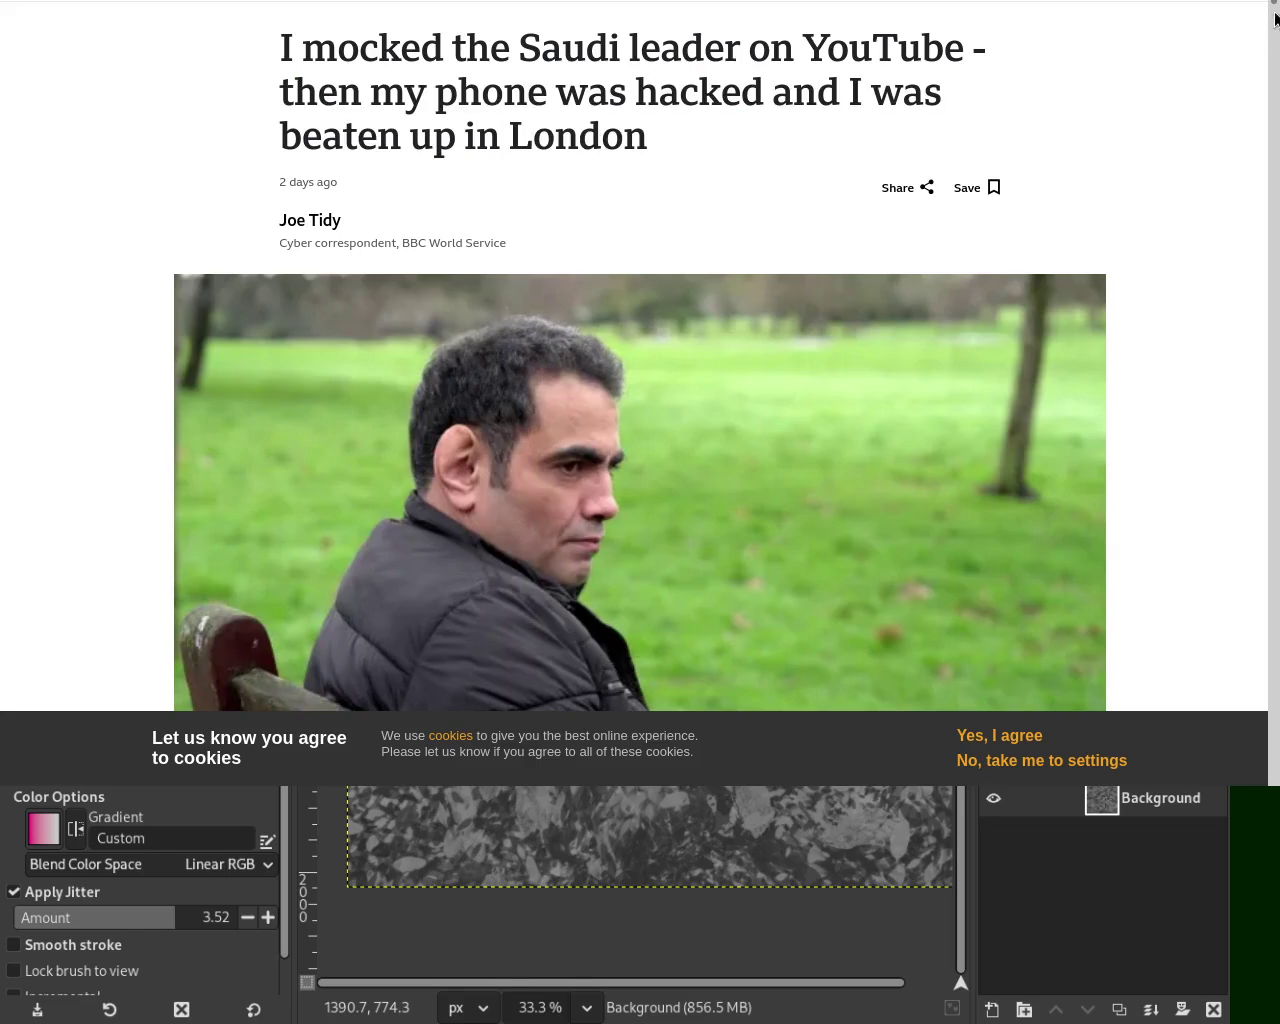
Step: Scroll down through the BBC article about the hacked YouTube comedian
scroll(877, 146, down, 4)
scroll(640, 356, down, 5)
scroll(640, 356, down, 3)
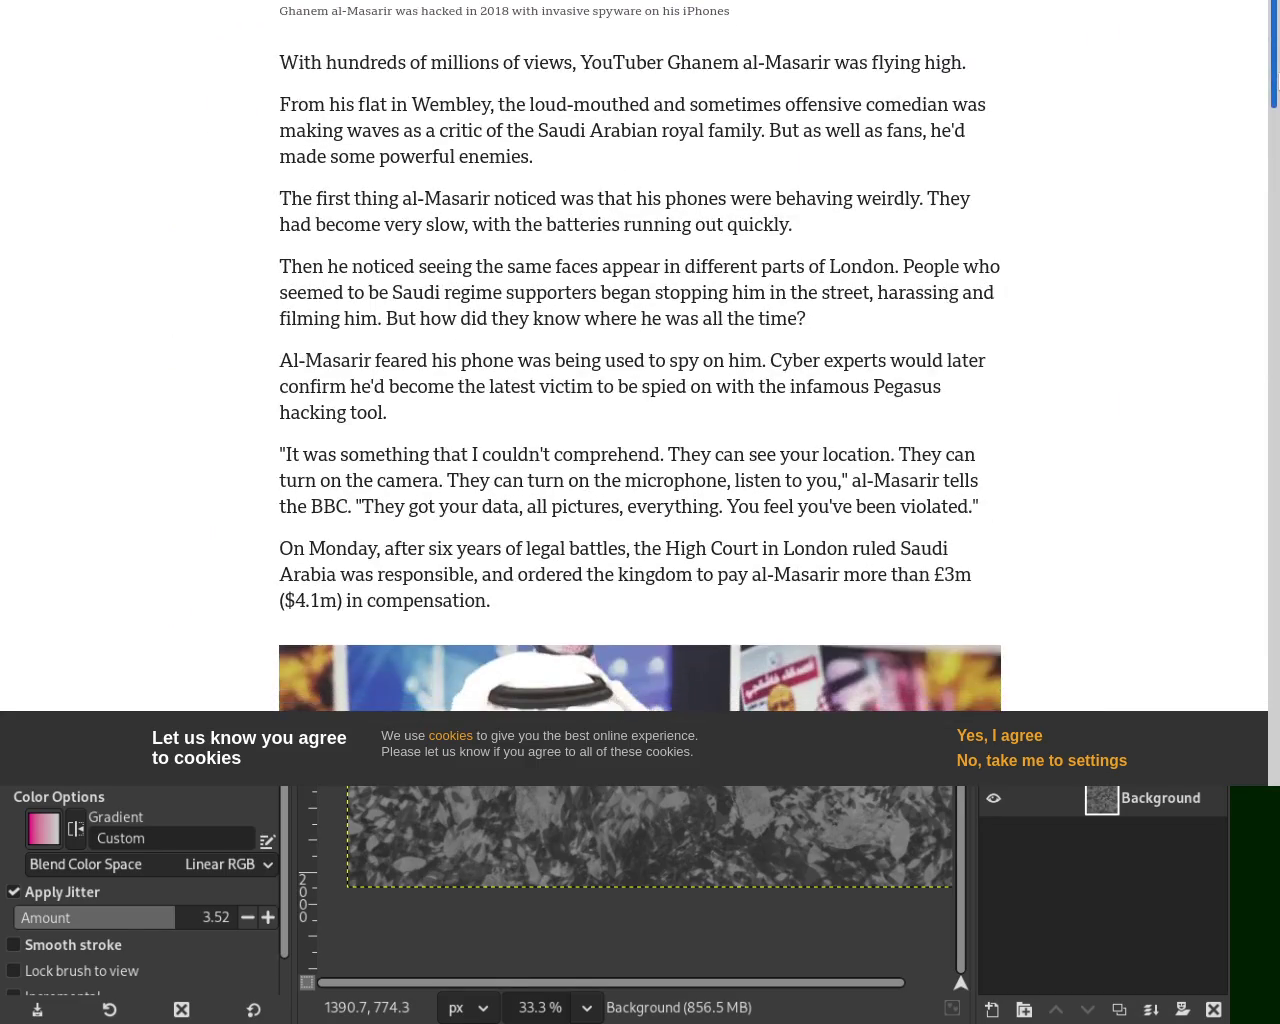
scroll(640, 356, down, 2)
scroll(640, 356, down, 3)
scroll(640, 356, up, 10)
scroll(640, 356, down, 2)
scroll(640, 356, down, 1)
scroll(640, 356, up, 3)
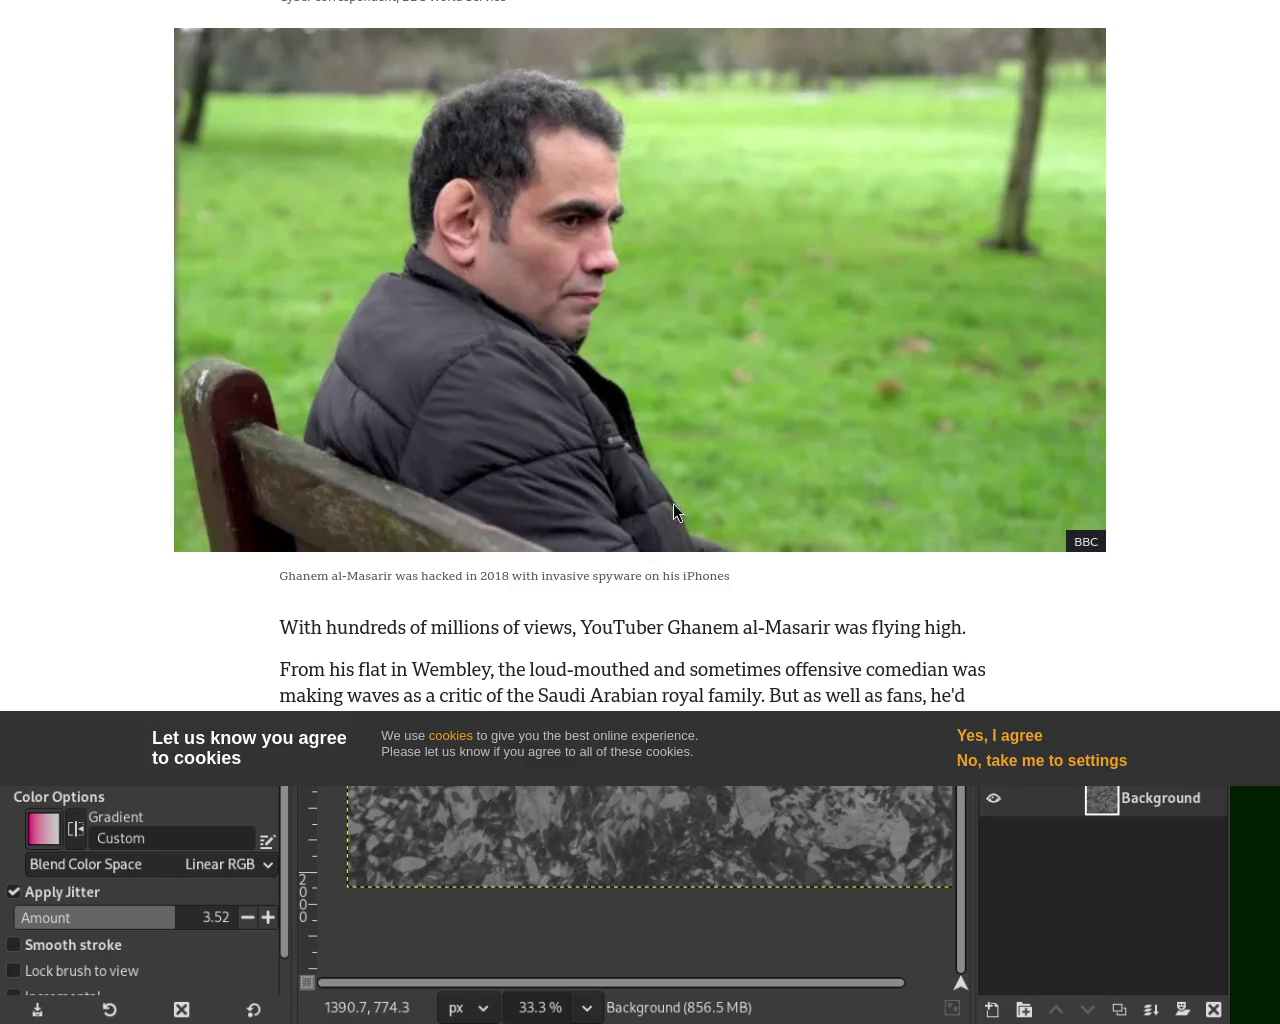
scroll(634, 356, up, 3)
scroll(634, 356, down, 3)
scroll(634, 356, down, 7)
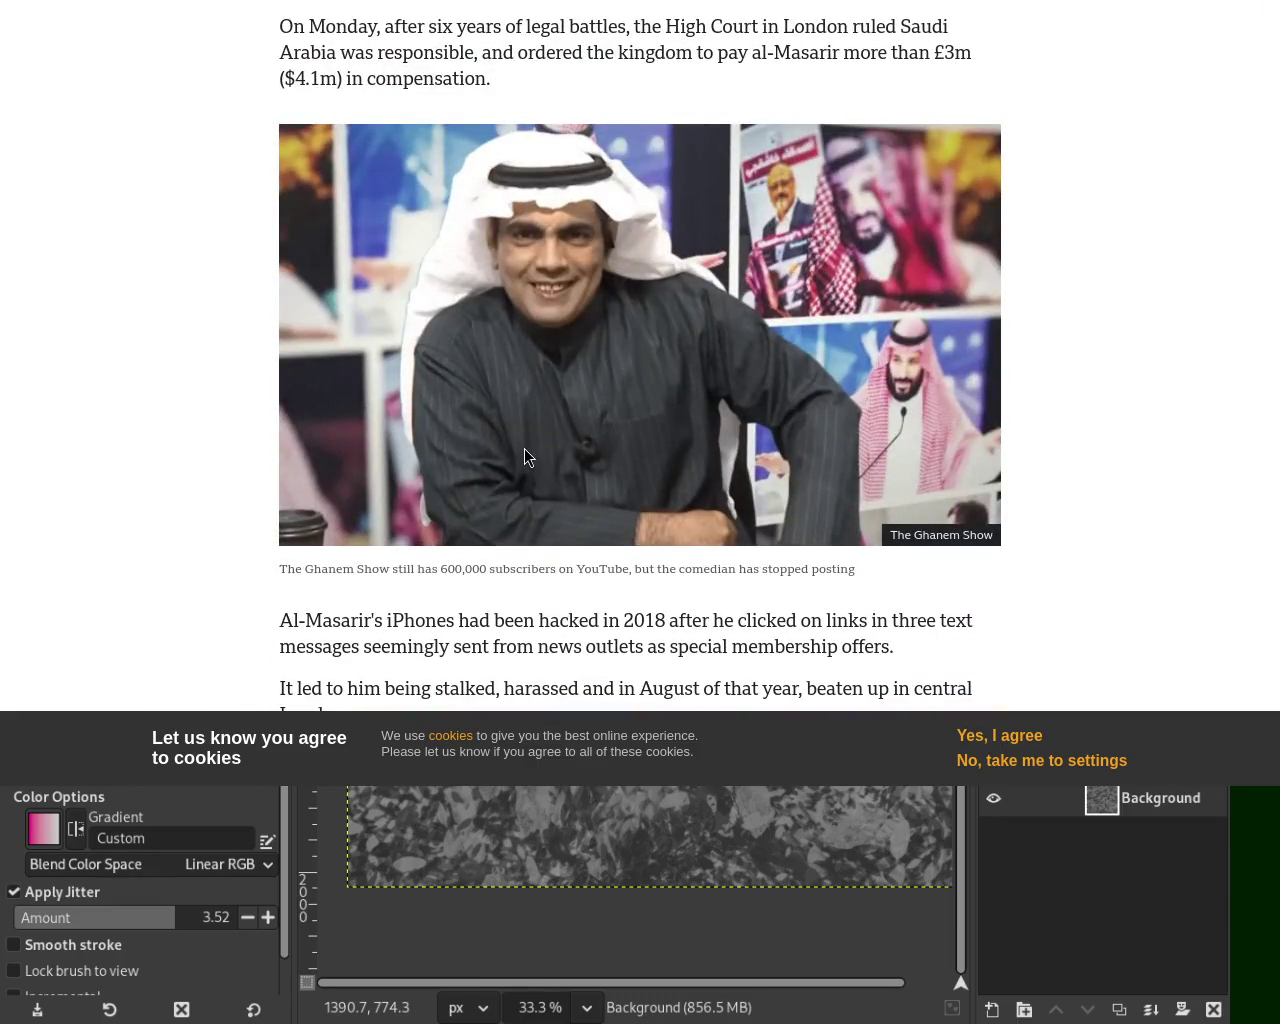
scroll(634, 356, up, 2)
scroll(634, 356, up, 8)
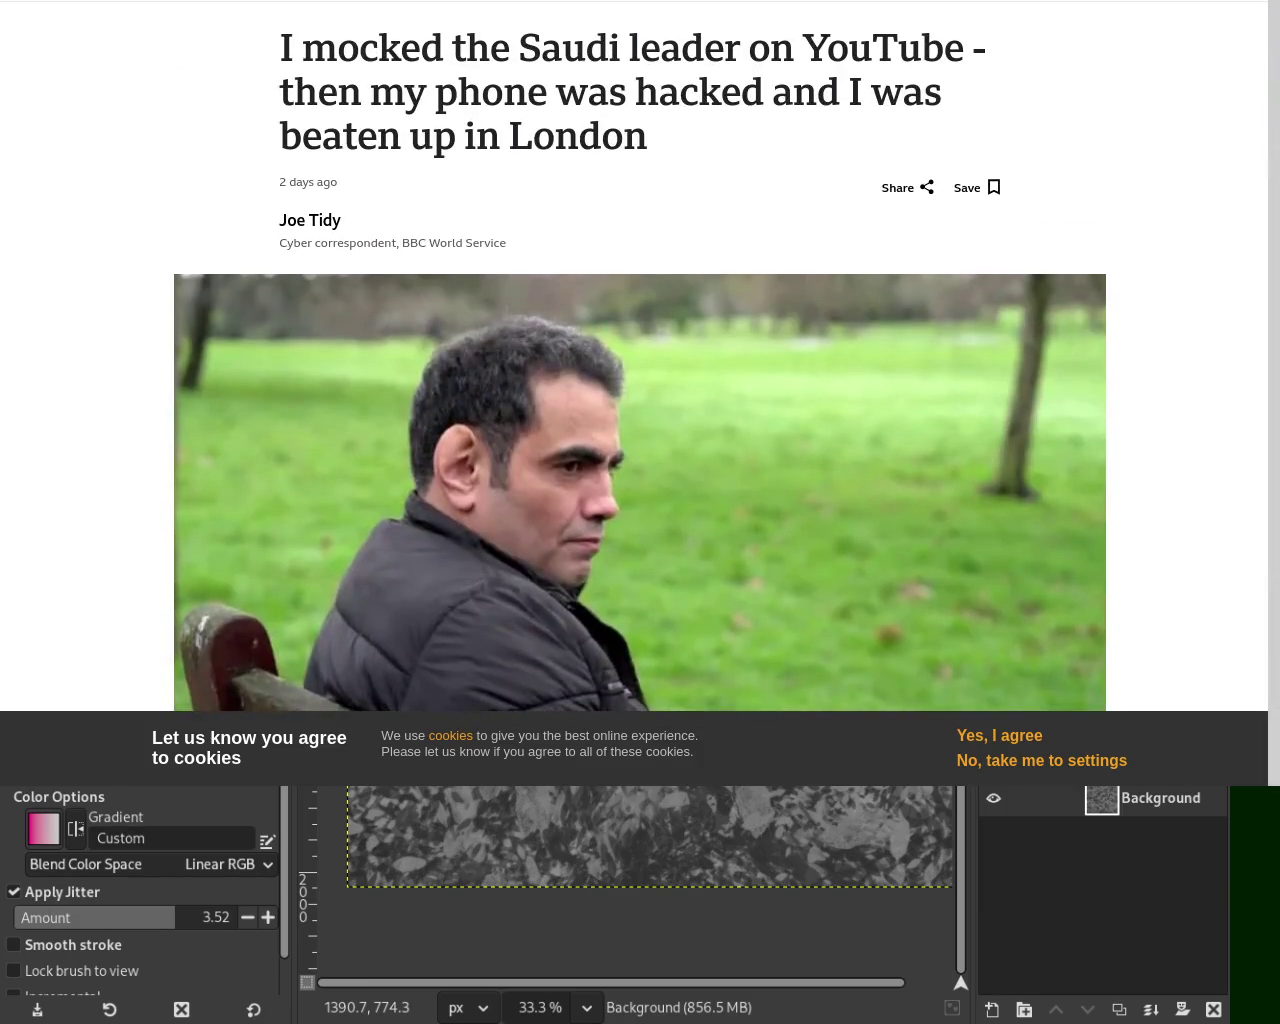
scroll(1268, 28, down, 5)
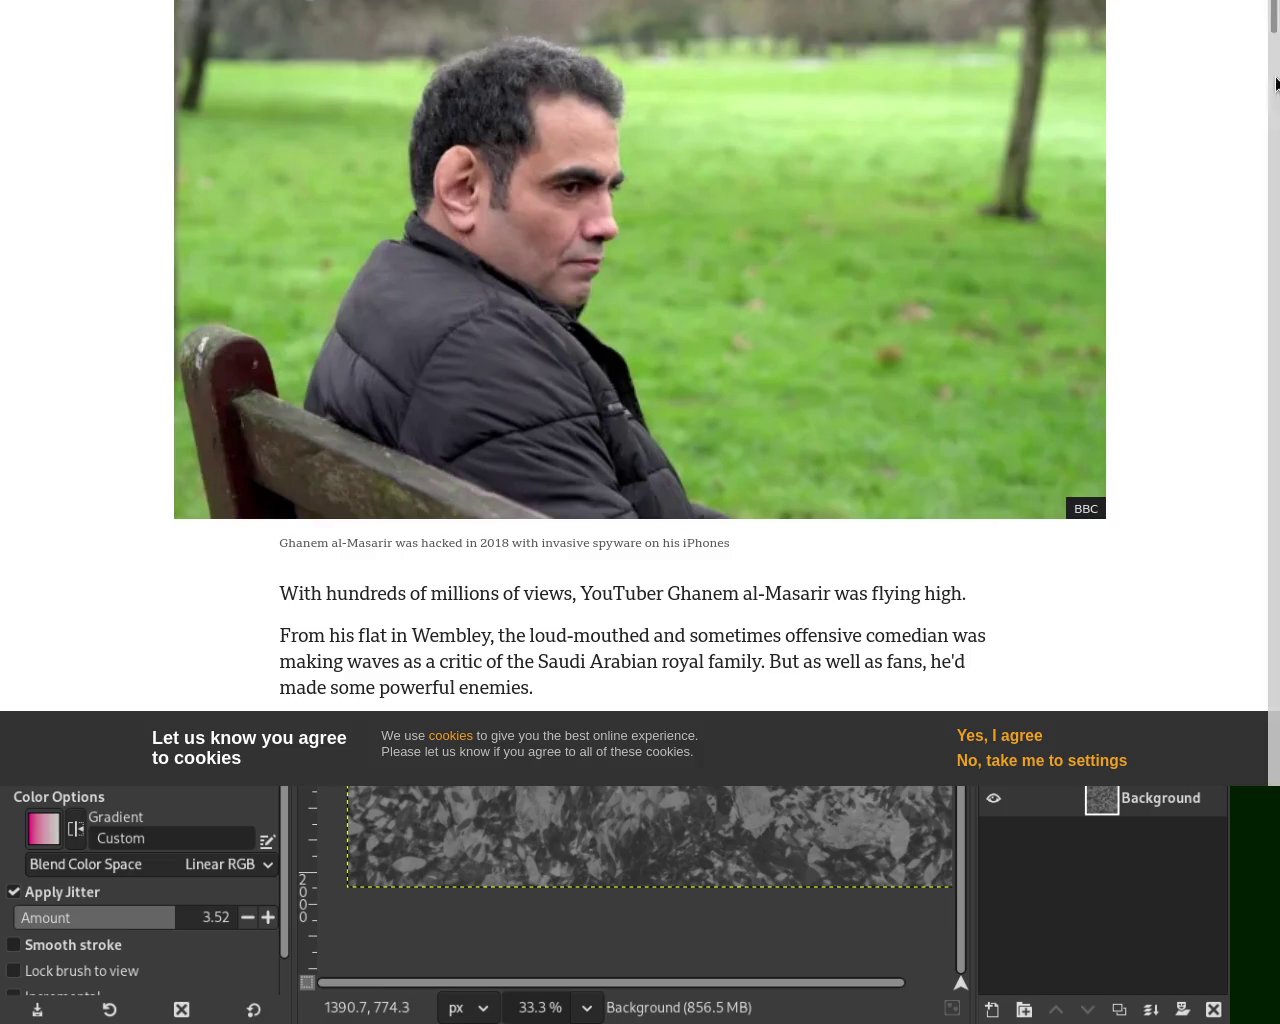
scroll(604, 463, down, 1)
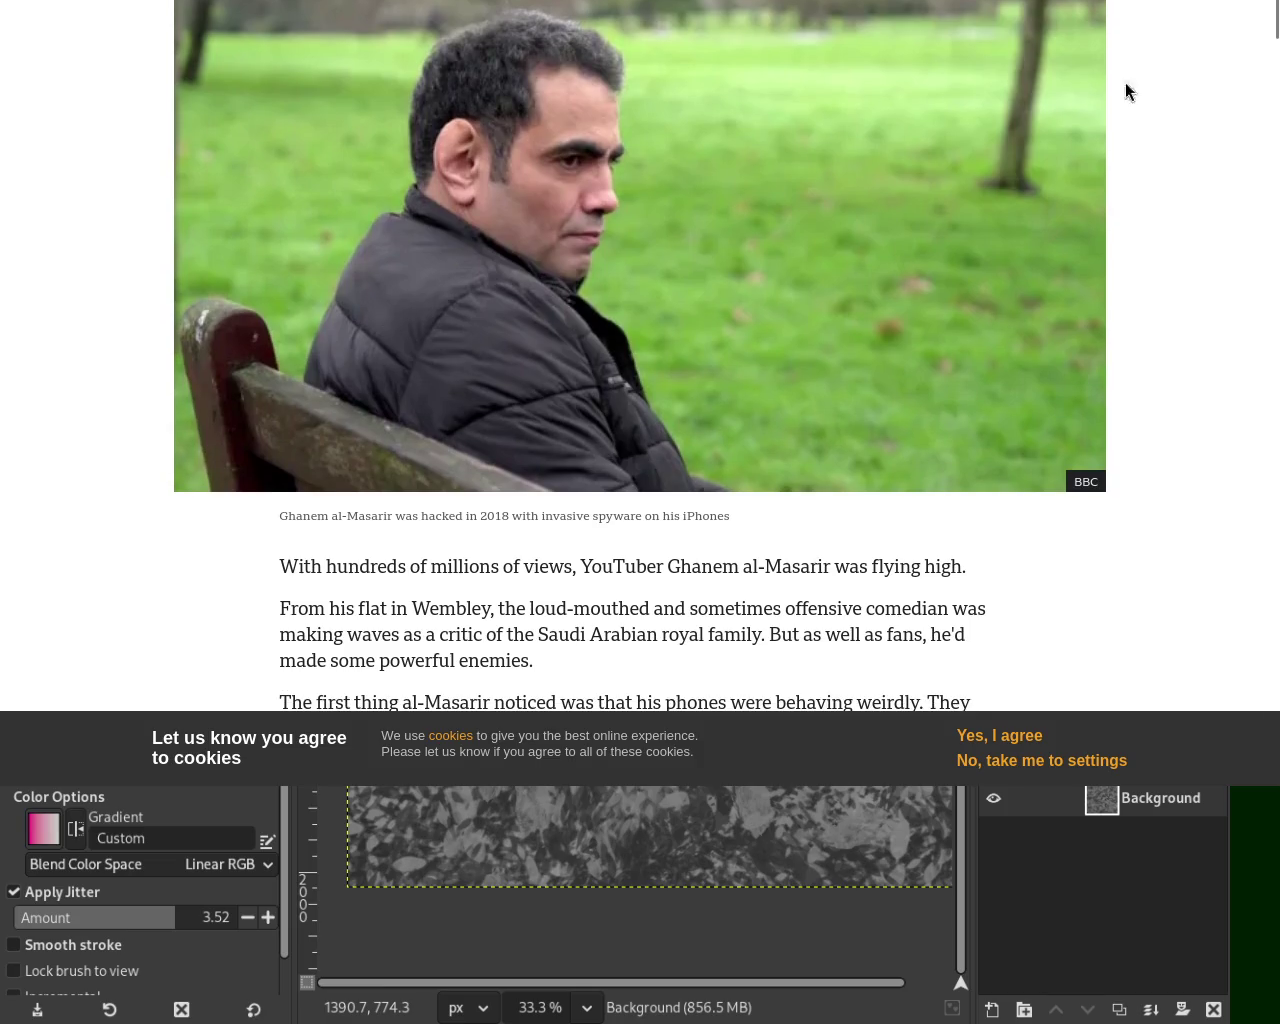
Step: Drag down to the closing paragraphs and highlight the damages and Saudi embassy sentences
click(1277, 205)
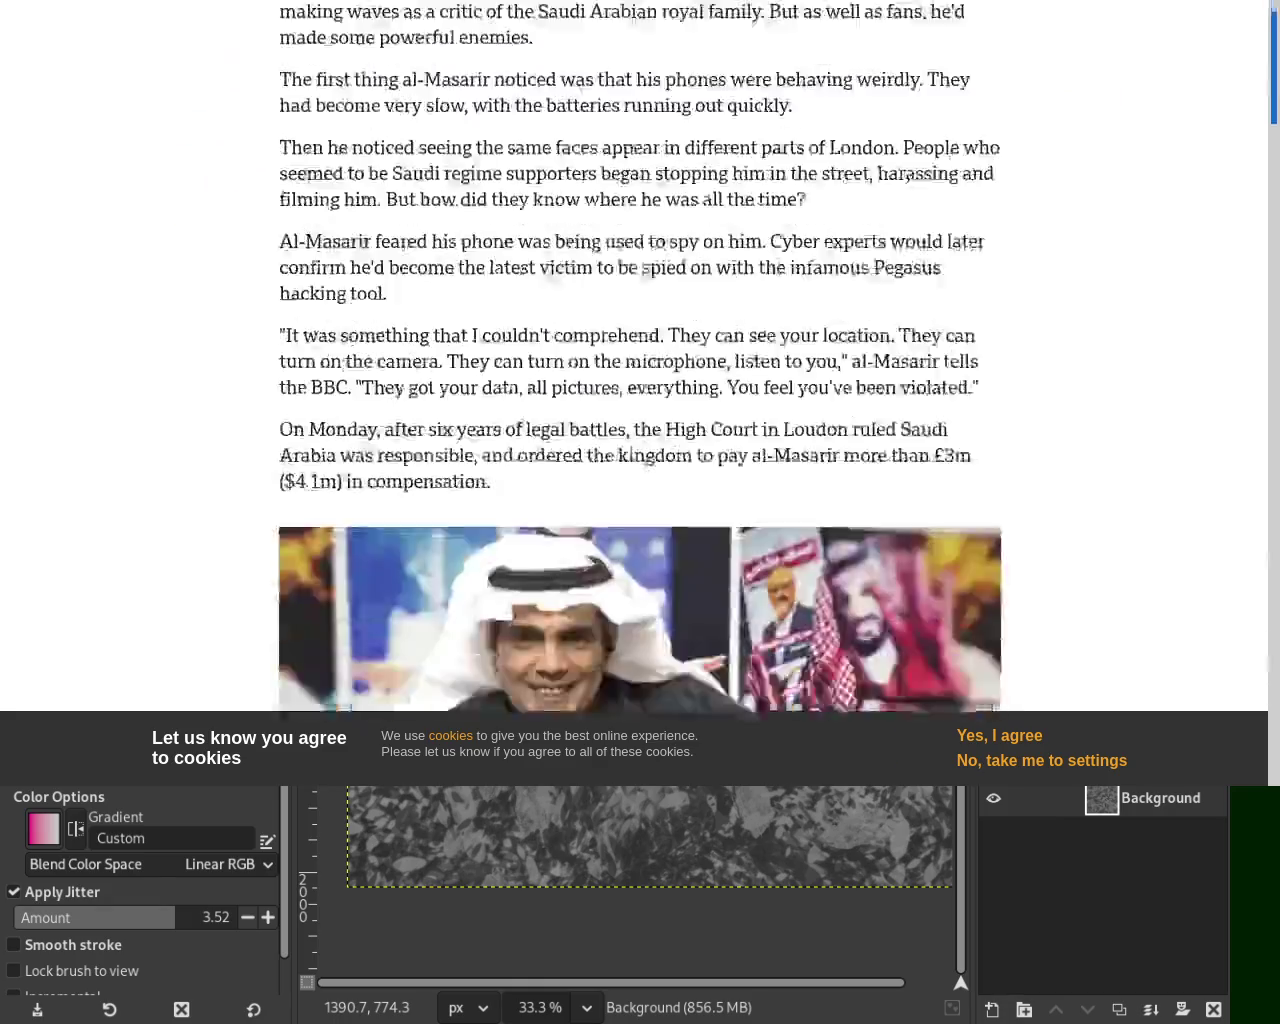
mouse_move(1277, 205)
mouse_down()
mouse_move(1277, 613)
mouse_move(1277, 567)
mouse_up()
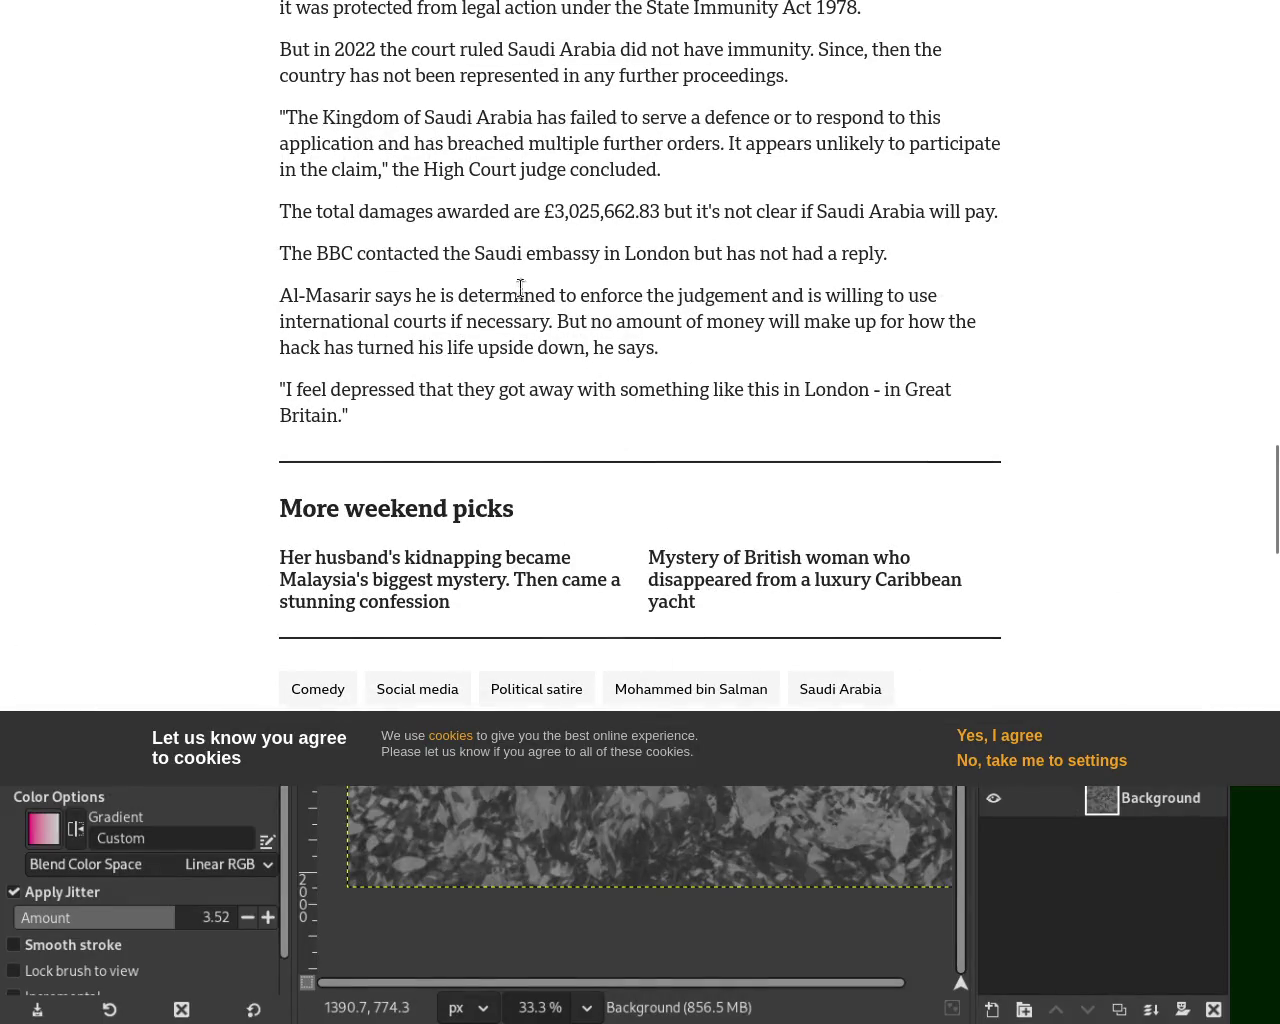
drag(290, 211, 663, 211)
drag(450, 253, 552, 253)
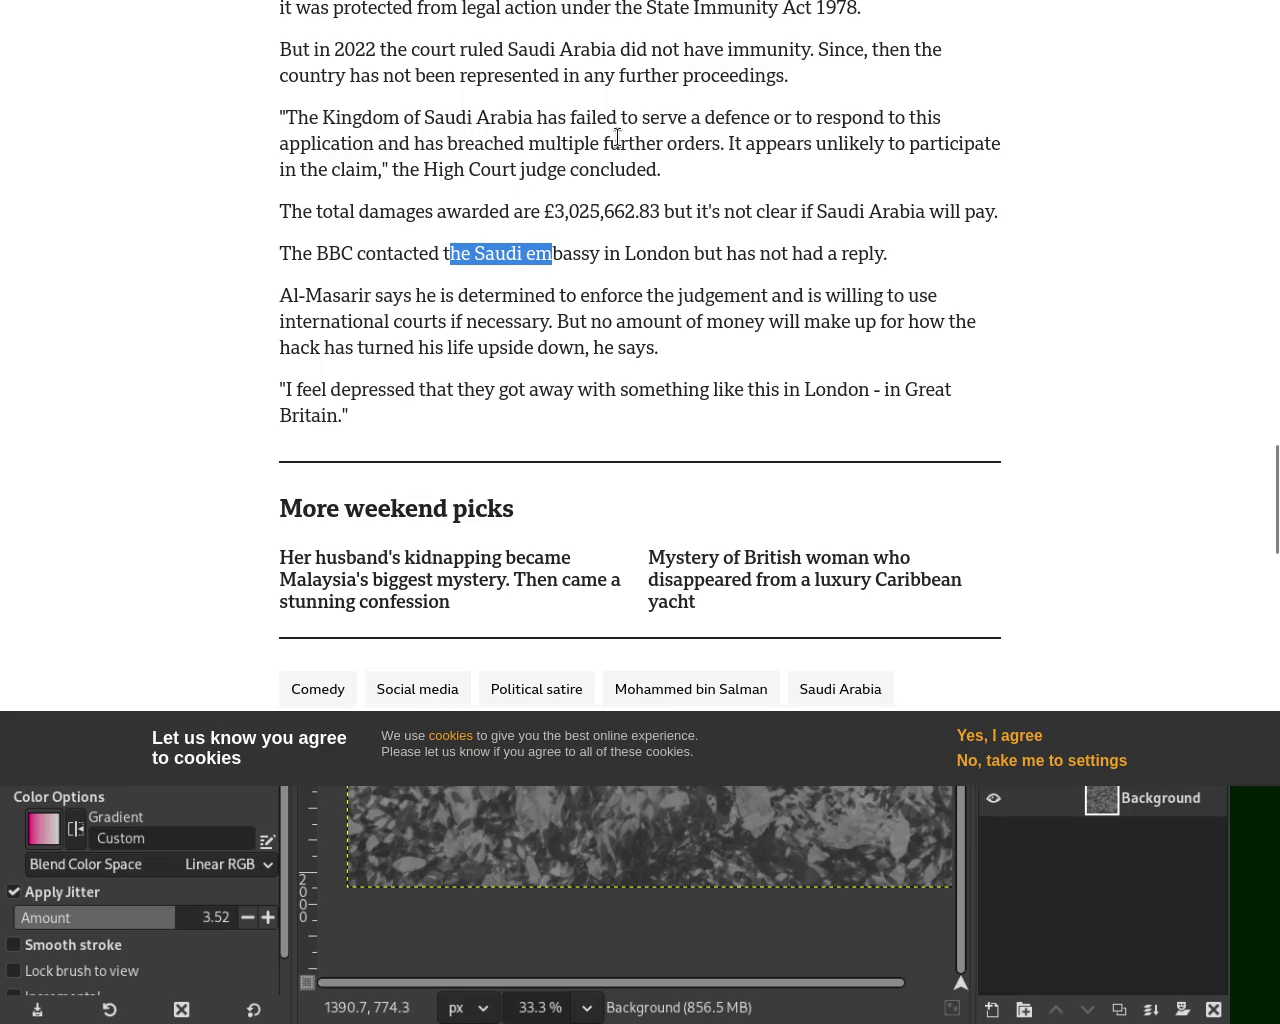
mouse_move(1274, 40)
scroll(1277, 305, up, 10)
scroll(1277, 305, up, 10)
scroll(1277, 305, up, 10)
scroll(1277, 305, down, 10)
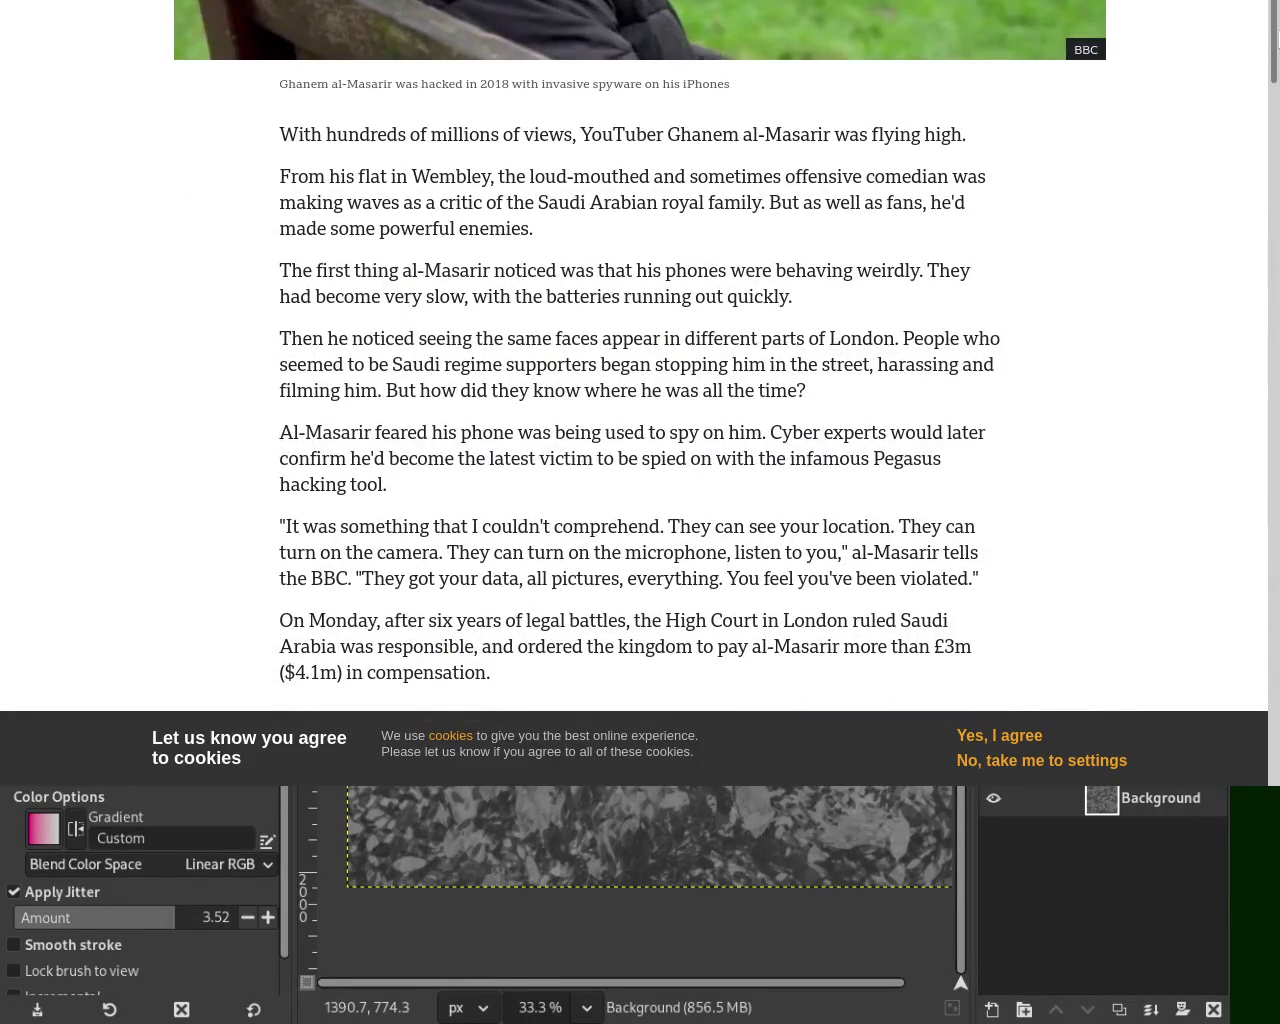
scroll(1277, 305, down, 2)
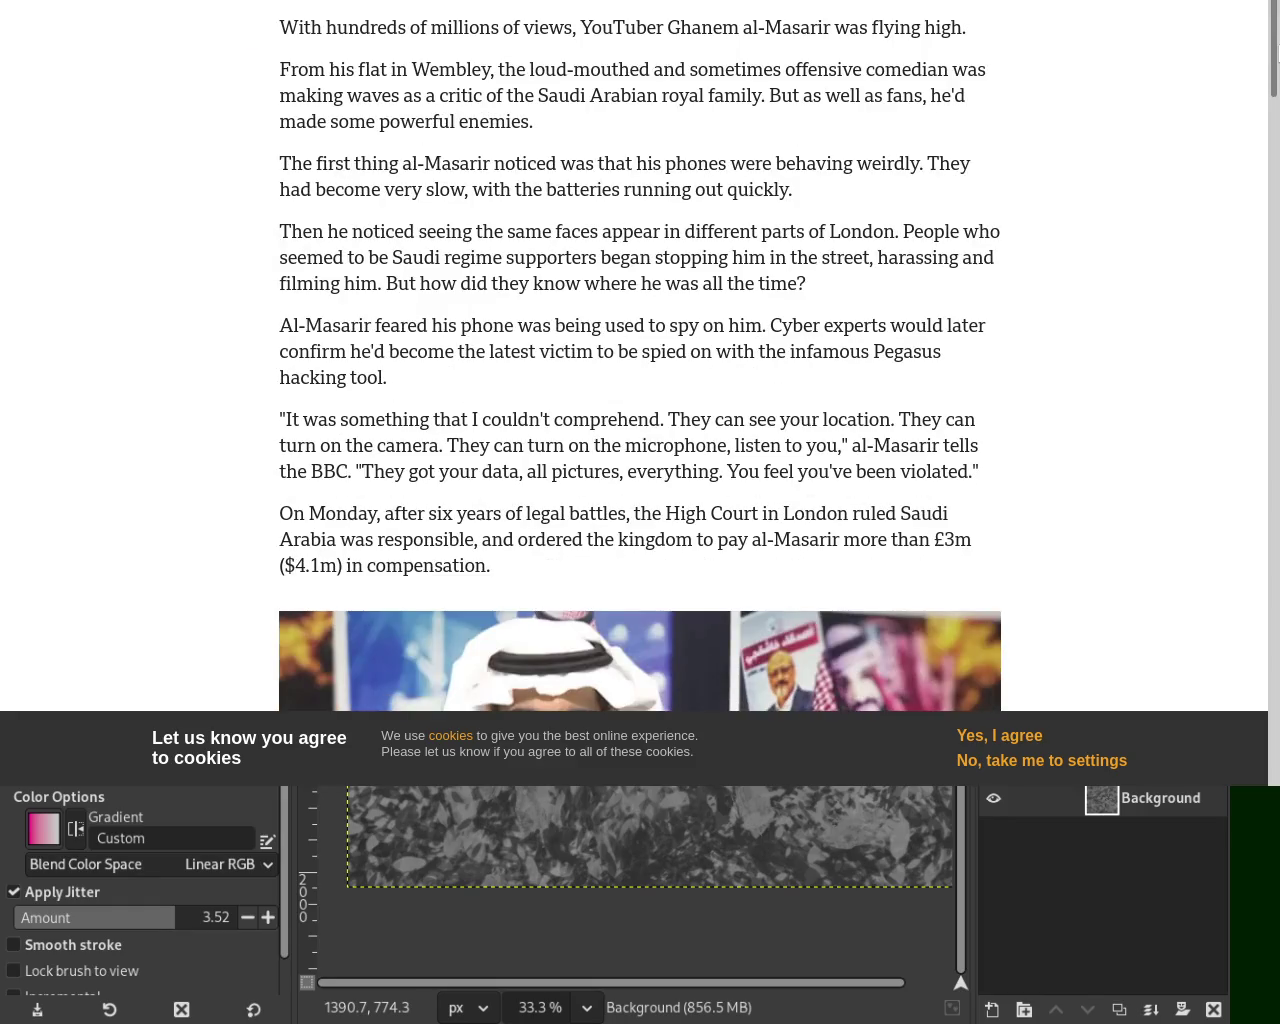
double_click(900, 351)
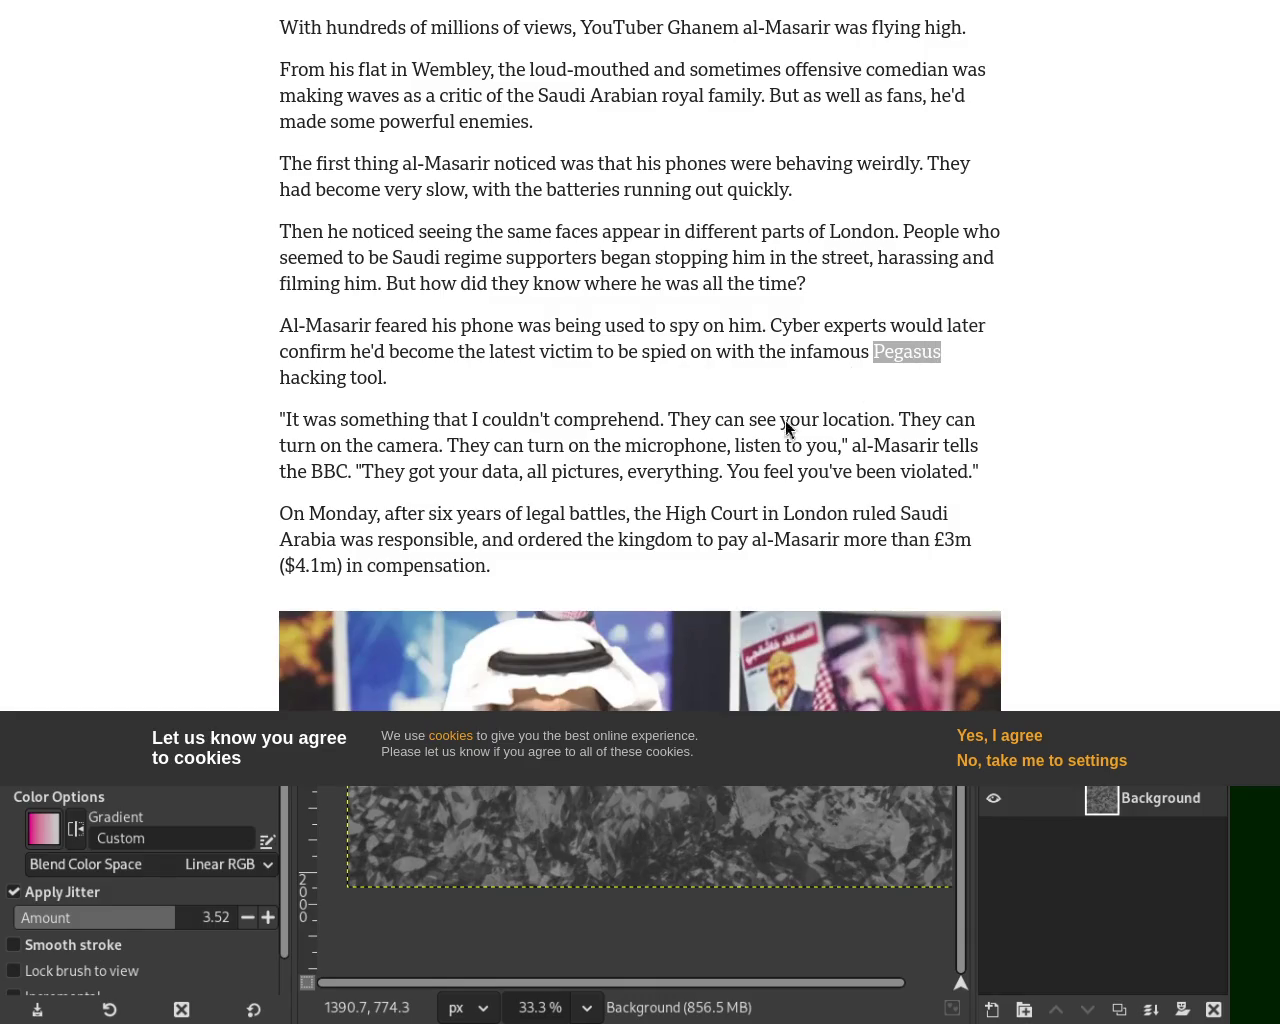
click(687, 464)
scroll(776, 259, up, 5)
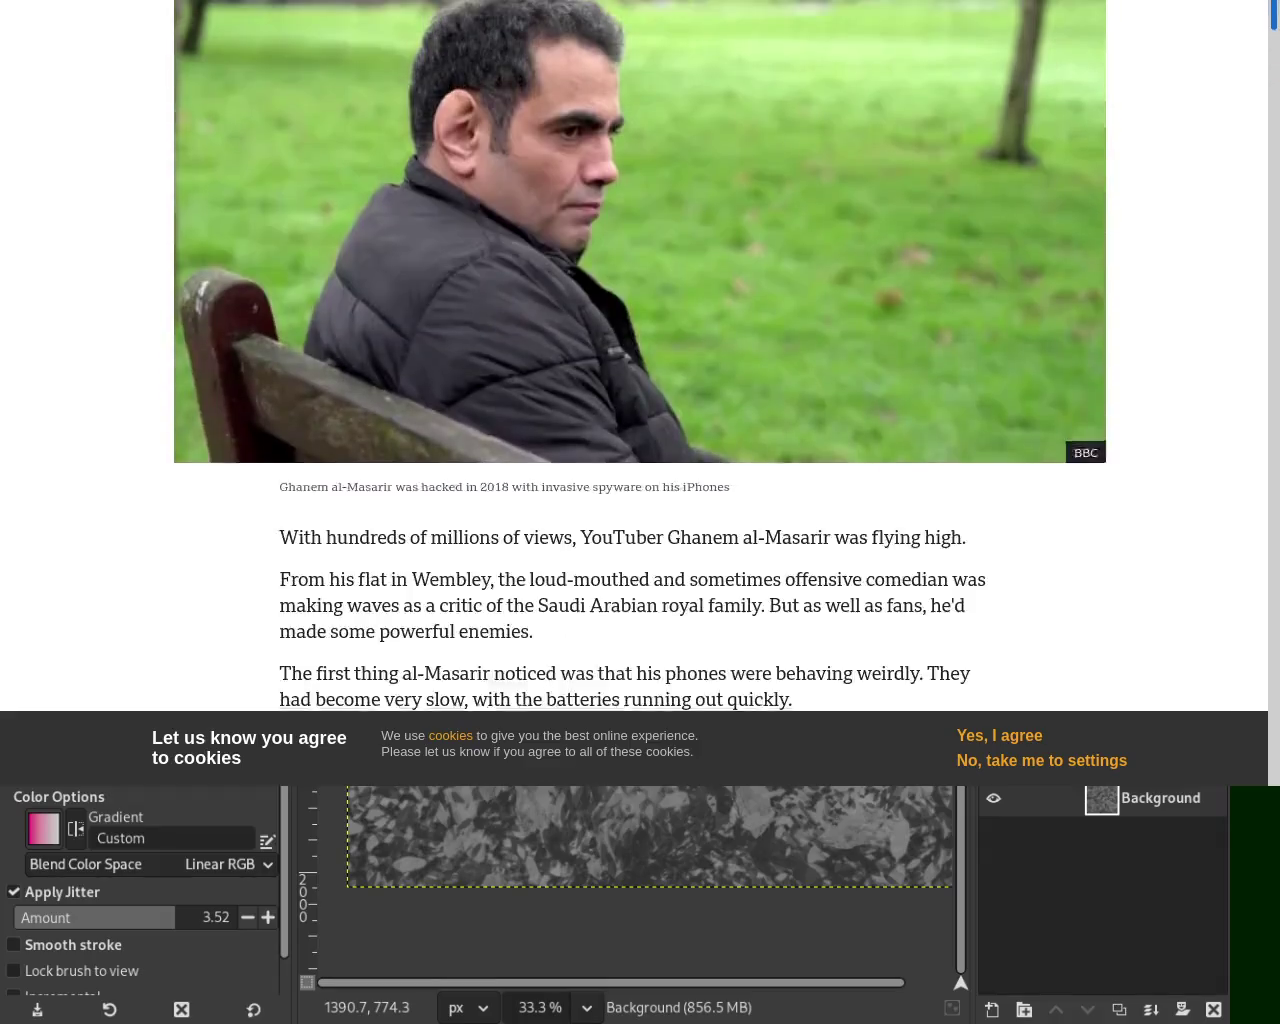
scroll(443, 435, up, 2)
mouse_move(1263, 105)
mouse_down()
mouse_move(1263, 253)
mouse_move(1263, 153)
mouse_up()
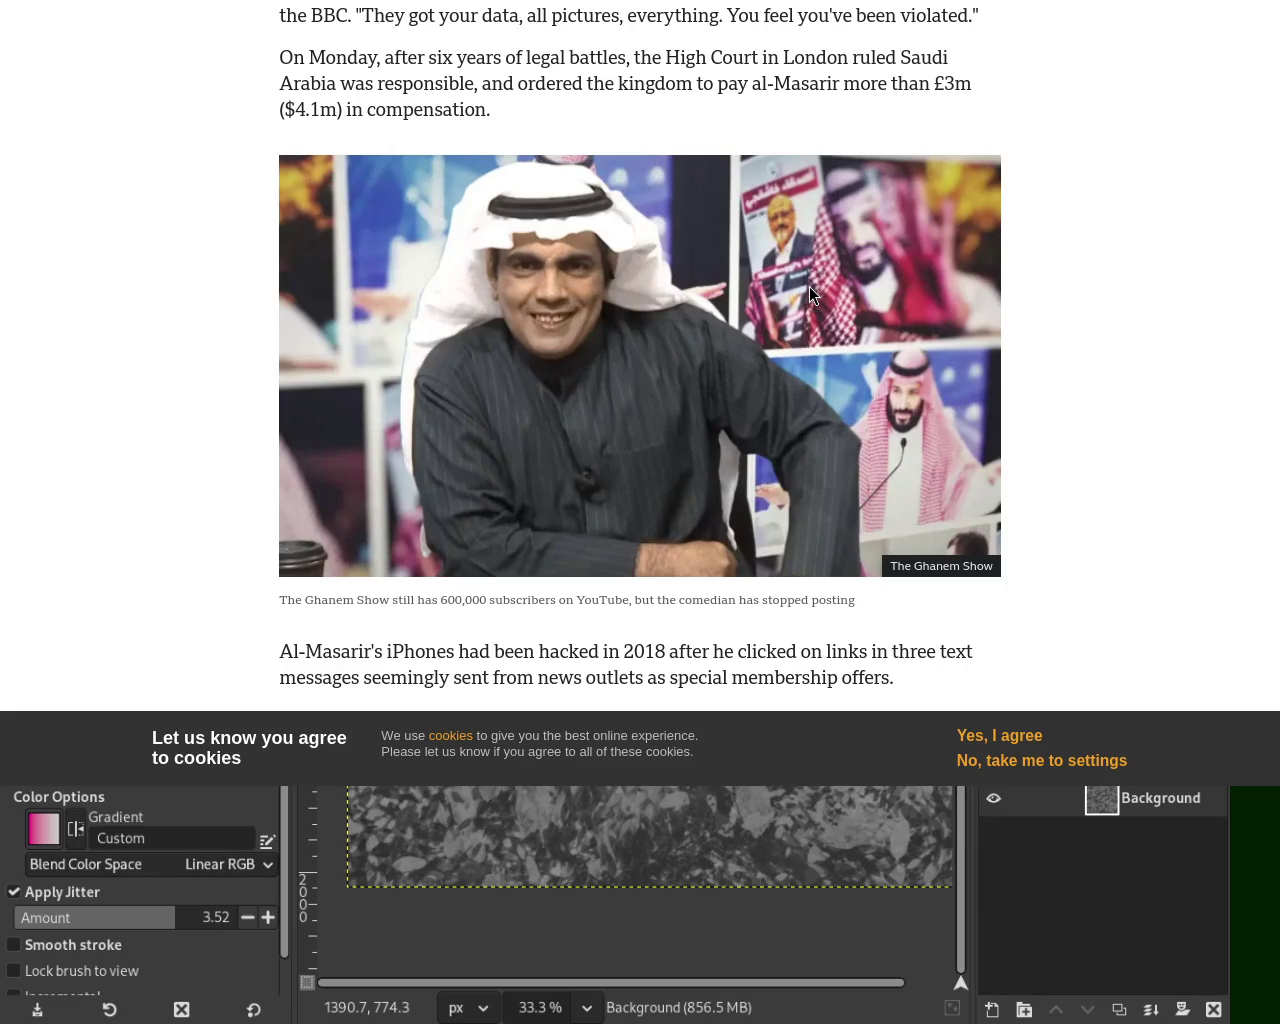
drag(1274, 104, 1274, 60)
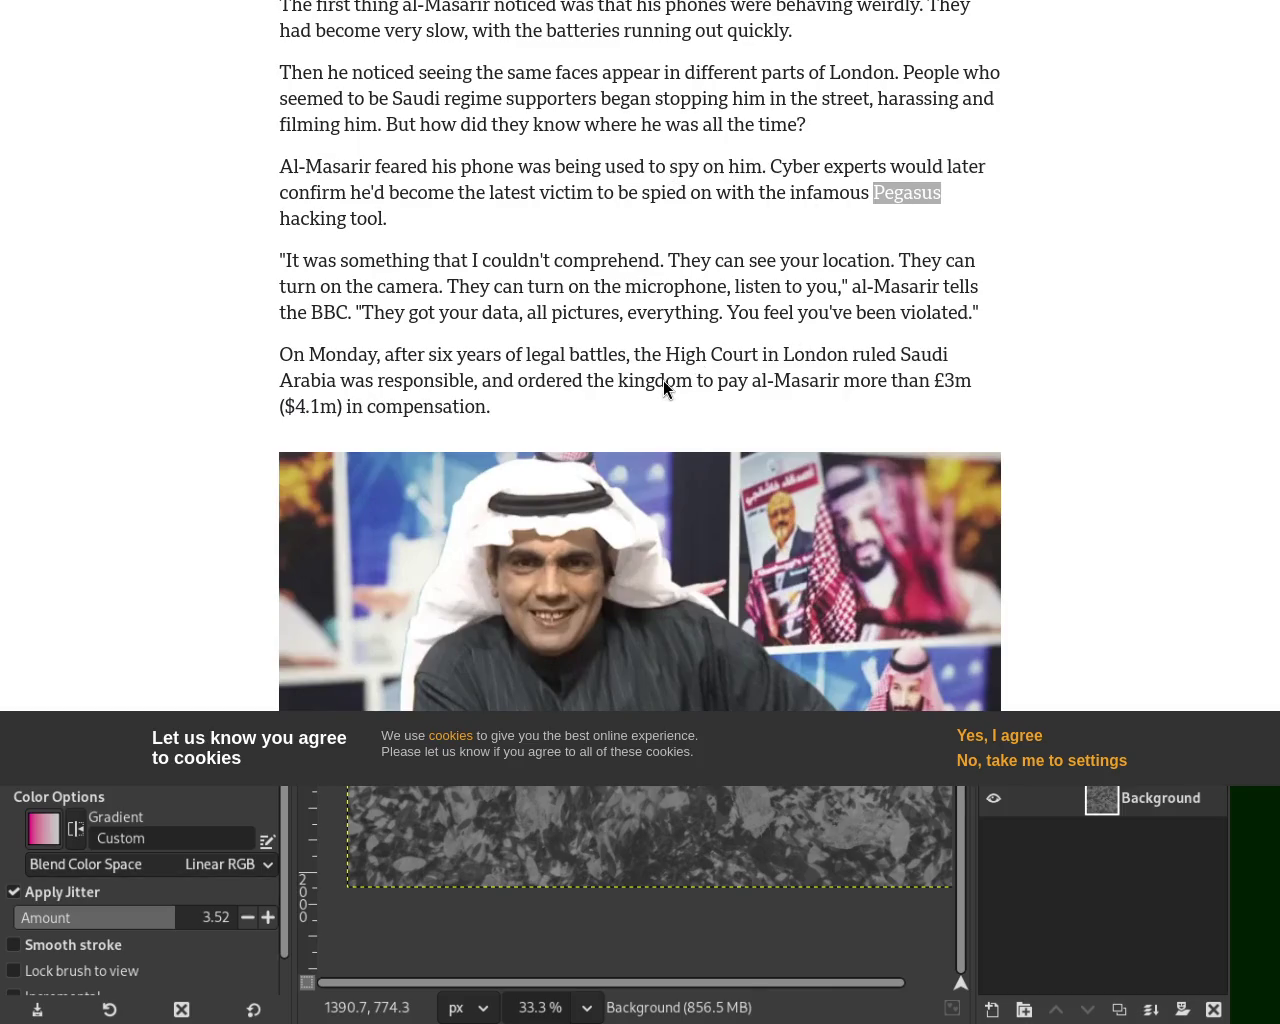
drag(1274, 65, 1274, 105)
scroll(1157, 114, down, 3)
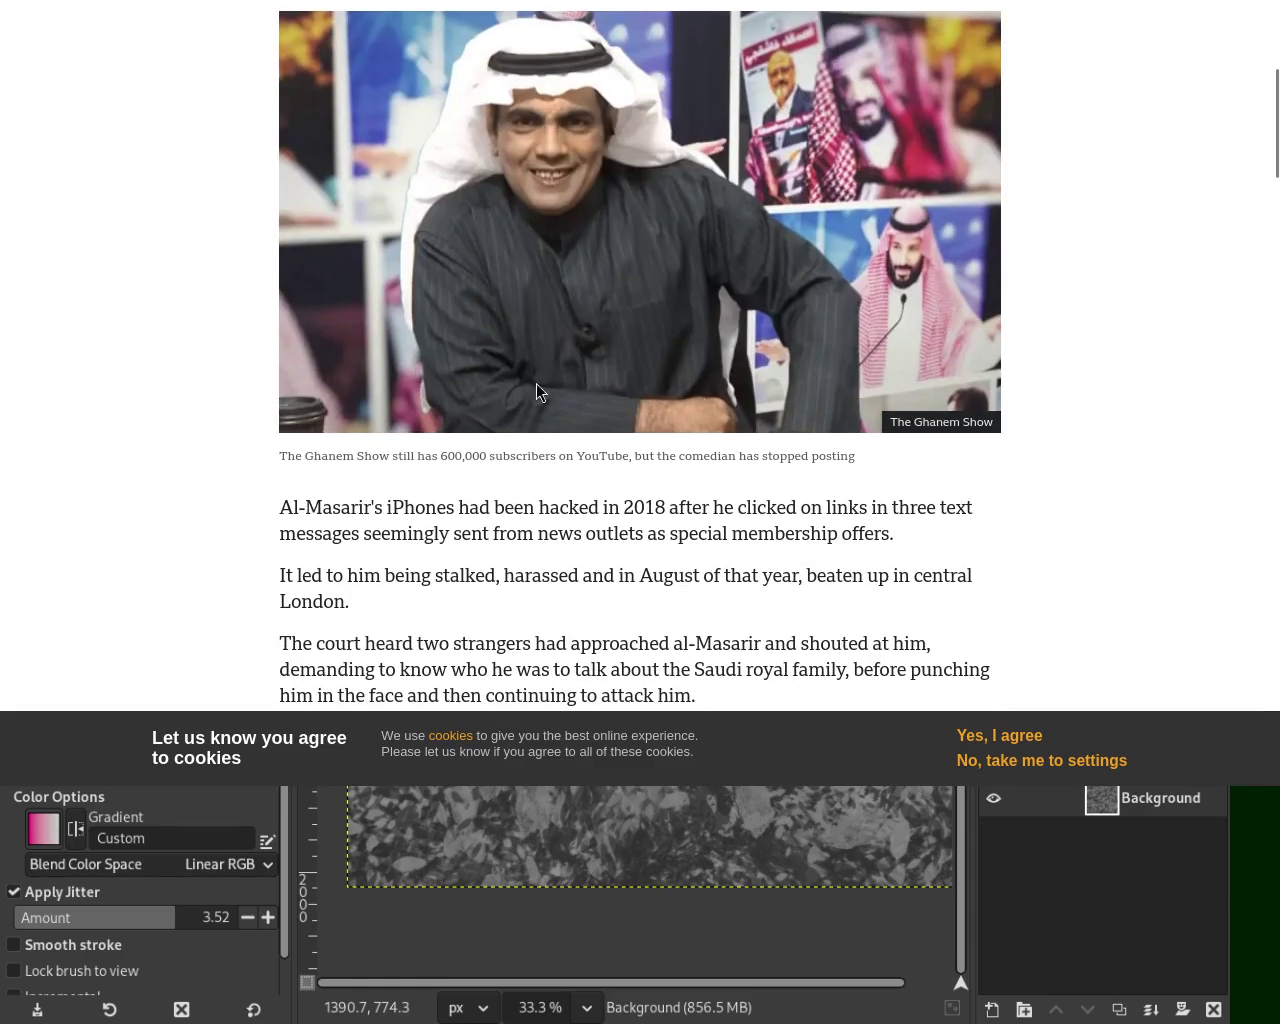
drag(1274, 123, 1274, 474)
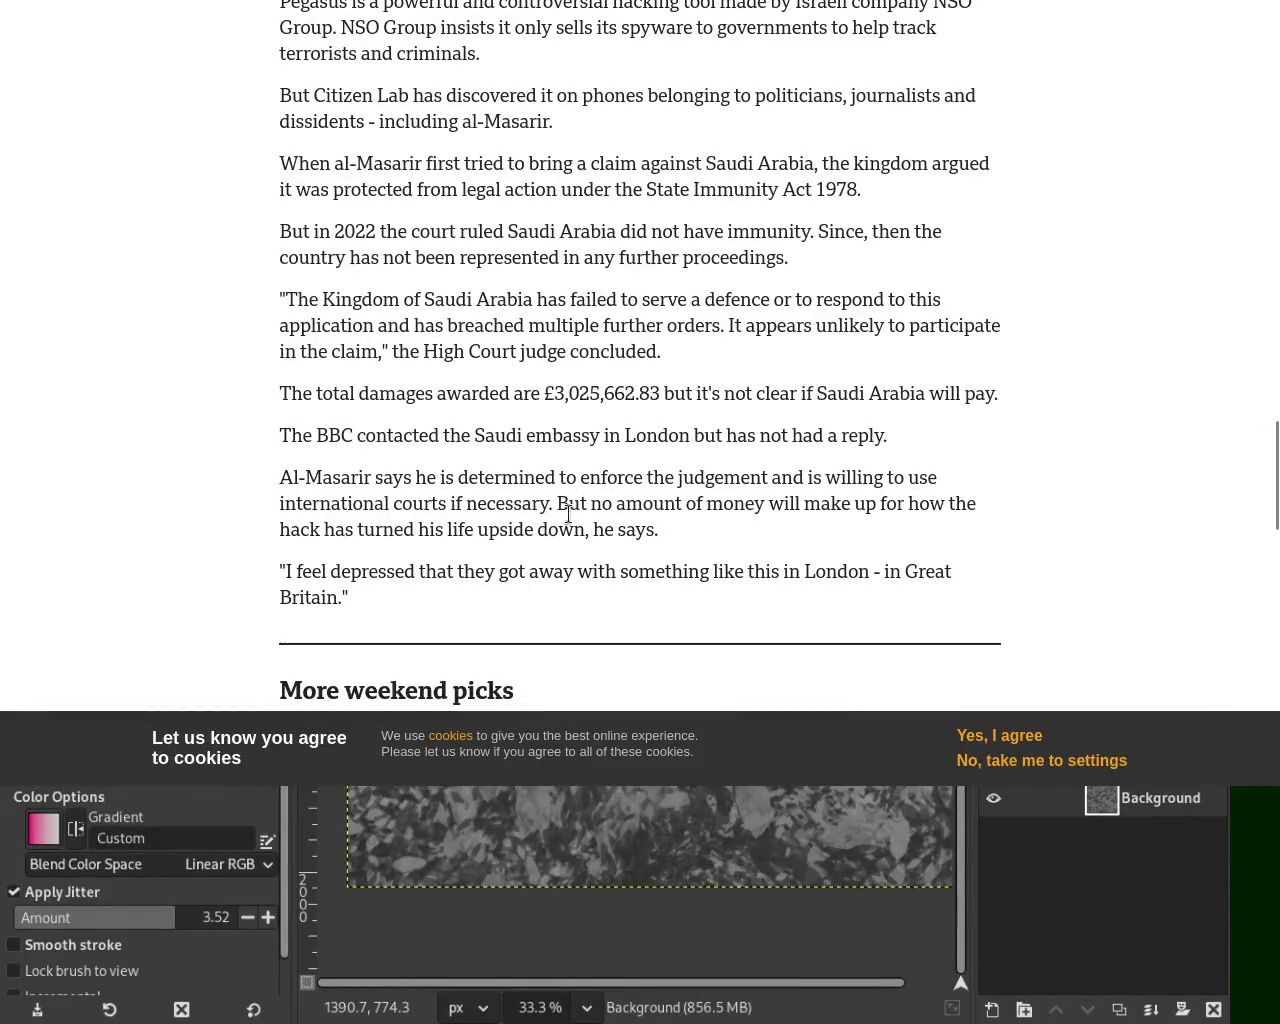
drag(446, 394, 672, 412)
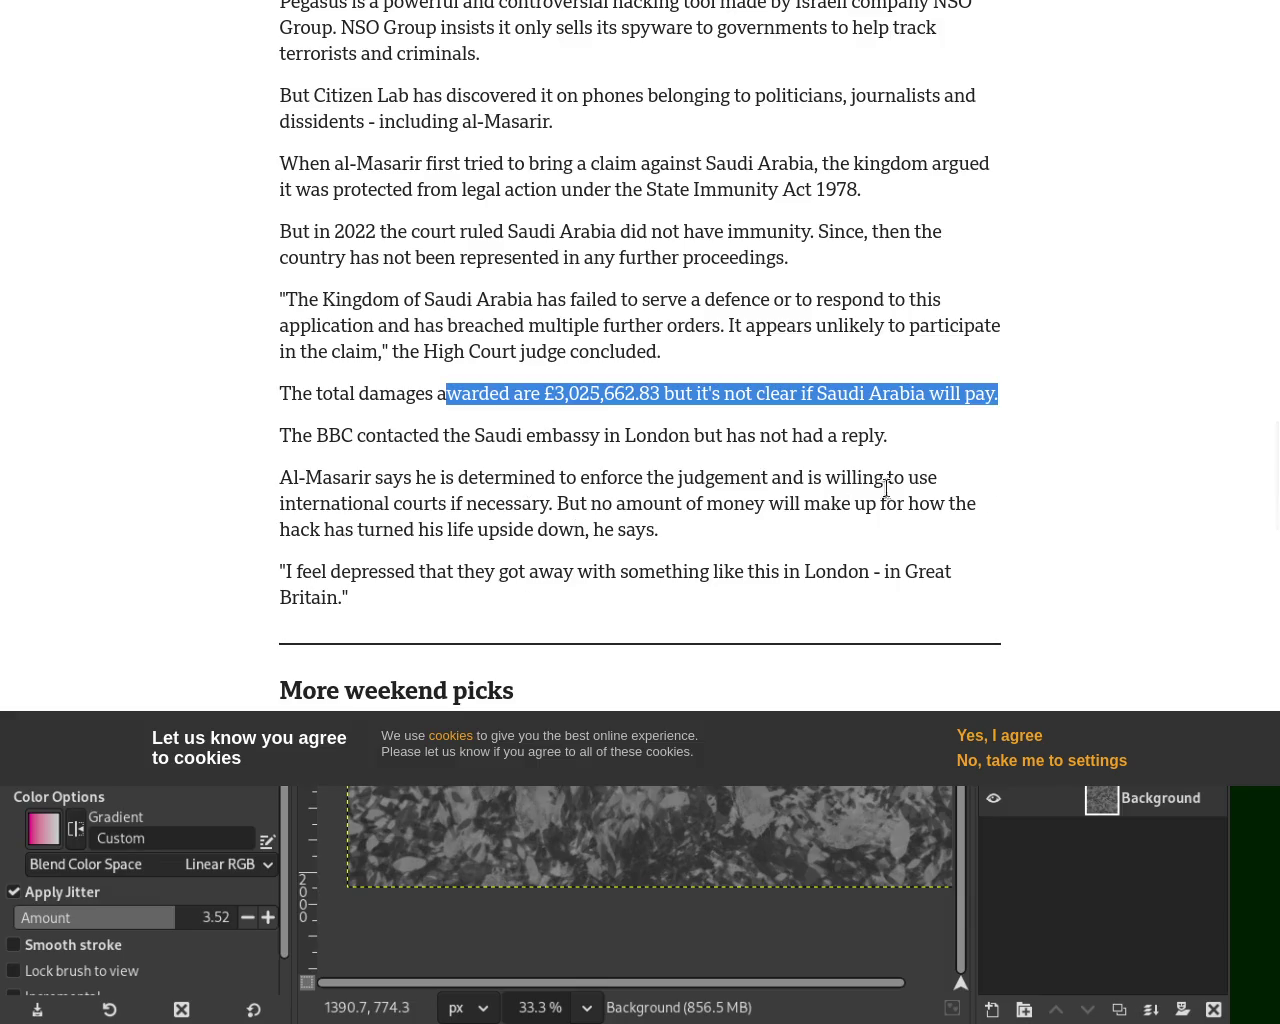
Step: Highlight 'The Kingdom of Saudi Arabia' and the £3,025,662.83 damages figure
scroll(640, 400, down, 5)
scroll(640, 400, up, 2)
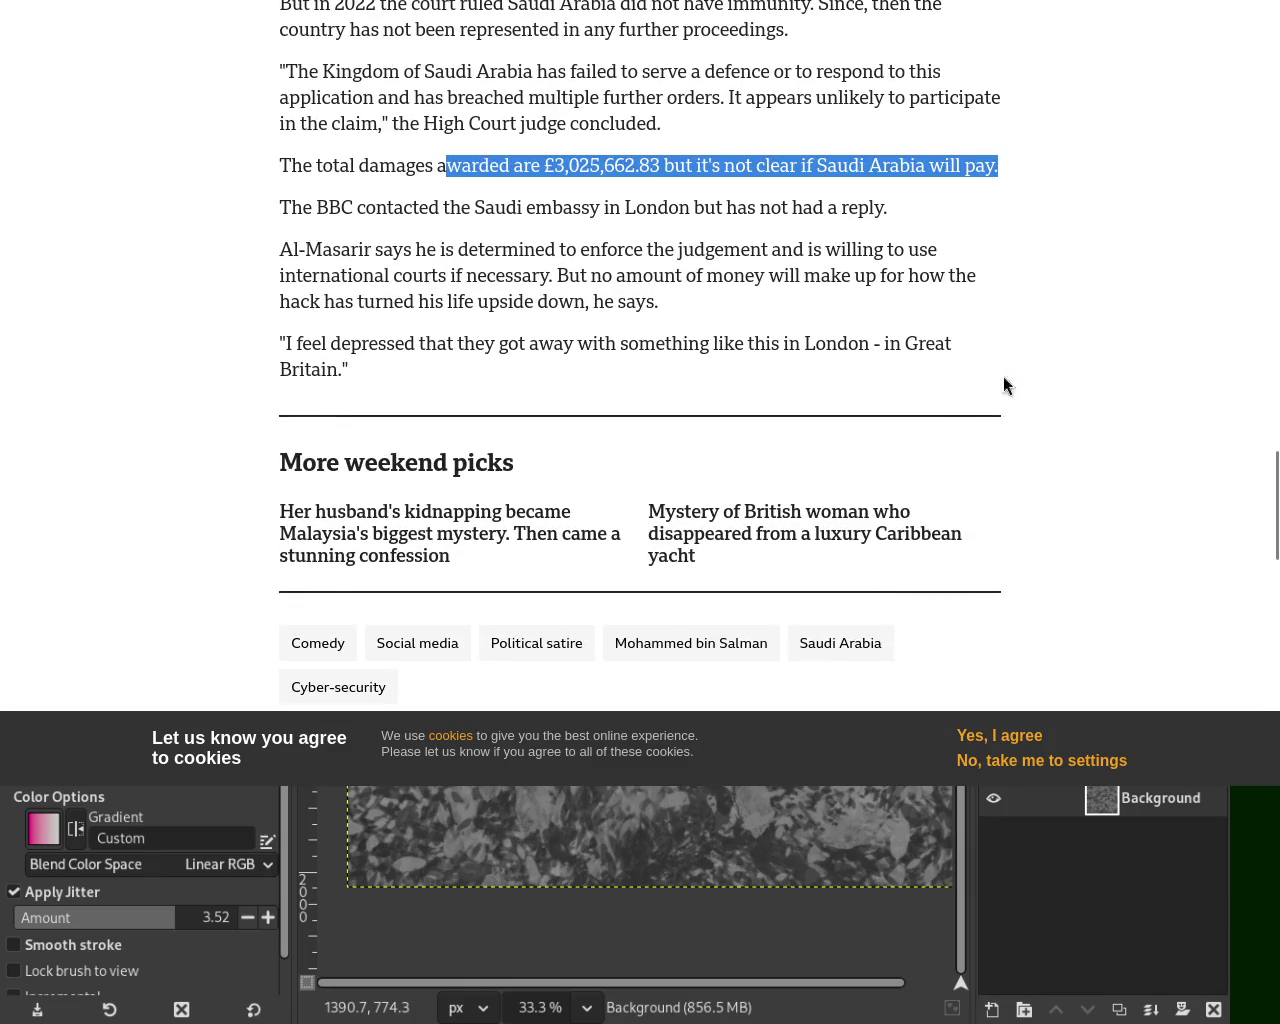
drag(382, 72, 488, 74)
mouse_move(298, 70)
mouse_down()
mouse_move(562, 78)
mouse_move(530, 74)
mouse_up()
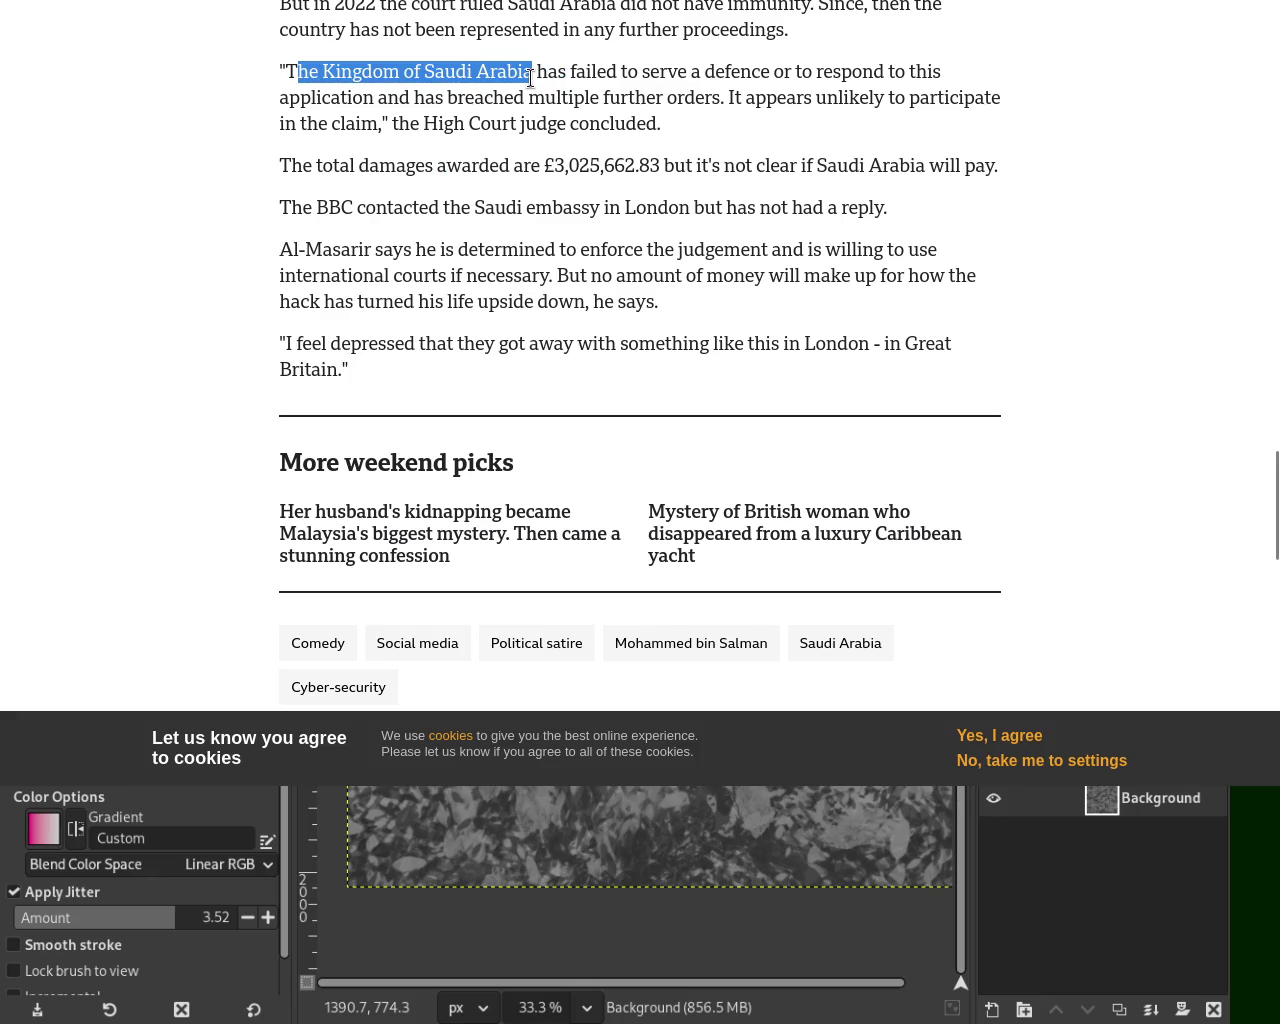
drag(542, 166, 674, 168)
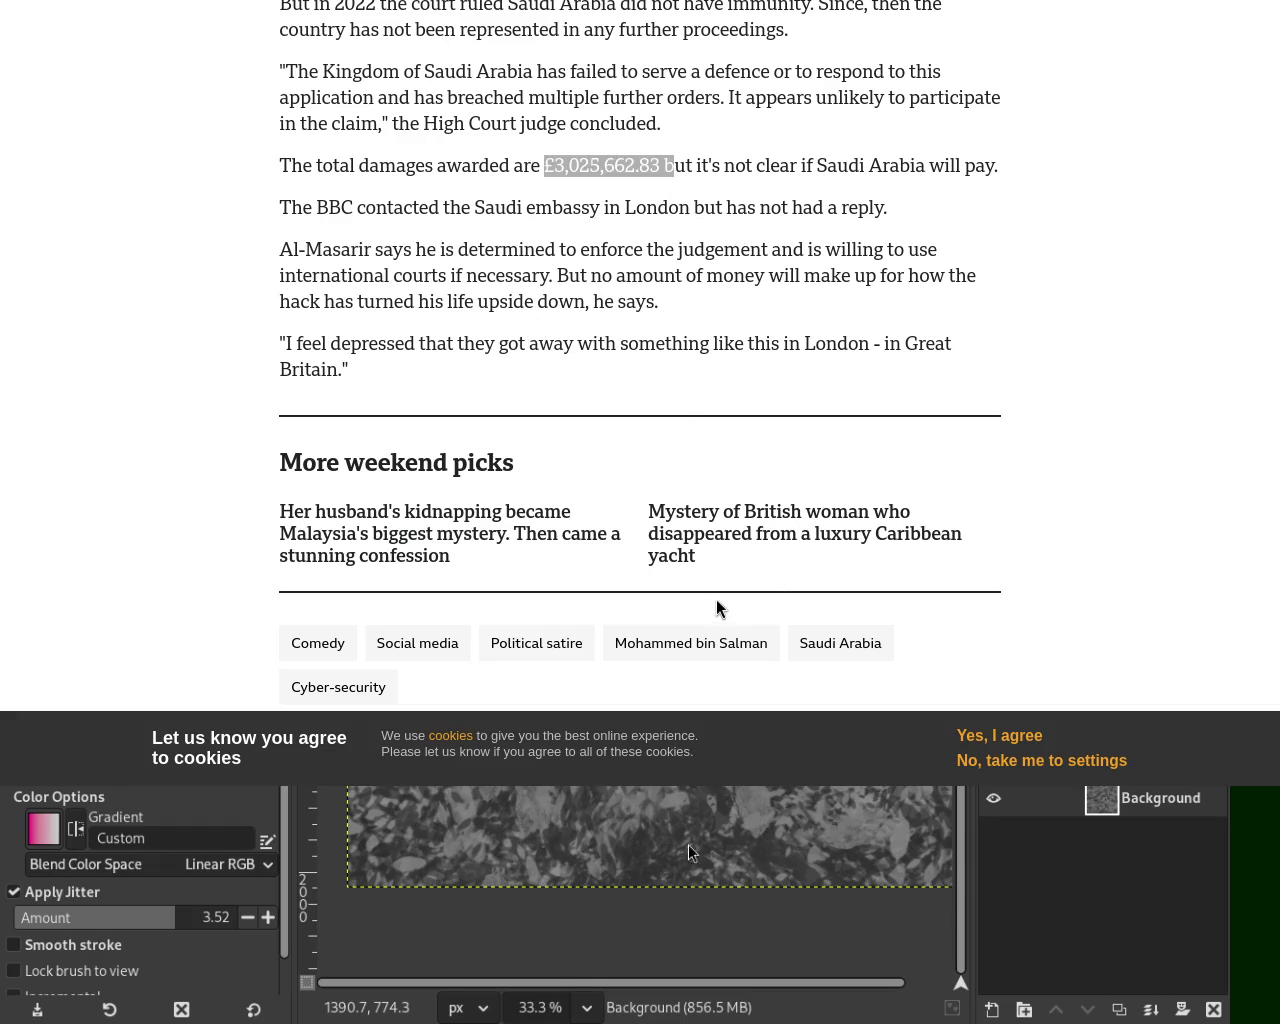
Step: Return to the article's top, then put Firefox away to bring GIMP forward
key(Home)
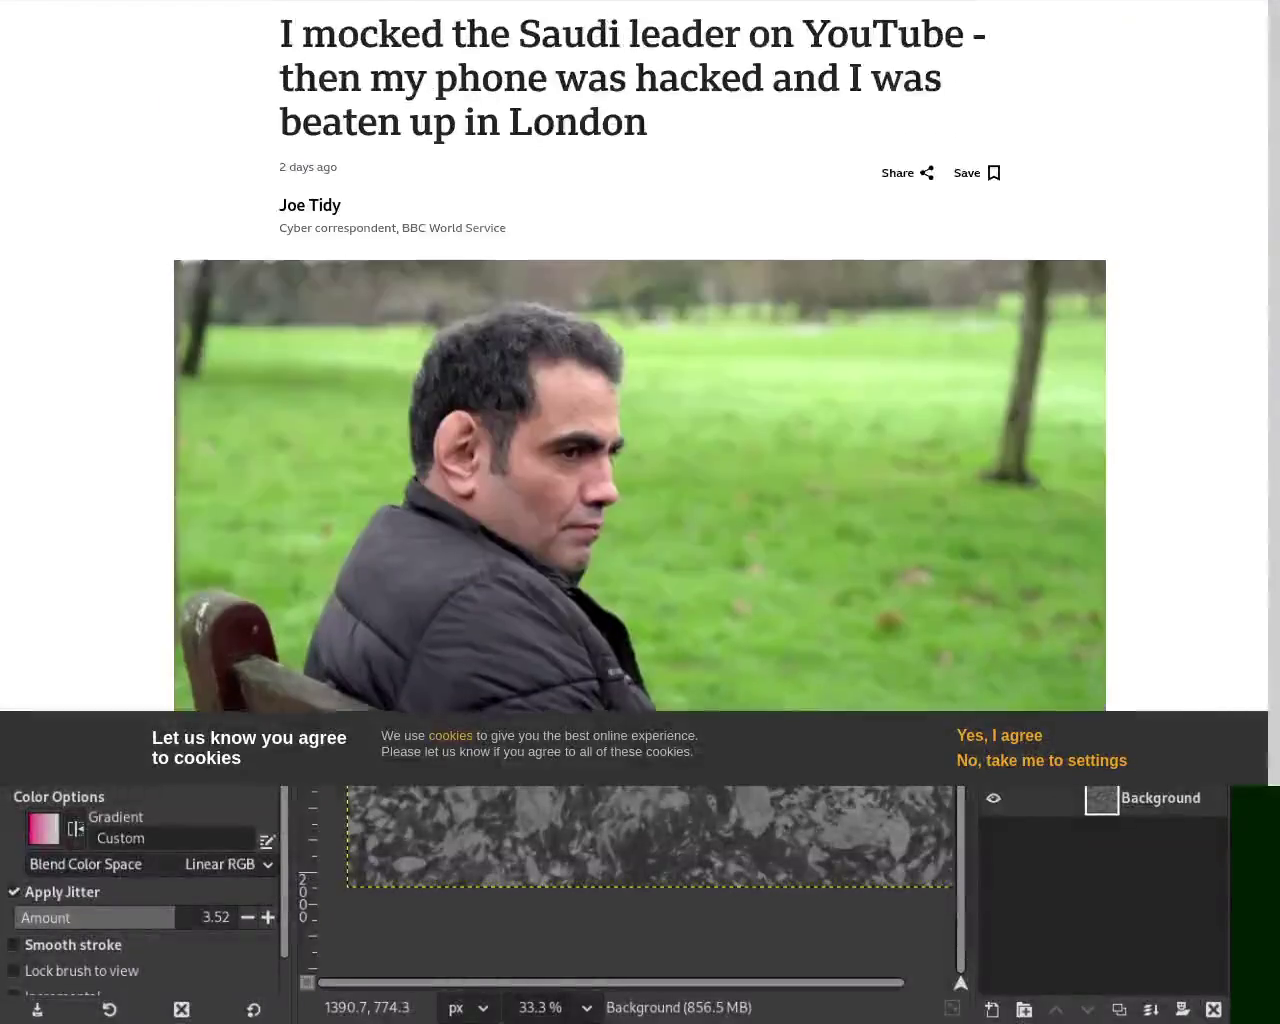
scroll(640, 360, down, 10)
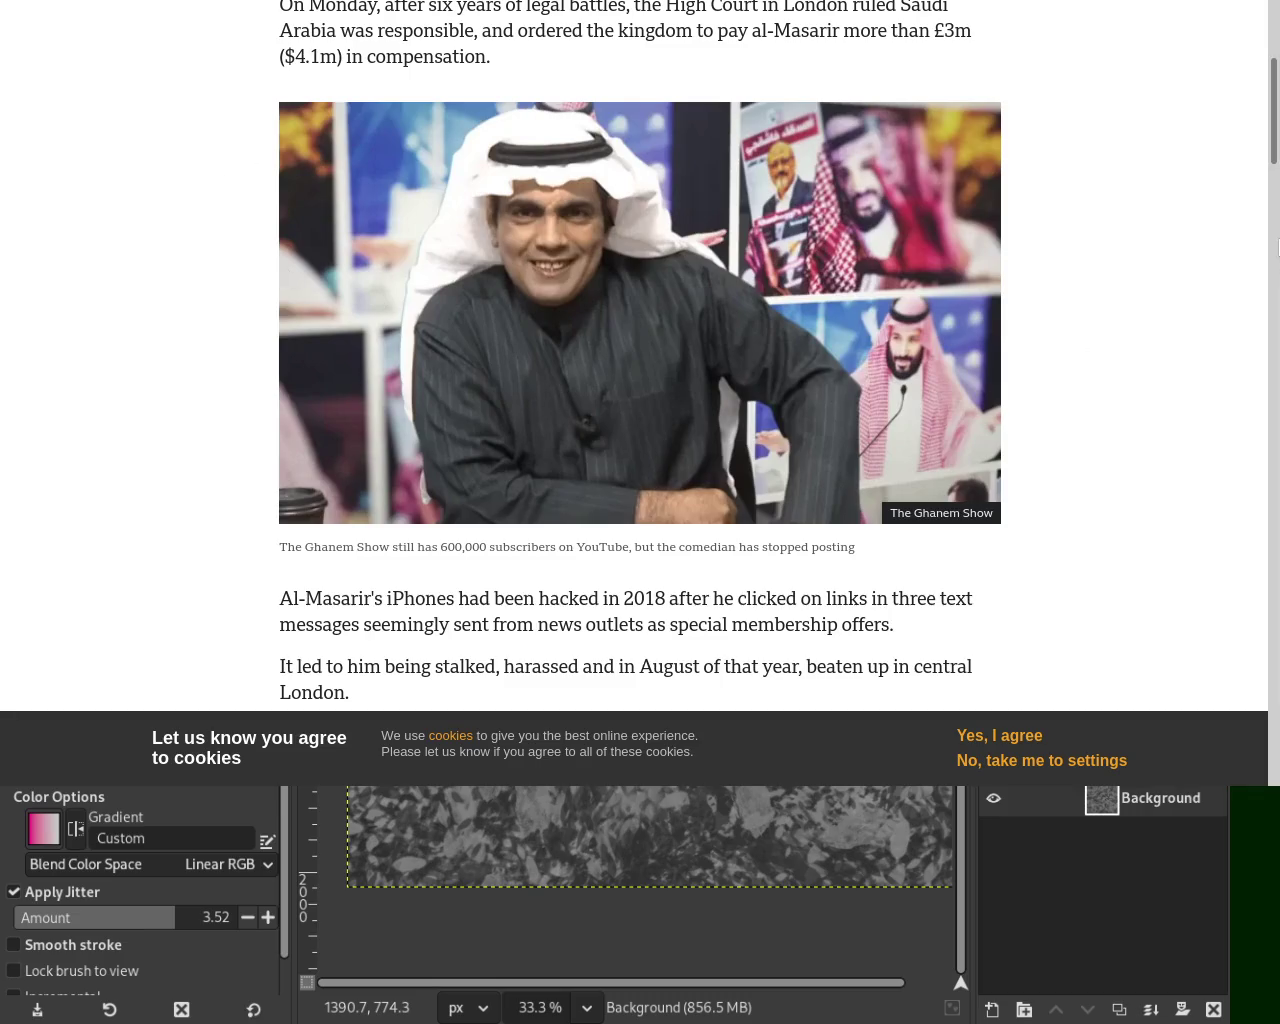
mouse_move(1274, 111)
mouse_down()
mouse_move(1274, 327)
mouse_move(1274, 10)
mouse_up()
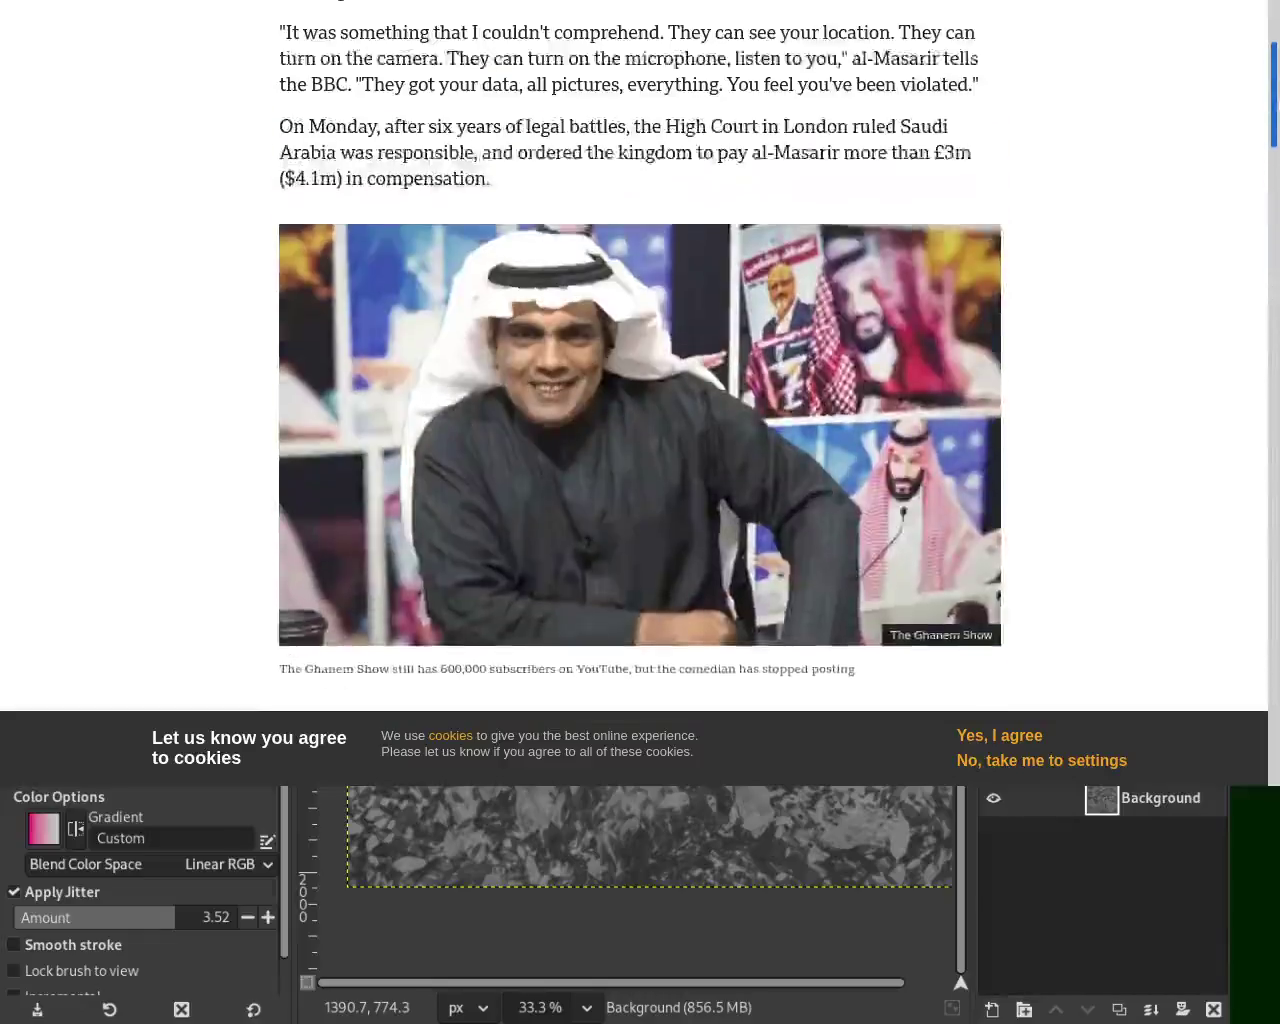
scroll(884, 90, up, 3)
scroll(884, 90, down, 3)
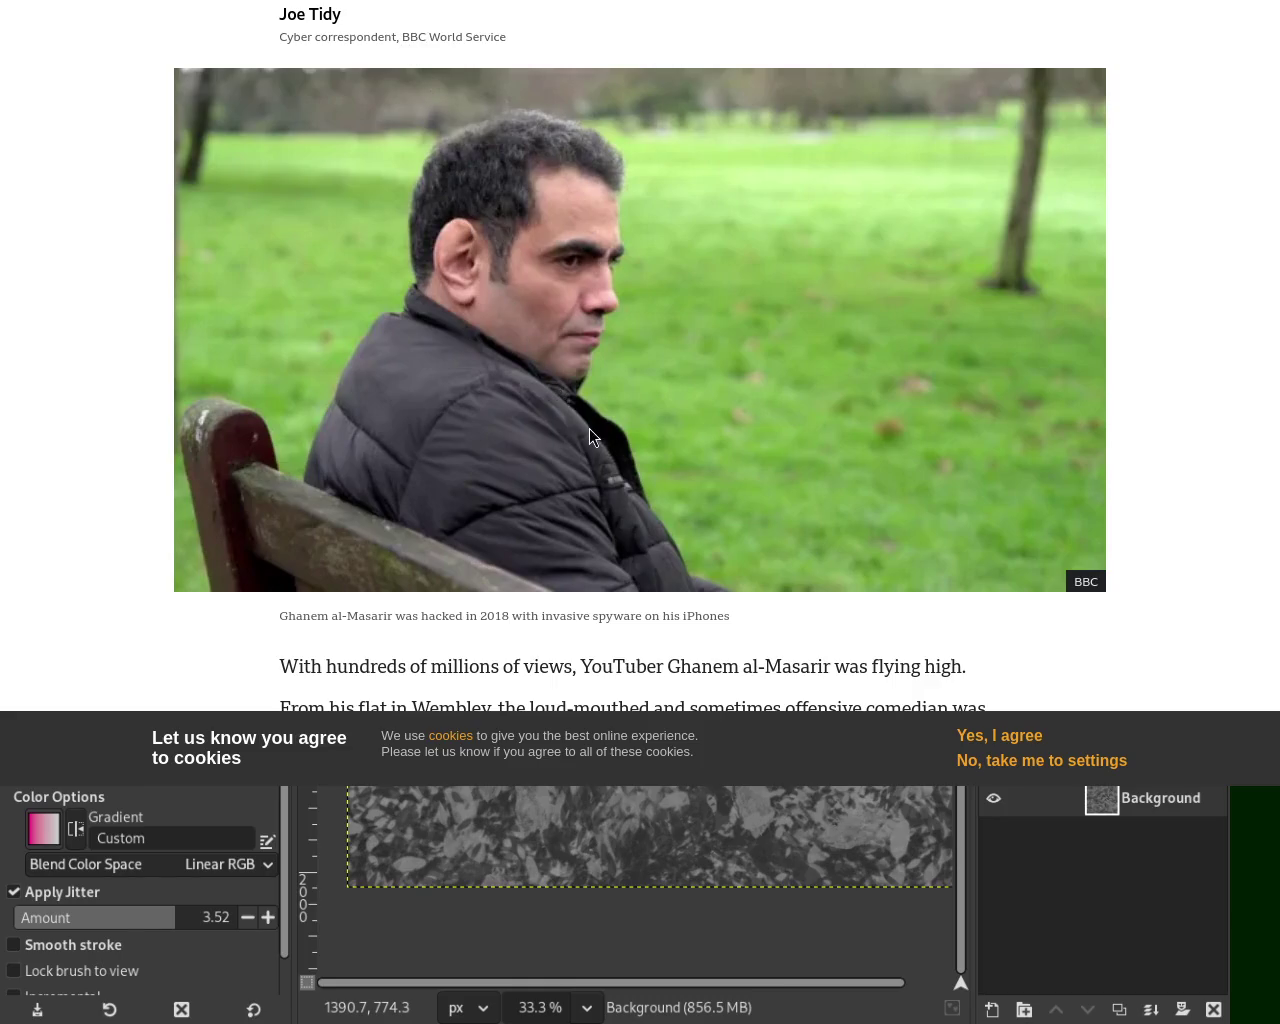
key(ctrl+w)
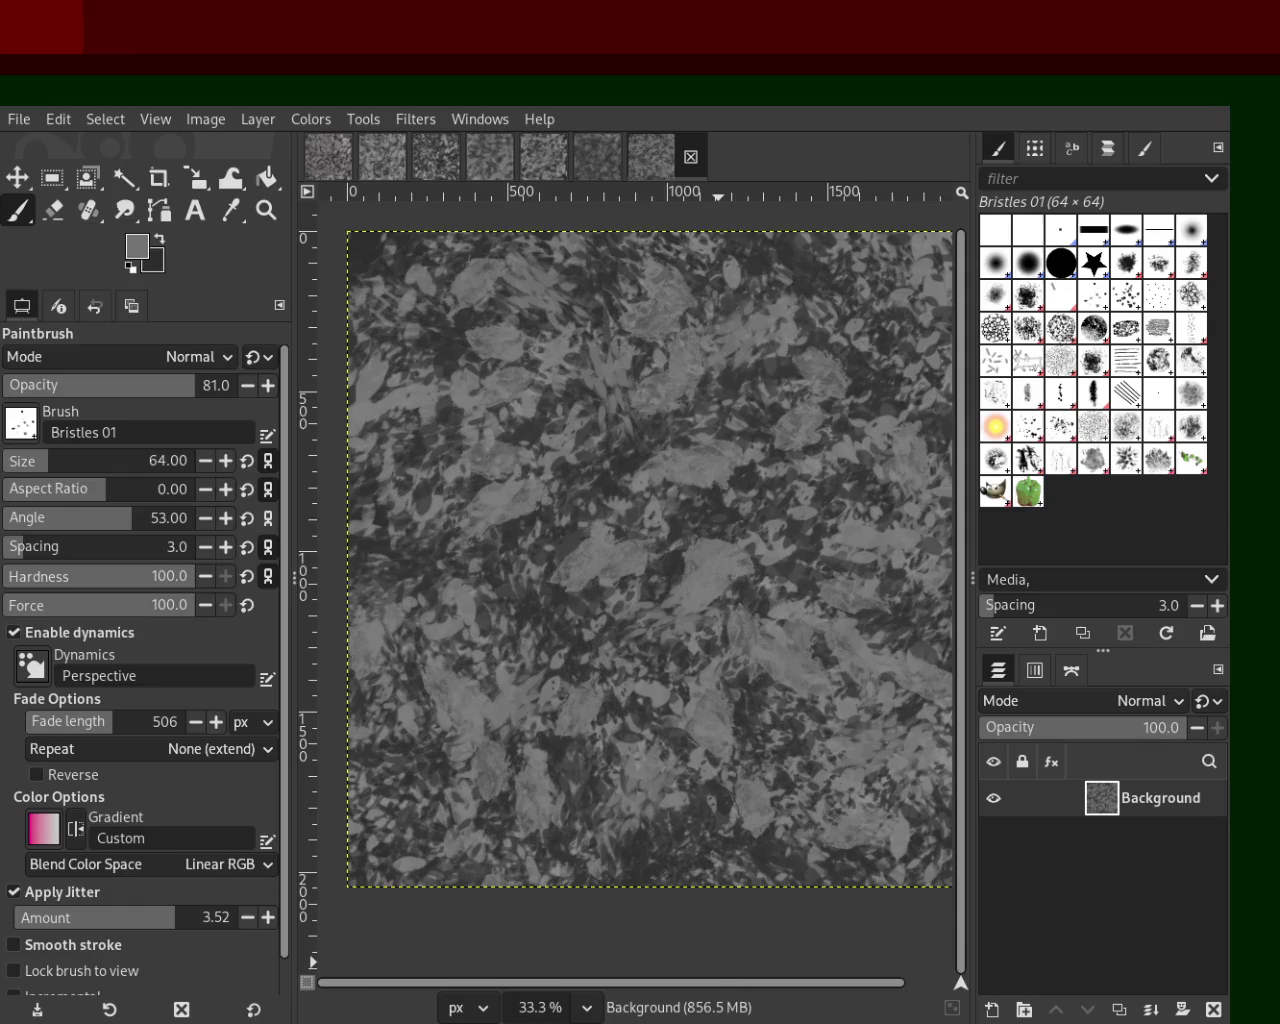
Step: Set brush spacing to 16, resize the brush, and dab mid-grey bristle marks over the leaves
mouse_move(754, 983)
mouse_down()
mouse_move(800, 985)
mouse_move(632, 959)
mouse_up()
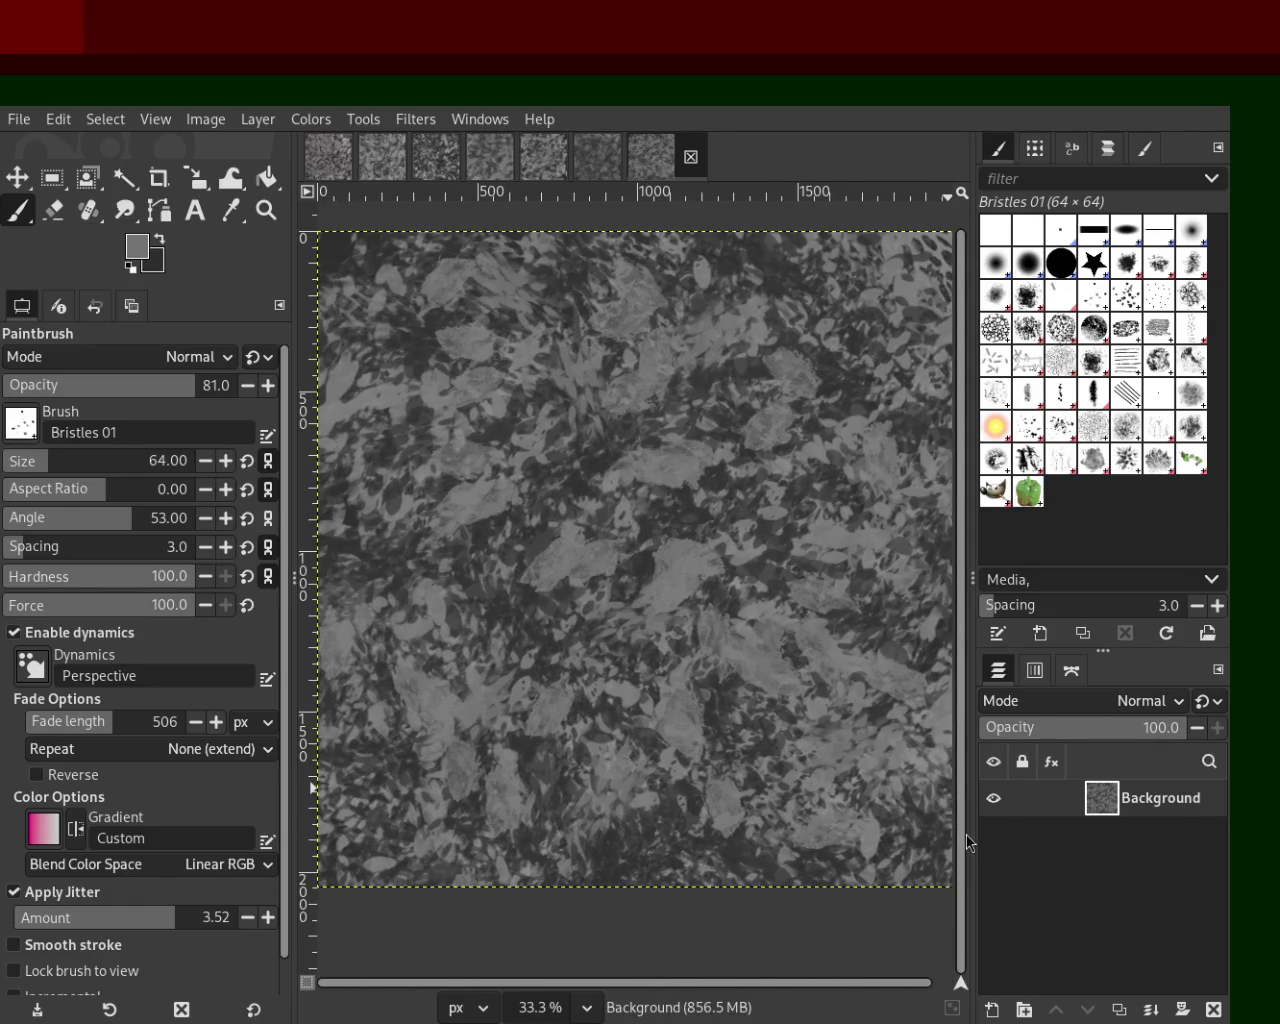
scroll(966, 834, up, 1)
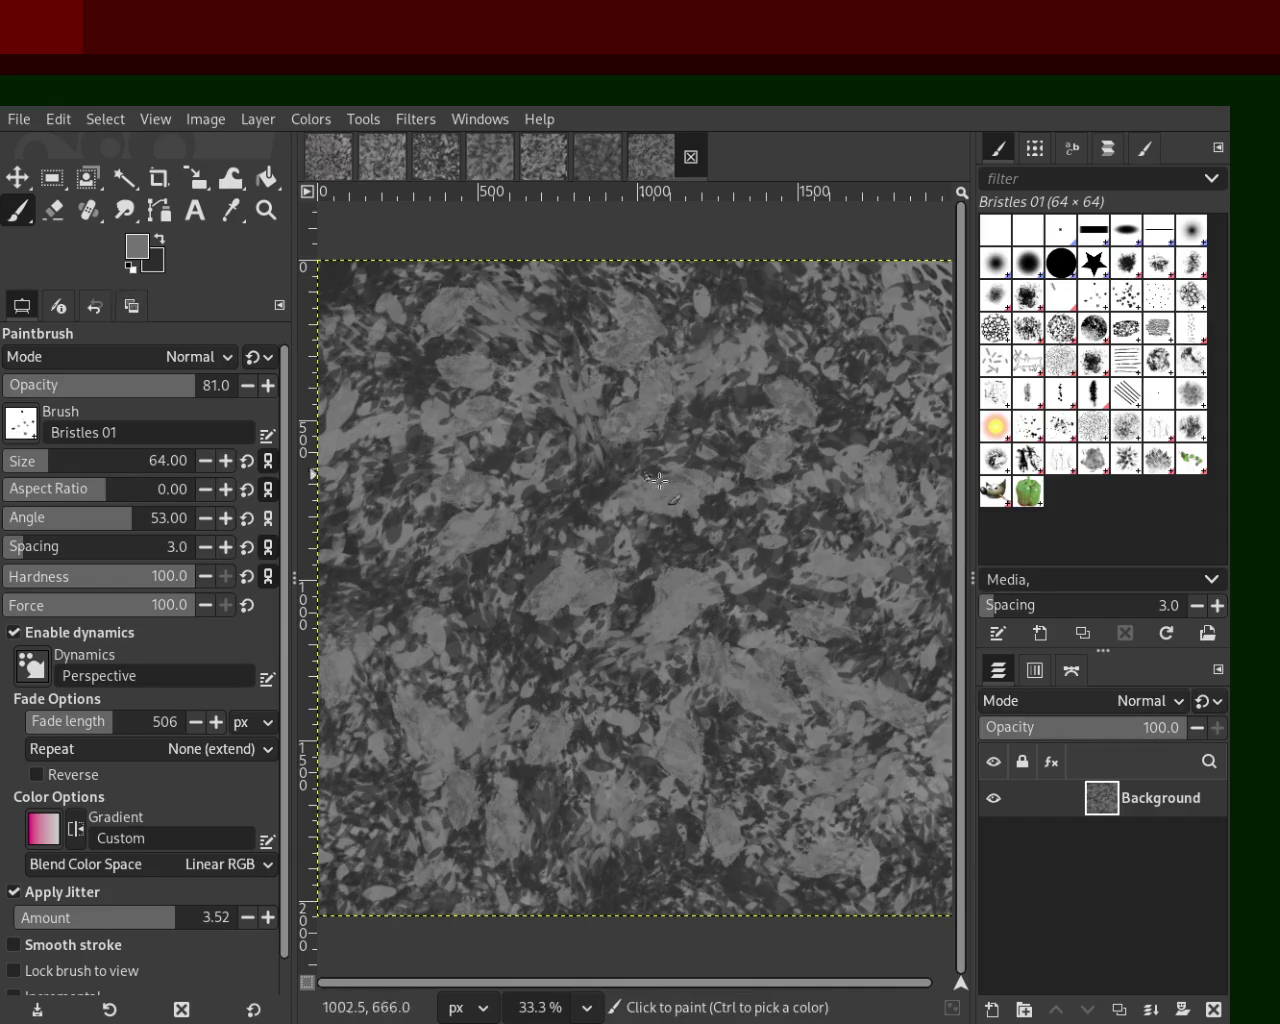
click(25, 547)
drag(72, 462, 126, 460)
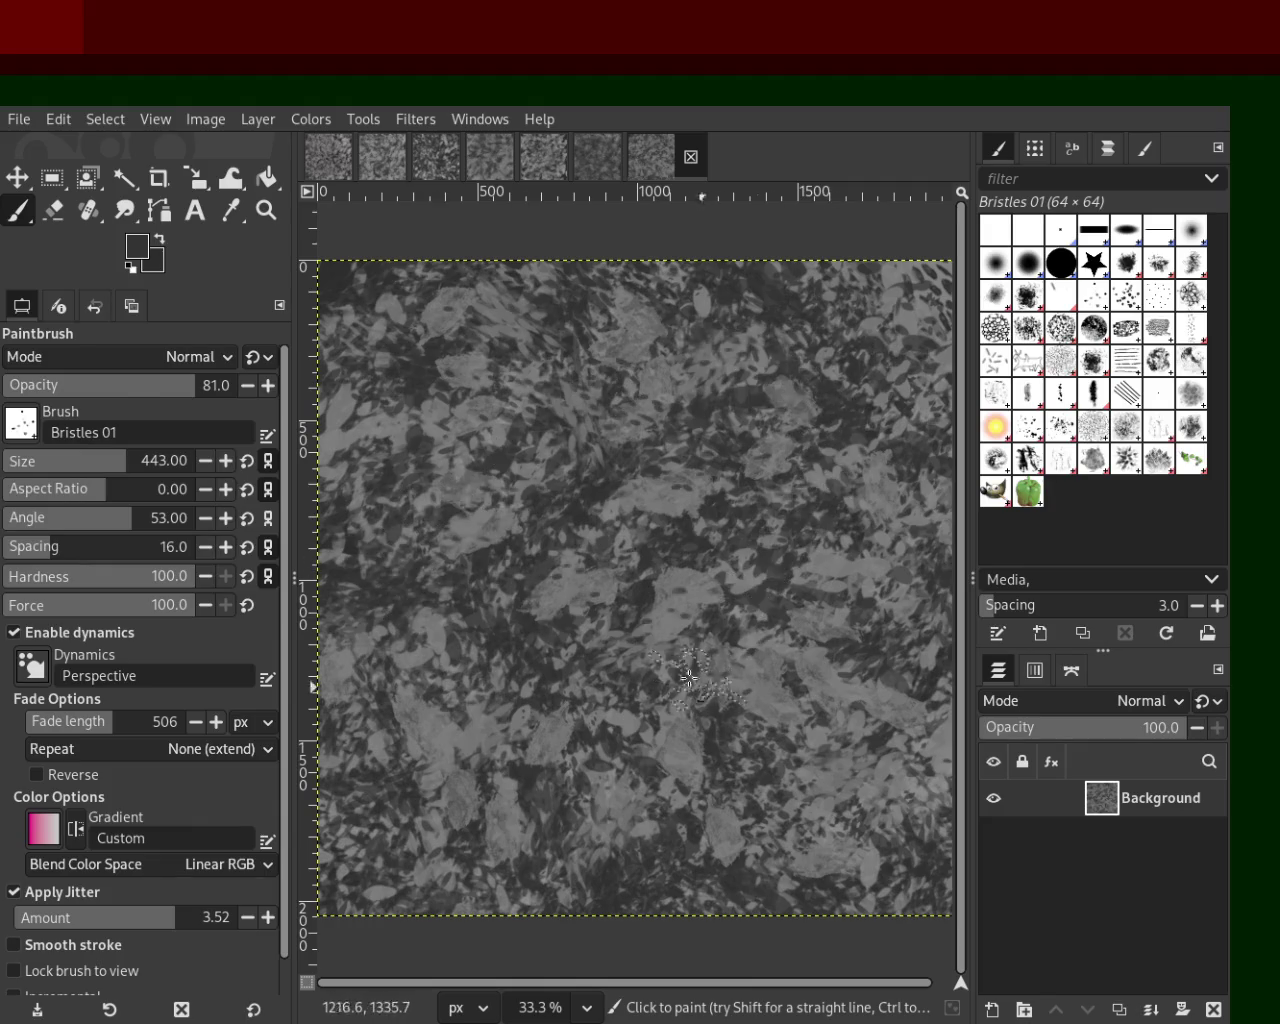
drag(40, 470, 95, 467)
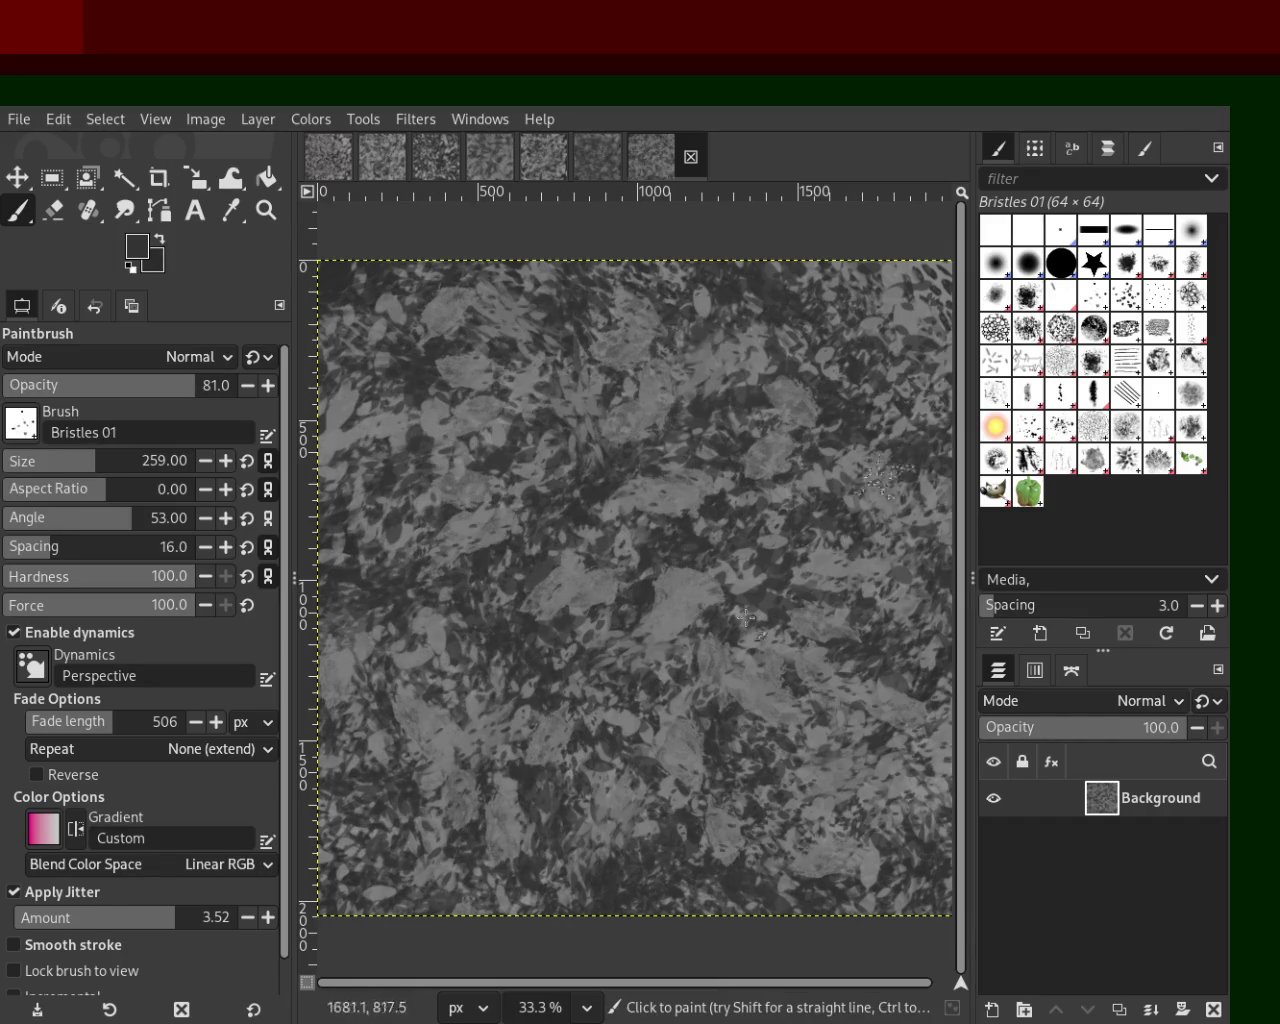
ctrl+click(704, 511)
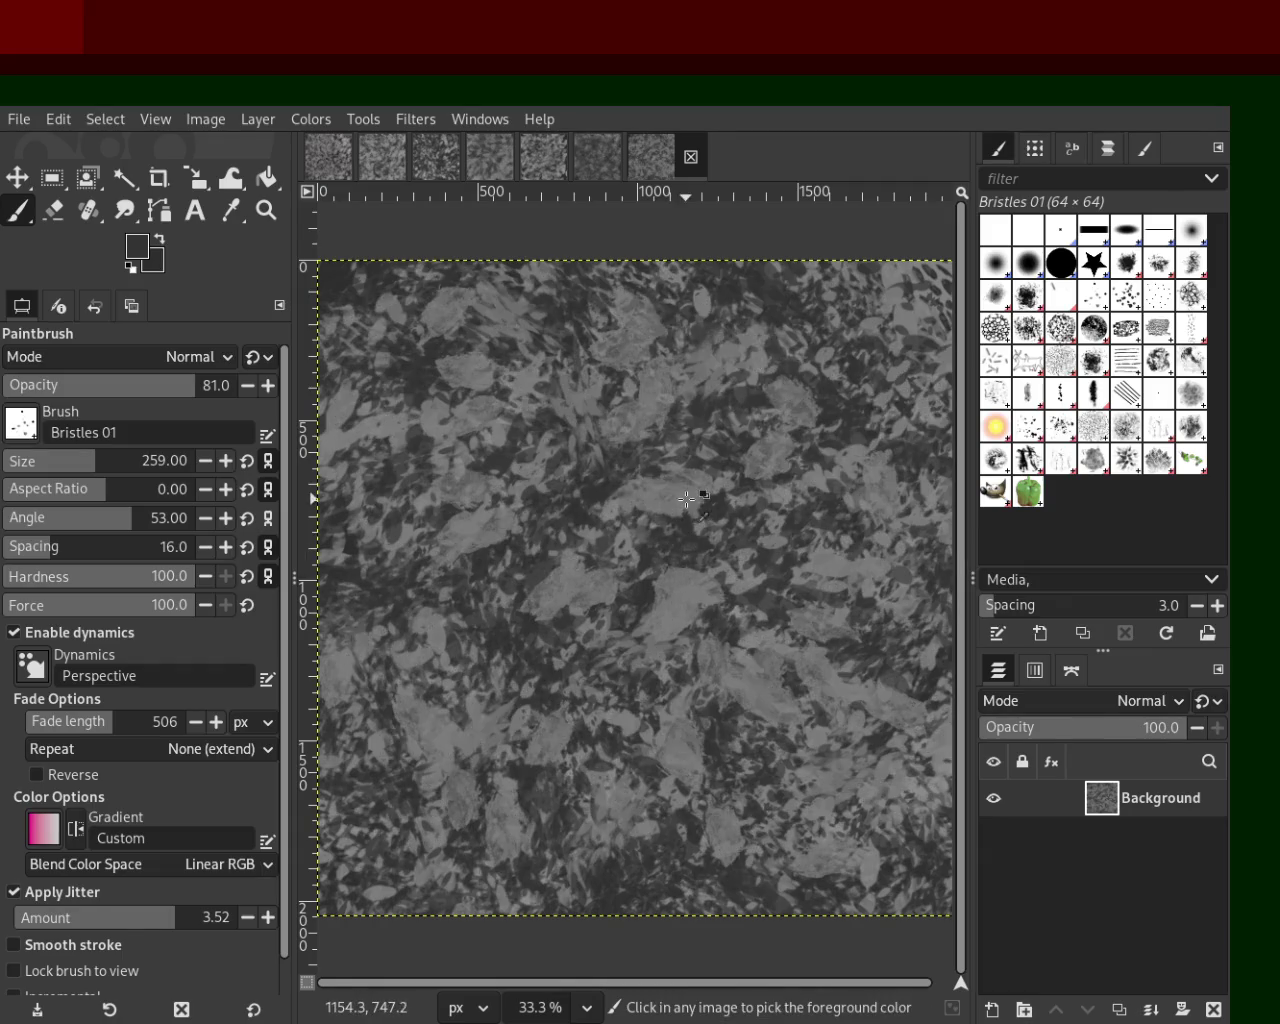
drag(704, 511, 610, 429)
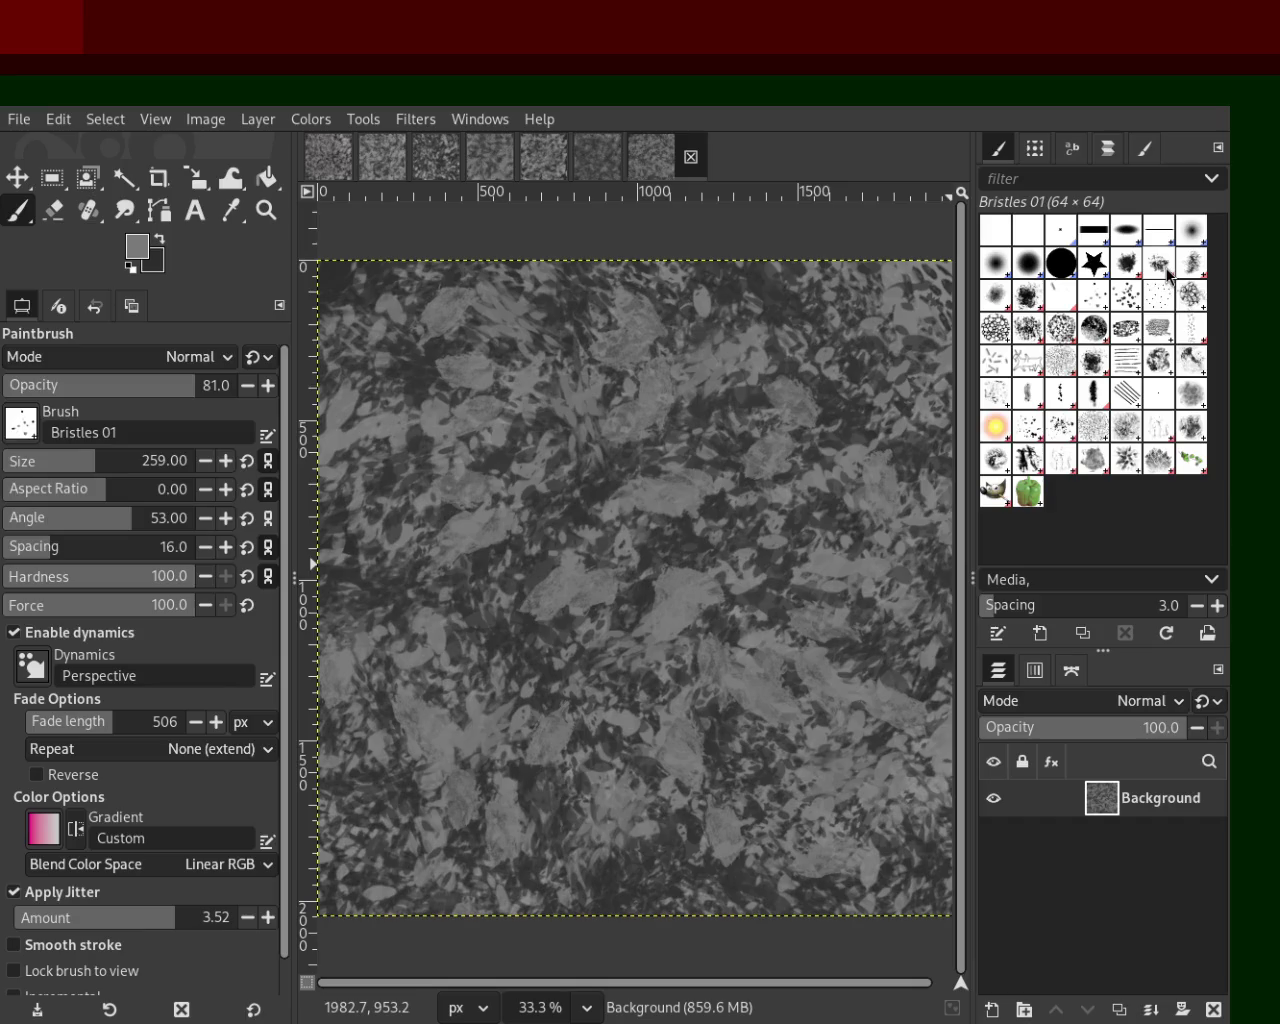
Step: Try the Sponge 01 and Sponge 02 brushes, settle on Splats 02, and zoom out
click(1088, 432)
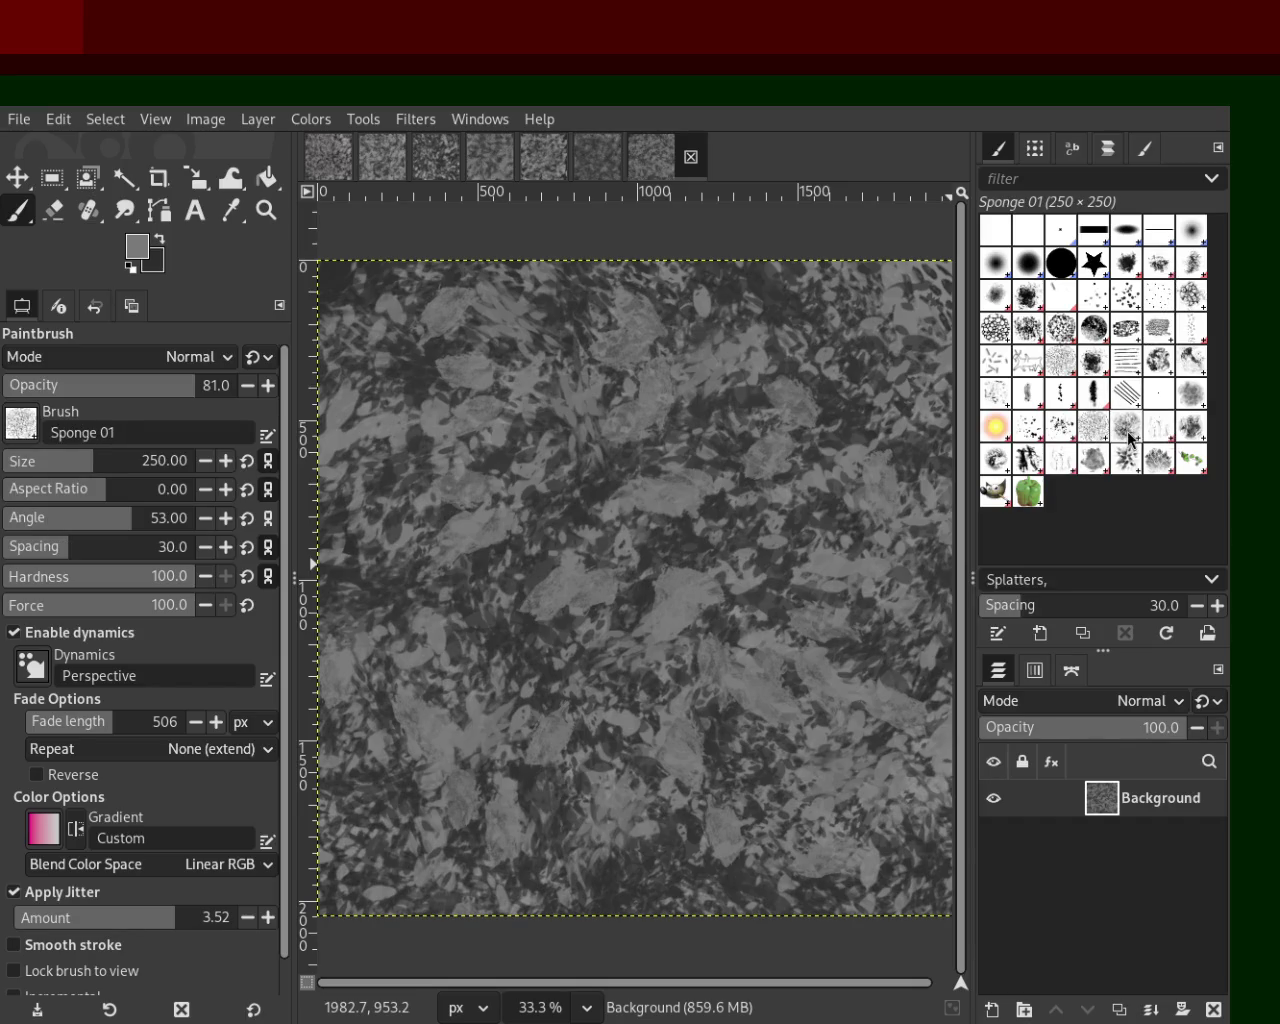
click(1128, 437)
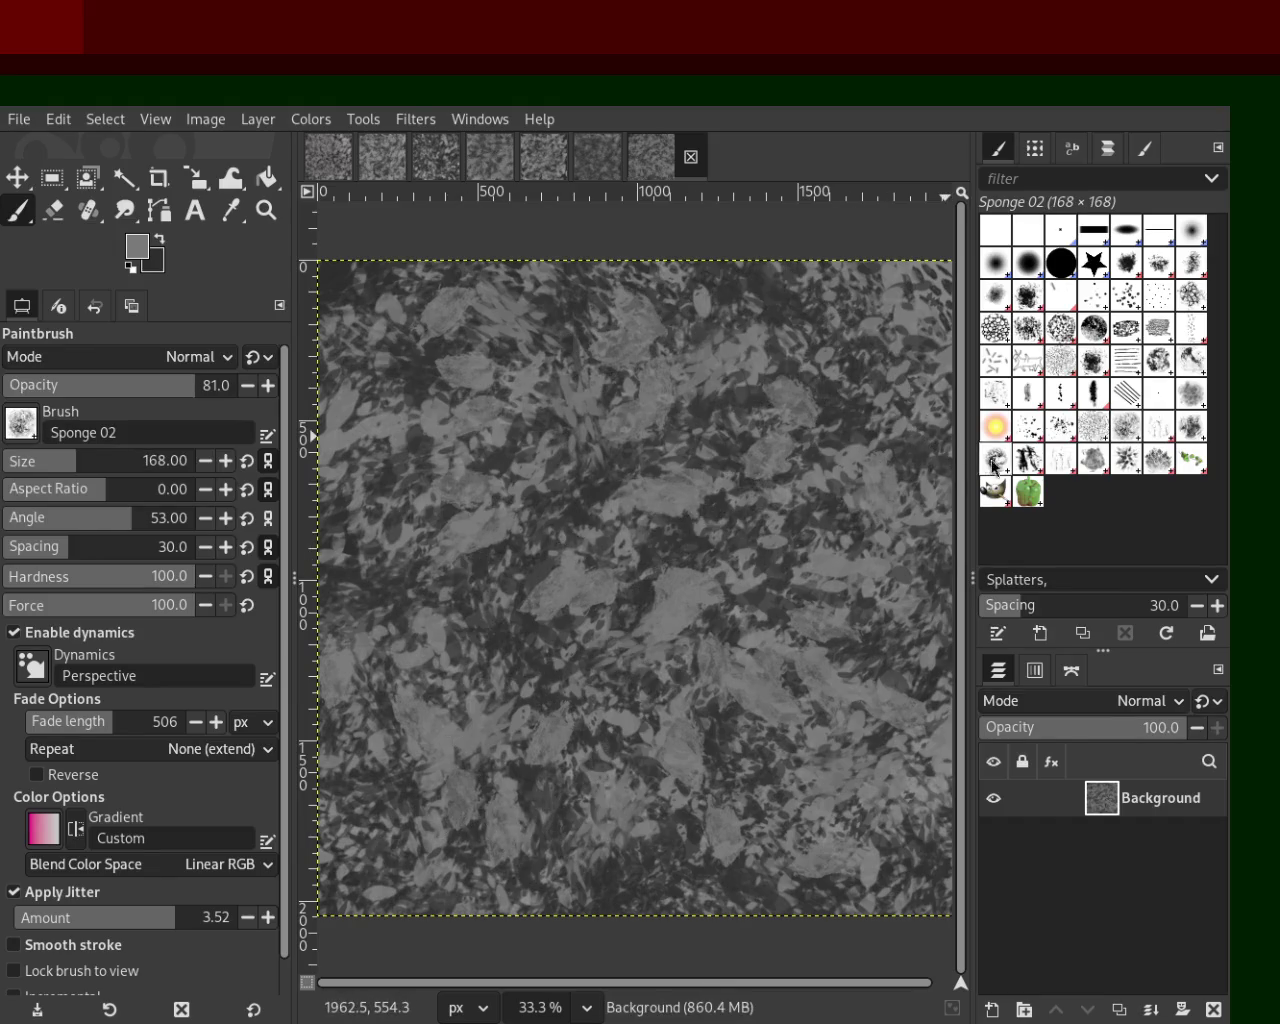
click(1072, 428)
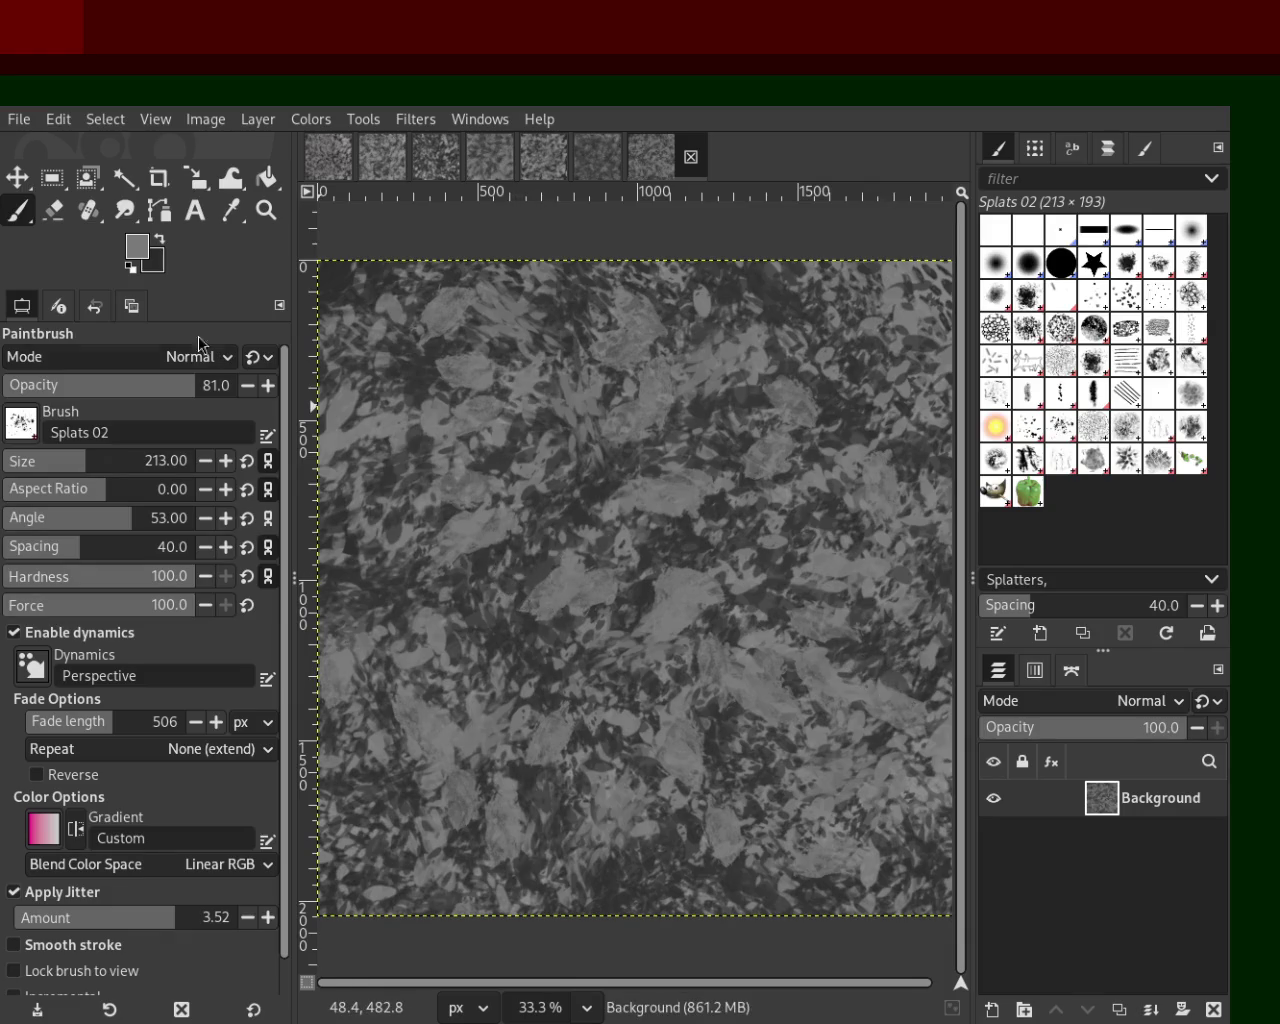
click(266, 210)
ctrl+click(660, 535)
ctrl+click(660, 535)
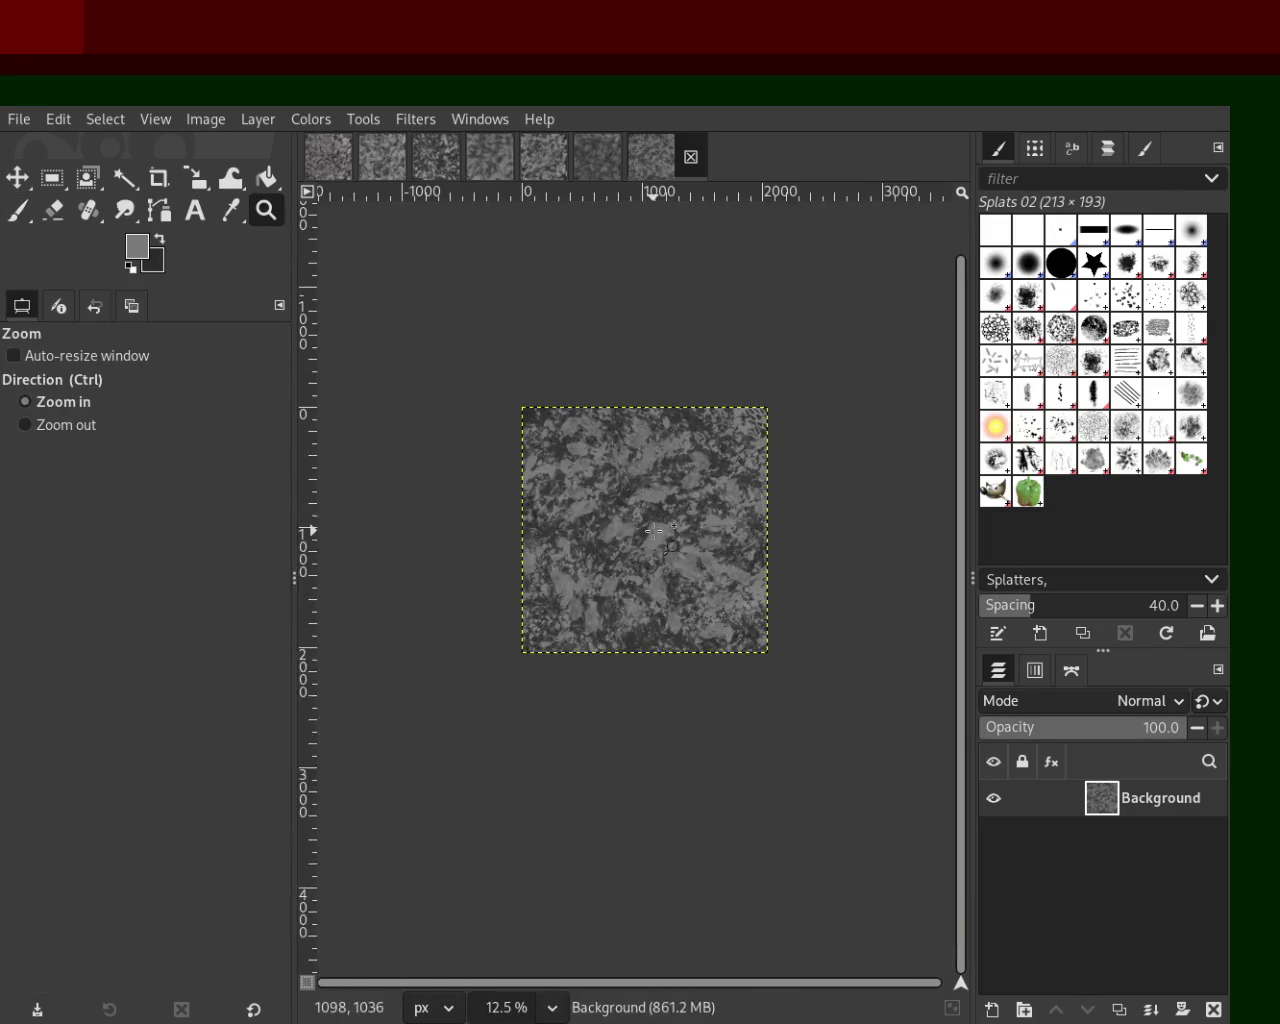
Step: Zoom to 25%, save as 2.xcf, view the other open texture, then return to the leaf image
click(660, 535)
key(ctrl+s)
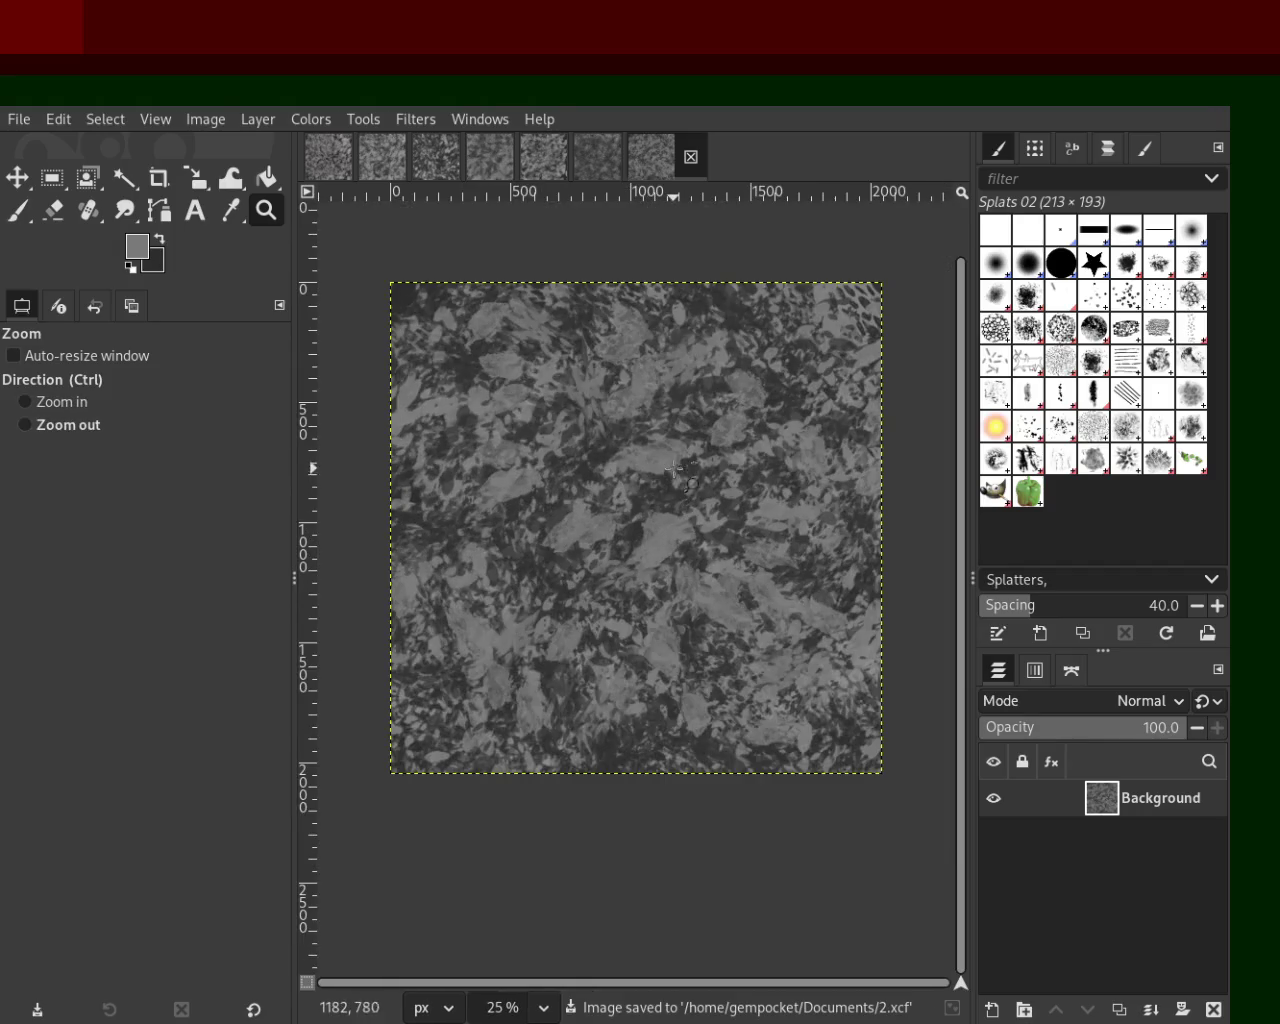
click(592, 159)
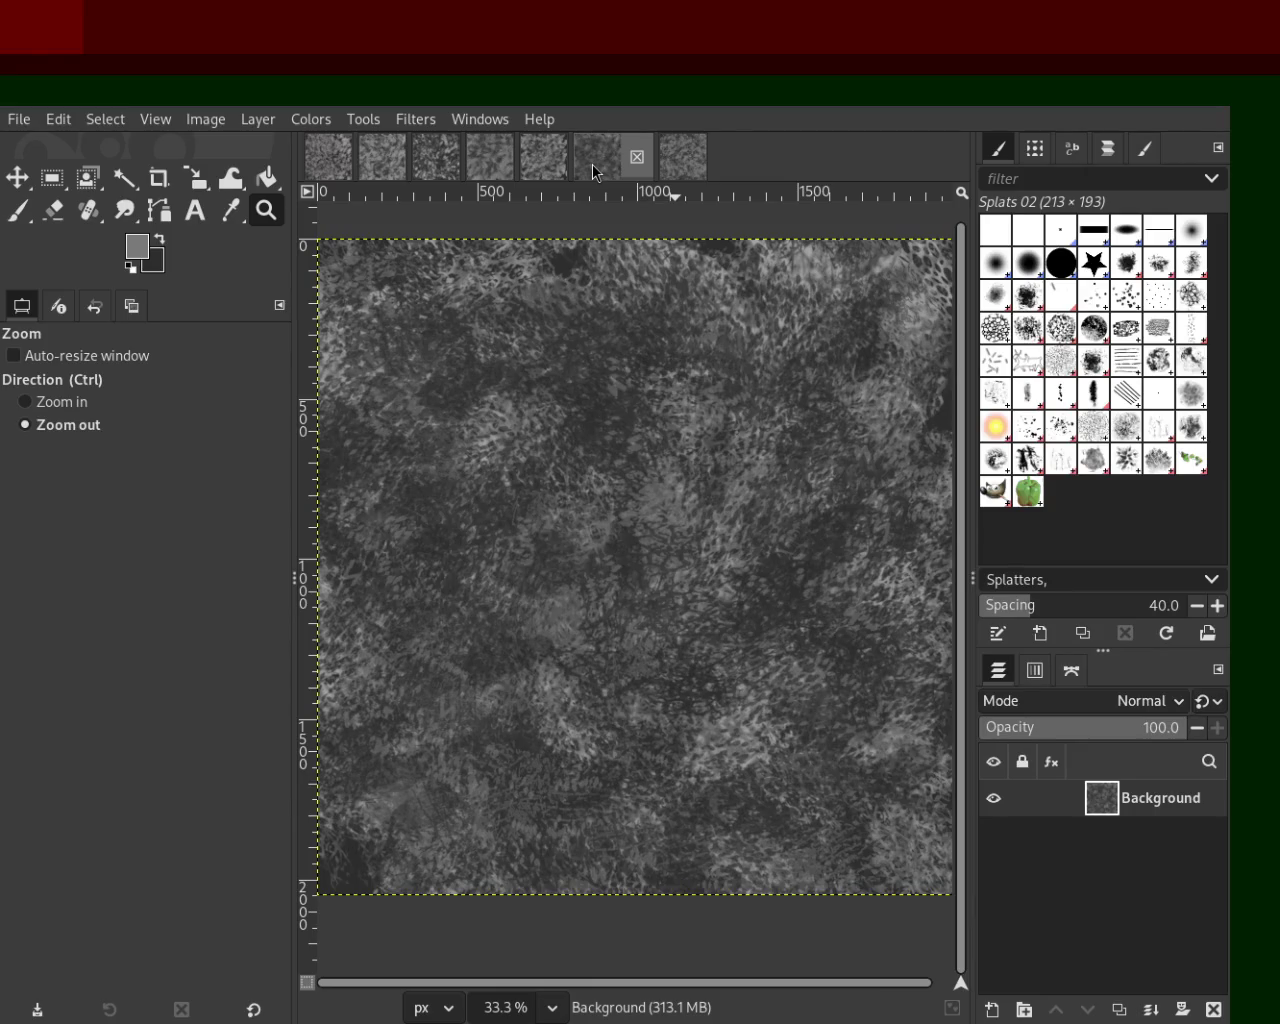
key(ctrl)
click(684, 158)
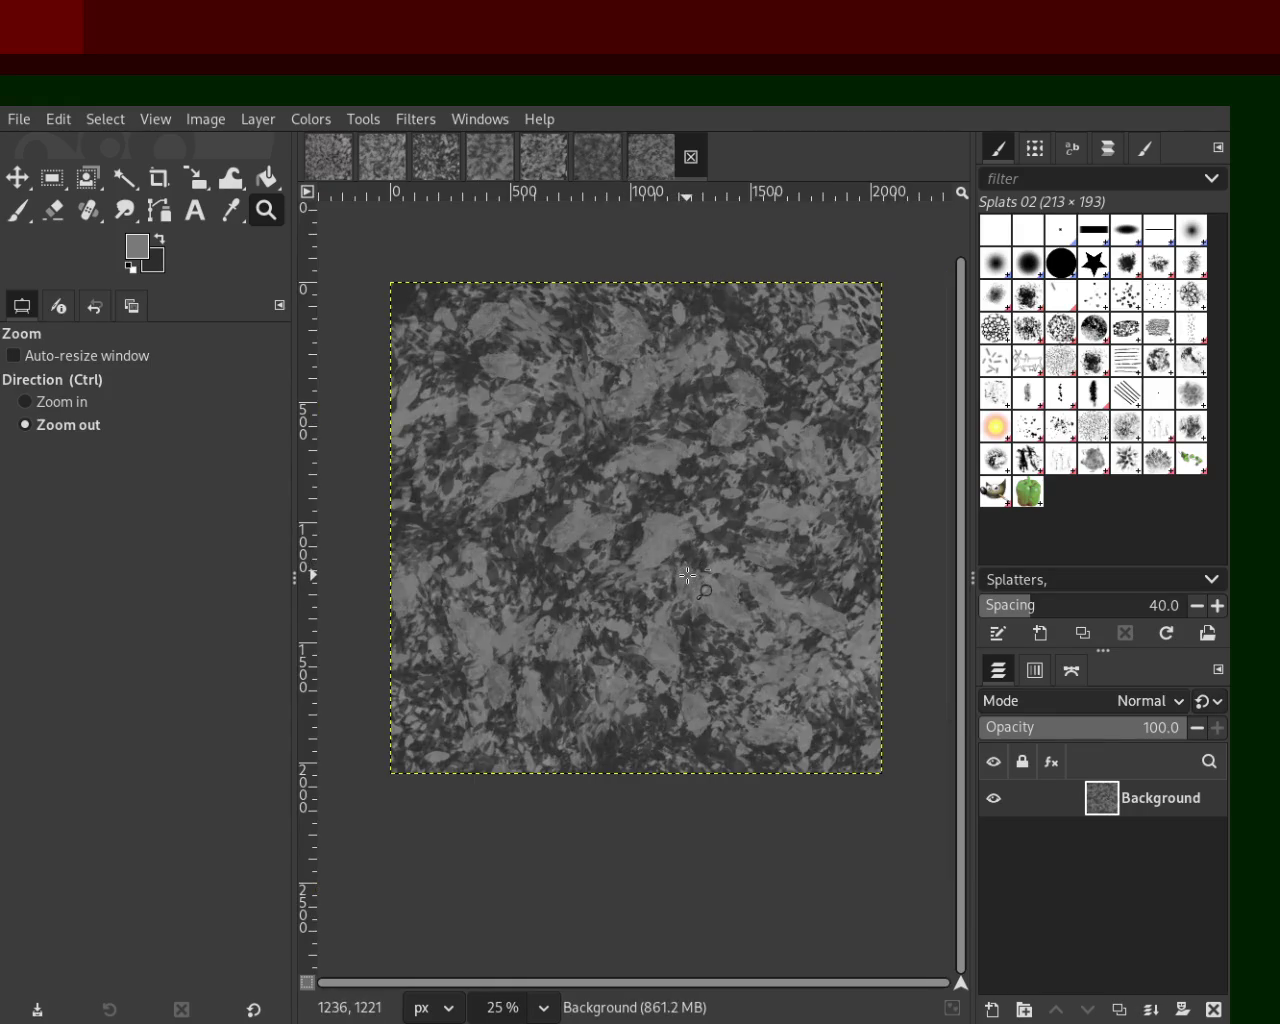
key(ctrl)
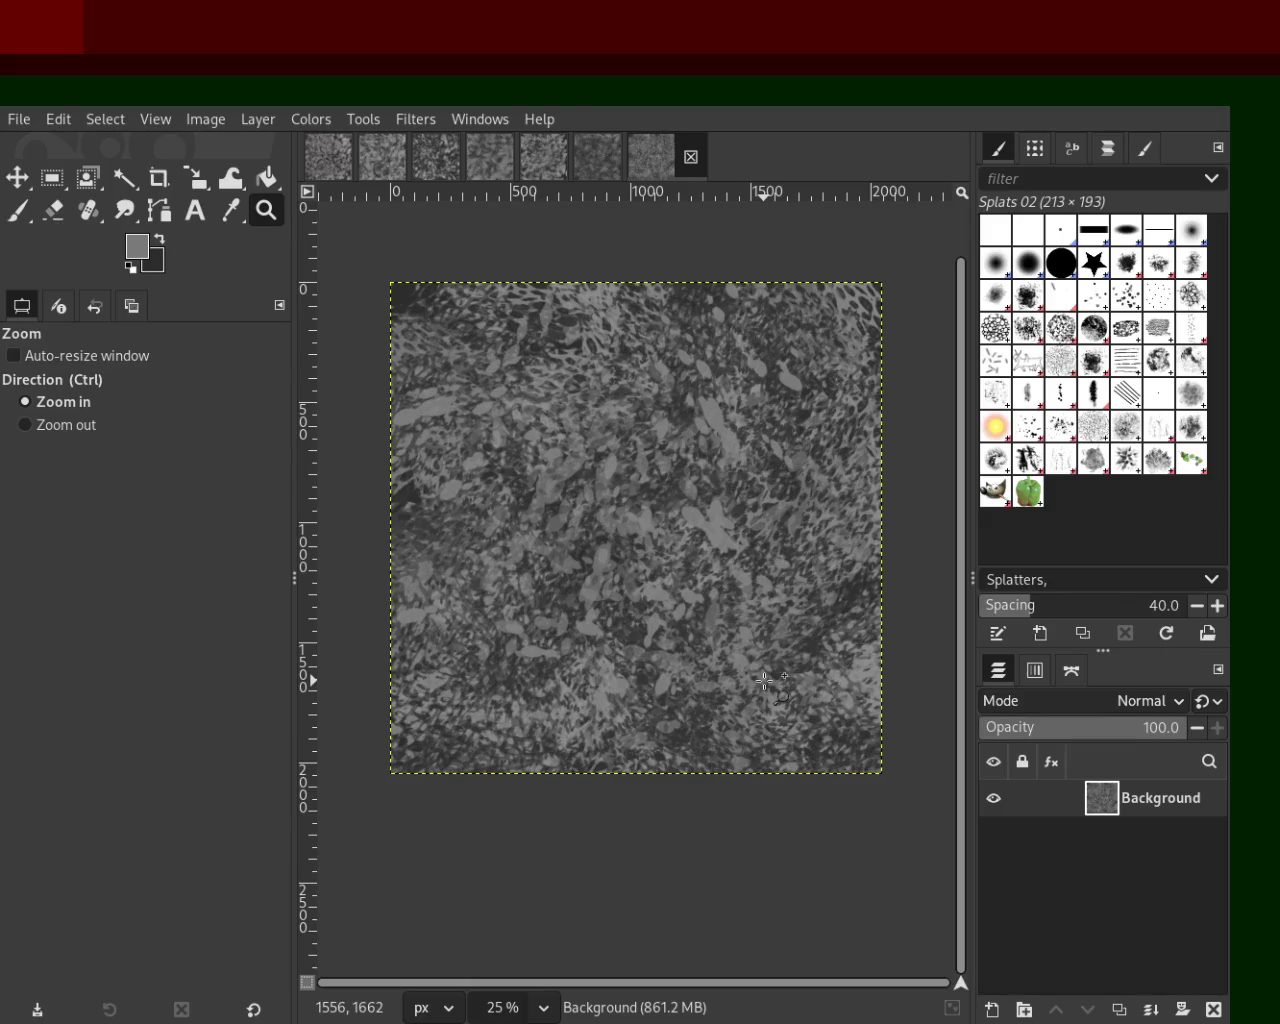
key(ctrl)
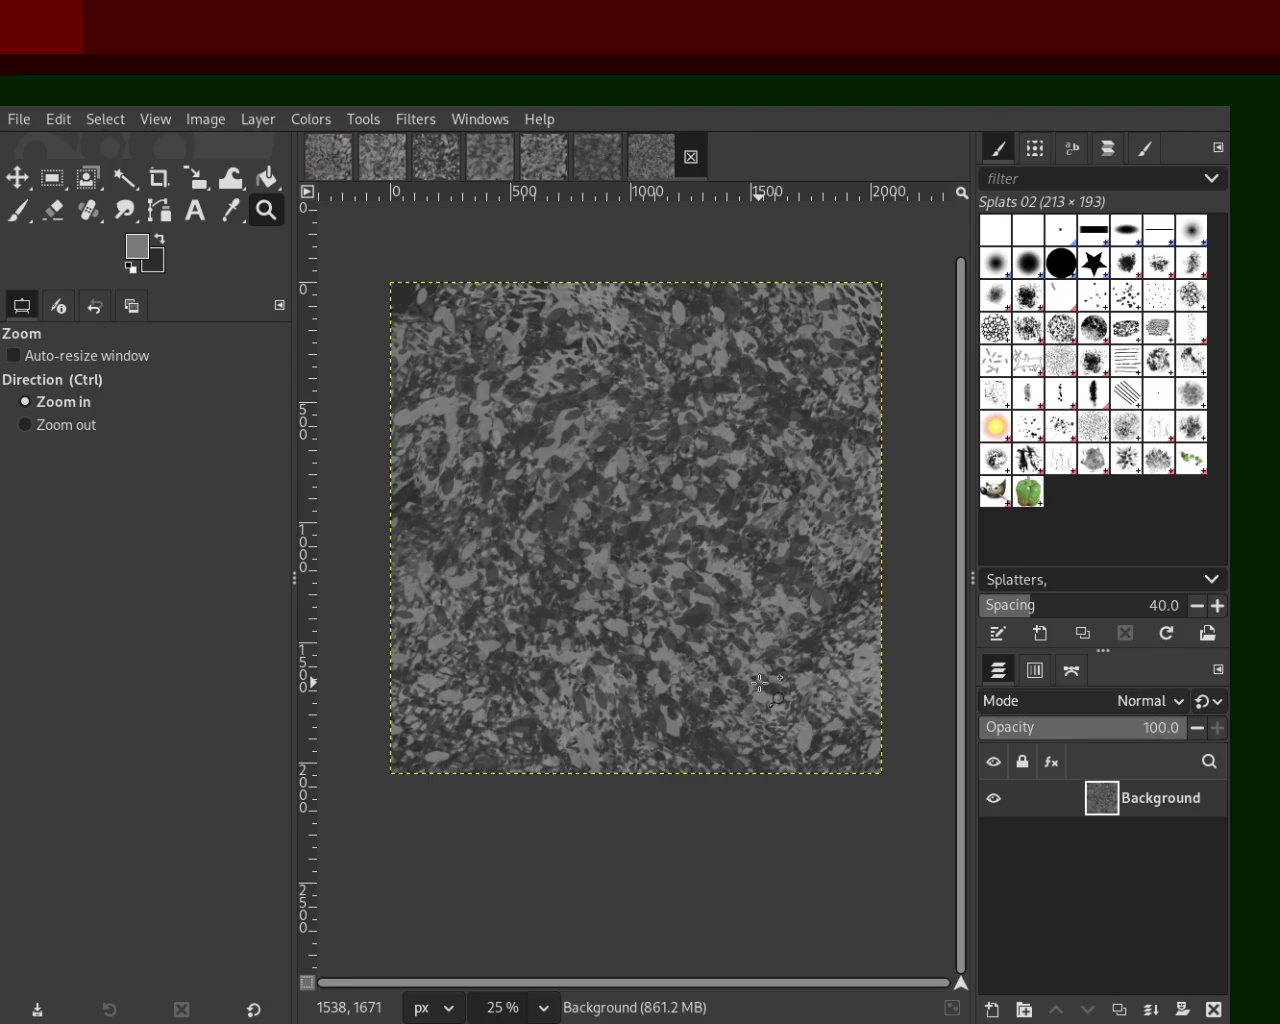
Step: Save the splat-mottled texture to 2.xcf with Ctrl+S and zoom the canvas back to 33.3%
key(ctrl)
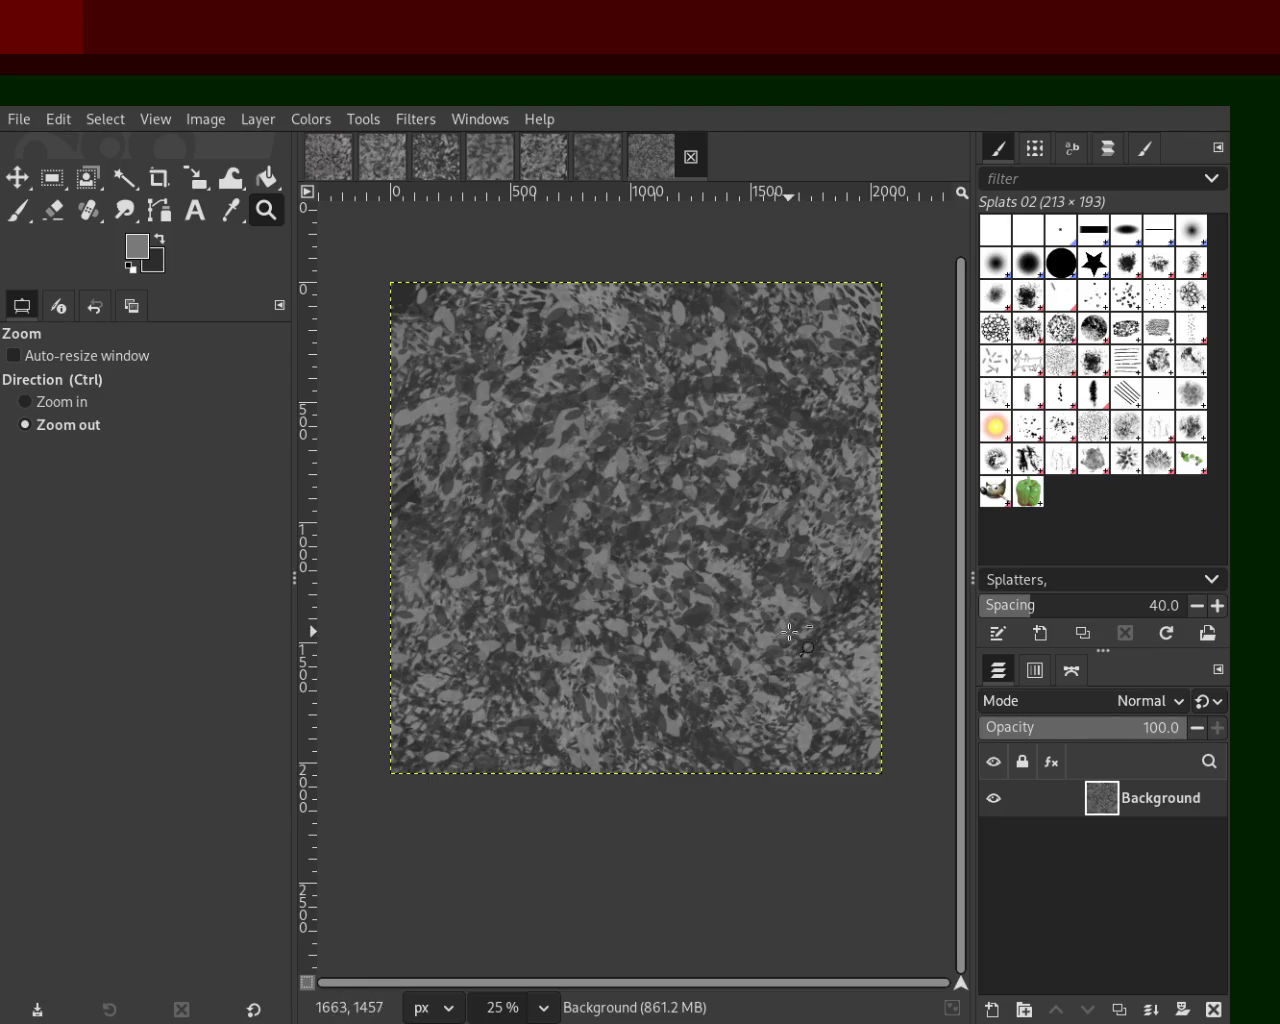
key(ctrl+s)
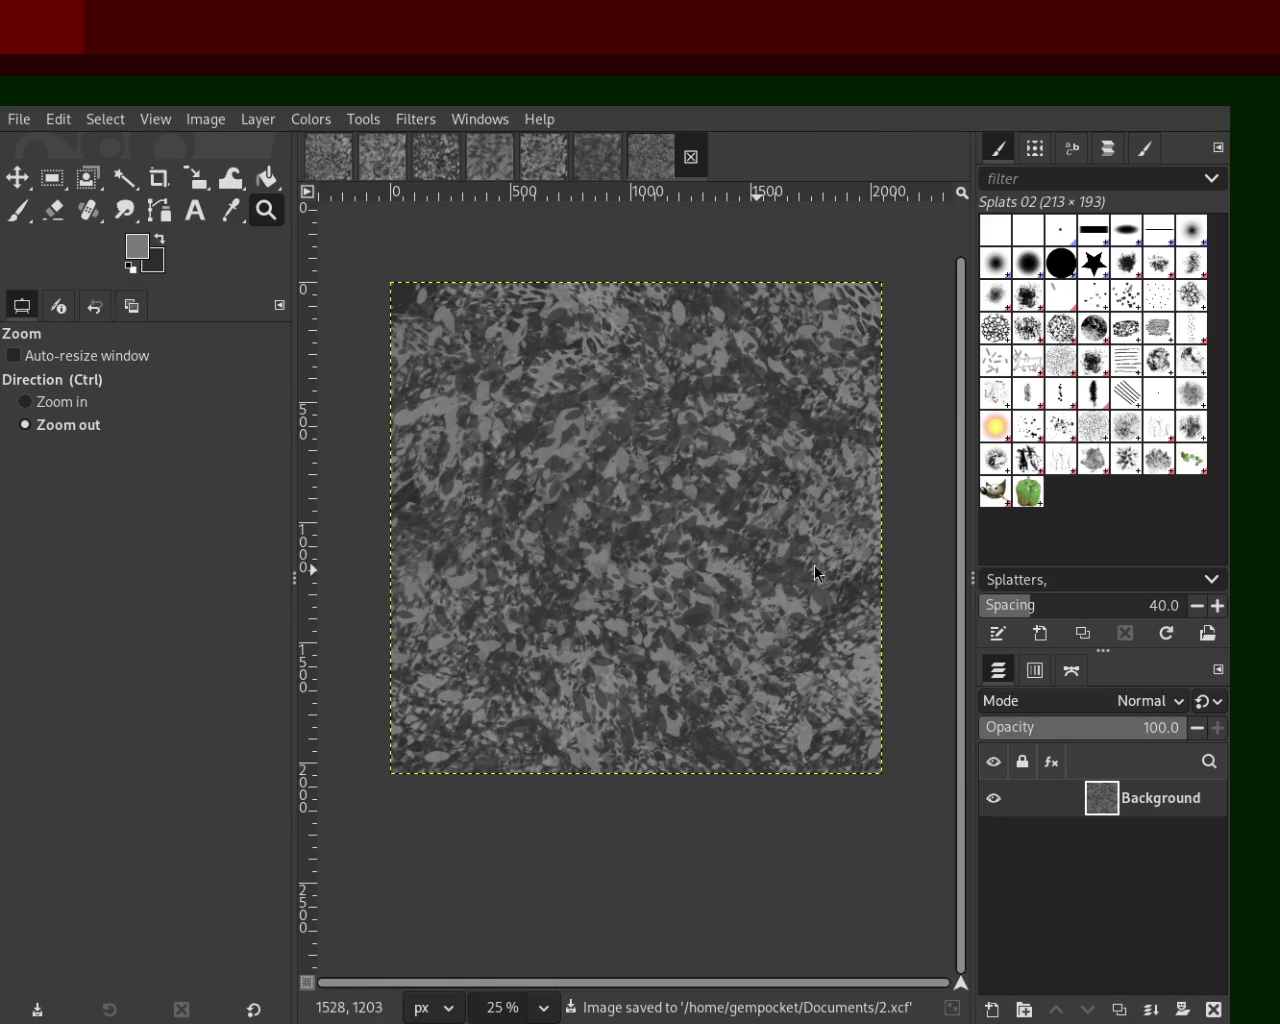
scroll(630, 470, up, 2)
scroll(630, 470, down, 1)
scroll(633, 467, down, 2)
scroll(650, 455, up, 2)
scroll(680, 440, down, 1)
scroll(700, 425, up, 1)
scroll(688, 445, down, 1)
scroll(670, 510, up, 1)
scroll(663, 530, down, 1)
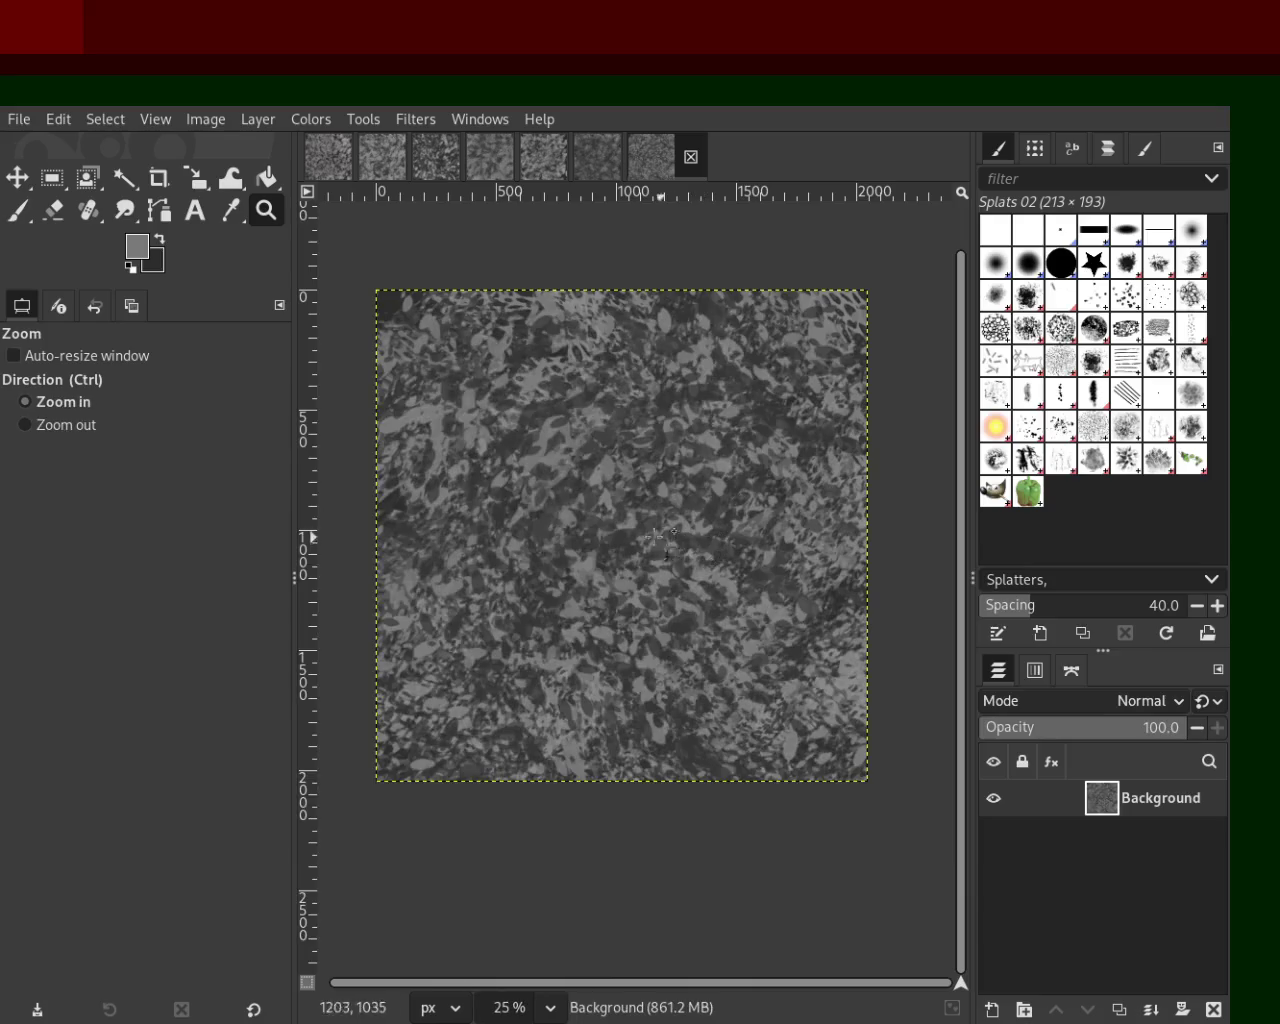
scroll(662, 537, up, 1)
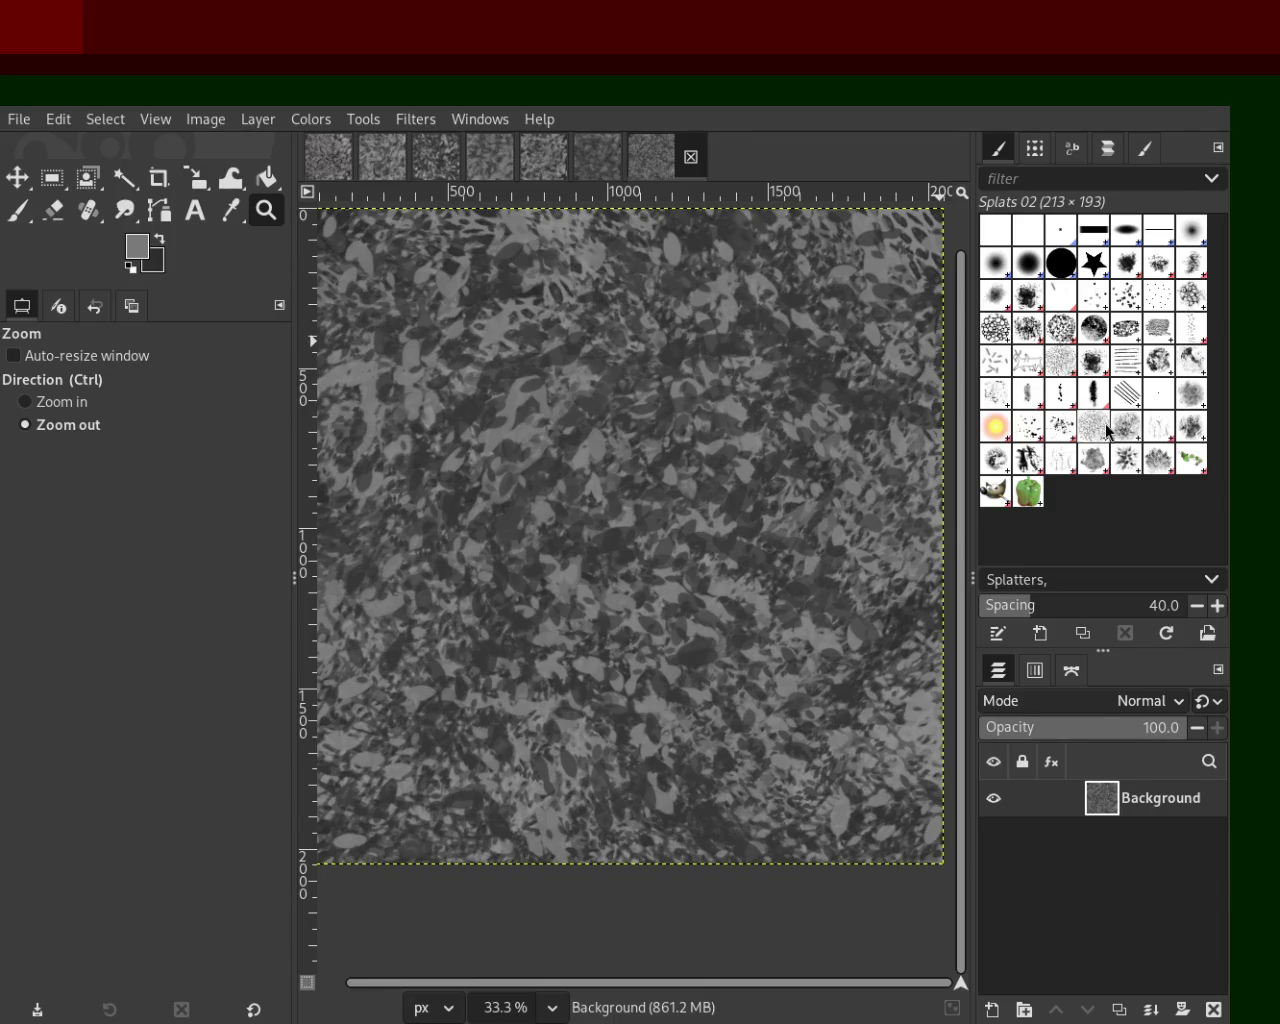
Step: Stamp grey leaf dabs across the background with the Texture Hose 01 brush
click(1028, 459)
click(30, 218)
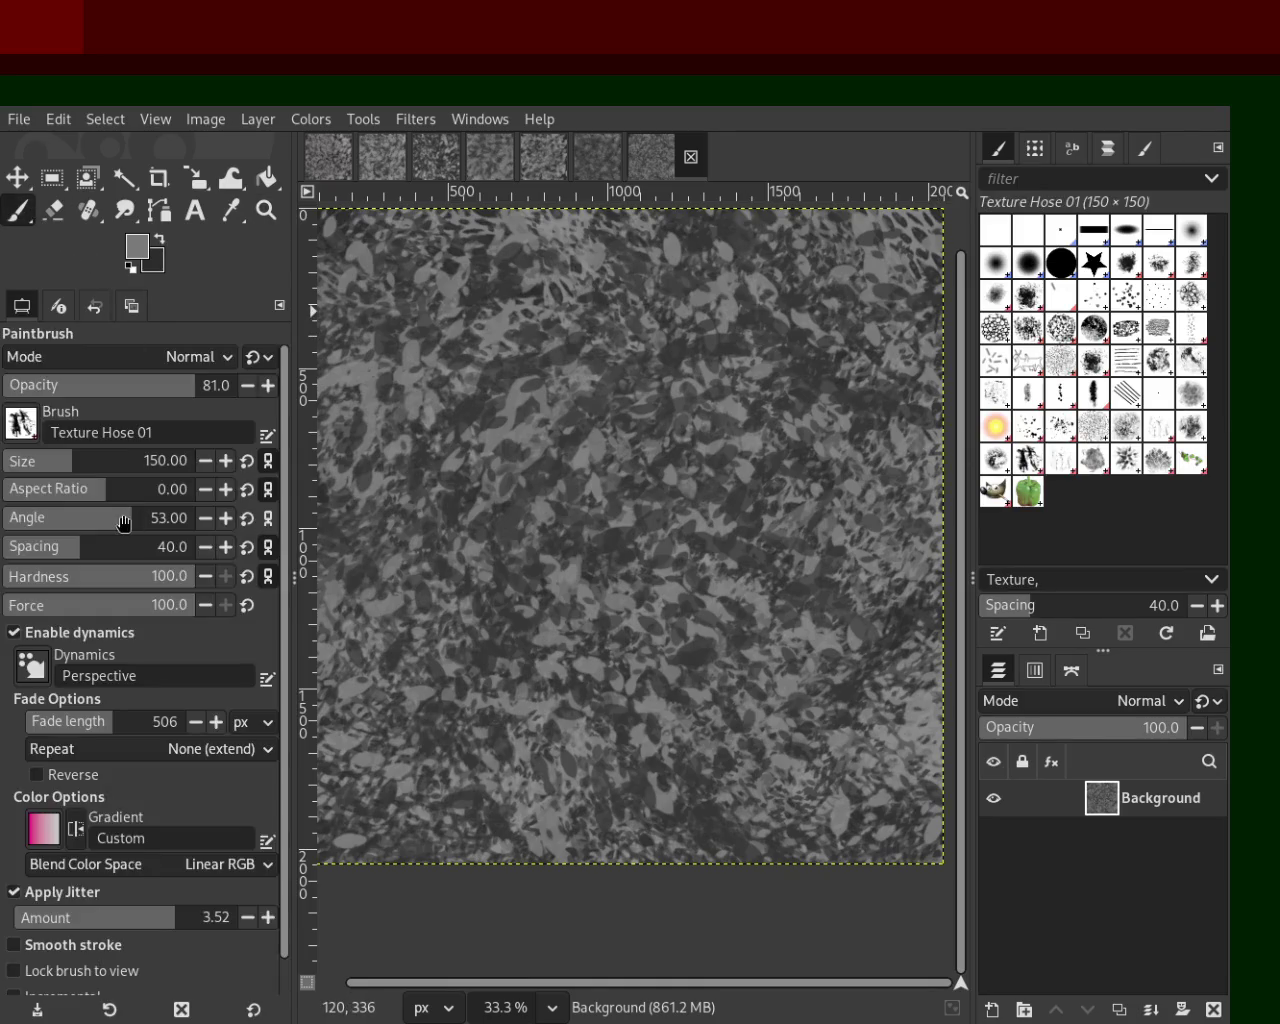
drag(100, 468, 113, 462)
drag(637, 507, 436, 576)
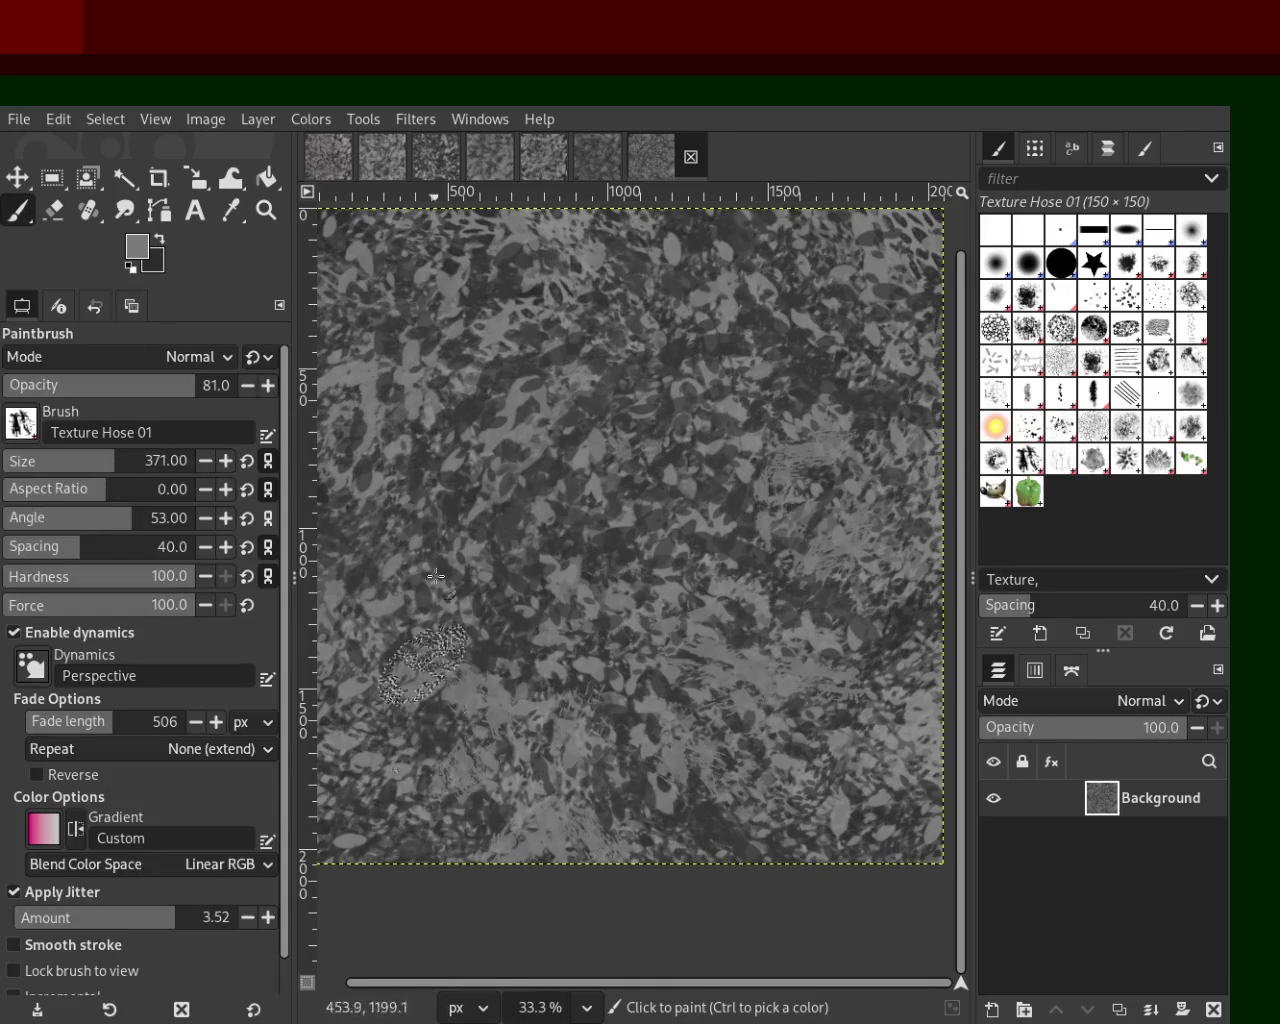
ctrl+click(749, 551)
mouse_move(733, 479)
mouse_down()
mouse_move(763, 588)
mouse_move(421, 452)
mouse_move(505, 293)
mouse_move(763, 507)
mouse_move(579, 547)
mouse_move(534, 494)
mouse_move(813, 666)
mouse_move(662, 770)
mouse_move(490, 694)
mouse_move(684, 802)
mouse_move(852, 250)
mouse_move(884, 860)
mouse_move(582, 554)
mouse_move(353, 545)
mouse_move(619, 541)
mouse_move(286, 632)
mouse_move(812, 555)
mouse_move(465, 537)
mouse_up()
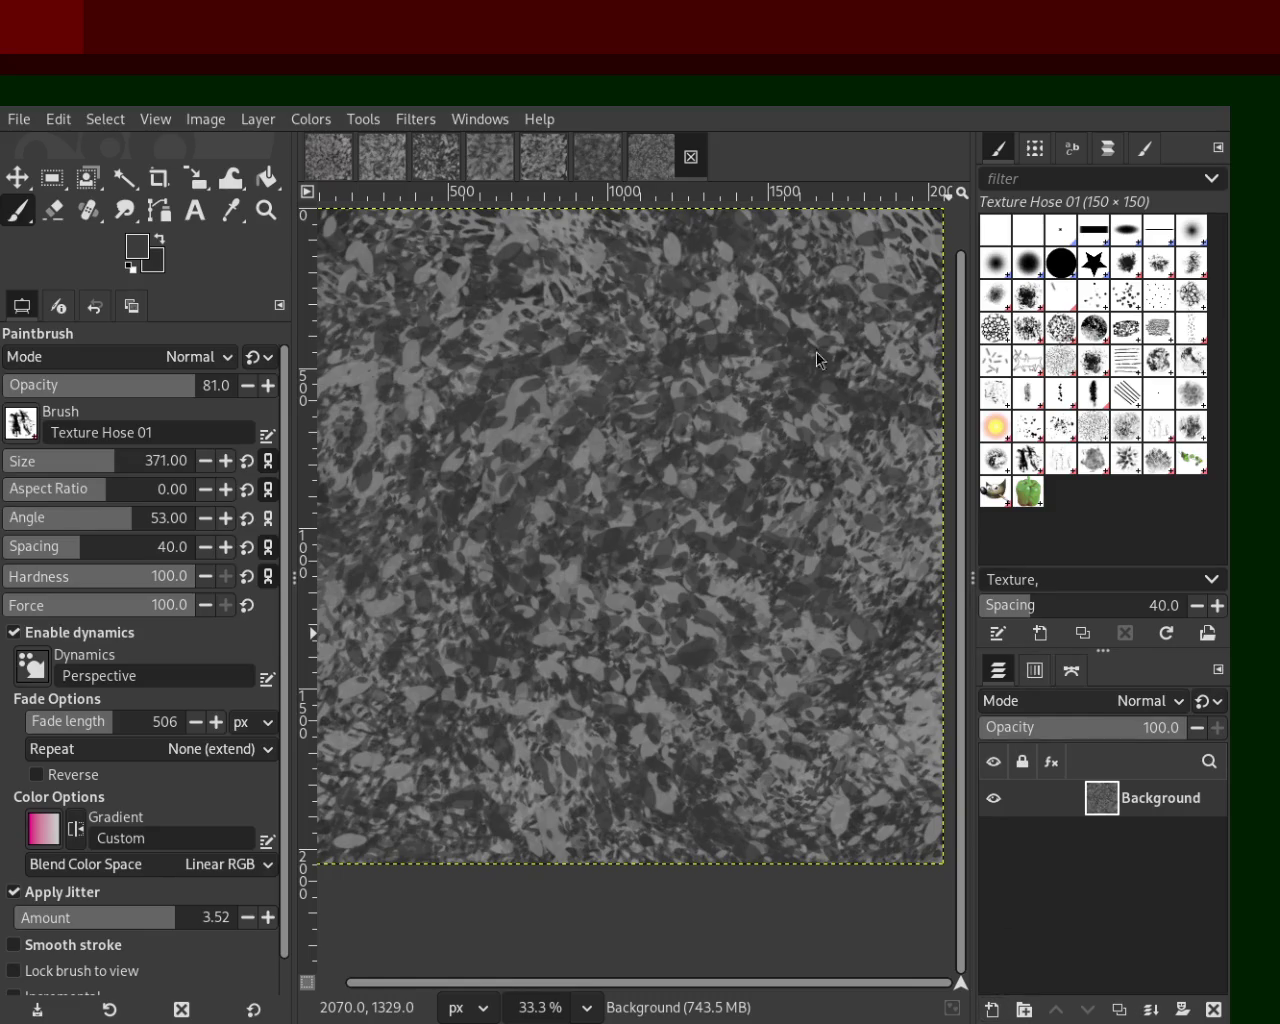
Step: Stamp leaves on a trial layer, try Splats 01, then delete the layer and save
key(shift+ctrl+n)
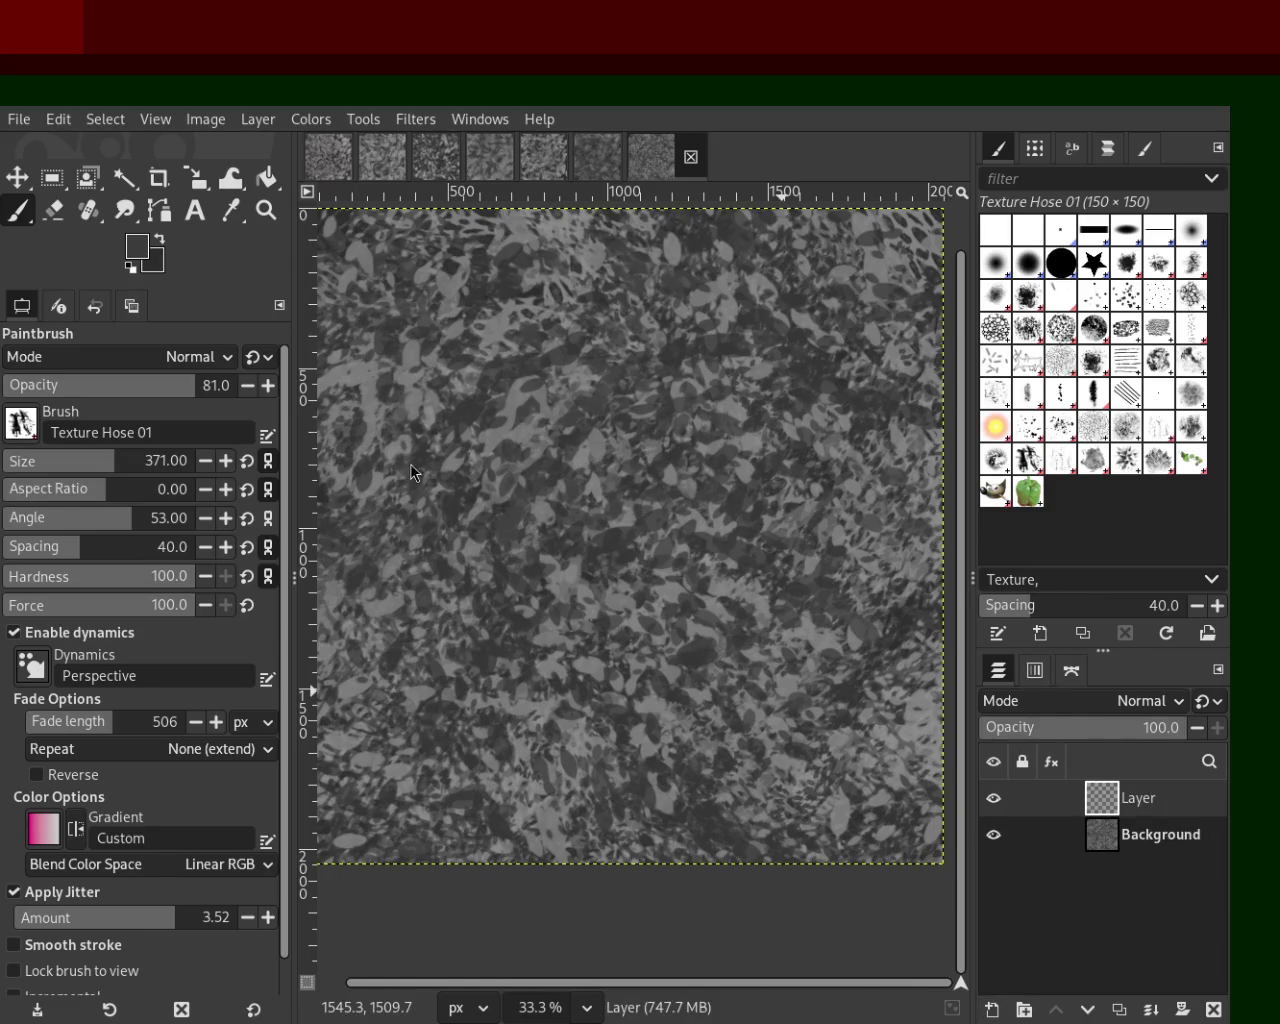
mouse_move(824, 473)
mouse_down()
mouse_move(782, 264)
mouse_move(681, 231)
mouse_up()
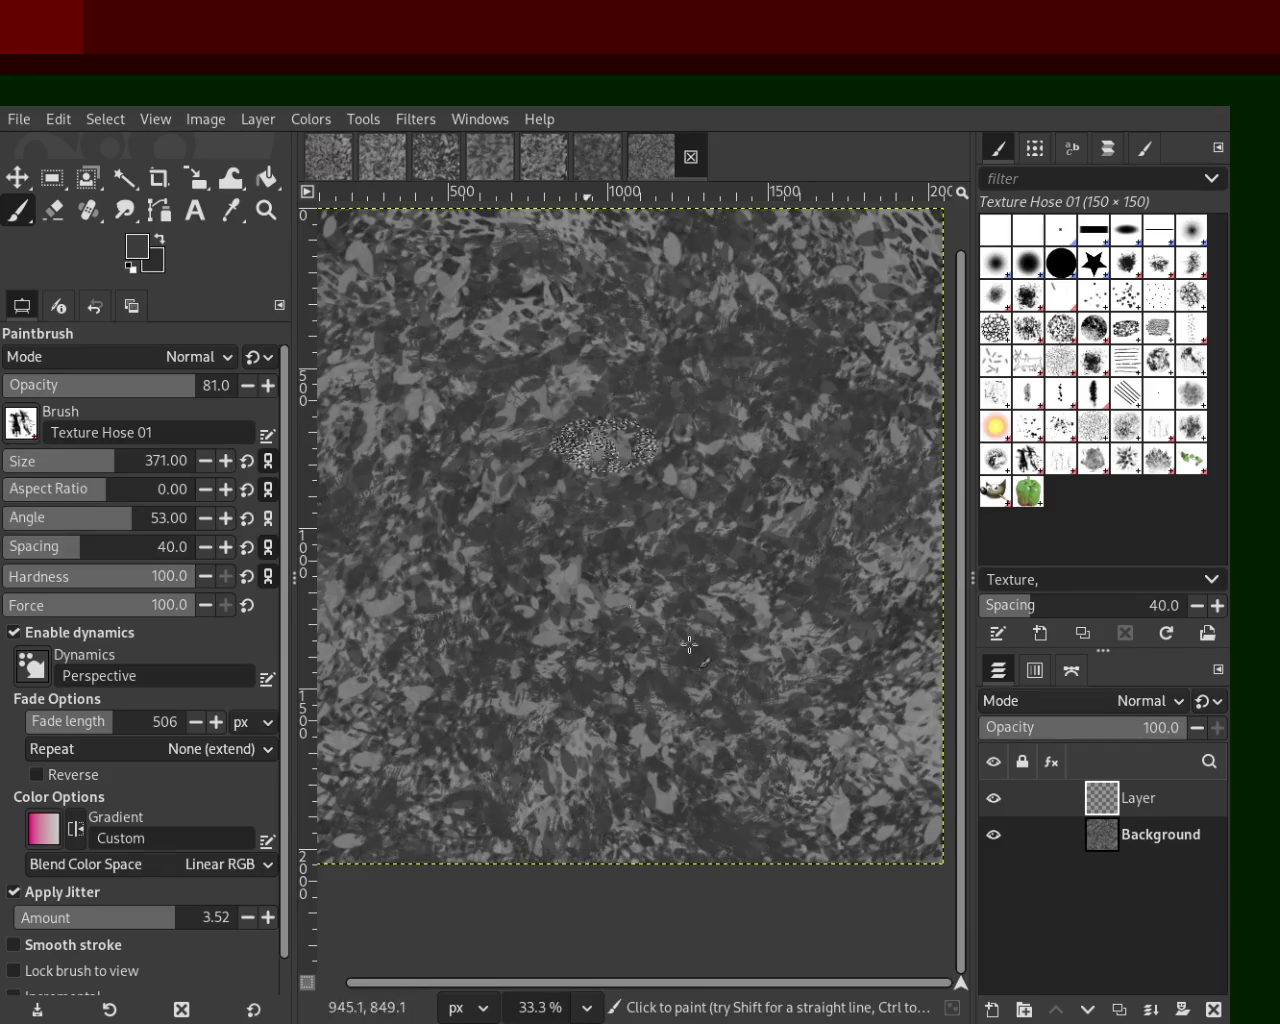
click(1046, 424)
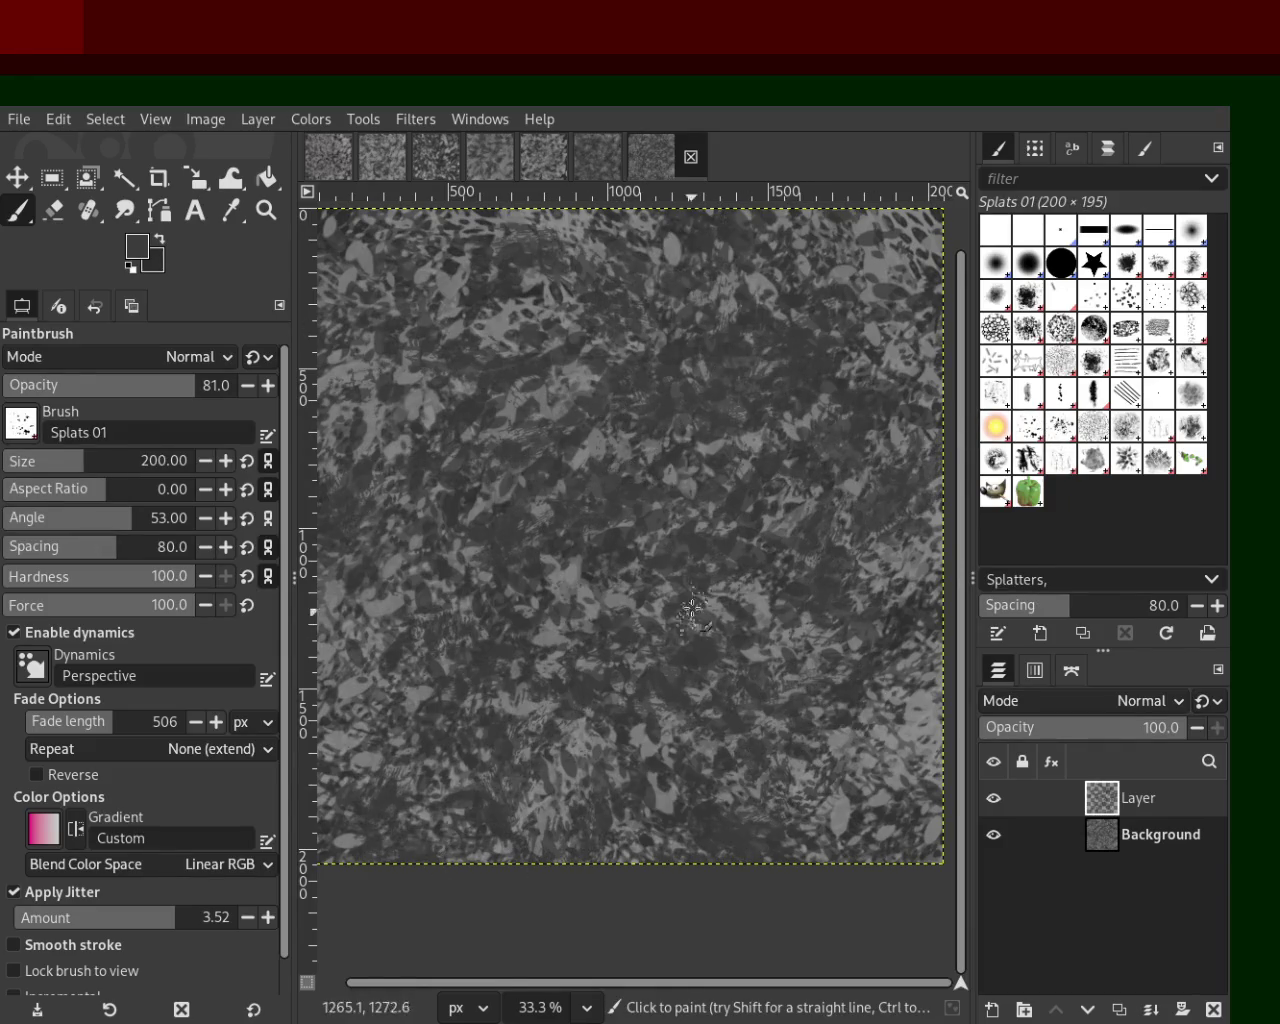
key(ctrl+z)
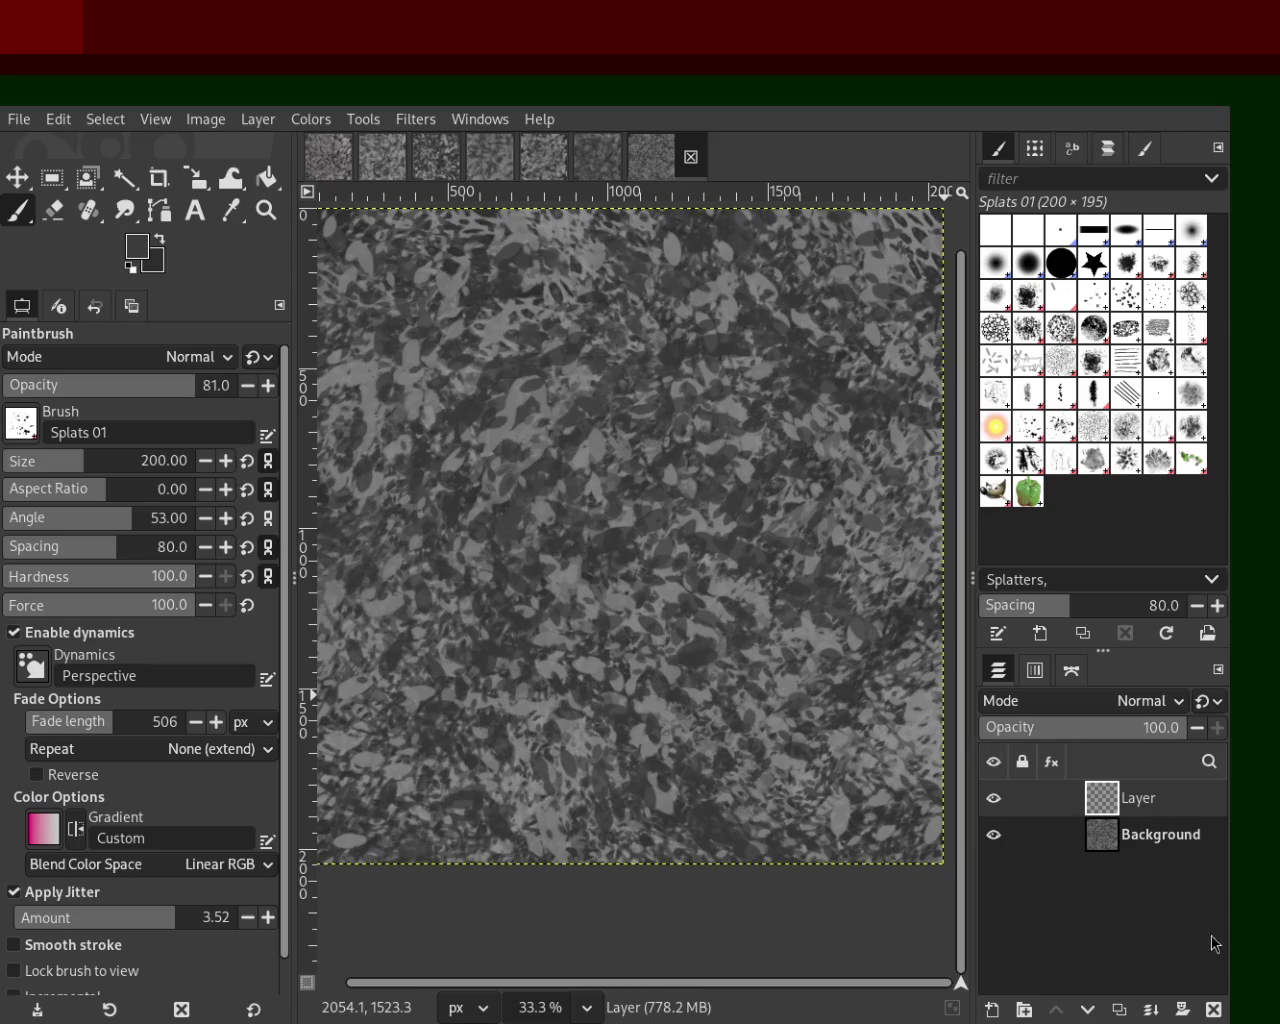
click(1214, 1010)
key(ctrl+s)
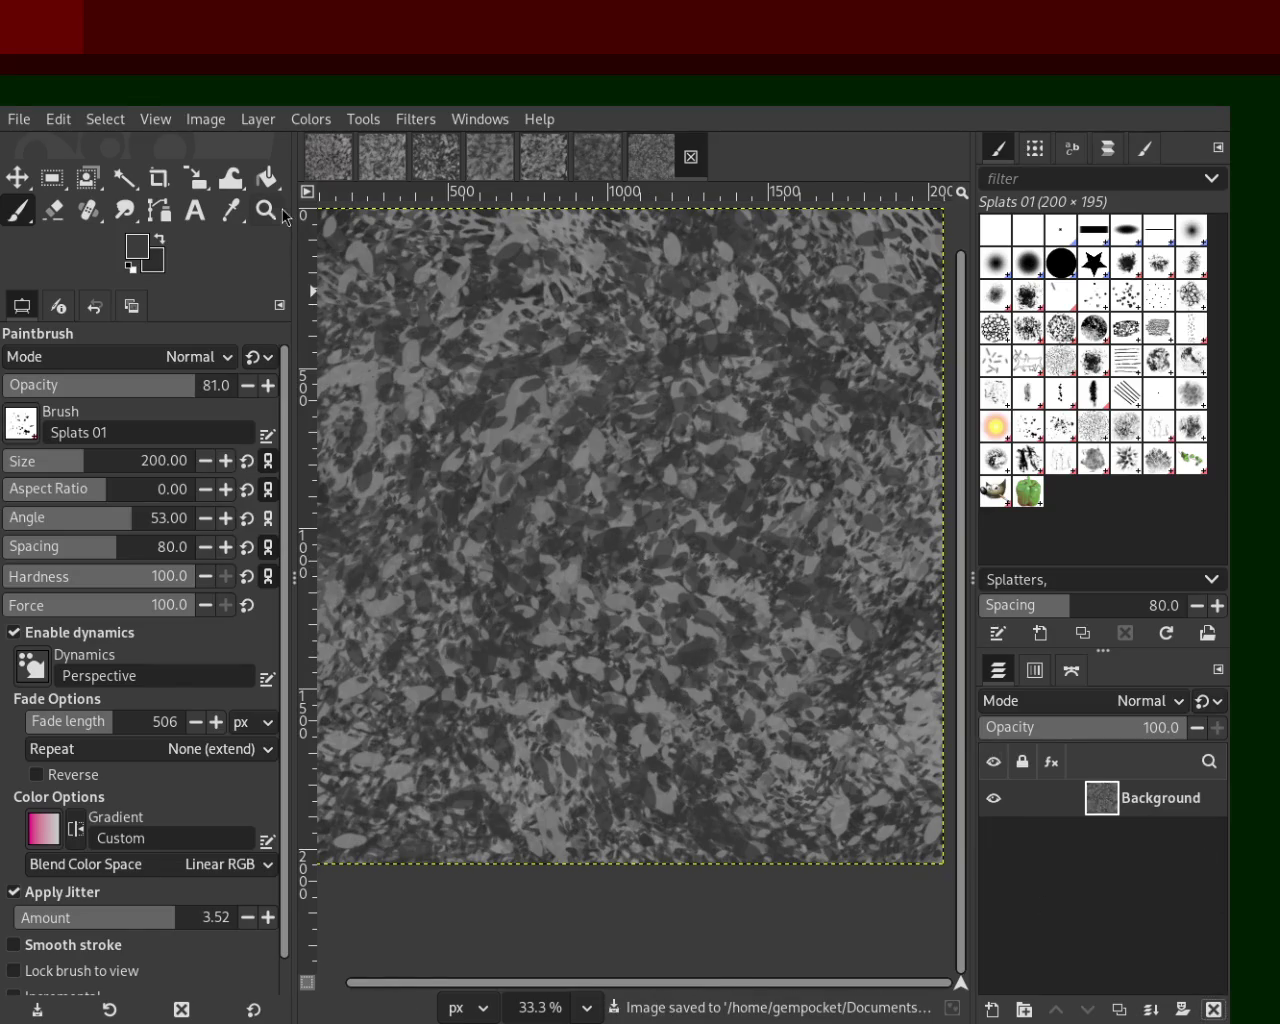
click(266, 210)
scroll(610, 503, up, 1)
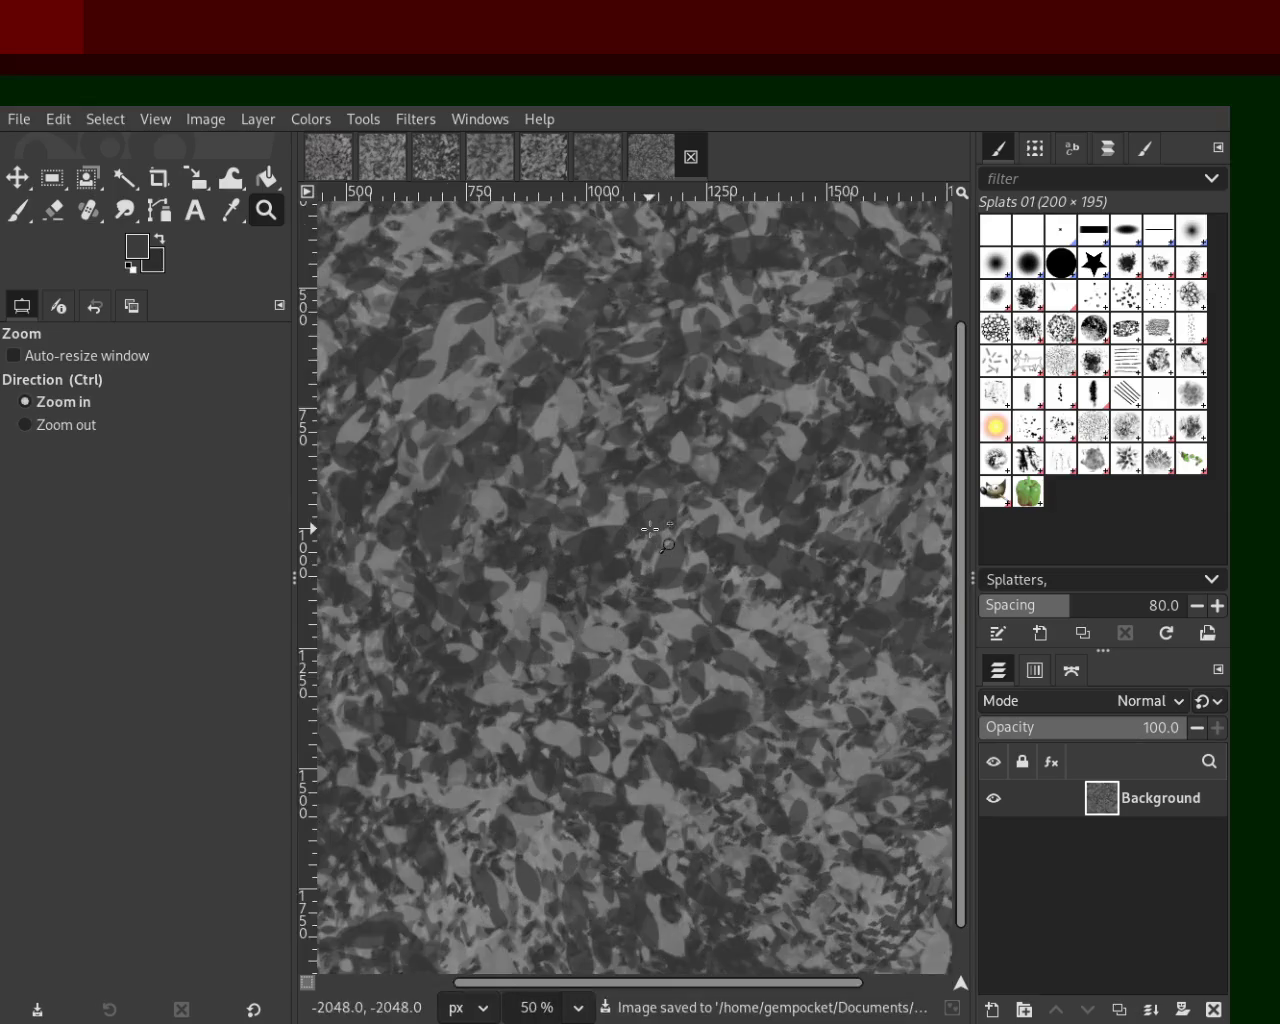
scroll(610, 503, down, 3)
scroll(610, 503, down, 1)
scroll(610, 503, up, 3)
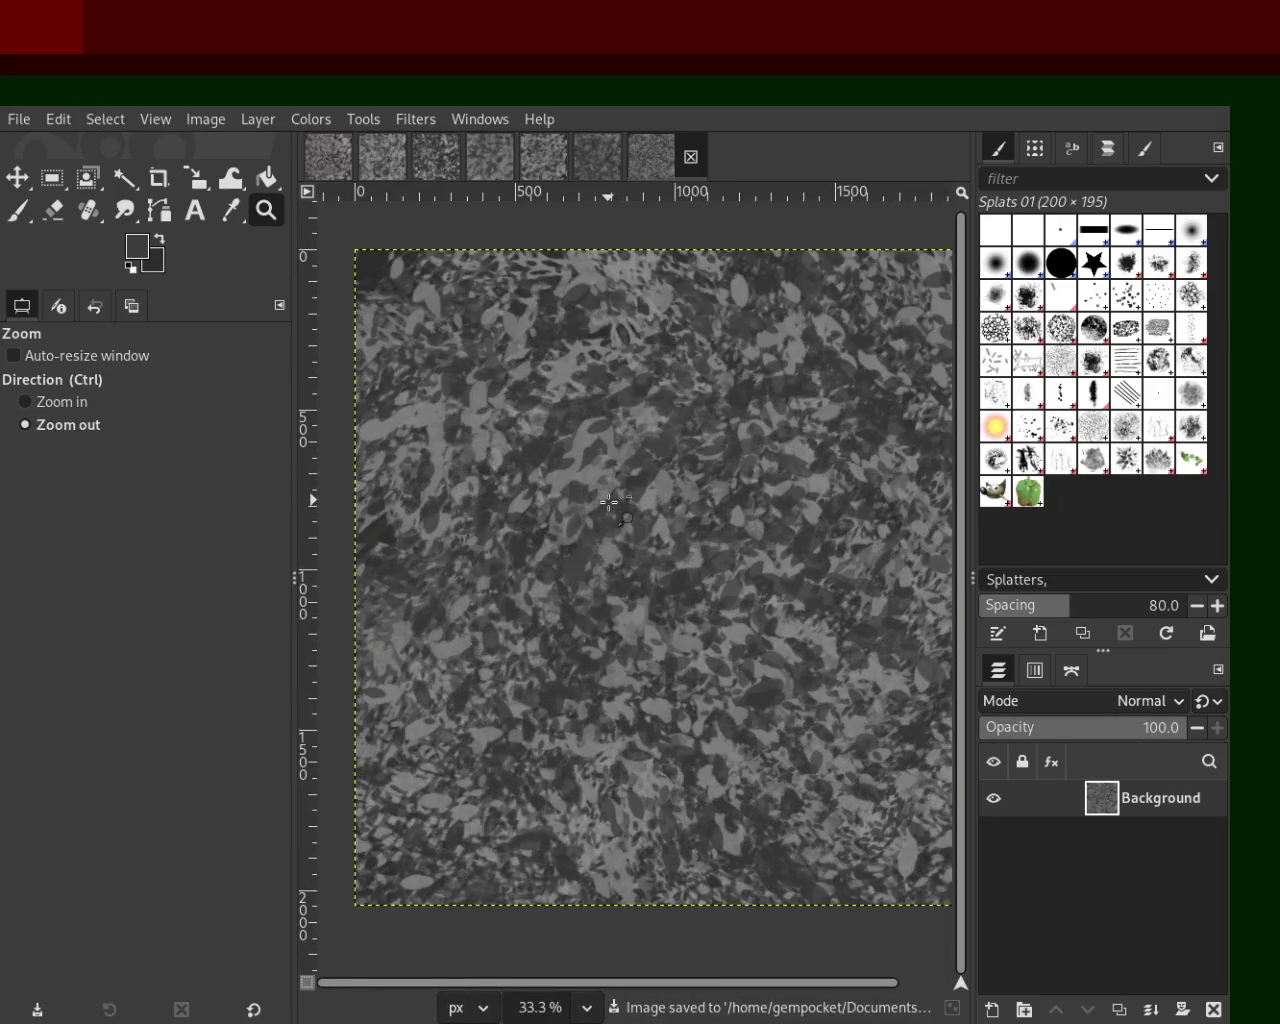
scroll(610, 503, down, 1)
scroll(680, 550, up, 1)
scroll(720, 575, down, 1)
scroll(741, 592, up, 1)
scroll(741, 592, down, 1)
scroll(748, 583, up, 1)
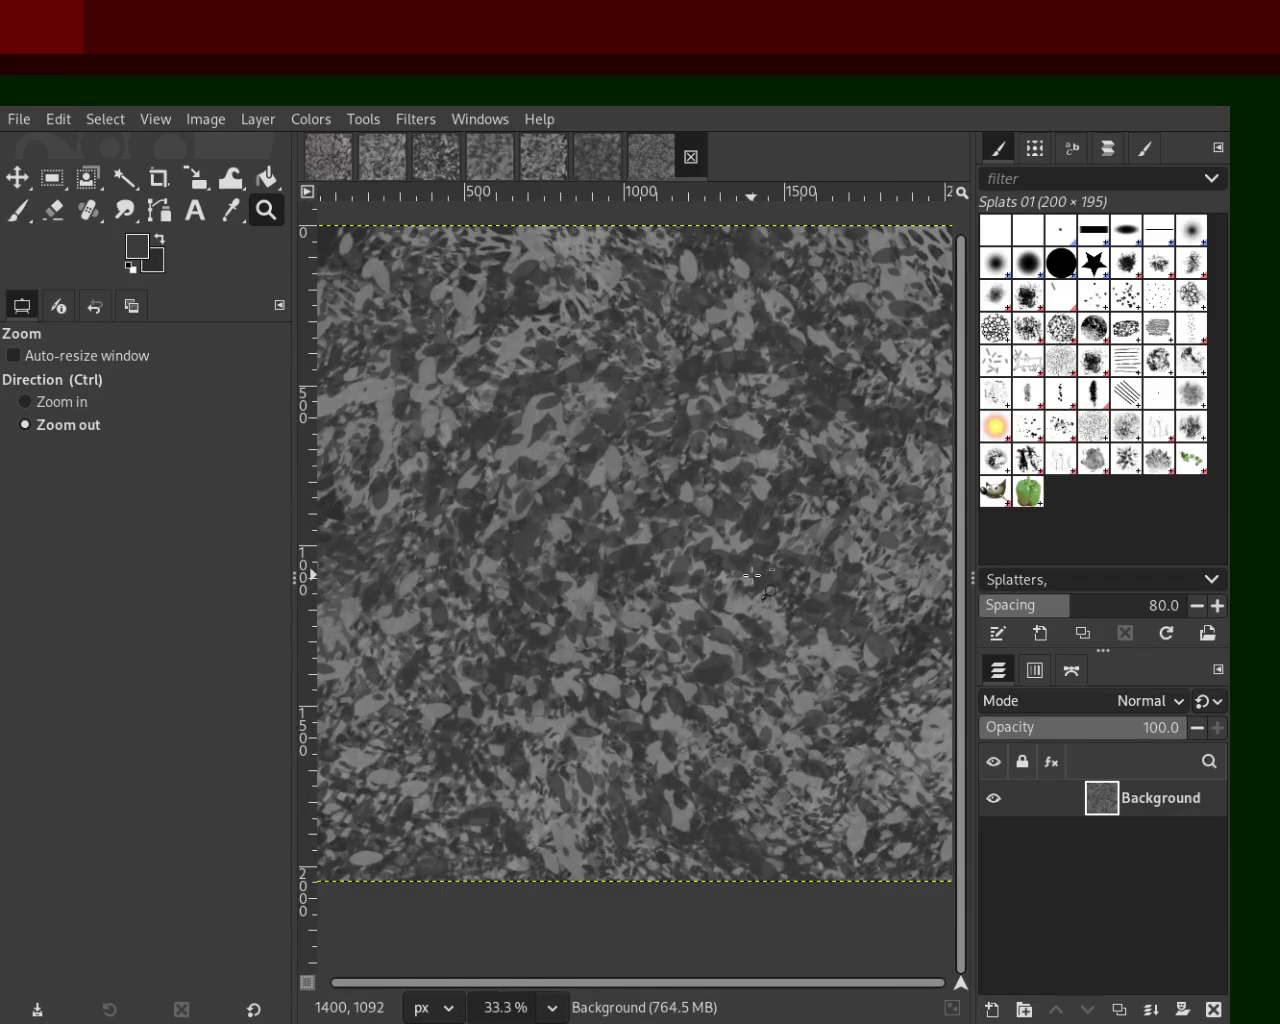
scroll(752, 575, up, 3)
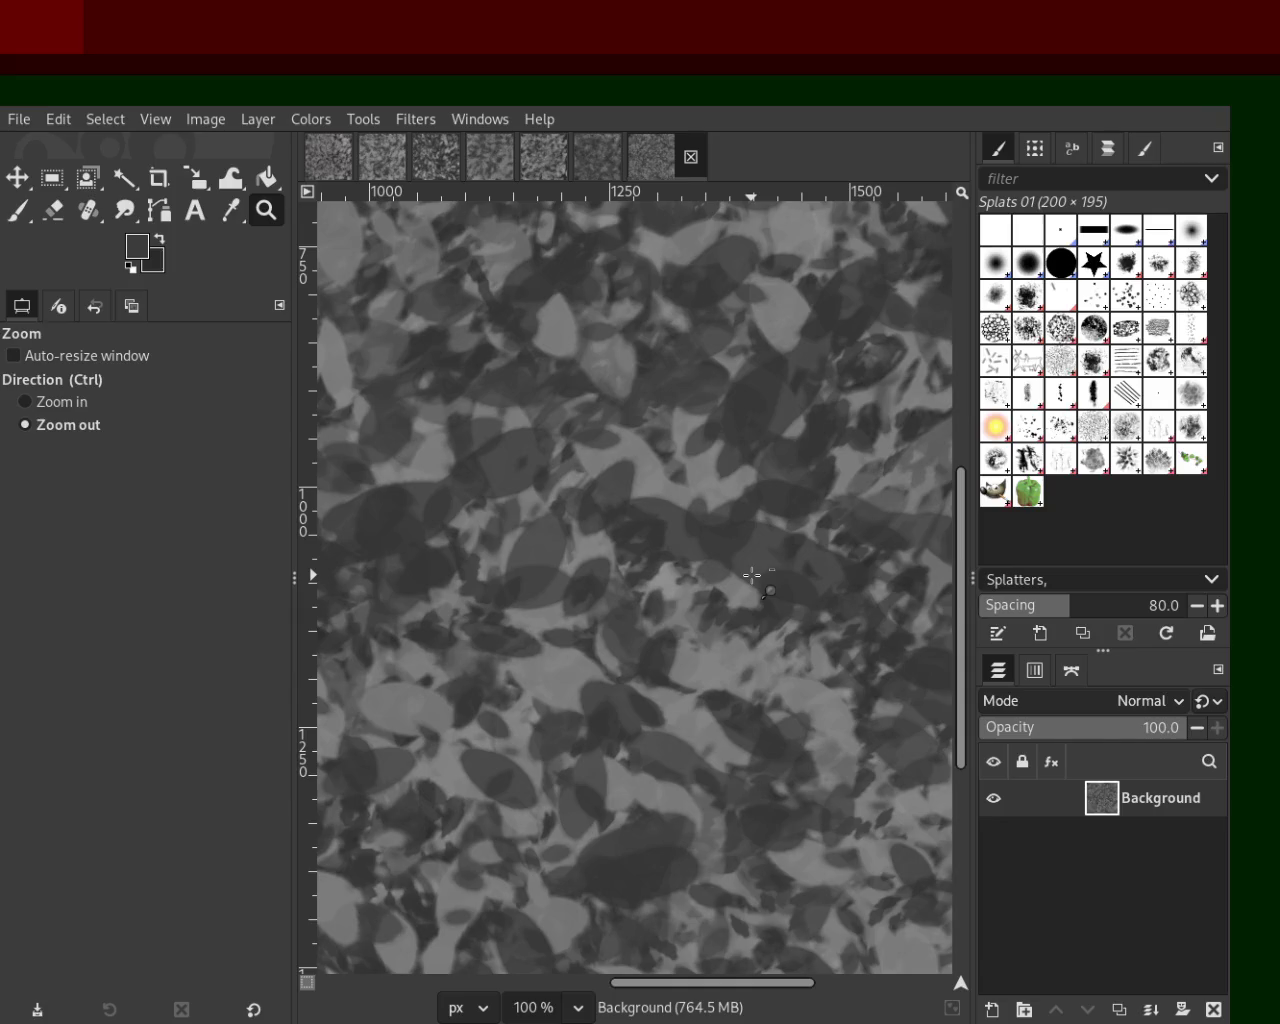
scroll(752, 575, down, 3)
scroll(755, 570, down, 1)
scroll(760, 565, down, 1)
scroll(769, 553, up, 2)
scroll(769, 553, down, 1)
scroll(760, 558, up, 1)
scroll(750, 563, down, 1)
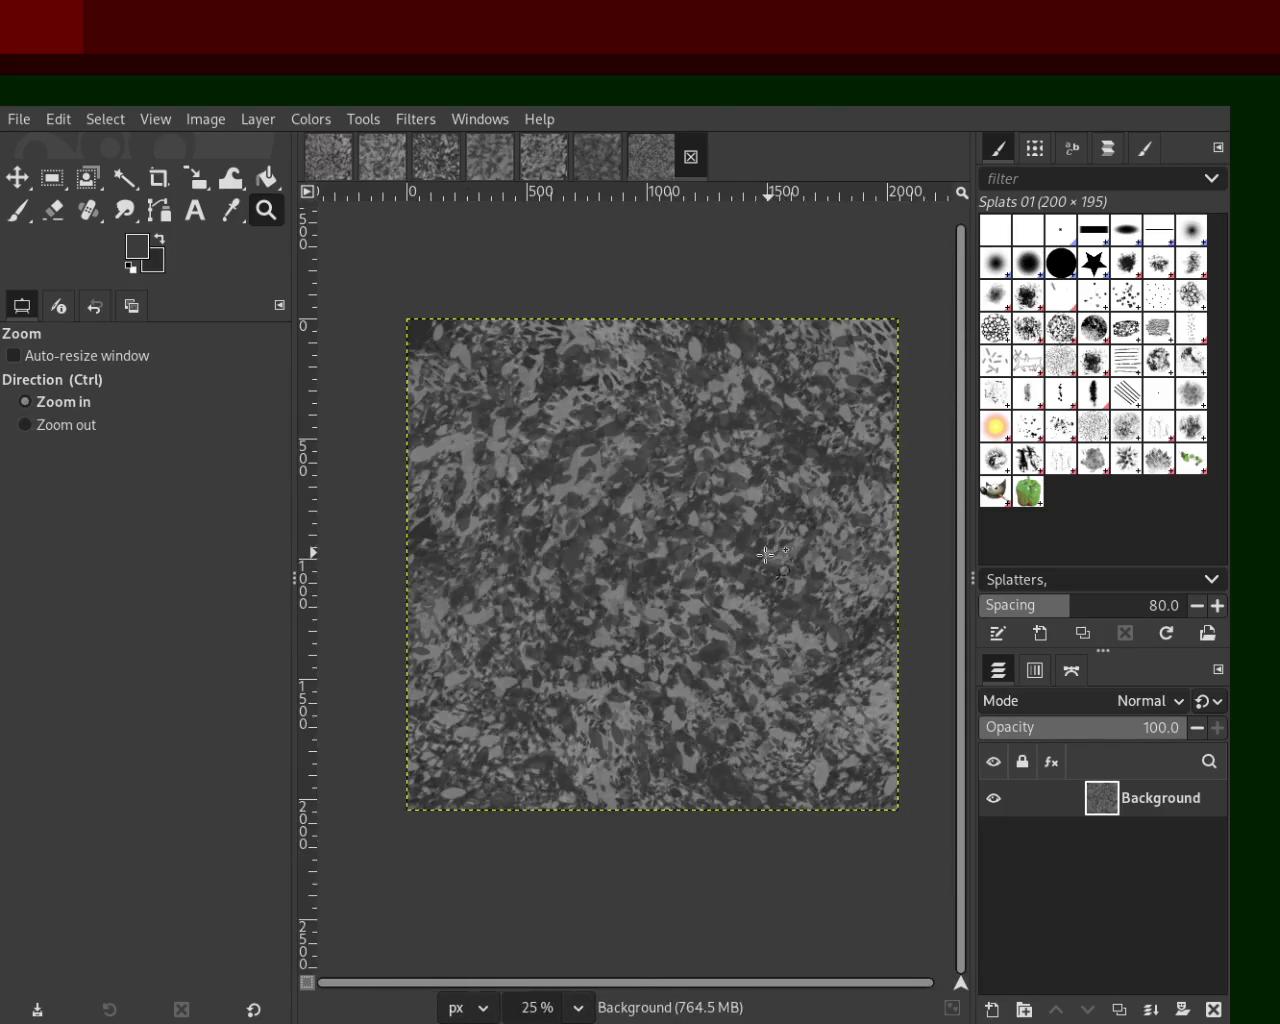
scroll(739, 568, up, 1)
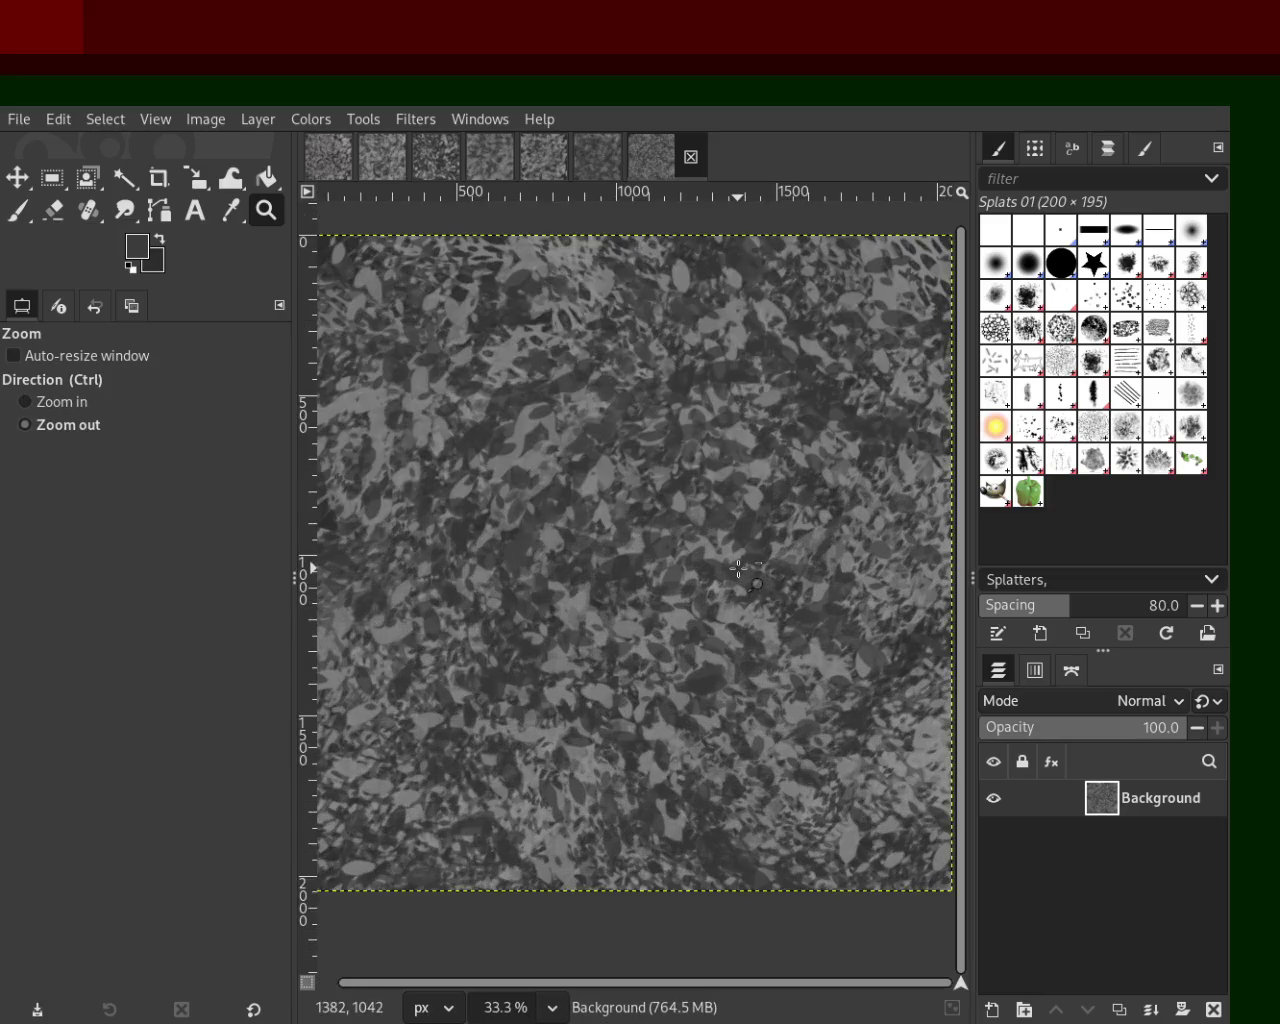
click(299, 127)
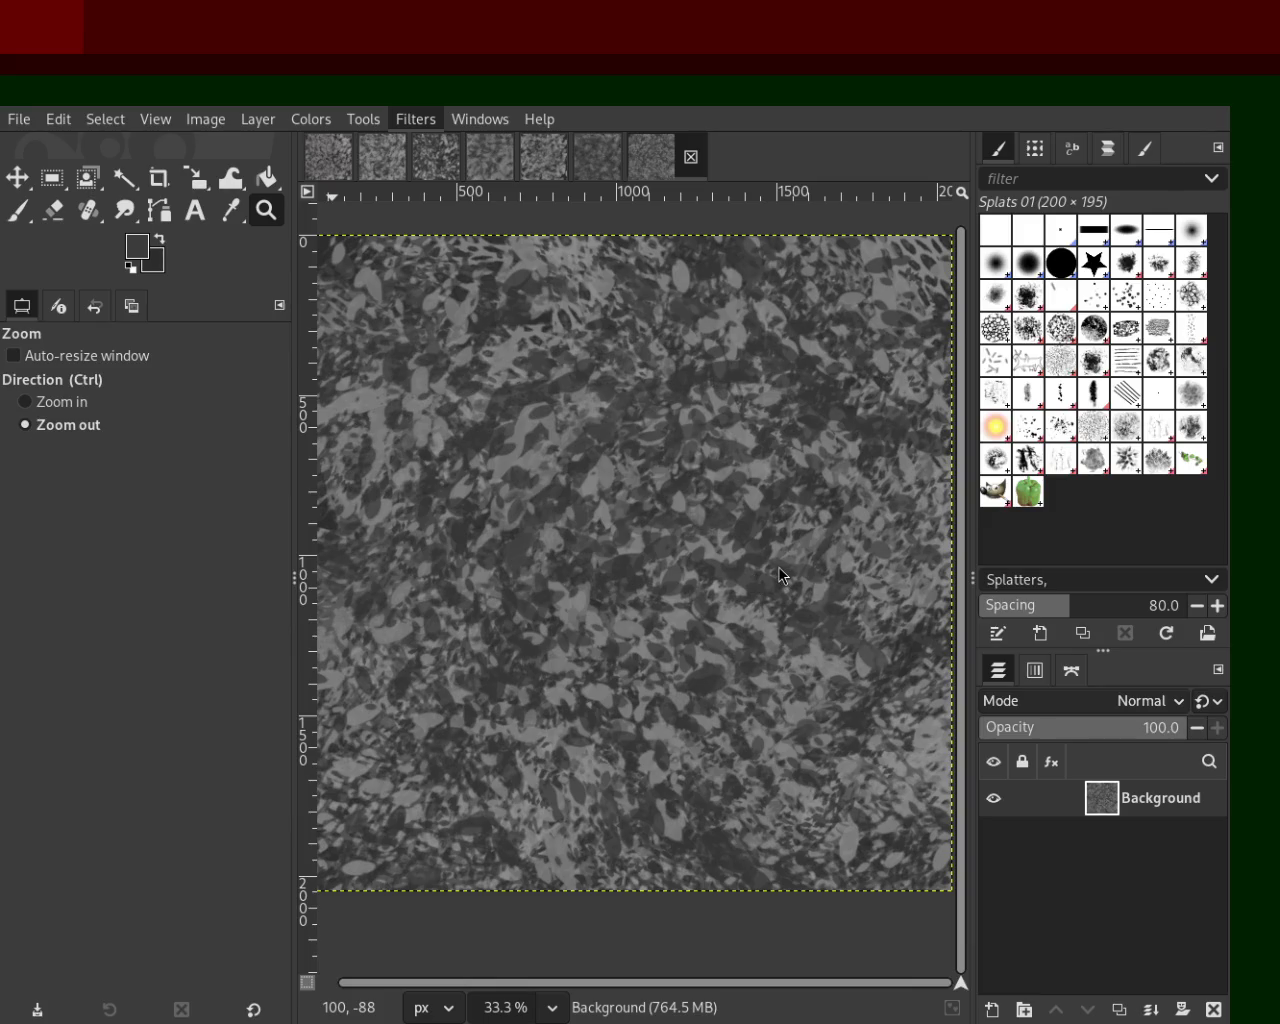
Step: Preview and undo a Plasma render, then add a new transparent layer with Shift+Ctrl+N
key(ctrl+f)
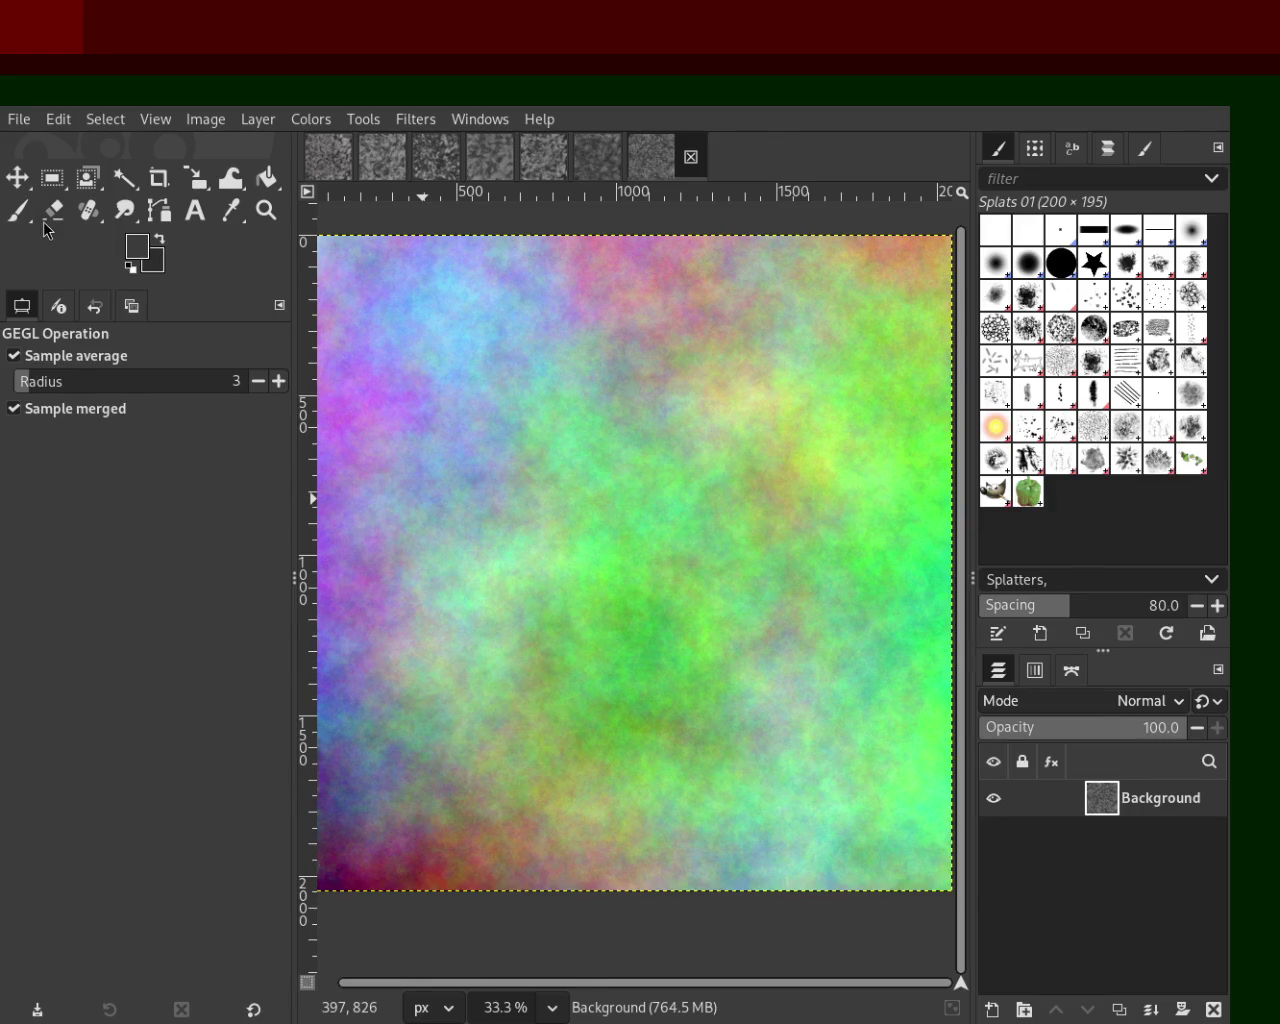
key(ctrl+z)
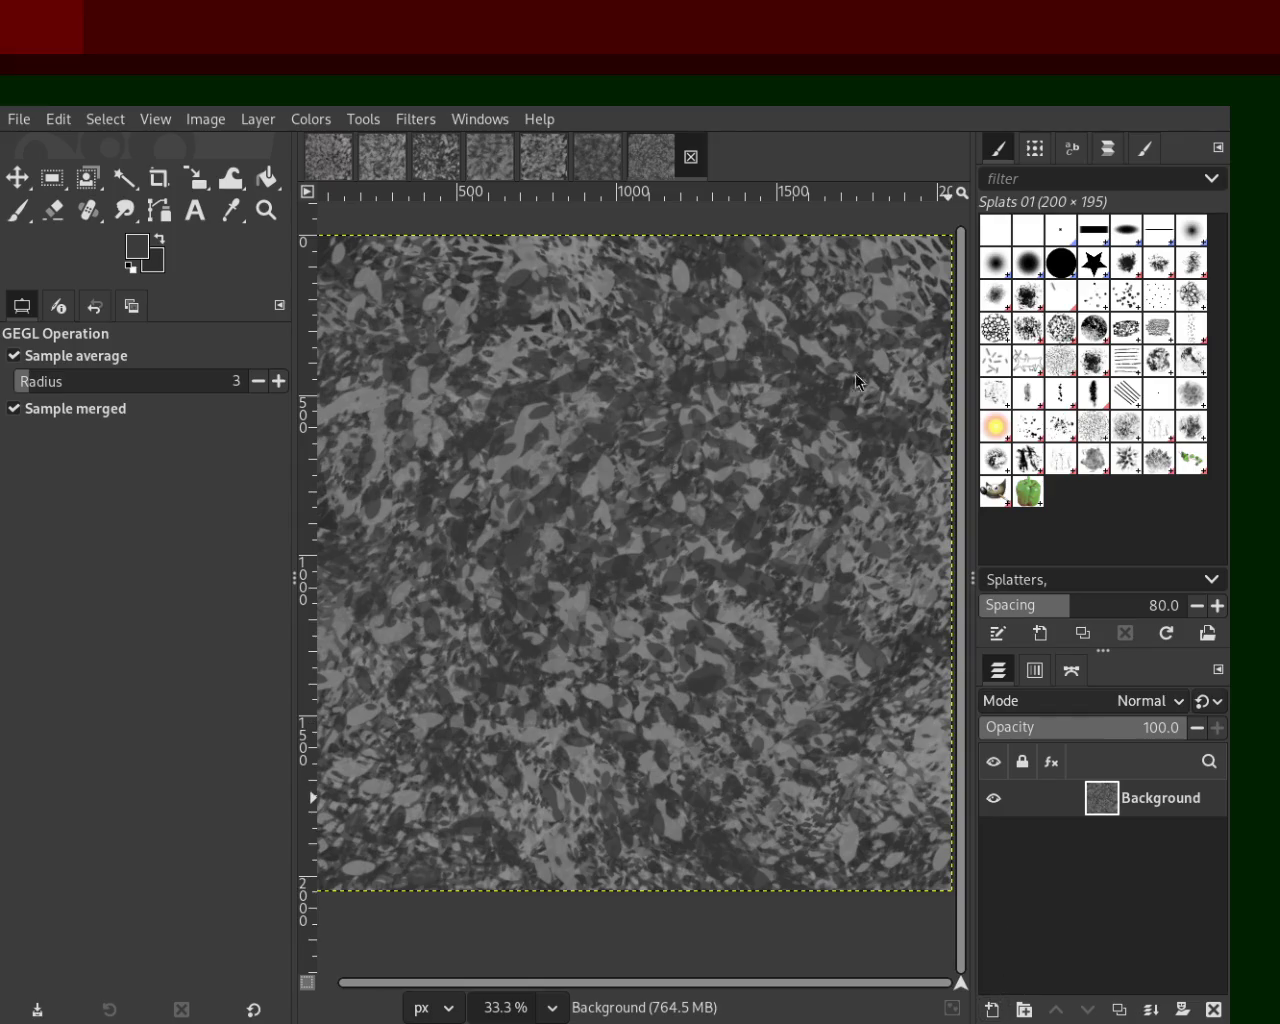
key(shift+ctrl+n)
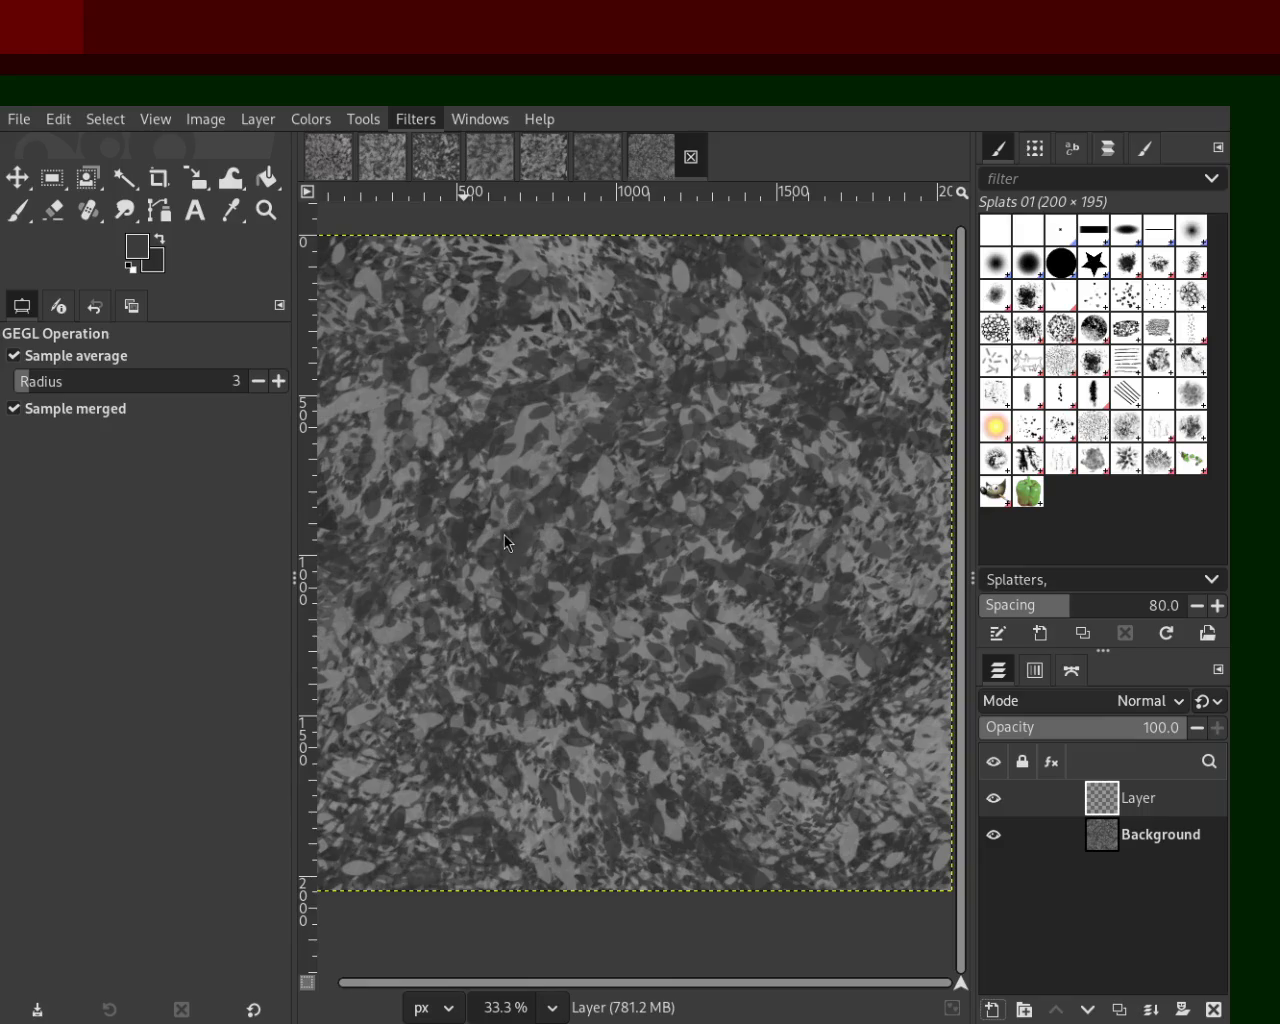
Step: Fill the new layer with Plasma, desaturate it to grey, and start lowering its opacity
key(ctrl+f)
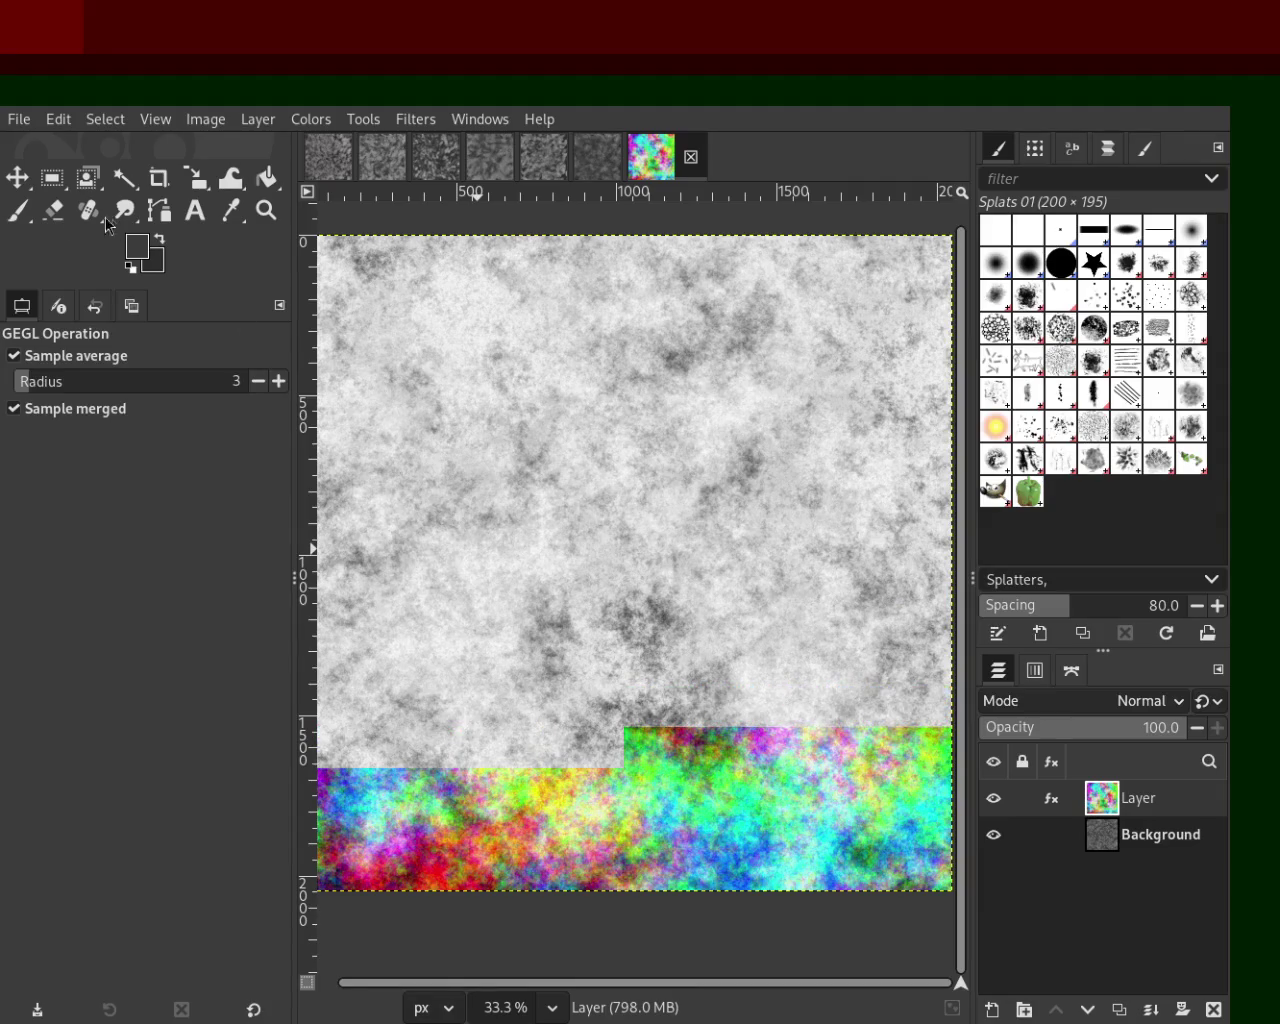
key(Escape)
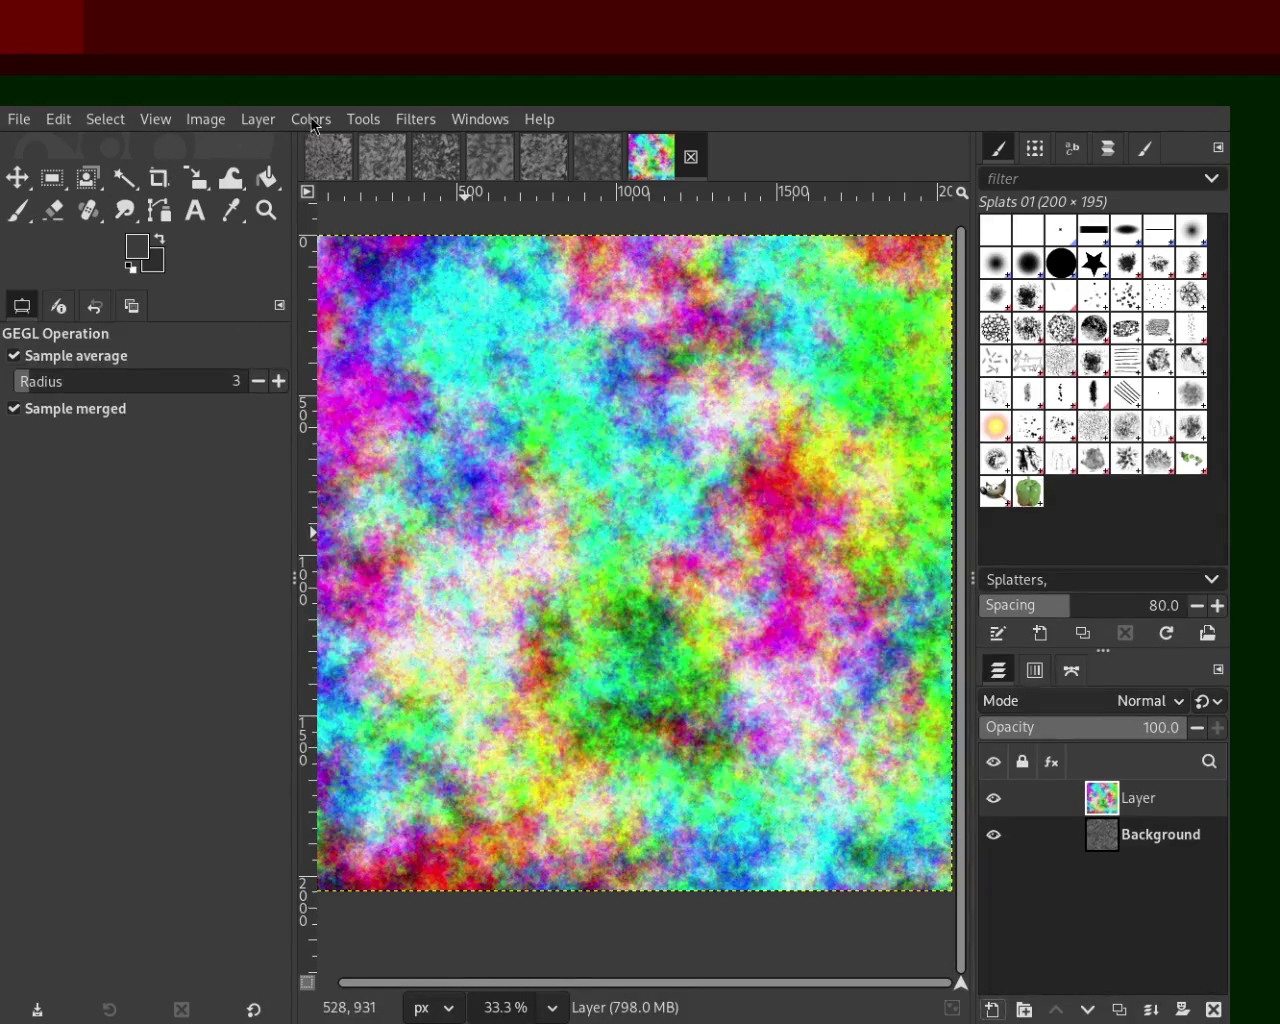
click(309, 117)
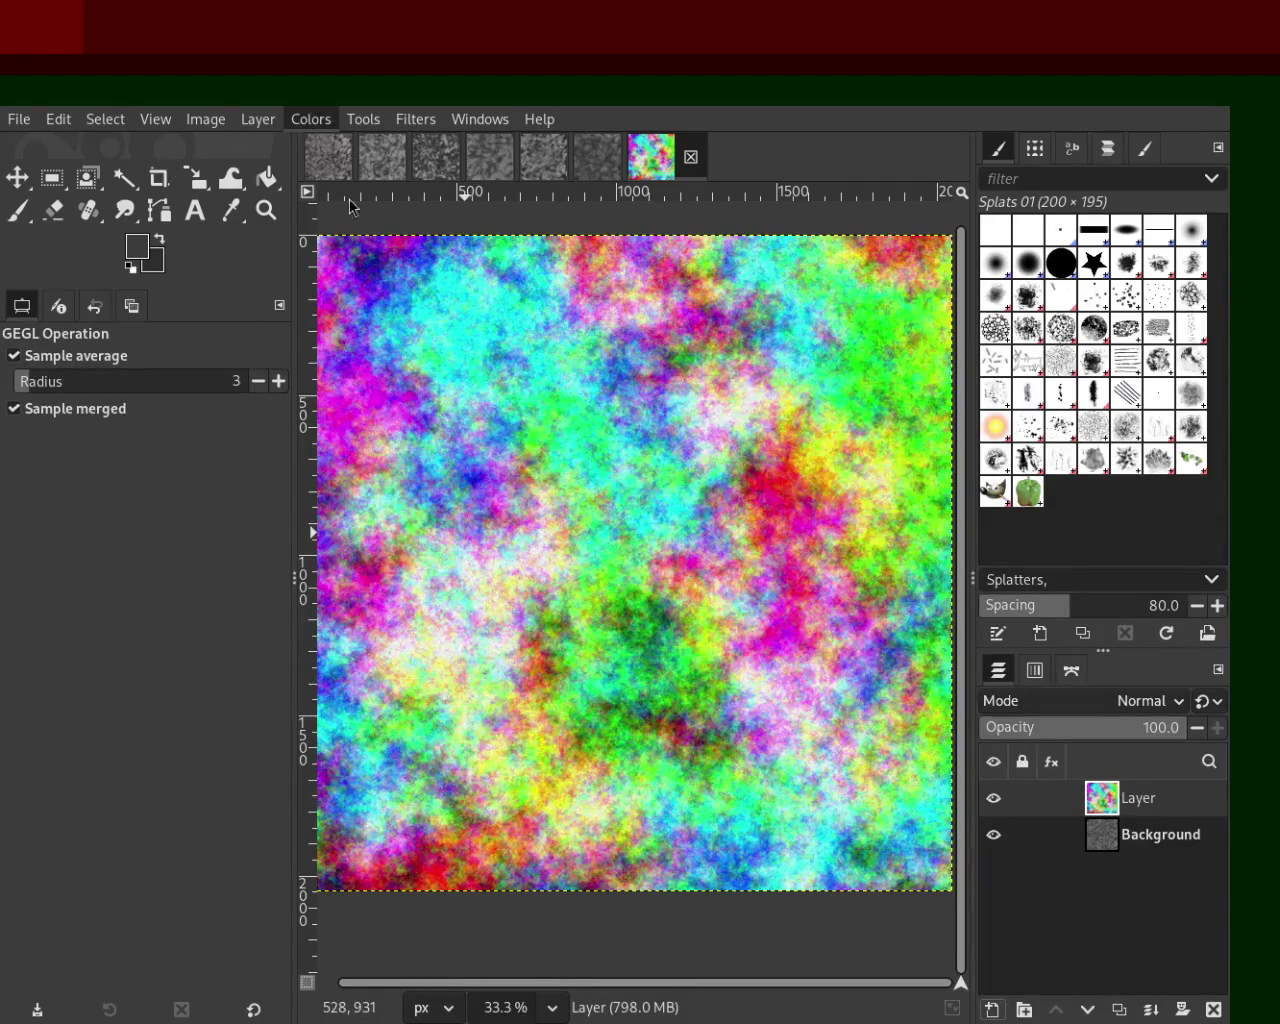
click(540, 557)
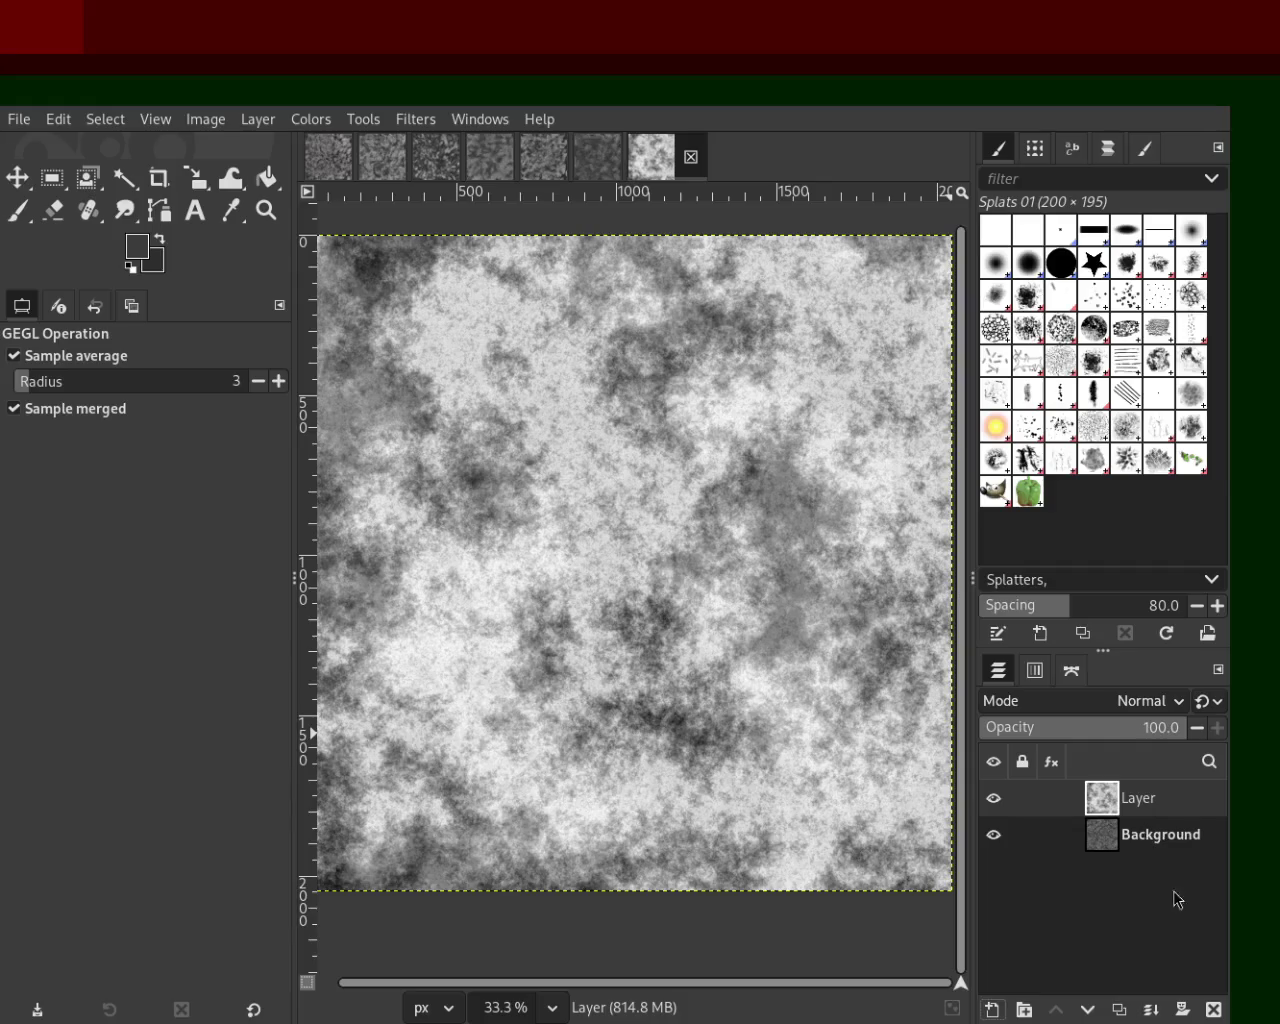
click(1032, 735)
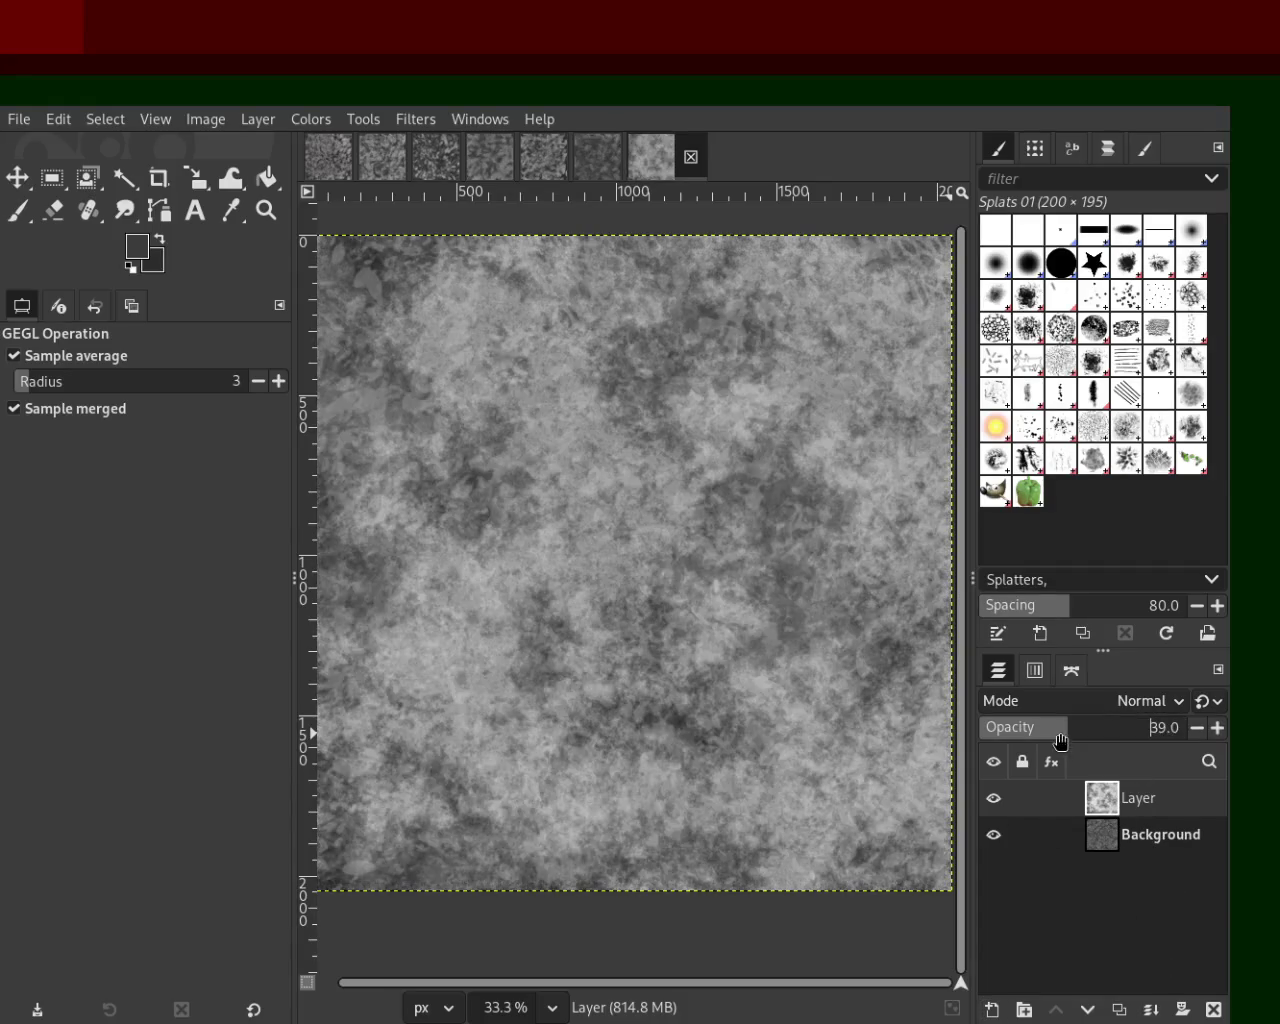
Step: Drag the plasma layer's opacity down to a low value, then add another new layer above it
mouse_move(1032, 735)
mouse_down()
mouse_move(971, 737)
mouse_move(1018, 724)
mouse_move(995, 732)
mouse_up()
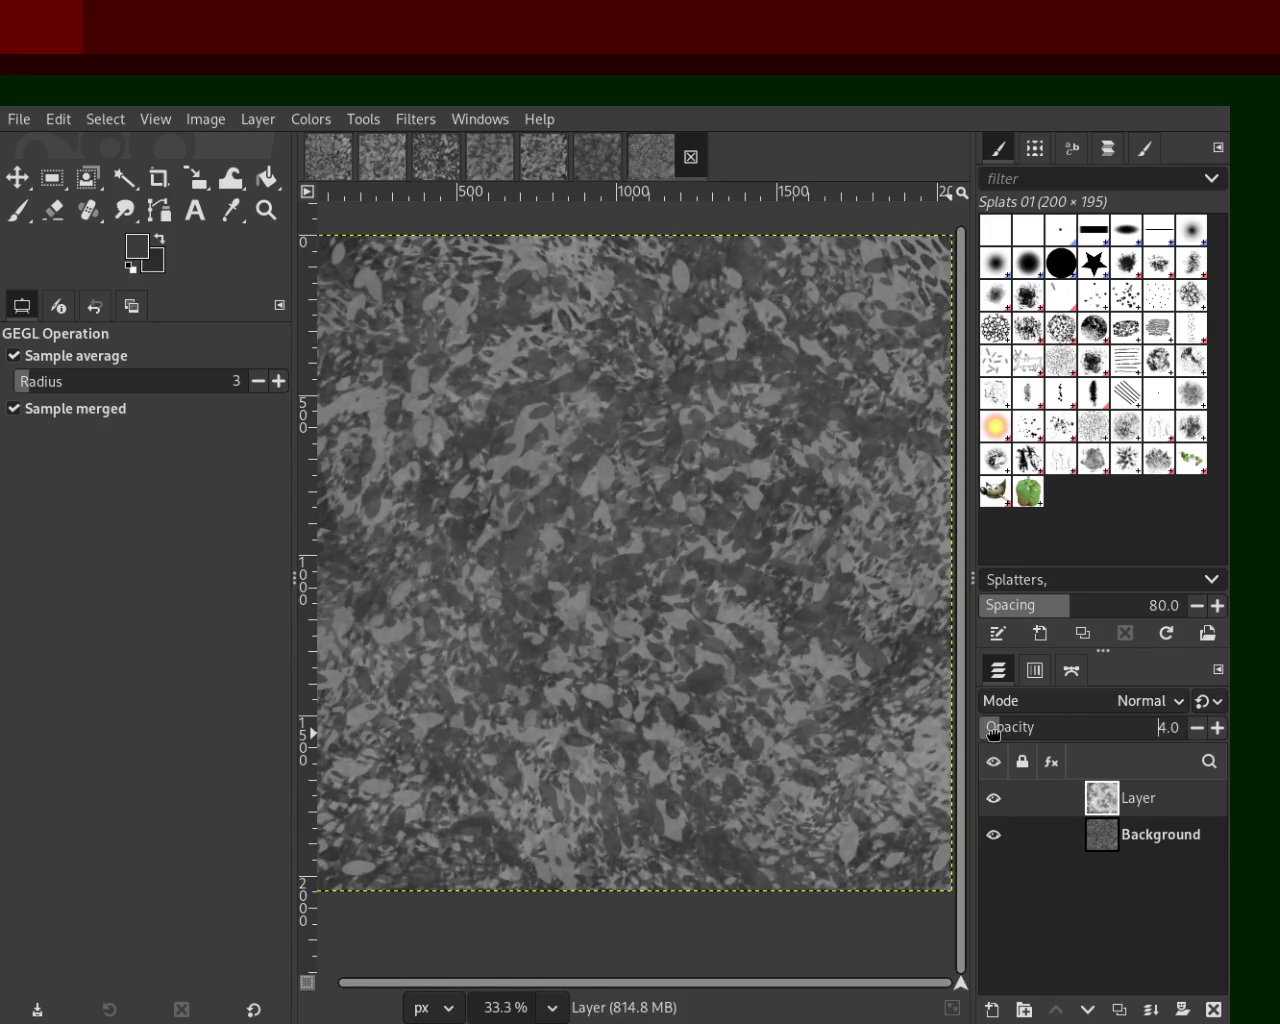
mouse_move(993, 733)
mouse_down()
mouse_move(1044, 745)
mouse_move(991, 751)
mouse_up()
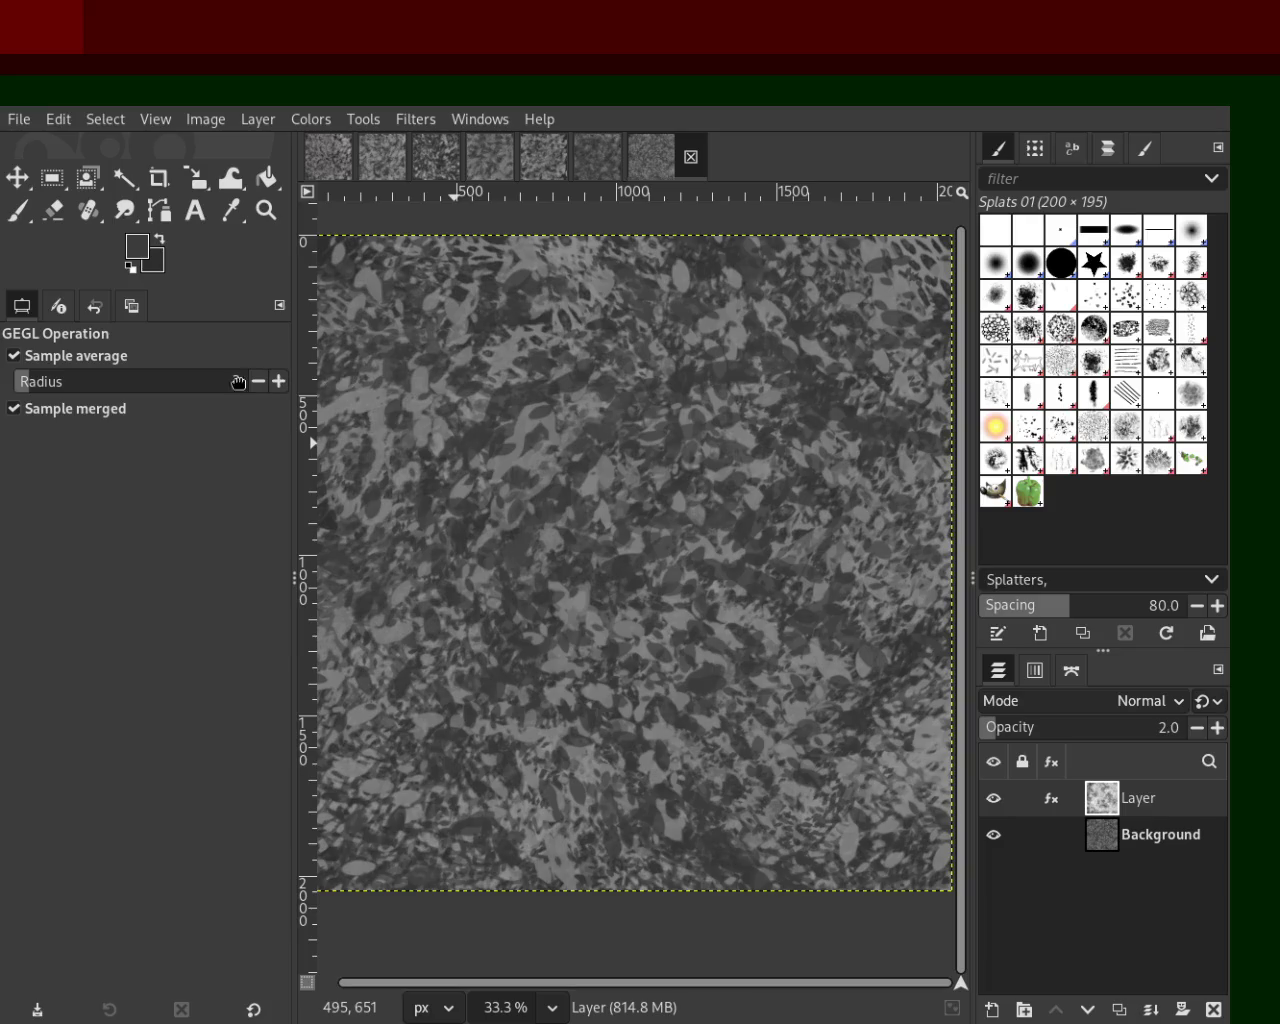
shift+click(992, 1010)
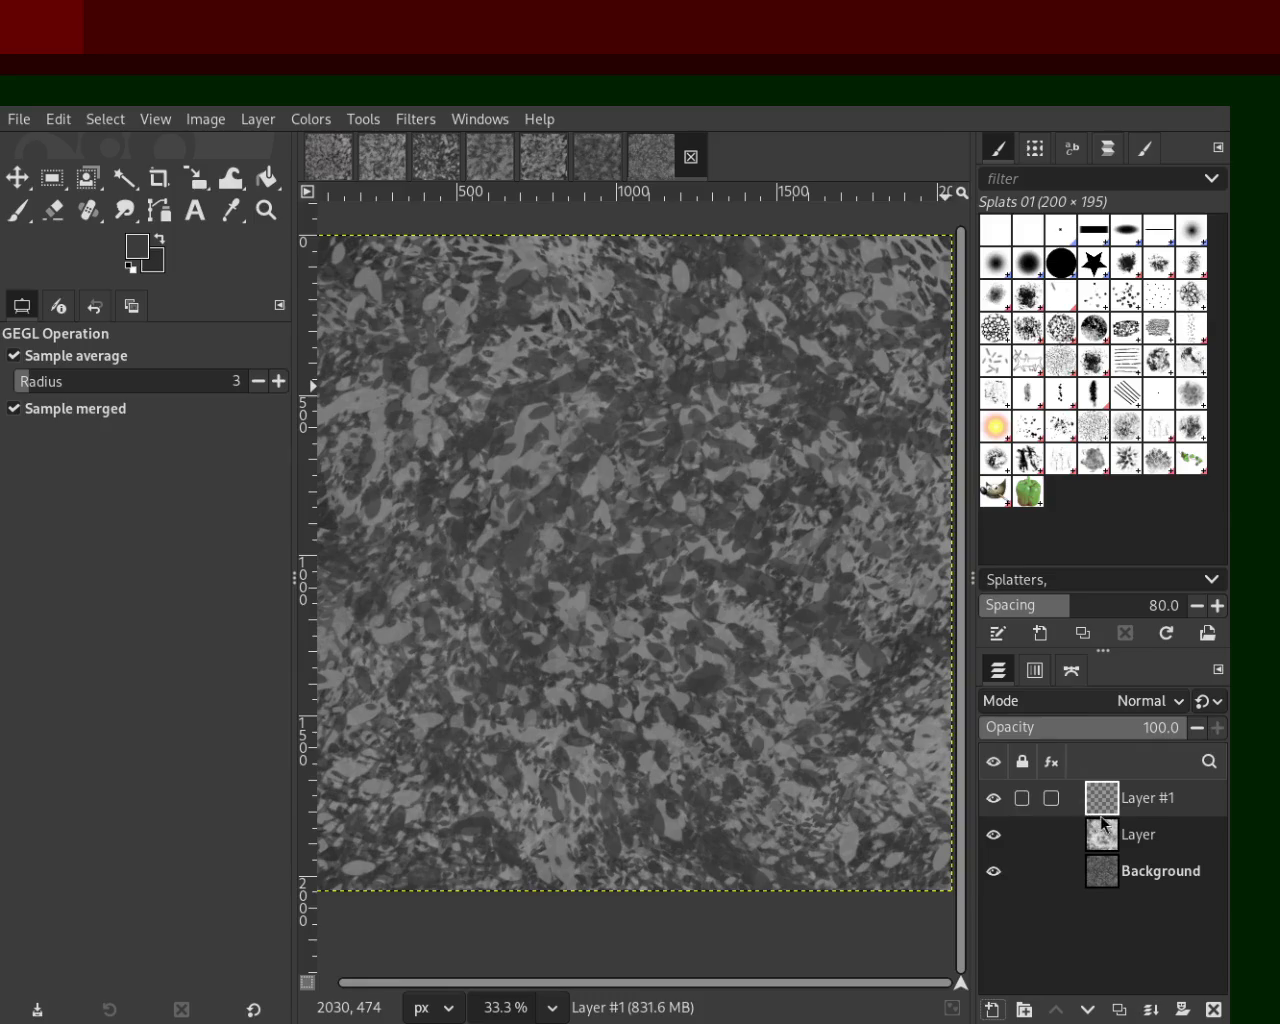
Step: Hide the plasma and Background layers, fill Layer #1 grey, and render solid-noise clouds
click(993, 834)
click(993, 871)
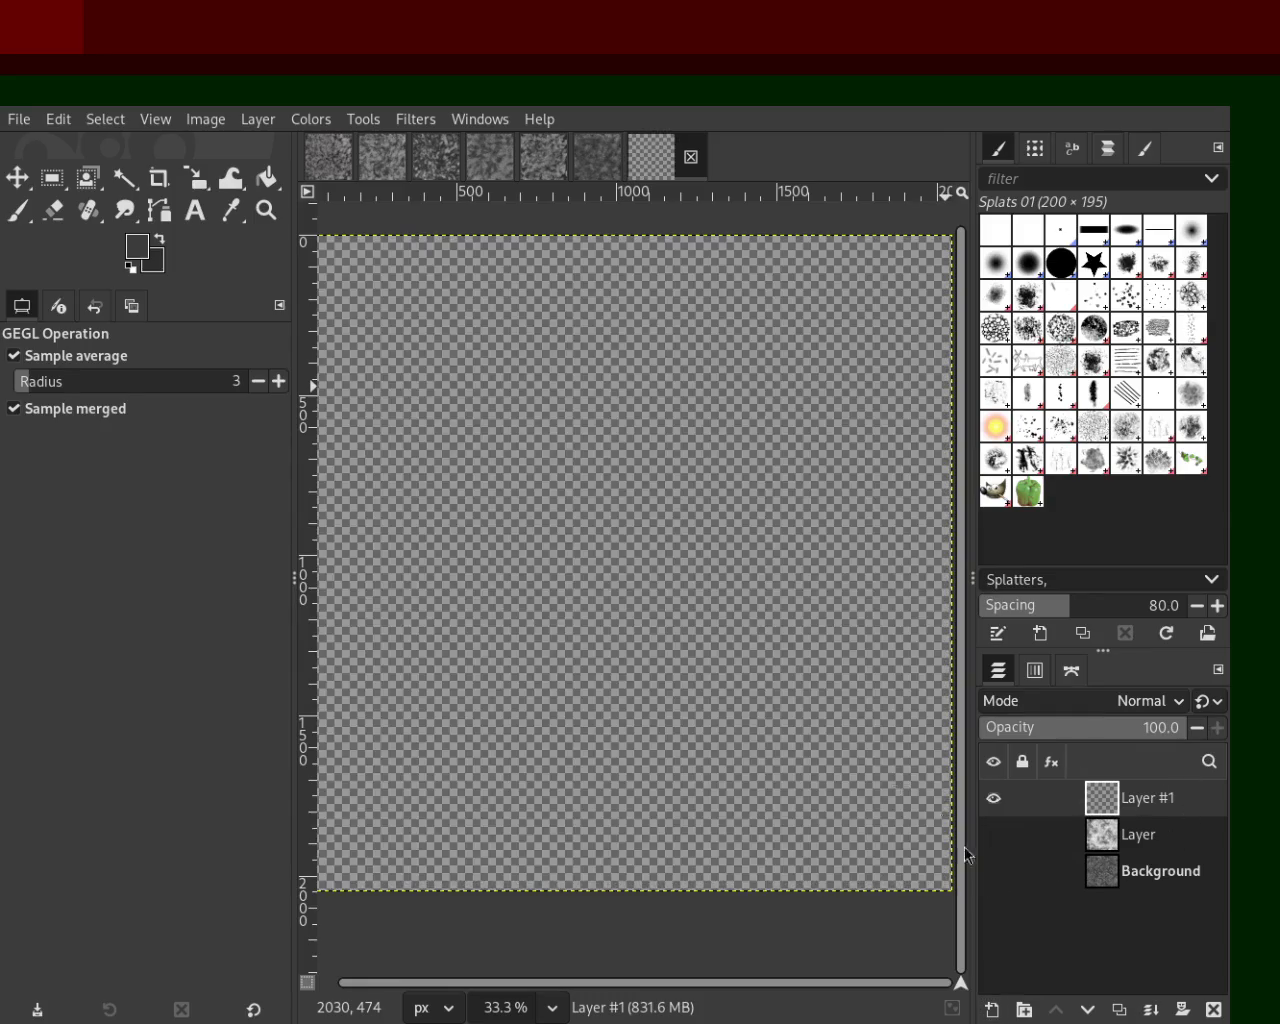
click(266, 178)
click(510, 380)
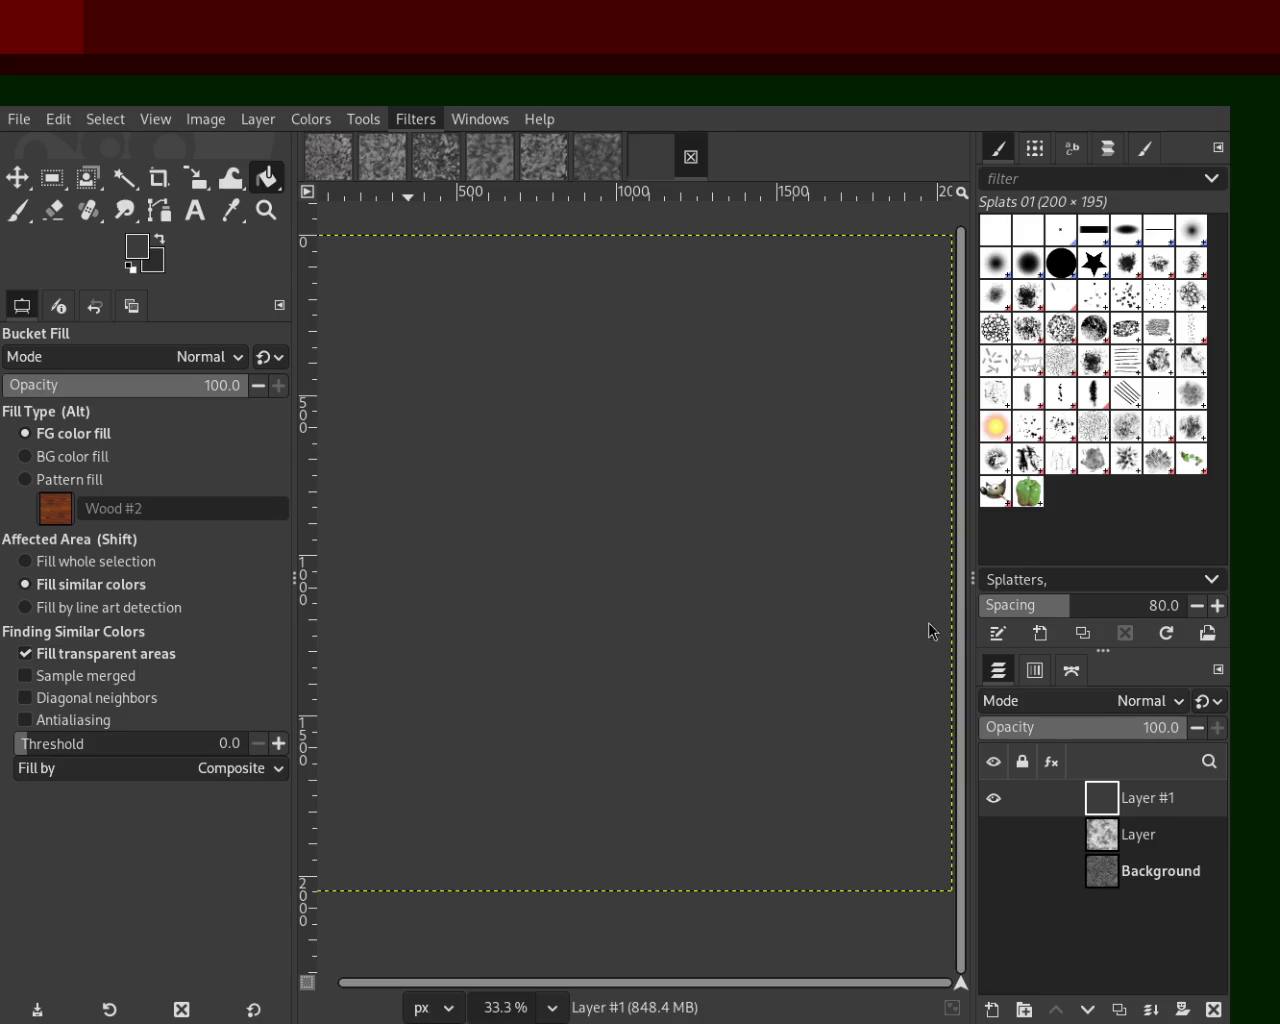
key(ctrl+f)
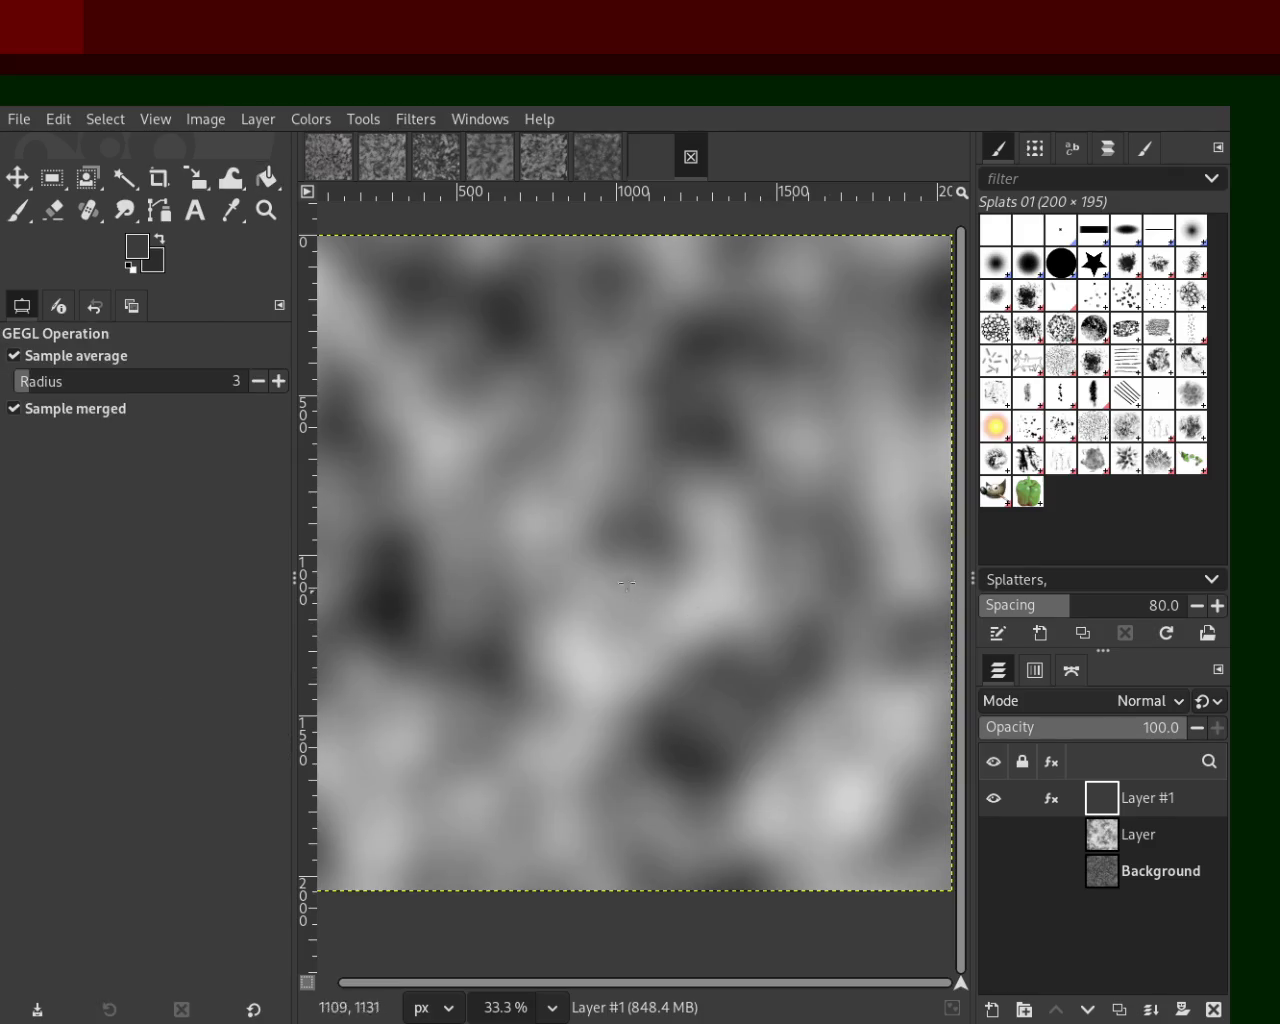